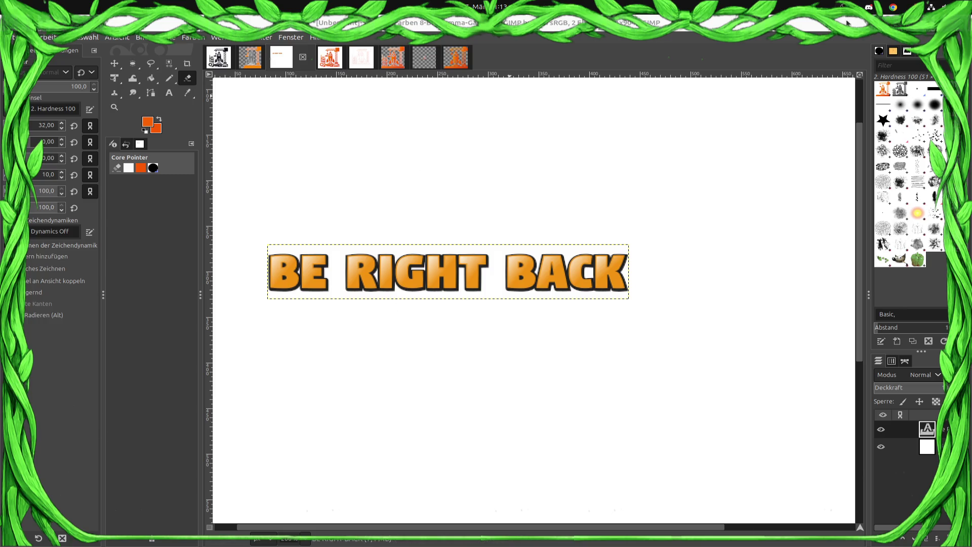
Switch from the GIMP 'Be Right Back' image to the Godot CommanderCreationControl scene
{"action": "key", "text": "alt+Tab"}
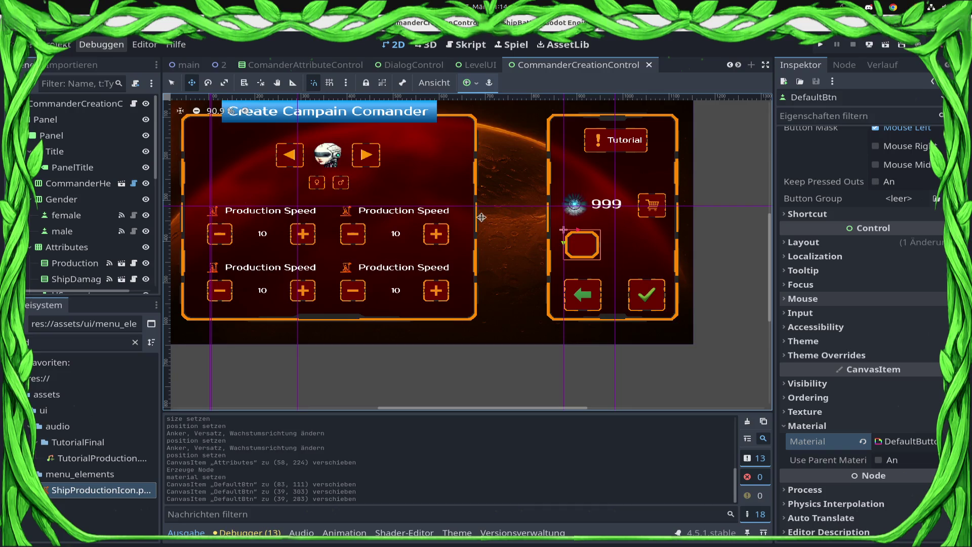
Widen Panel2 leftward to 419×505 toward the left panel
{"action": "left_click", "coordinate": [225, 84]}
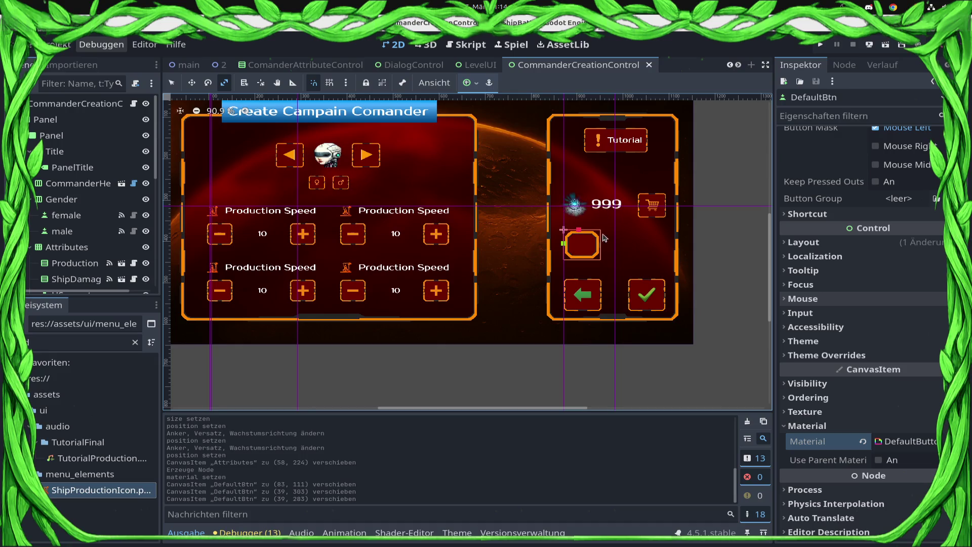
{"action": "scroll", "coordinate": [871, 232], "scroll_direction": "up", "scroll_amount": 7}
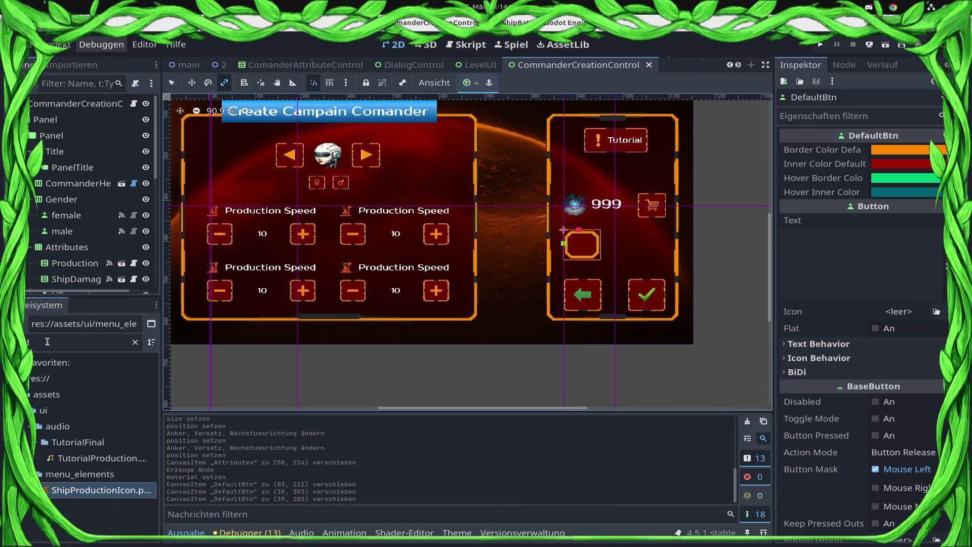
{"action": "scroll", "coordinate": [622, 245], "scroll_direction": "up", "scroll_amount": 6}
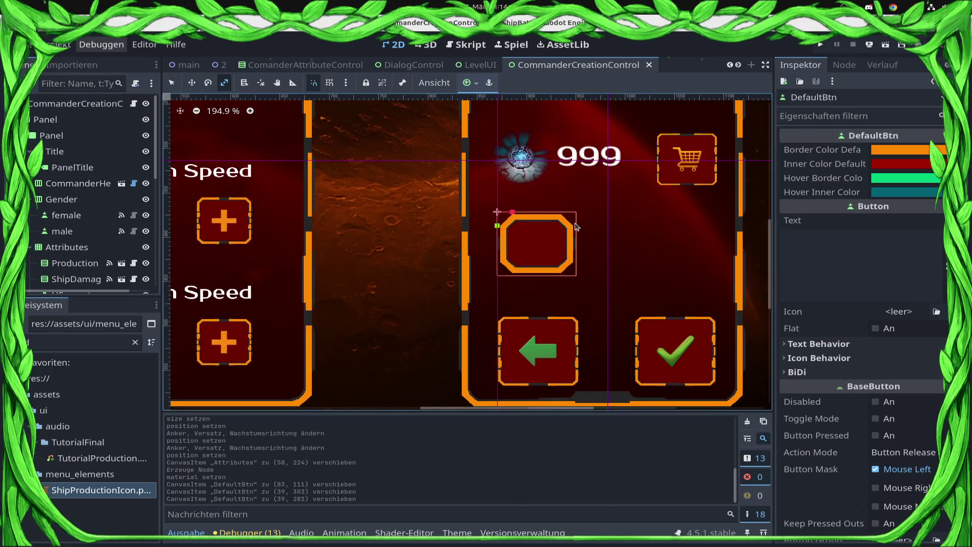
{"action": "scroll", "coordinate": [576, 227], "scroll_direction": "down", "scroll_amount": 8}
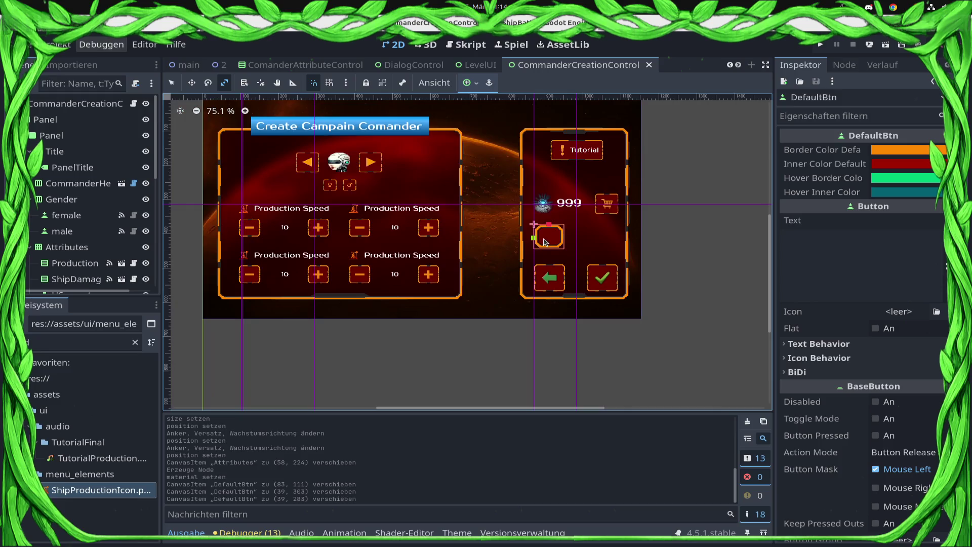
{"action": "scroll", "coordinate": [76, 238], "scroll_direction": "down", "scroll_amount": 8}
{"action": "scroll", "coordinate": [75, 242], "scroll_direction": "up", "scroll_amount": 3}
{"action": "left_click", "coordinate": [76, 198]}
{"action": "key", "text": "q"}
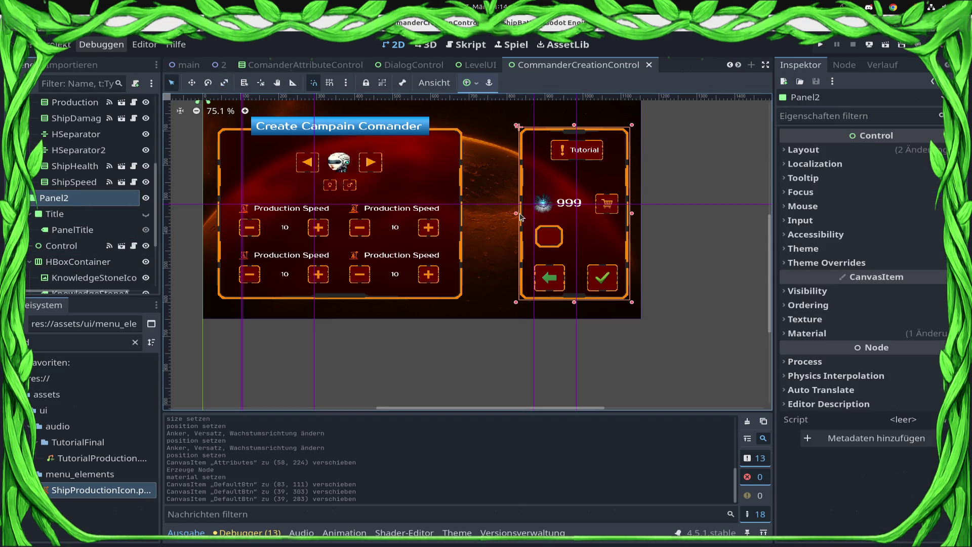
{"action": "left_click_drag", "start_coordinate": [516, 213], "coordinate": [467, 213]}
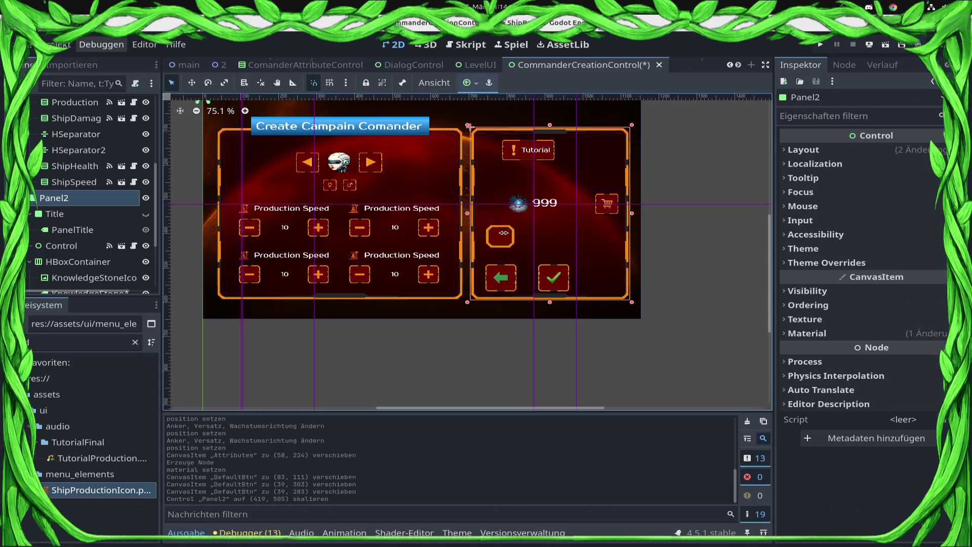
Re-centre the back and confirm button group at (95, 400) inside Panel2
{"action": "left_click", "coordinate": [526, 283]}
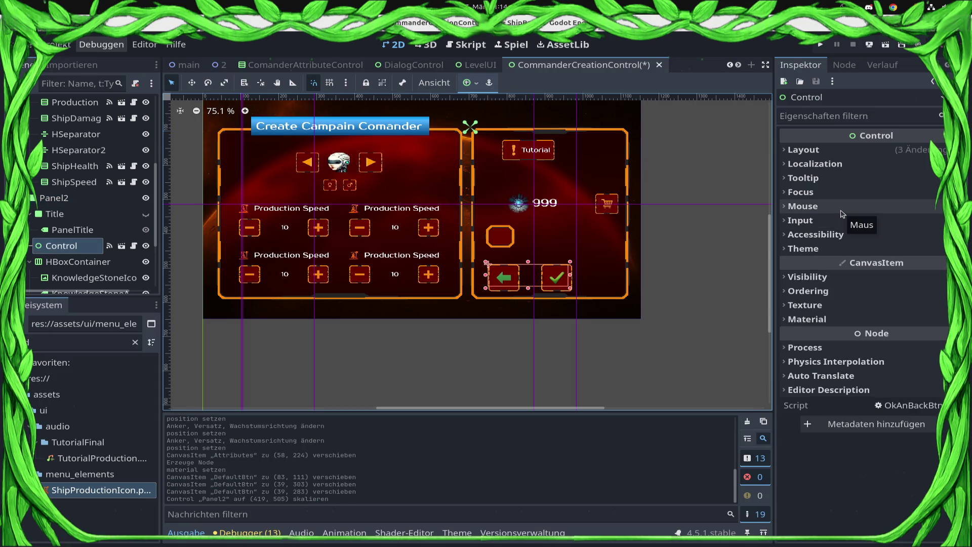
{"action": "key", "text": "Right"}
{"action": "key", "text": "Right"}
{"action": "key", "text": "Right"}
{"action": "key", "text": "Left"}
{"action": "key", "text": "Left"}
{"action": "key", "text": "Left"}
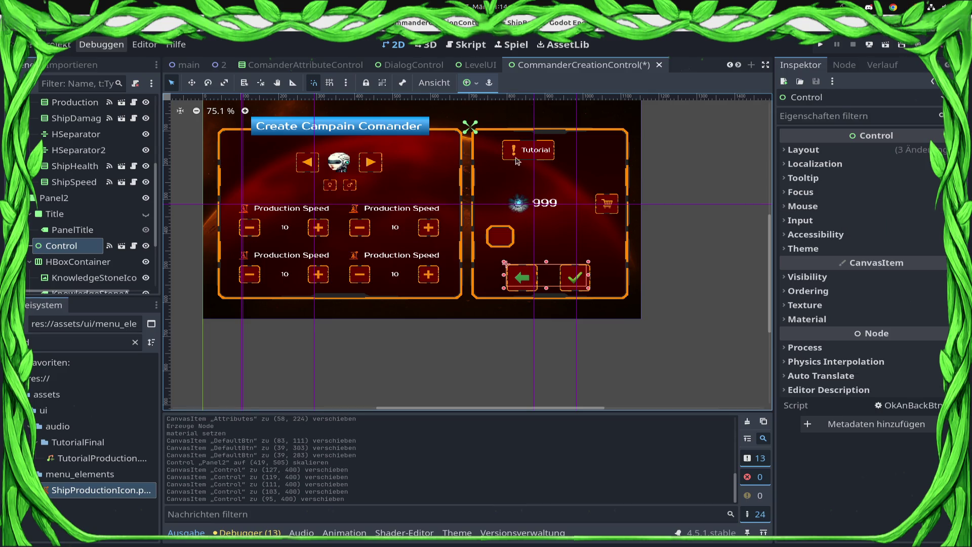
{"action": "left_click", "coordinate": [544, 149]}
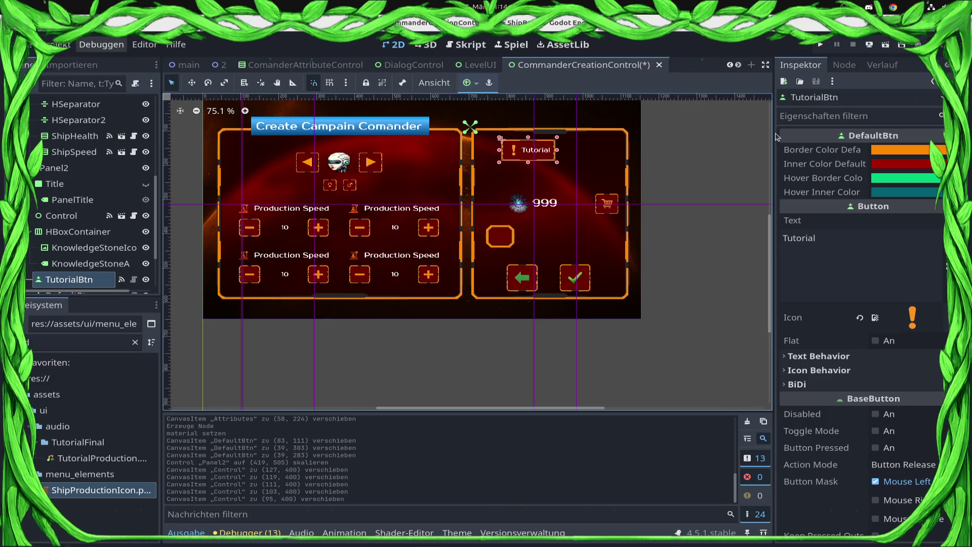
Move the Tutorial button into the right panel, centred at its top
{"action": "key", "text": "Left"}
{"action": "key", "text": "Left"}
{"action": "key", "text": "Left"}
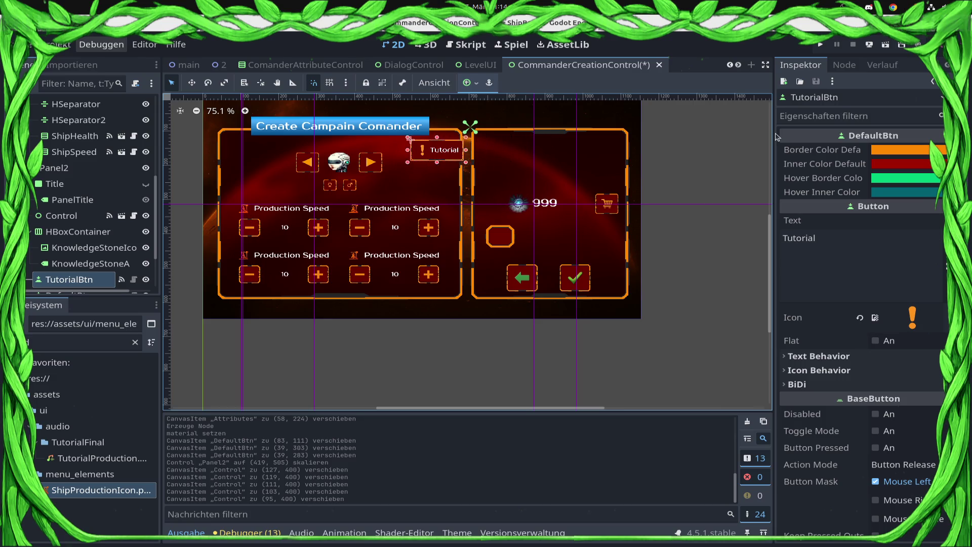
{"action": "key", "text": "Right"}
{"action": "key", "text": "Right"}
{"action": "key", "text": "Right"}
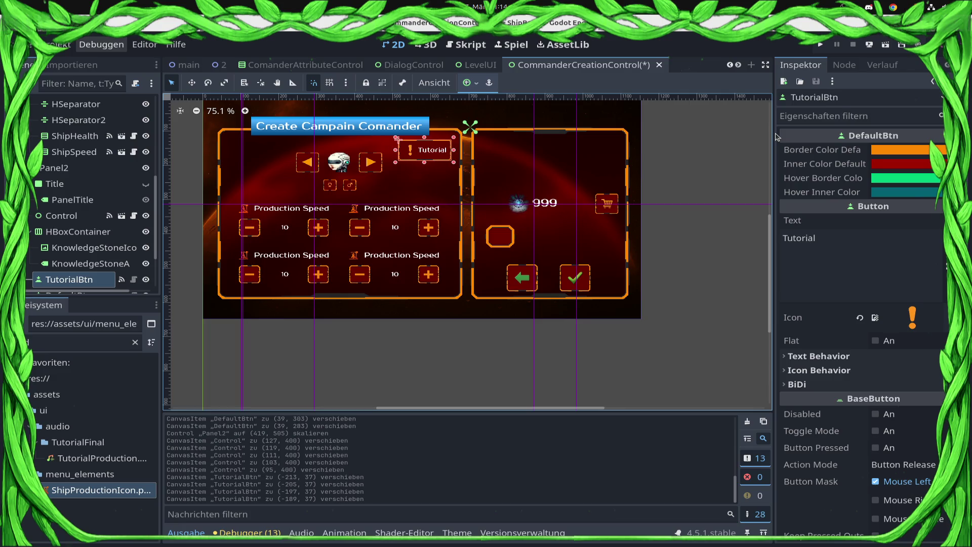
{"action": "key", "text": "Down"}
{"action": "key", "text": "Down"}
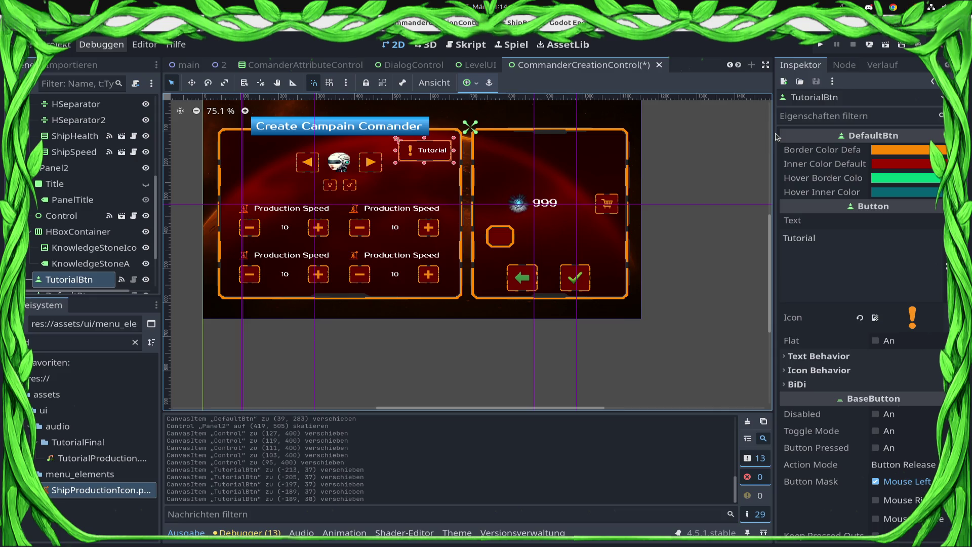
{"action": "key", "text": "Up"}
{"action": "key", "text": "Up"}
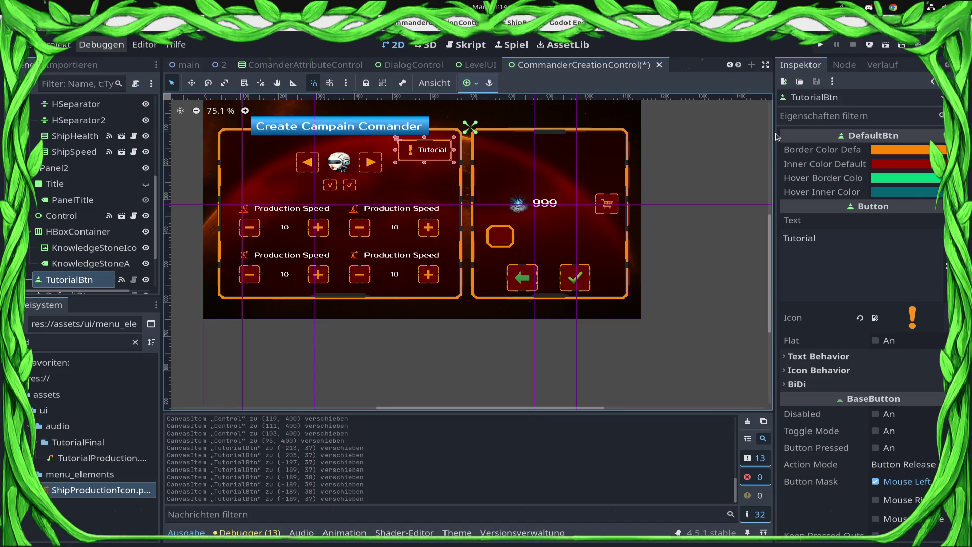
{"action": "key", "text": "Up"}
{"action": "left_click_drag", "start_coordinate": [424, 150], "coordinate": [546, 150]}
{"action": "key", "text": "shift+Right"}
{"action": "key", "text": "shift+Right"}
{"action": "key", "text": "shift+Left"}
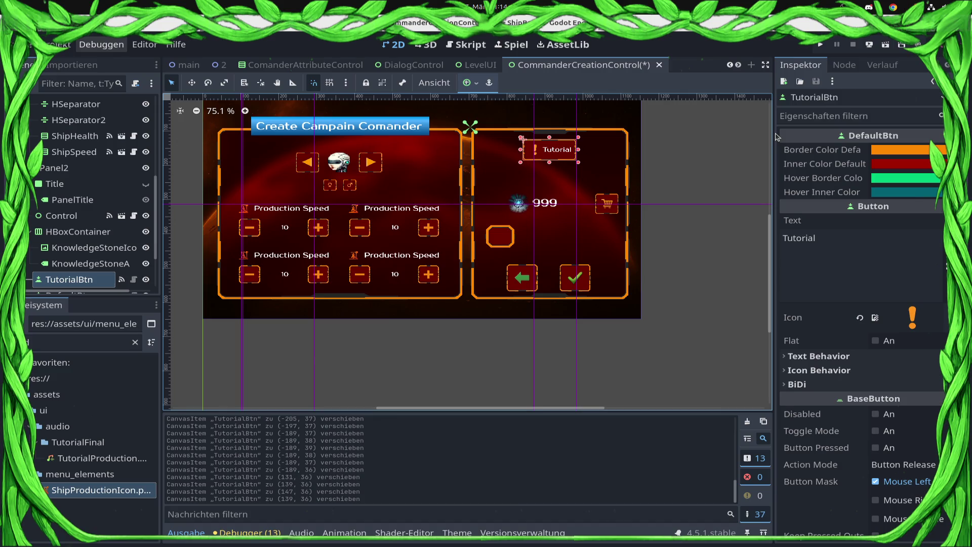
Nudge the 999 knowledge-stone counter container up and to the left
{"action": "left_click", "coordinate": [535, 202]}
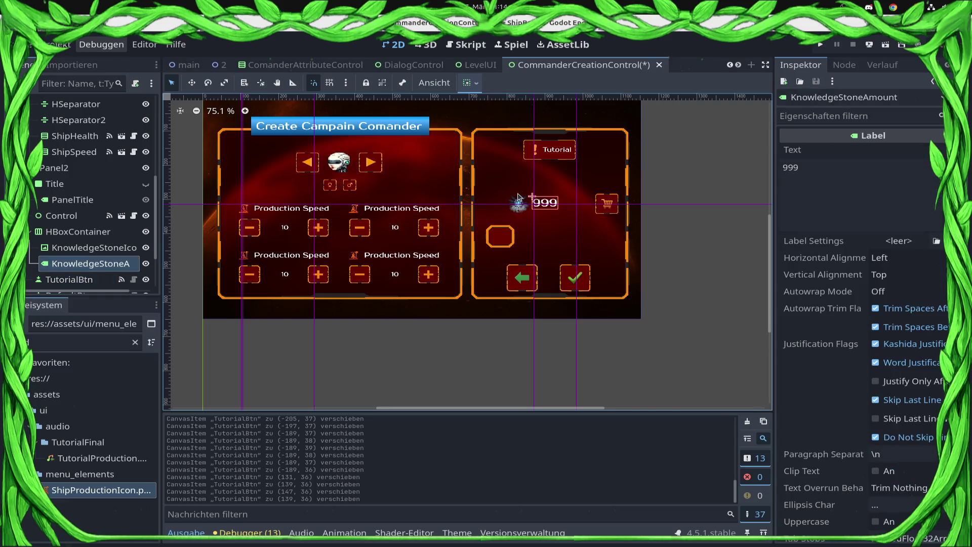
{"action": "left_click", "coordinate": [518, 198]}
{"action": "left_click", "coordinate": [107, 232]}
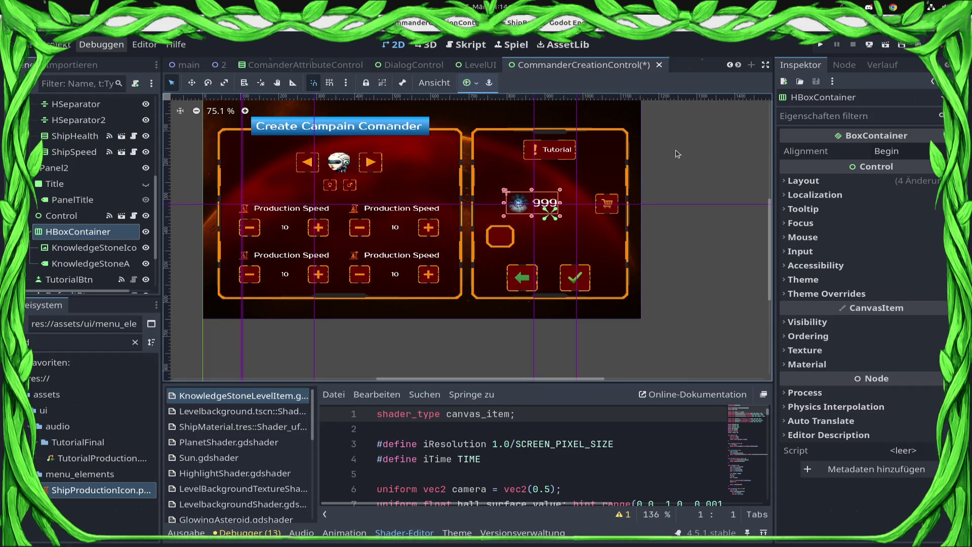
{"action": "key", "text": "Up"}
{"action": "key", "text": "Up"}
{"action": "key", "text": "Up"}
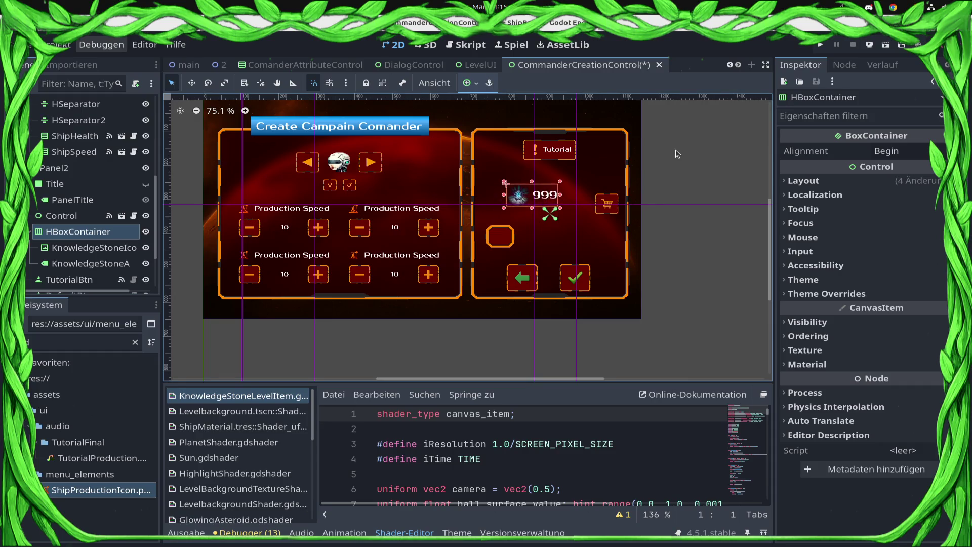
{"action": "key", "text": "Up"}
{"action": "key", "text": "Up"}
{"action": "key", "text": "Up"}
{"action": "key", "text": "Left"}
{"action": "key", "text": "Left"}
{"action": "key", "text": "Left"}
{"action": "key", "text": "Left"}
{"action": "key", "text": "Left"}
{"action": "key", "text": "Left"}
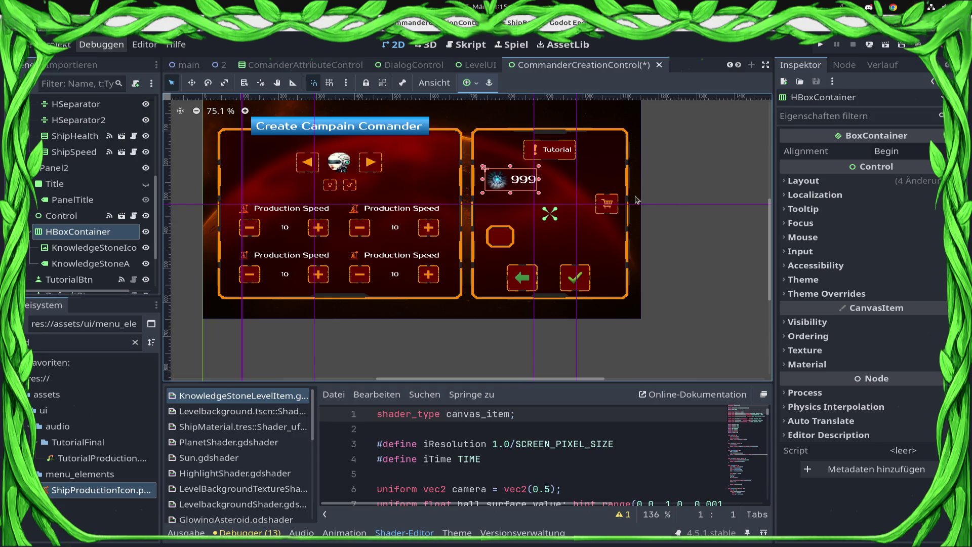
Add a horizontal guide at 260 px and place the cart button beside the 999 counter
{"action": "left_click_drag", "start_coordinate": [342, 97], "coordinate": [339, 191]}
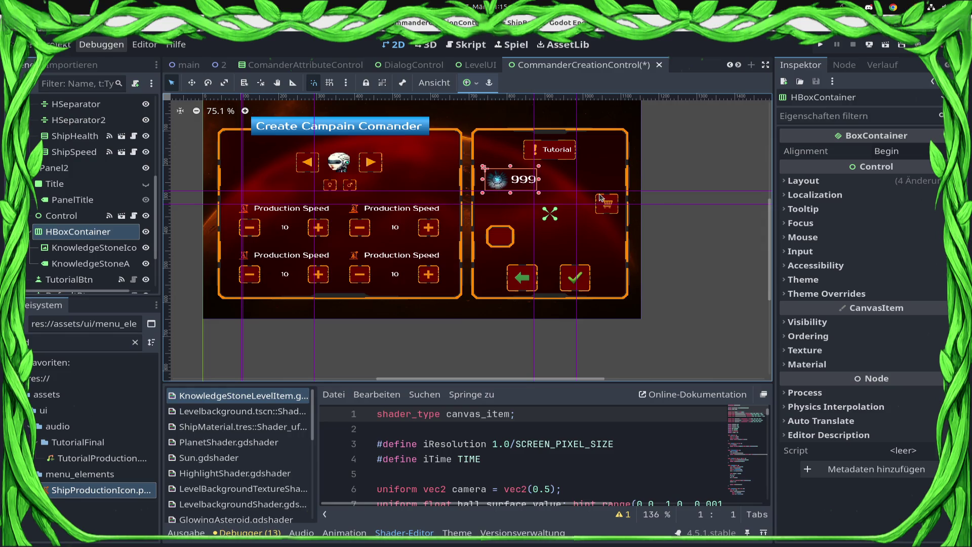
{"action": "left_click", "coordinate": [599, 197]}
{"action": "left_click_drag", "start_coordinate": [600, 197], "coordinate": [551, 168]}
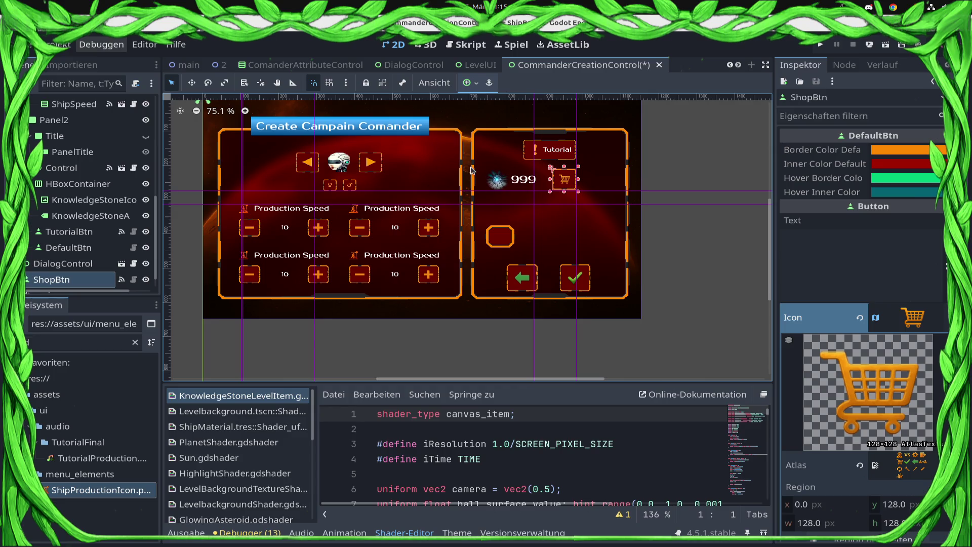
{"action": "scroll", "coordinate": [85, 250], "scroll_direction": "up", "scroll_amount": 3}
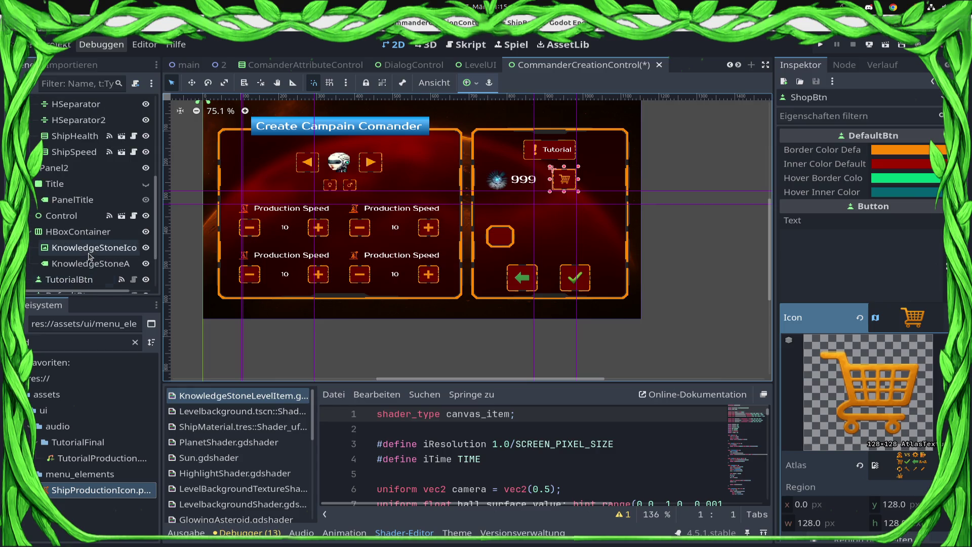
Lower the 999 counter and cart button together
{"action": "left_click", "coordinate": [84, 232], "text": "ctrl"}
{"action": "scroll", "coordinate": [531, 173], "scroll_direction": "down", "scroll_amount": 1}
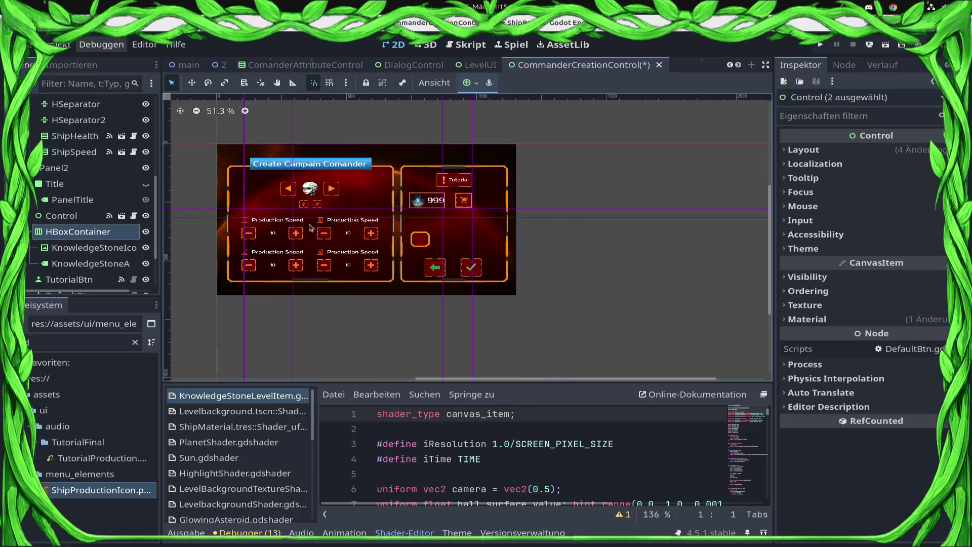
{"action": "scroll", "coordinate": [531, 173], "scroll_direction": "up", "scroll_amount": 4}
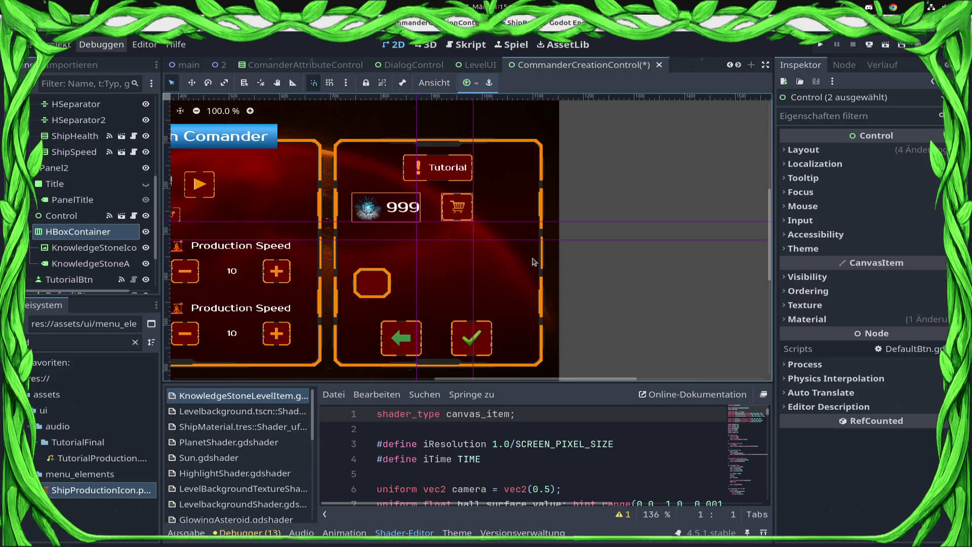
{"action": "key", "text": "Down"}
{"action": "key", "text": "Down"}
{"action": "key", "text": "Down"}
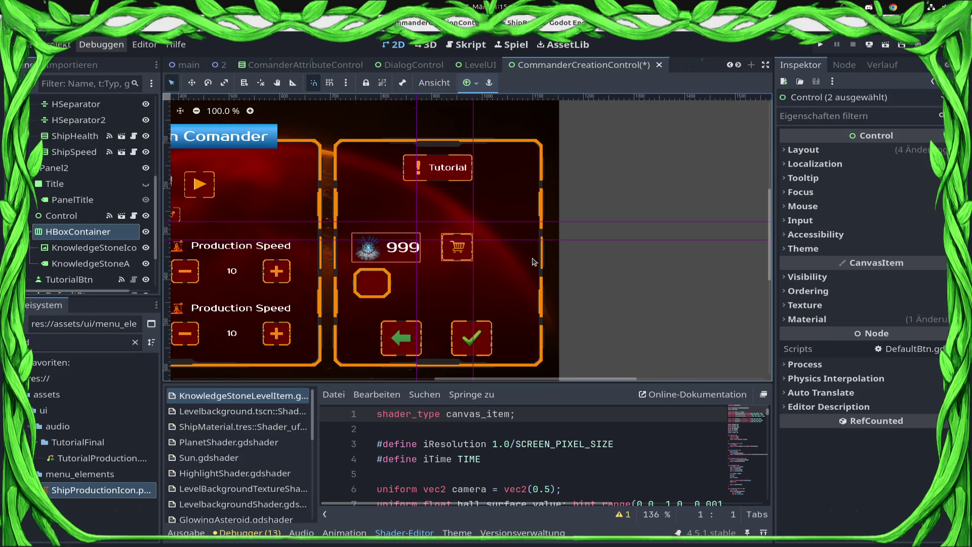
Position the empty octagon button directly above the cart button
{"action": "left_click", "coordinate": [382, 289]}
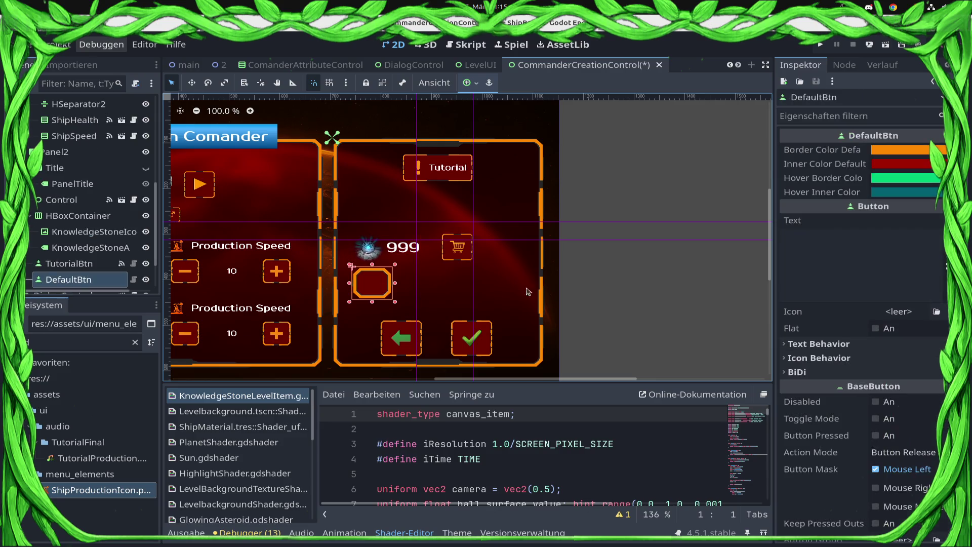
{"action": "key", "text": "Up"}
{"action": "key", "text": "Up"}
{"action": "key", "text": "Up"}
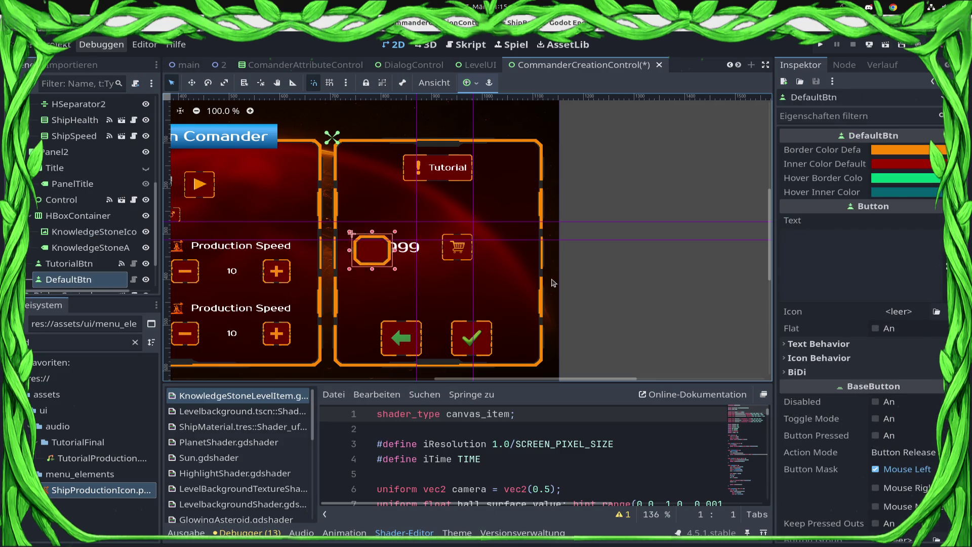
{"action": "key", "text": "Up"}
{"action": "key", "text": "Up"}
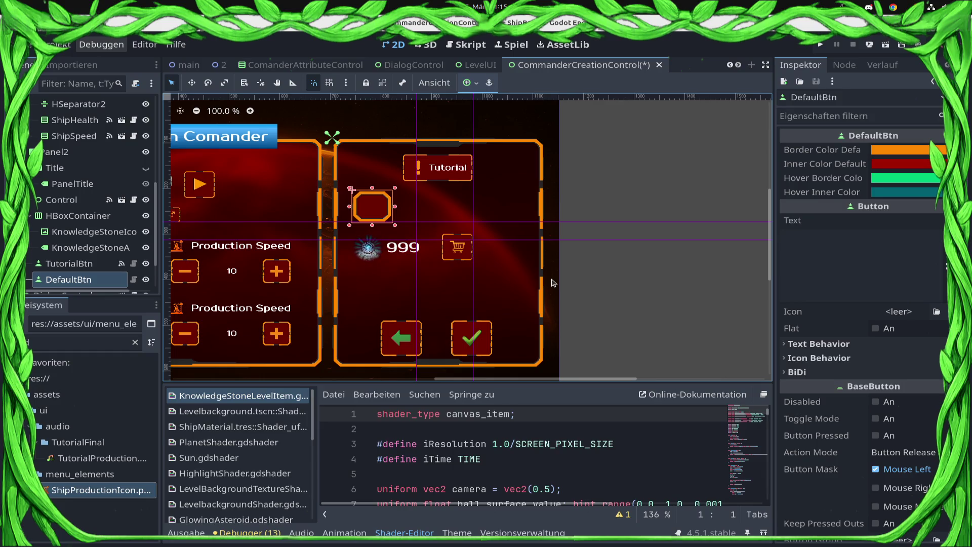
{"action": "key", "text": "Right"}
{"action": "key", "text": "Right"}
{"action": "key", "text": "Right"}
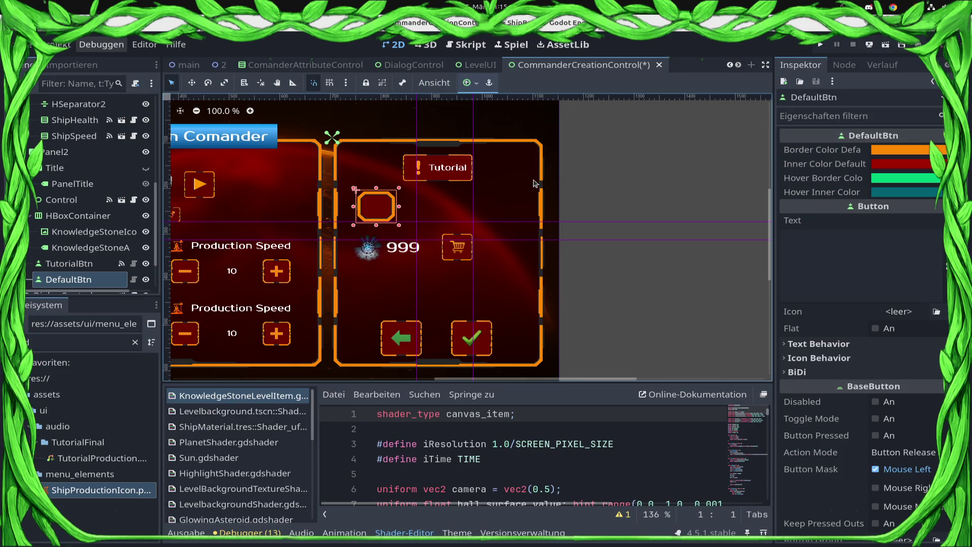
{"action": "key", "text": "Right"}
{"action": "key", "text": "Right"}
{"action": "key", "text": "Right"}
{"action": "key", "text": "Left"}
{"action": "key", "text": "Left"}
{"action": "key", "text": "Left"}
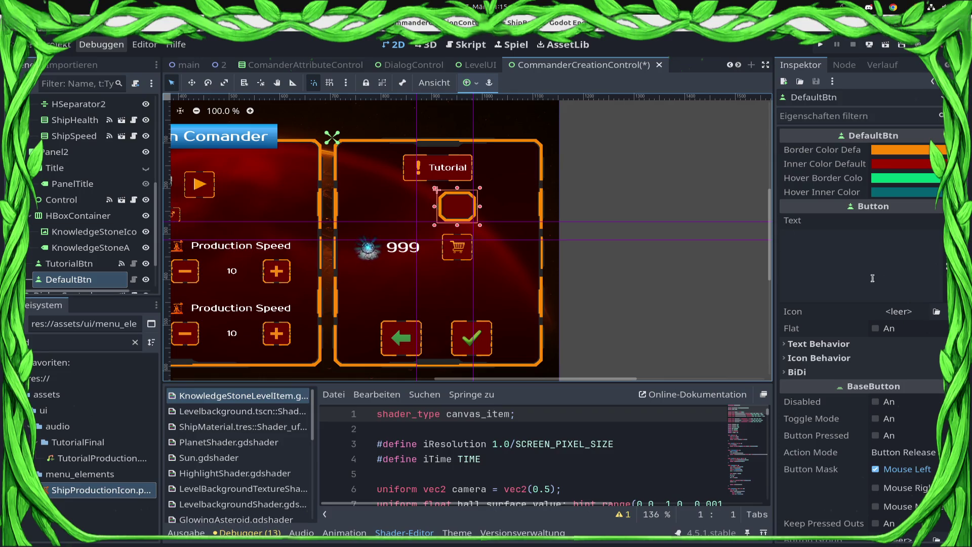
Assign currency_icon.png as the empty button's icon
{"action": "left_click", "coordinate": [81, 342]}
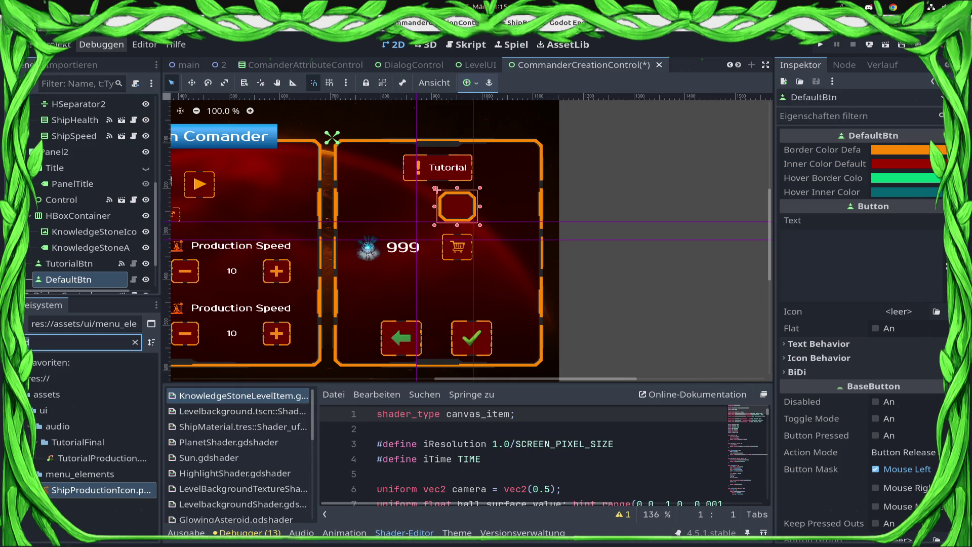
{"action": "key", "text": "BackSpace"}
{"action": "type", "text": "cur"}
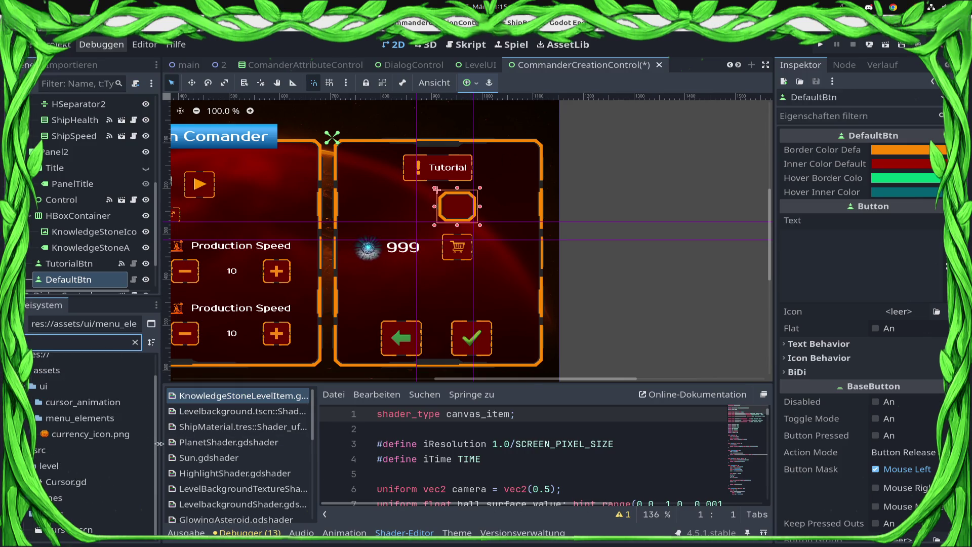
{"action": "left_click_drag", "start_coordinate": [429, 351], "coordinate": [886, 311]}
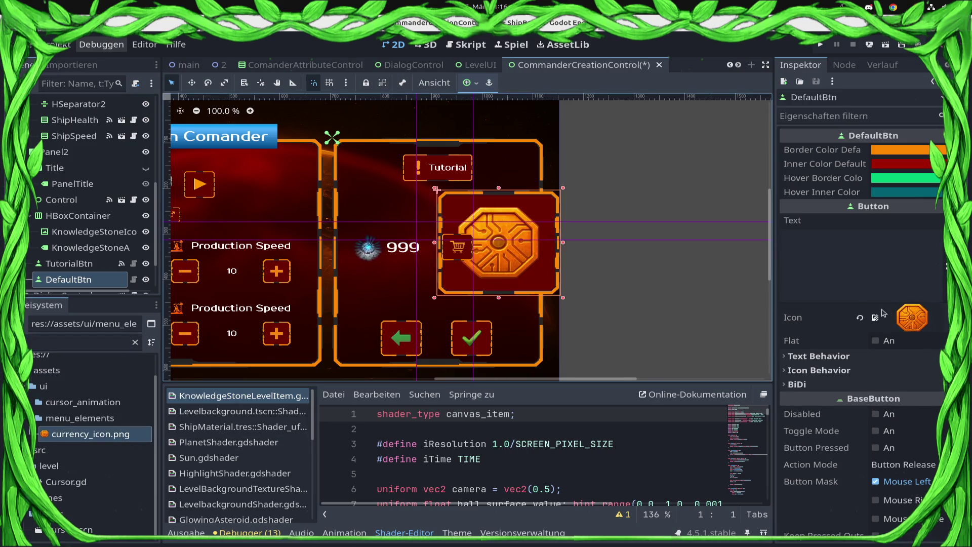
Try the icon button's transform scale at 0.4, 0.35, then 0.3
{"action": "scroll", "coordinate": [813, 280], "scroll_direction": "down", "scroll_amount": 10}
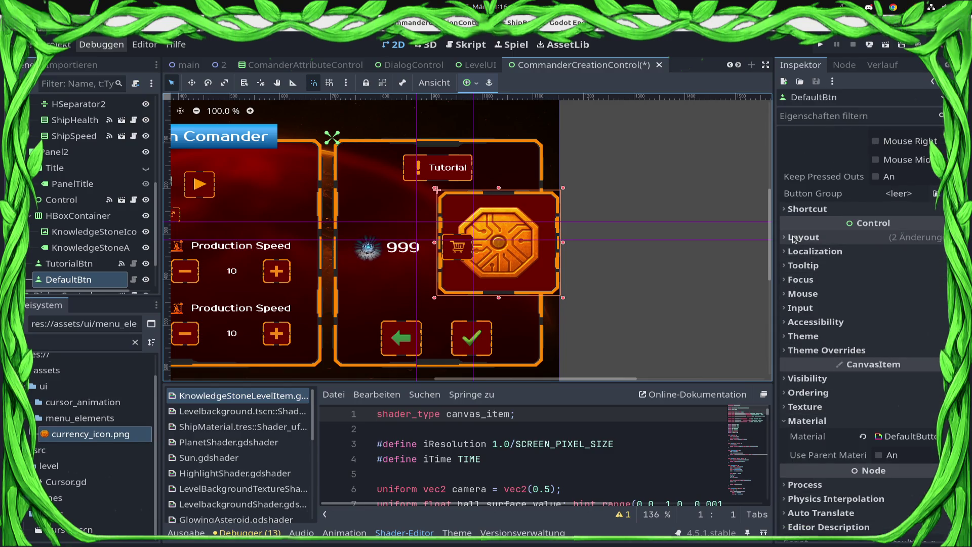
{"action": "left_click", "coordinate": [794, 238]}
{"action": "left_click", "coordinate": [840, 397]}
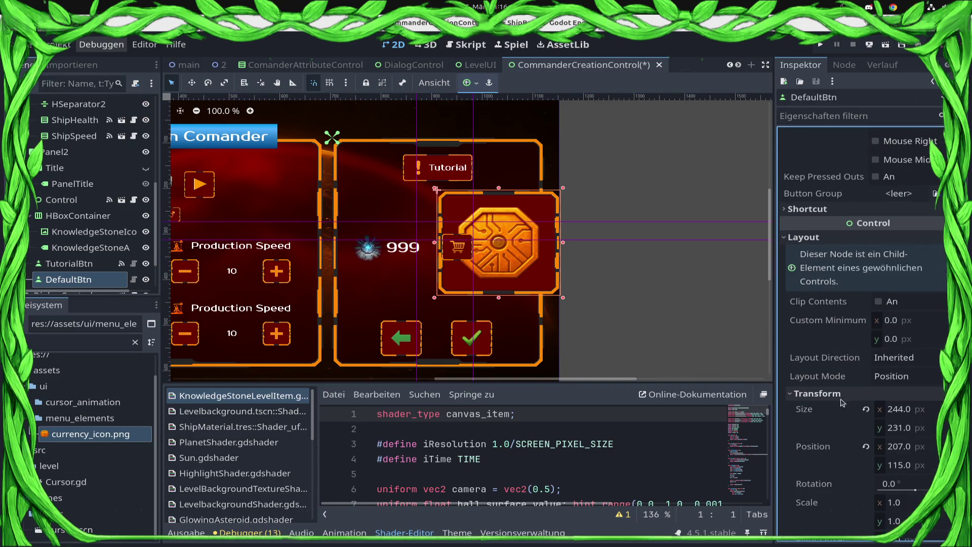
{"action": "left_click", "coordinate": [911, 505]}
{"action": "type", "text": "0.4"}
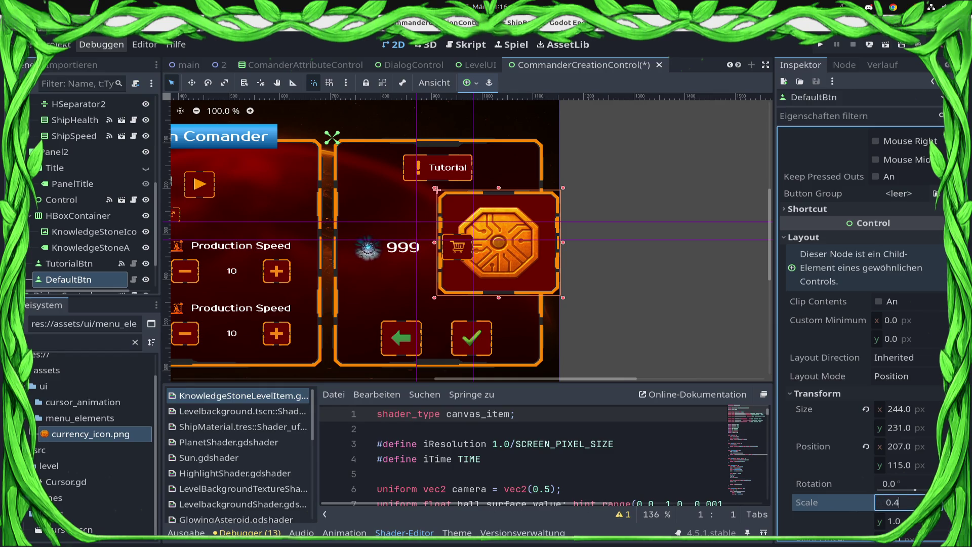
{"action": "key", "text": "Return"}
{"action": "left_click", "coordinate": [906, 502]}
{"action": "type", "text": "0.35"}
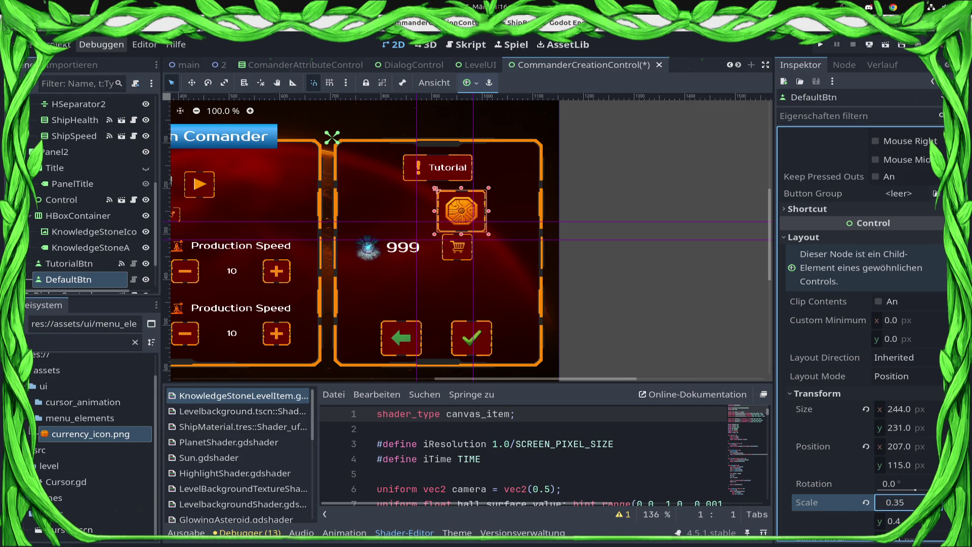
{"action": "key", "text": "Return"}
{"action": "left_click", "coordinate": [909, 505]}
{"action": "type", "text": "0.3"}
{"action": "key", "text": "Return"}
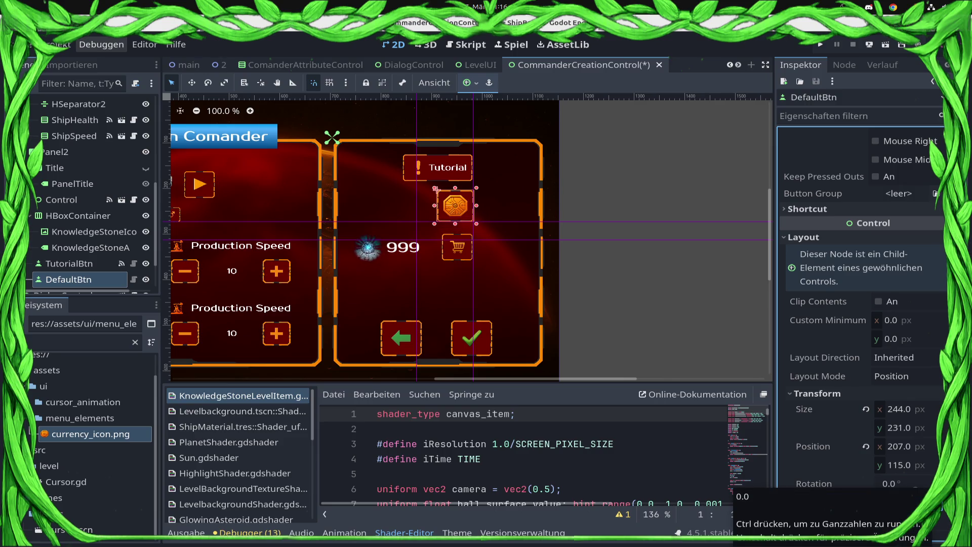
{"action": "scroll", "coordinate": [498, 290], "scroll_direction": "up", "scroll_amount": 3}
Compare with the cart button, move the icon button down beside it, and set scale 0.25
{"action": "left_click", "coordinate": [436, 229]}
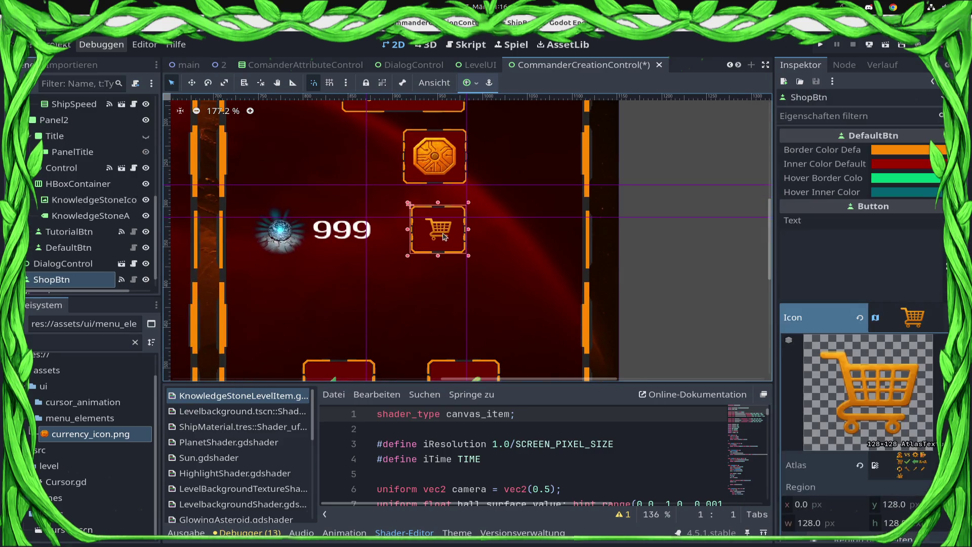
{"action": "scroll", "coordinate": [455, 228], "scroll_direction": "up", "scroll_amount": 1}
{"action": "scroll", "coordinate": [914, 411], "scroll_direction": "down", "scroll_amount": 5}
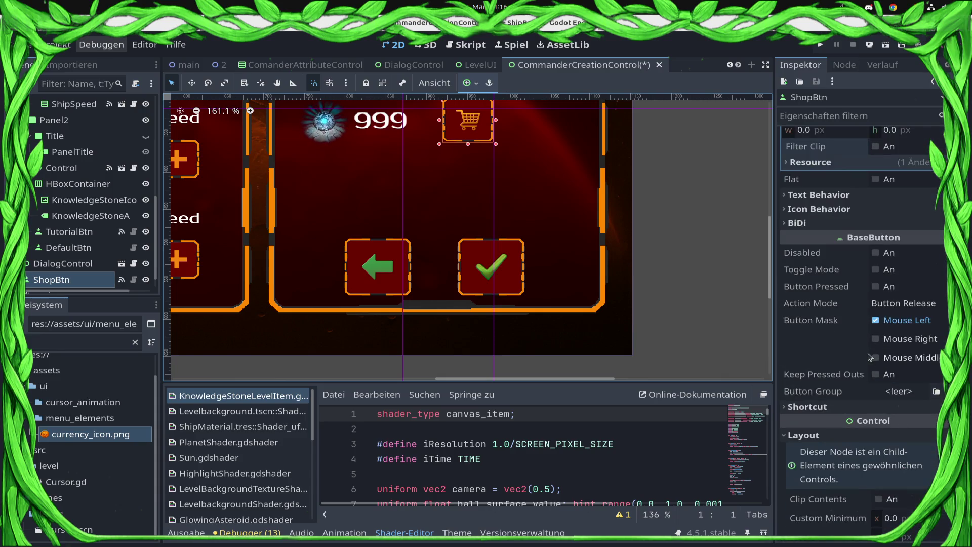
{"action": "scroll", "coordinate": [866, 375], "scroll_direction": "down", "scroll_amount": 3}
{"action": "scroll", "coordinate": [465, 240], "scroll_direction": "up", "scroll_amount": 3}
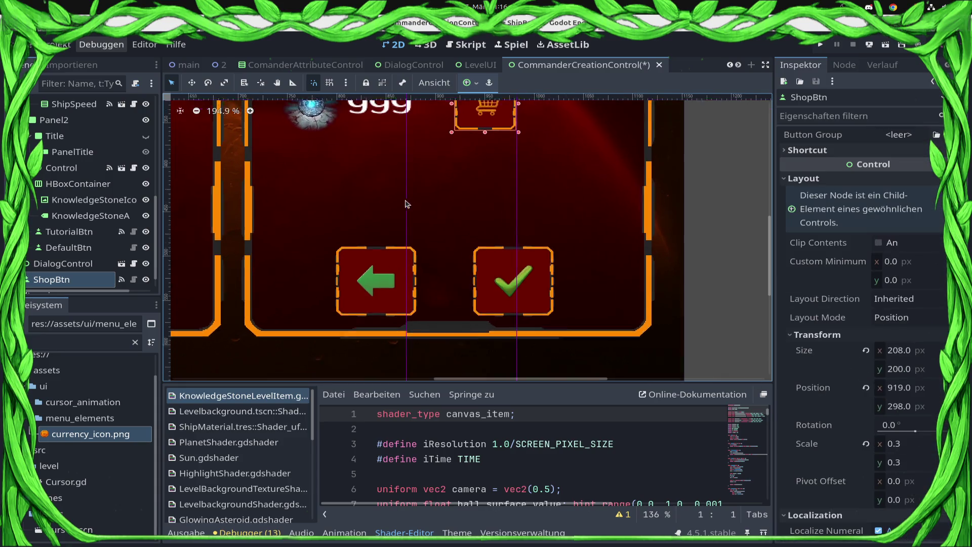
{"action": "left_click", "coordinate": [465, 239]}
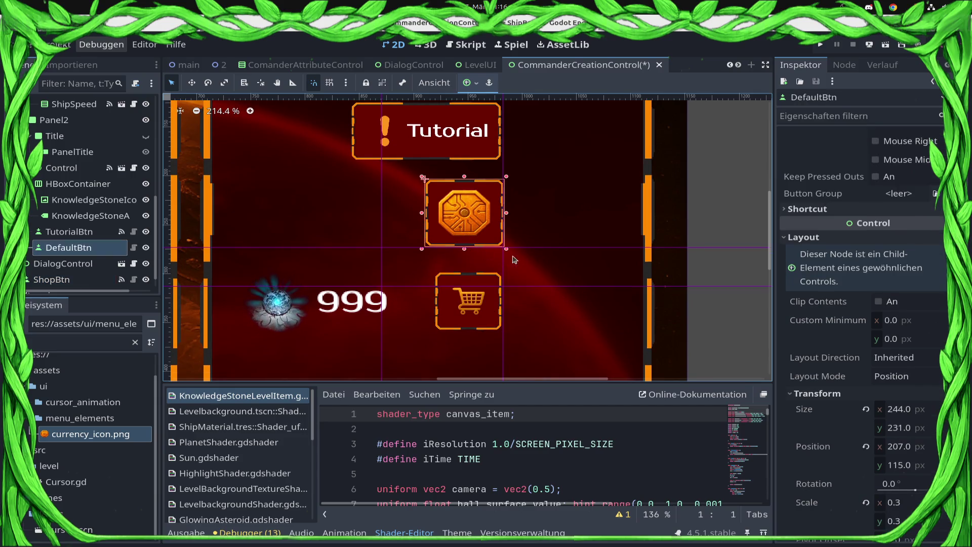
{"action": "mouse_move", "coordinate": [459, 208]}
{"action": "left_mouse_down"}
{"action": "mouse_move", "coordinate": [473, 320]}
{"action": "mouse_move", "coordinate": [469, 300]}
{"action": "left_mouse_up"}
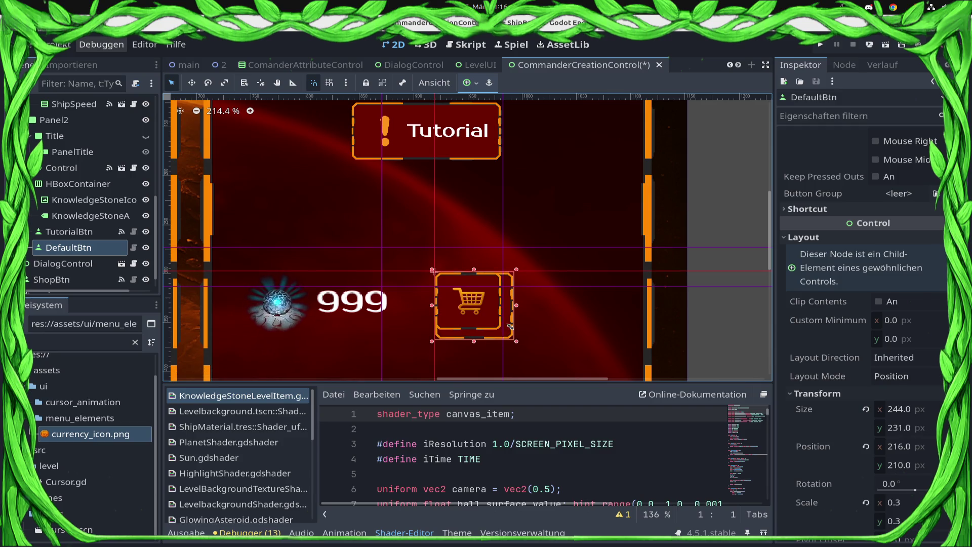
{"action": "scroll", "coordinate": [820, 476], "scroll_direction": "down", "scroll_amount": 2}
{"action": "left_click", "coordinate": [916, 454]}
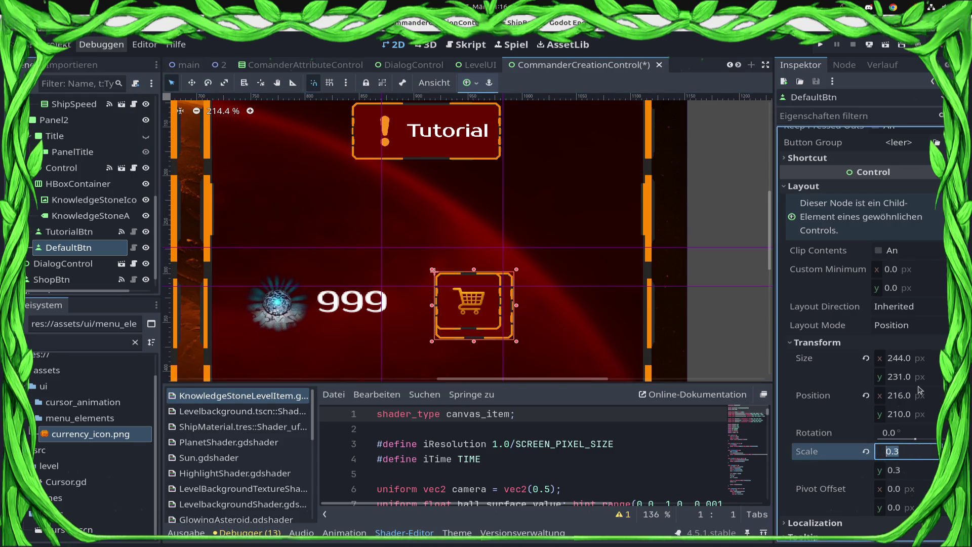
{"action": "type", "text": "0.25"}
{"action": "key", "text": "Return"}
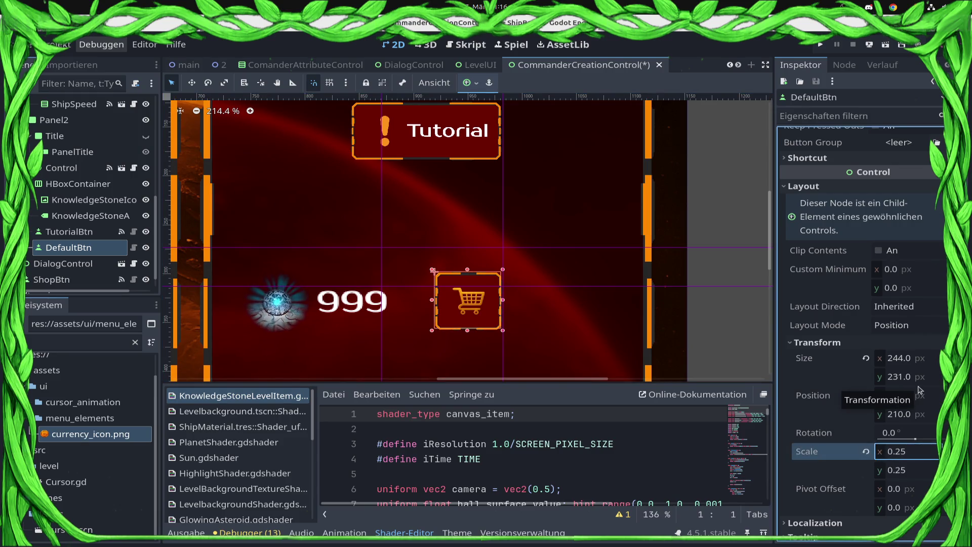
Nudge the icon button to (216, 127), just above the cart button
{"action": "left_click", "coordinate": [434, 301]}
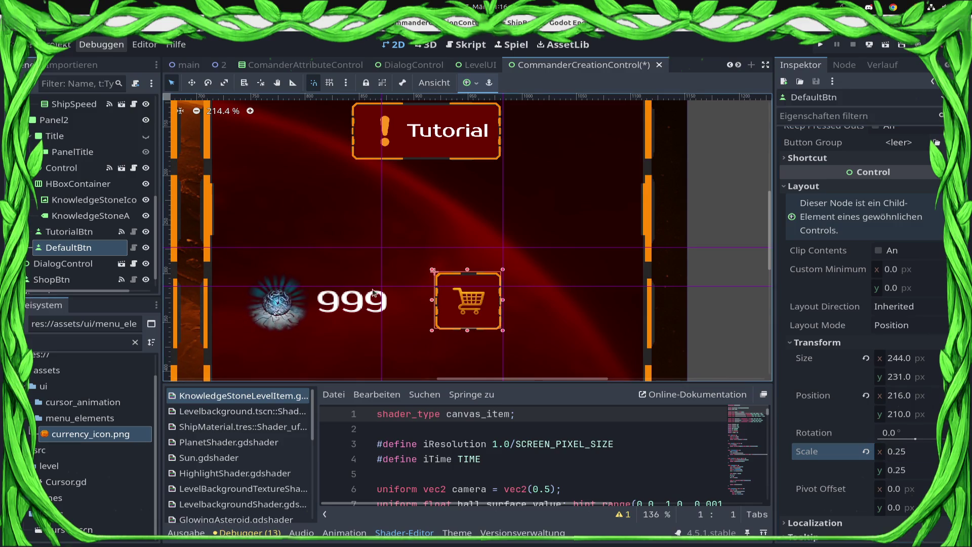
{"action": "key", "text": "shift+Up"}
{"action": "key", "text": "shift+Up"}
{"action": "key", "text": "shift+Up"}
{"action": "key", "text": "shift+Up"}
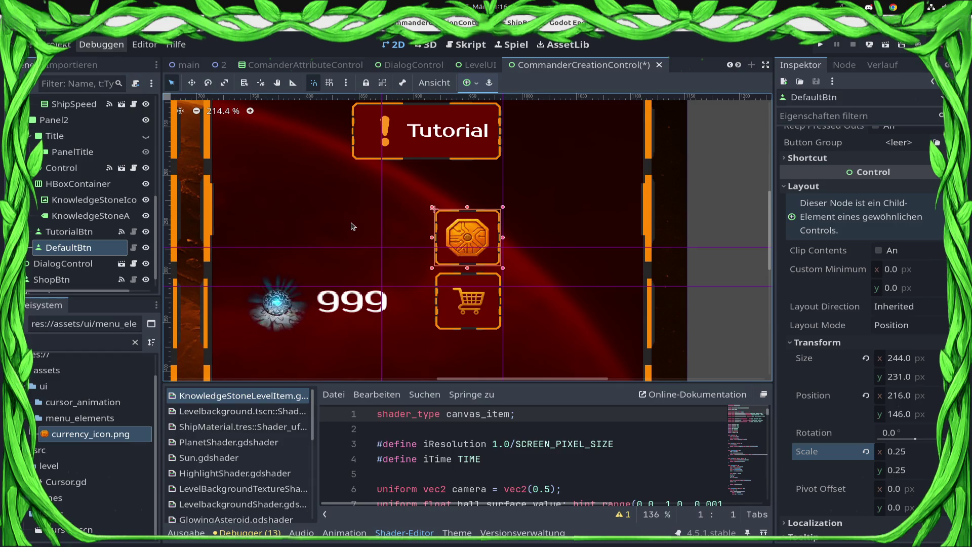
{"action": "key", "text": "shift+Up"}
{"action": "key", "text": "shift+Up"}
{"action": "key", "text": "Down"}
{"action": "key", "text": "Down"}
{"action": "key", "text": "Down"}
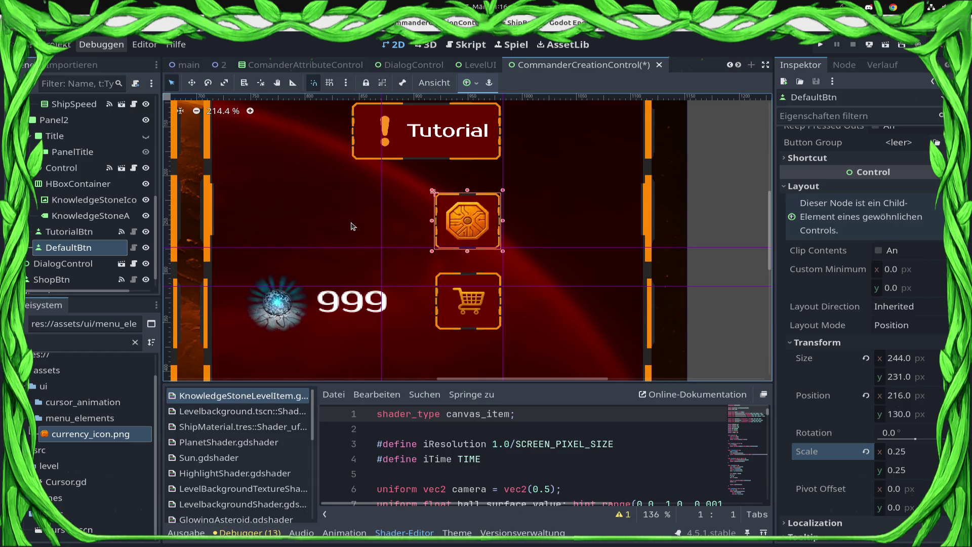
{"action": "key", "text": "Down"}
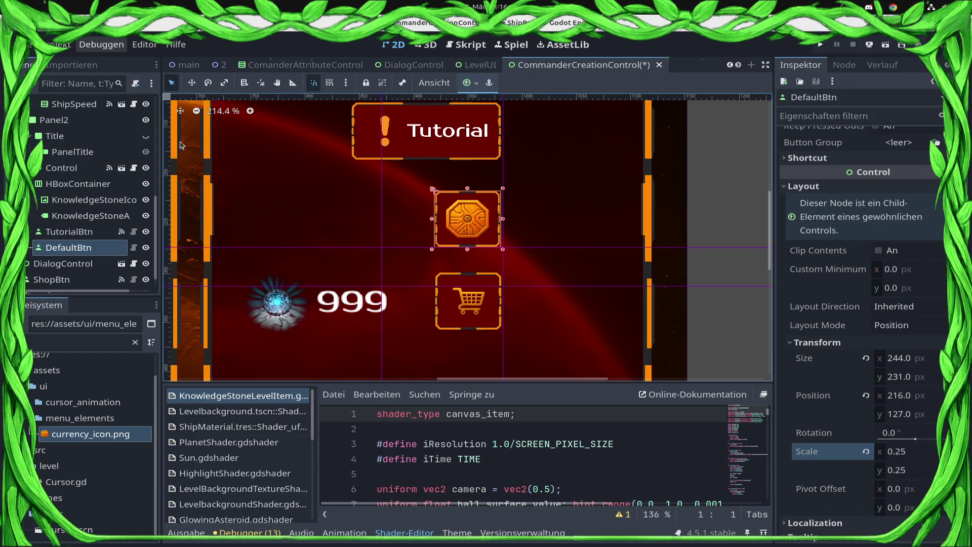
{"action": "scroll", "coordinate": [806, 189], "scroll_direction": "up", "scroll_amount": 8}
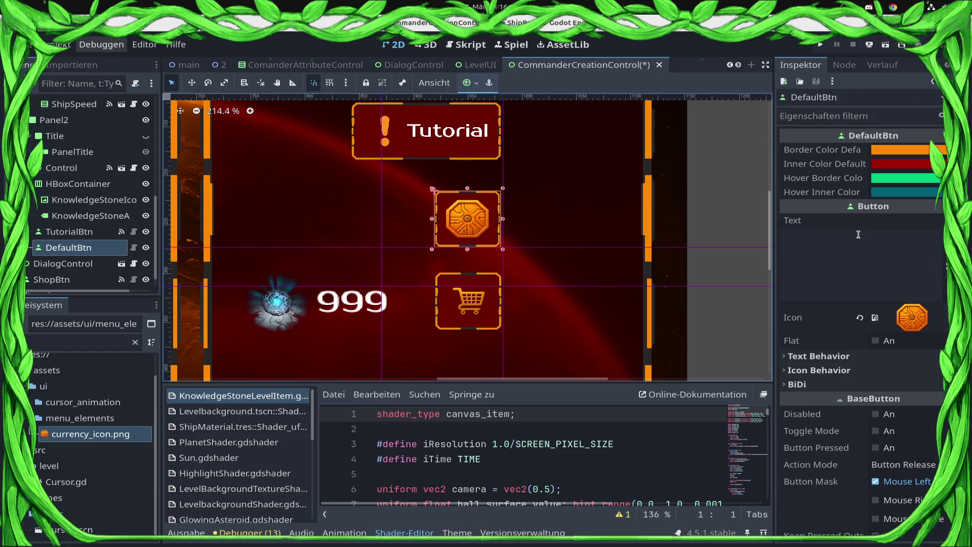
Set the octagon button's text to 100
{"action": "left_click", "coordinate": [861, 235]}
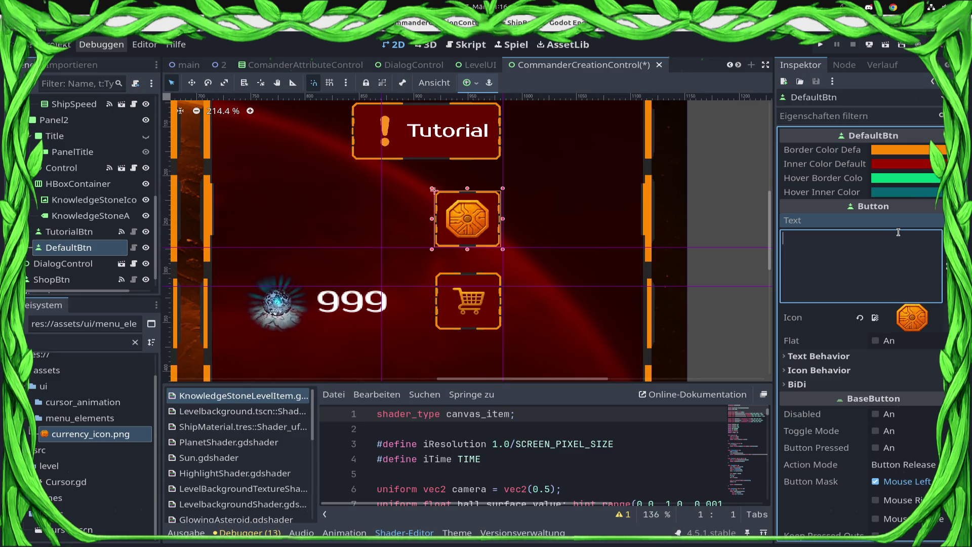
{"action": "type", "text": "900"}
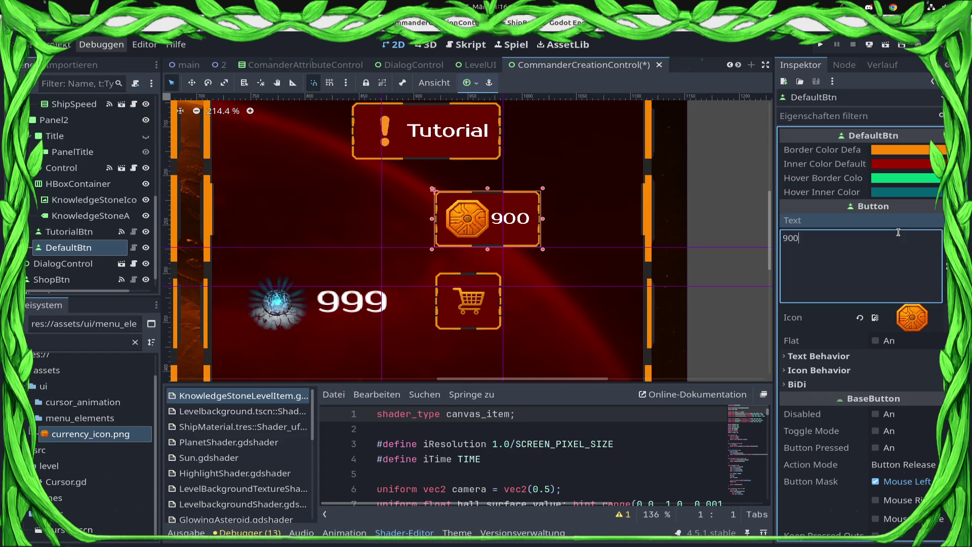
{"action": "type", "text": " Re"}
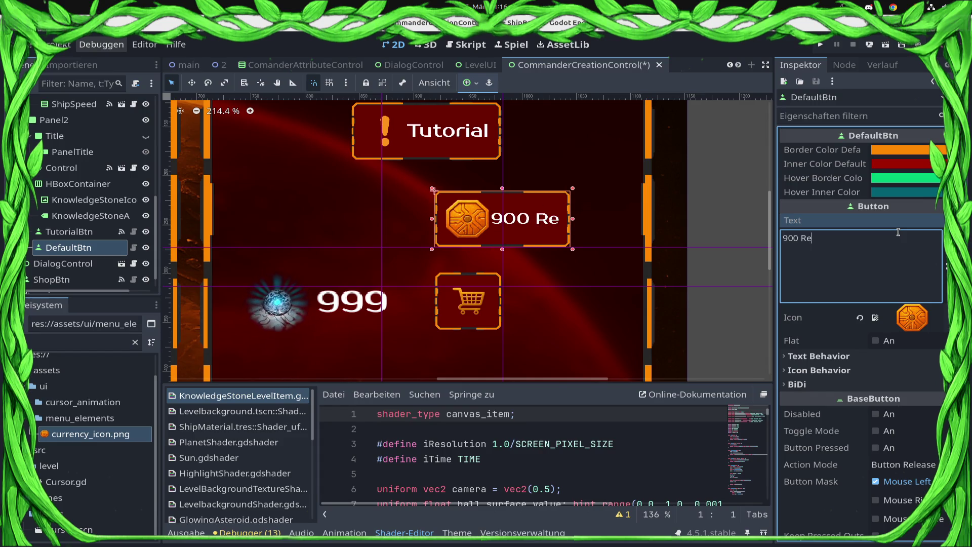
{"action": "key", "text": "BackSpace"}
{"action": "key", "text": "BackSpace"}
{"action": "key", "text": "BackSpace"}
{"action": "type", "text": "100"}
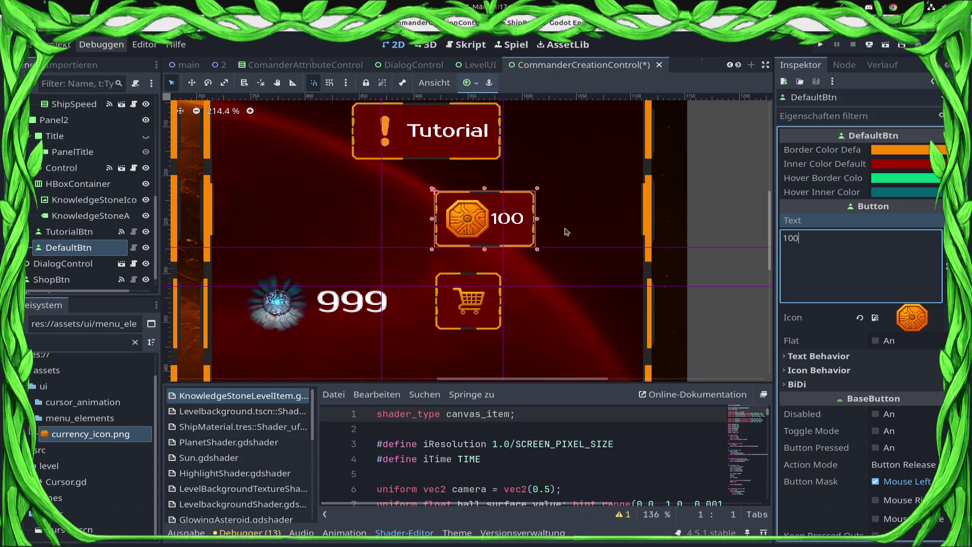
{"action": "key", "text": "ctrl+a"}
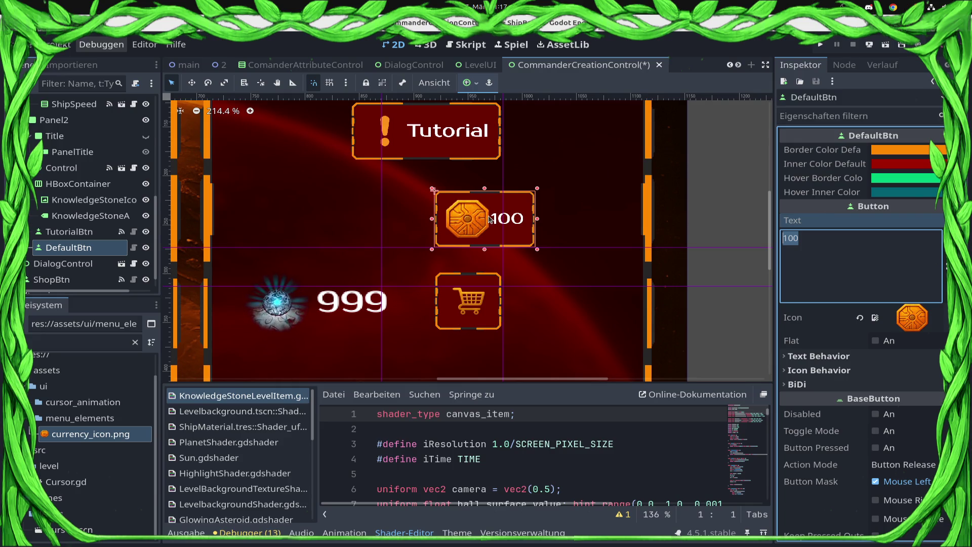
{"action": "left_click", "coordinate": [488, 219]}
Shift the 100 button left and add a vertical guide at 950 px
{"action": "key", "text": "shift+Left"}
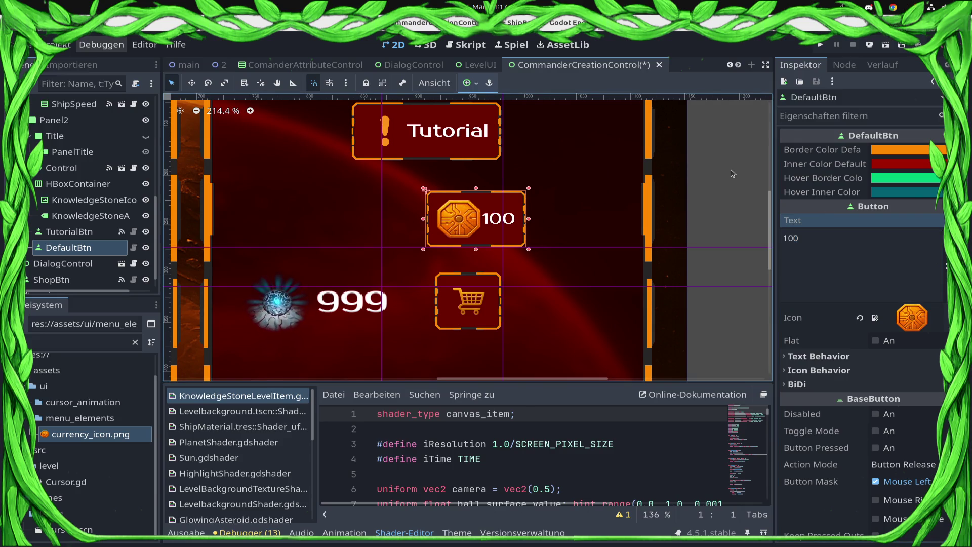
{"action": "key", "text": "shift+Left"}
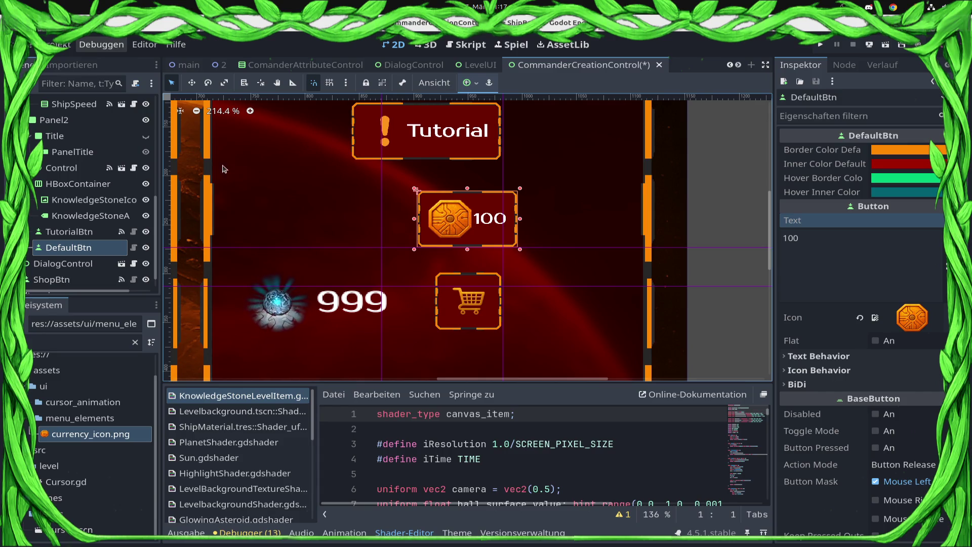
{"action": "mouse_move", "coordinate": [167, 183]}
{"action": "left_mouse_down"}
{"action": "mouse_move", "coordinate": [501, 188]}
{"action": "mouse_move", "coordinate": [467, 185]}
{"action": "left_mouse_up"}
{"action": "scroll", "coordinate": [471, 198], "scroll_direction": "down", "scroll_amount": 2}
Move the Tutorial button toward the panel's bottom-right
{"action": "left_click", "coordinate": [472, 171]}
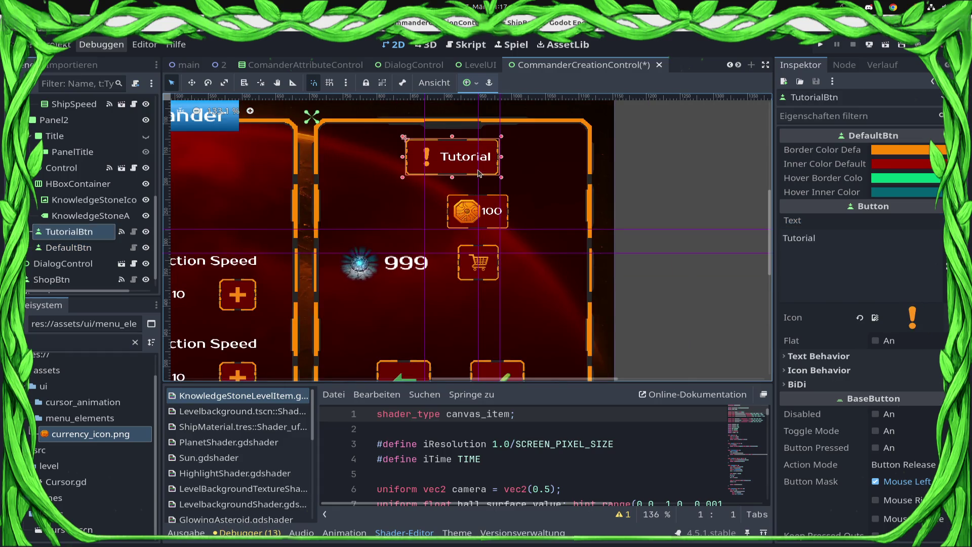
{"action": "key", "text": "Right"}
{"action": "key", "text": "Right"}
{"action": "key", "text": "Right"}
{"action": "key", "text": "Right"}
{"action": "key", "text": "Right"}
{"action": "key", "text": "Right"}
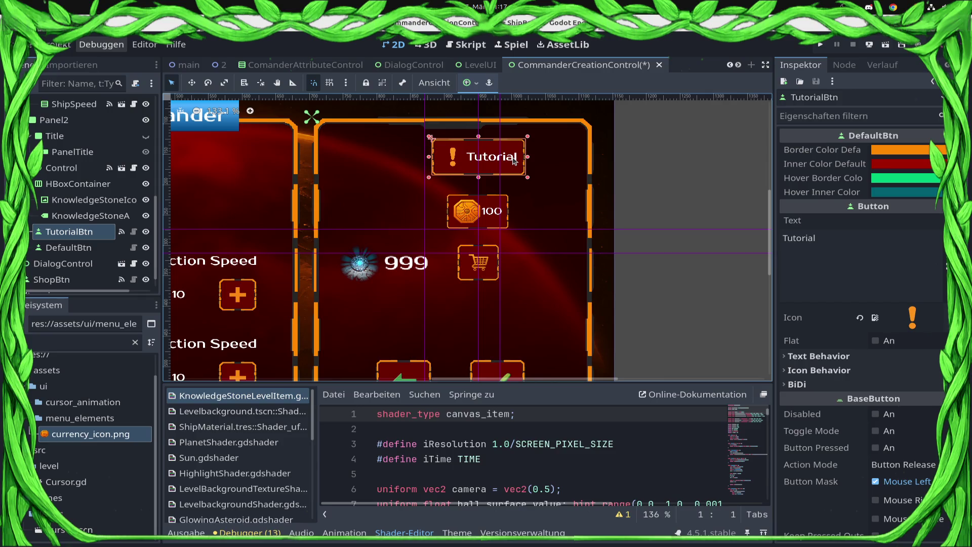
{"action": "left_click_drag", "start_coordinate": [514, 161], "coordinate": [581, 382]}
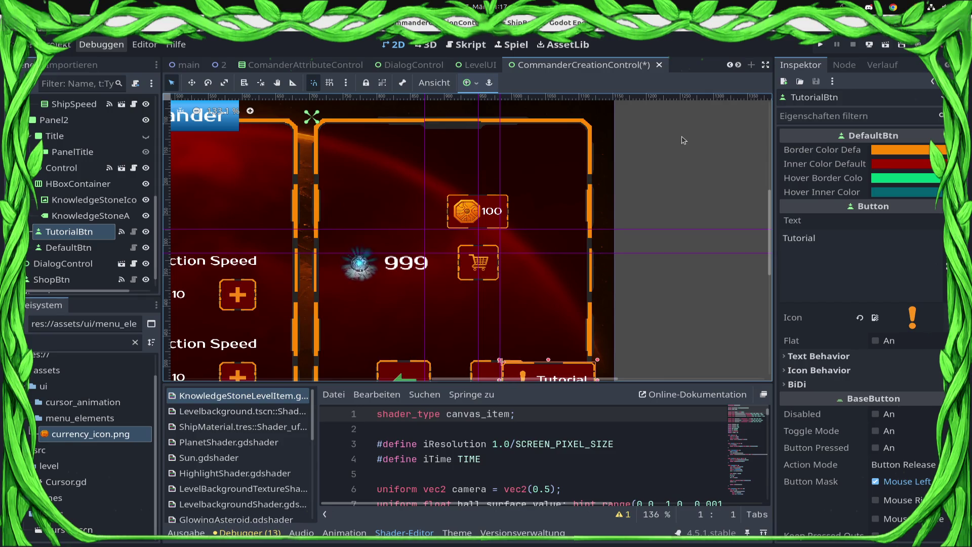
{"action": "scroll", "coordinate": [435, 208], "scroll_direction": "down", "scroll_amount": 3}
{"action": "scroll", "coordinate": [274, 333], "scroll_direction": "down", "scroll_amount": 1}
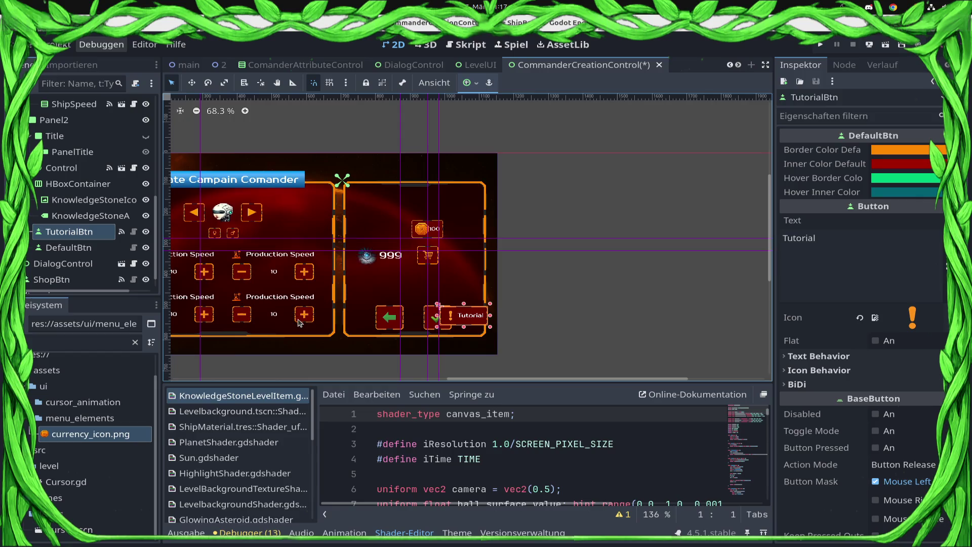
Raise the Attributes grid to y 207 and extend the left panel's bottom edge downward
{"action": "left_click", "coordinate": [349, 298]}
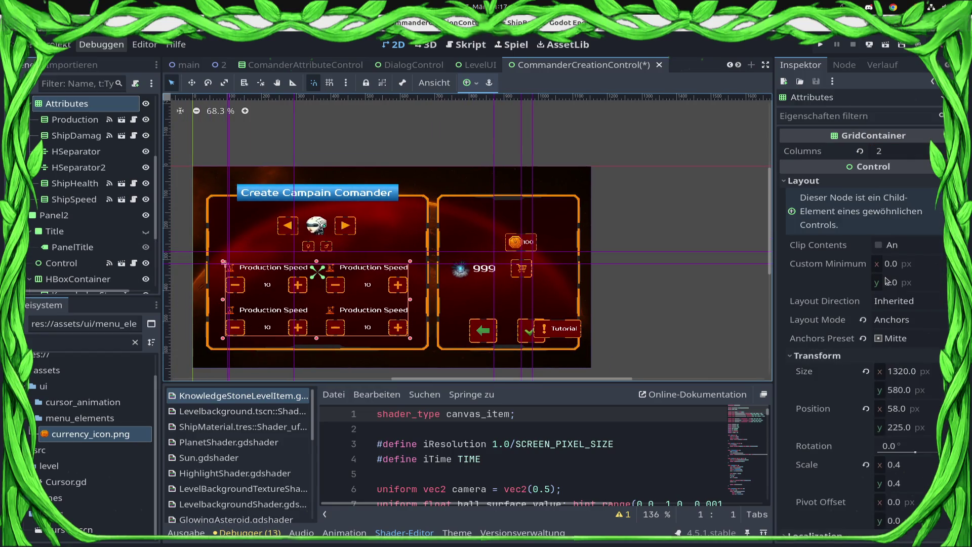
{"action": "left_click_drag", "start_coordinate": [886, 281], "coordinate": [886, 281]}
{"action": "key", "text": "Up"}
{"action": "key", "text": "Up"}
{"action": "key", "text": "Up"}
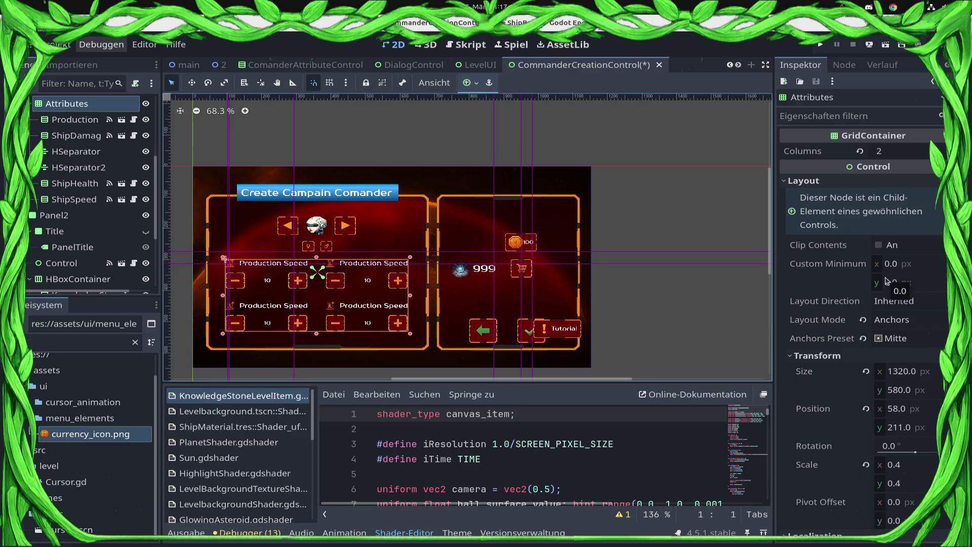
{"action": "left_click", "coordinate": [221, 212]}
{"action": "left_click_drag", "start_coordinate": [318, 193], "coordinate": [318, 174]}
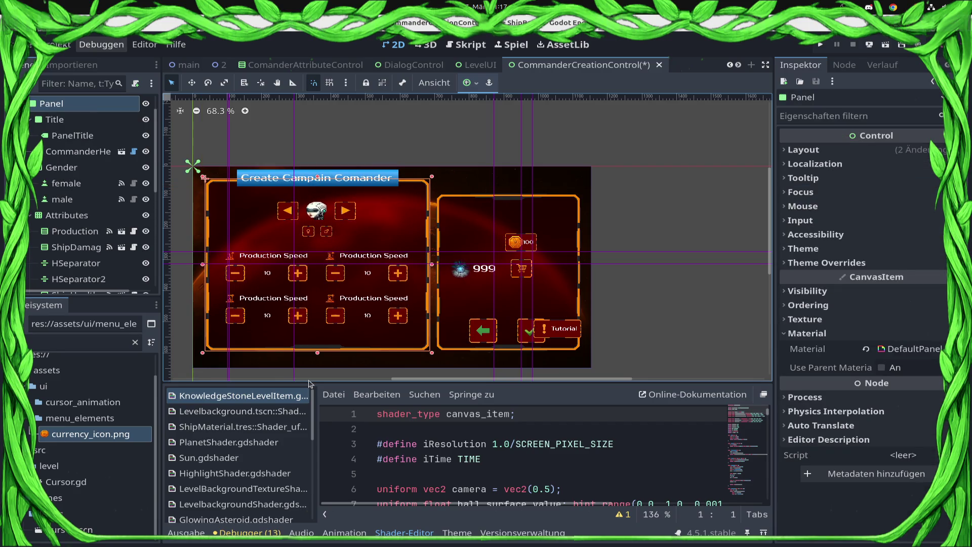
{"action": "left_click_drag", "start_coordinate": [318, 352], "coordinate": [317, 365]}
{"action": "left_click", "coordinate": [311, 300]}
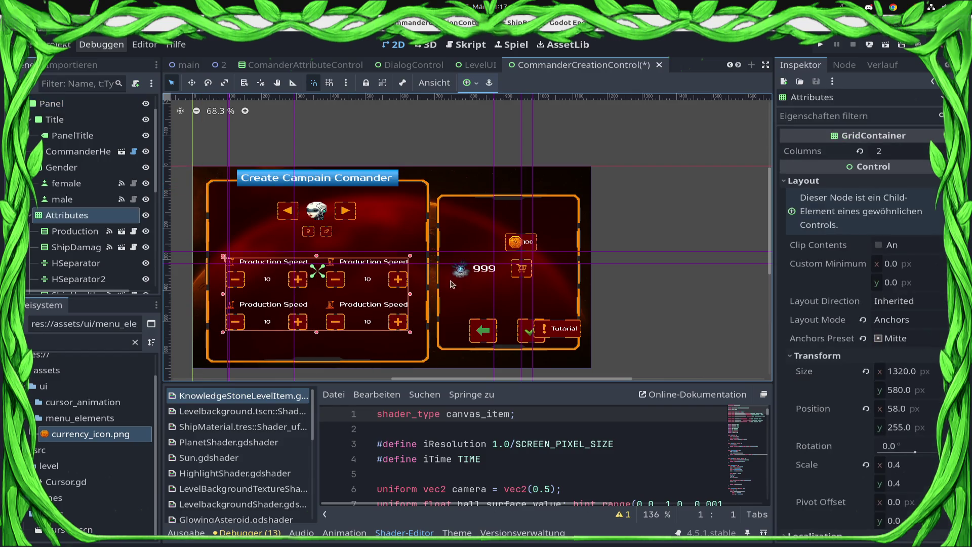
{"action": "key", "text": "shift+Up"}
{"action": "key", "text": "shift+Up"}
{"action": "key", "text": "shift+Up"}
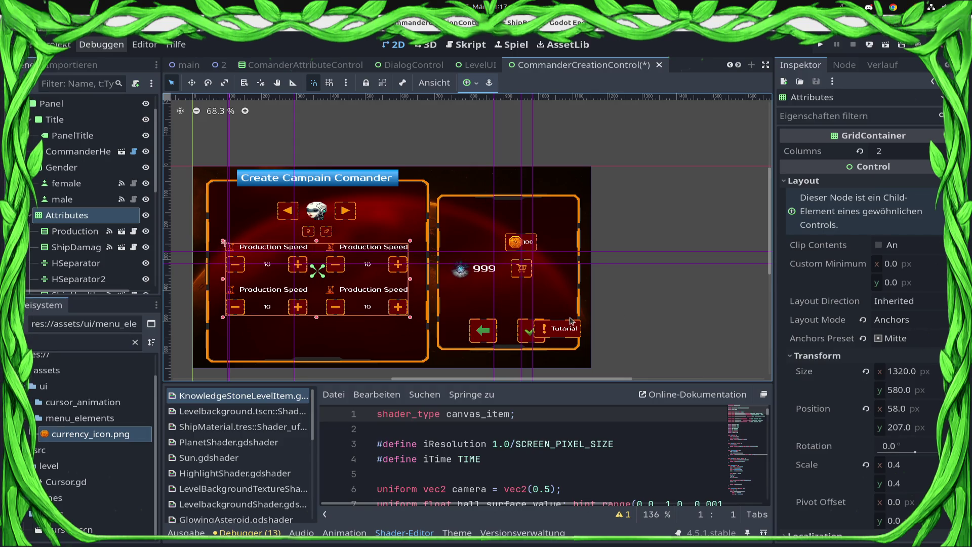
Slide the Tutorial button left into the left panel and lower it slightly
{"action": "left_click", "coordinate": [571, 332]}
{"action": "left_click", "coordinate": [571, 336]}
{"action": "key", "text": "shift+Left"}
{"action": "key", "text": "shift+Left"}
{"action": "key", "text": "shift+Left"}
{"action": "key", "text": "shift+Left"}
{"action": "key", "text": "shift+Left"}
{"action": "key", "text": "shift+Left"}
{"action": "key", "text": "shift+Down"}
{"action": "key", "text": "shift+Down"}
{"action": "key", "text": "shift+Down"}
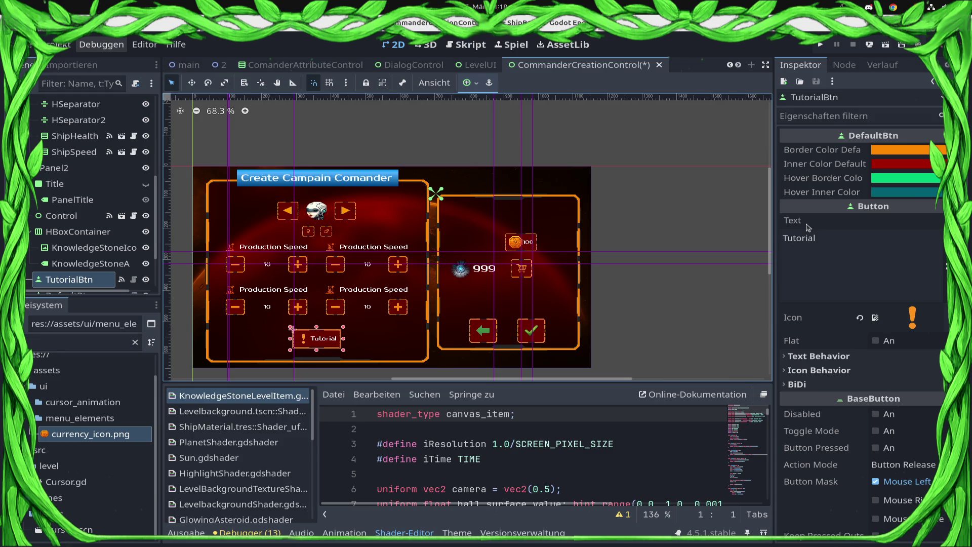
{"action": "scroll", "coordinate": [544, 249], "scroll_direction": "up", "scroll_amount": 4}
{"action": "left_click", "coordinate": [405, 274]}
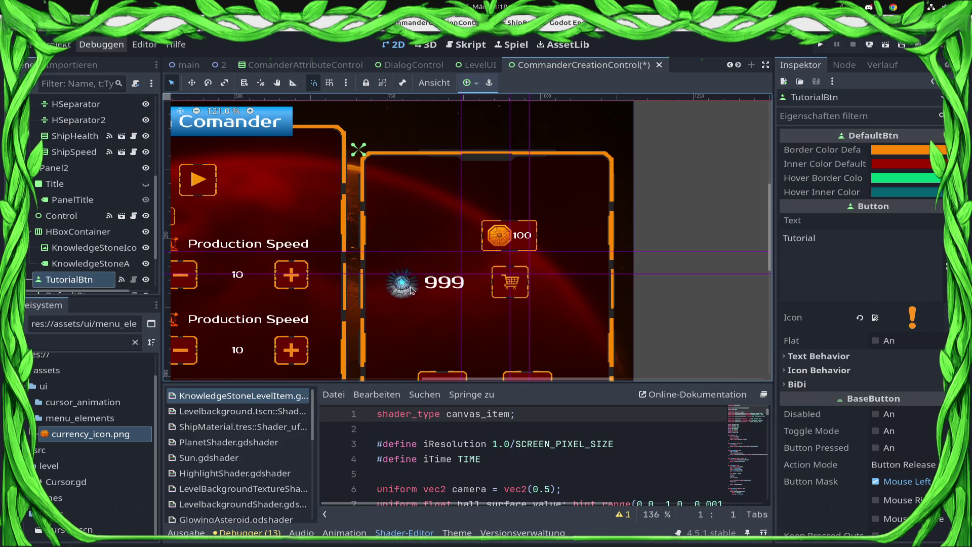
Raise the 999 counter and cart button together to the top of Panel2, above the 100 button
{"action": "left_click", "coordinate": [526, 287], "text": "shift"}
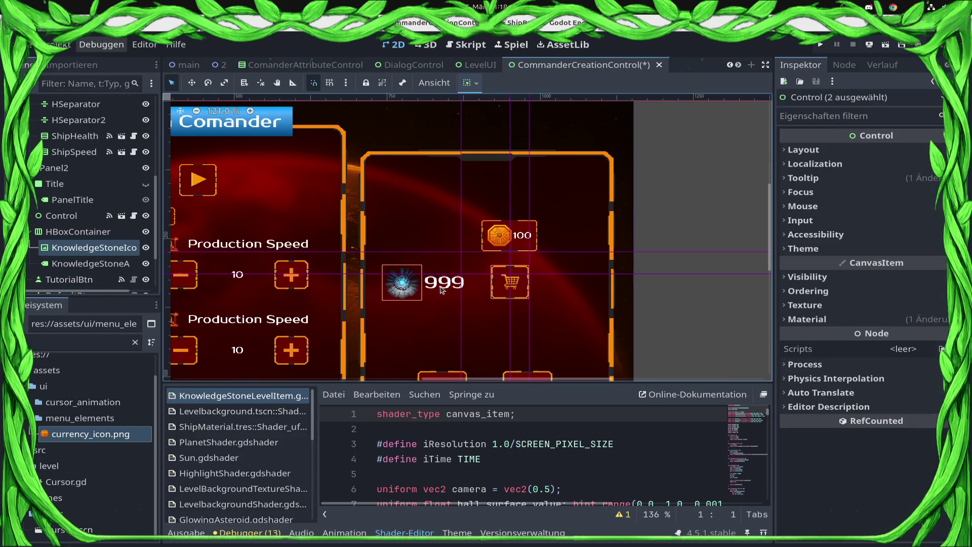
{"action": "left_click", "coordinate": [99, 231]}
{"action": "scroll", "coordinate": [98, 232], "scroll_direction": "down", "scroll_amount": 3}
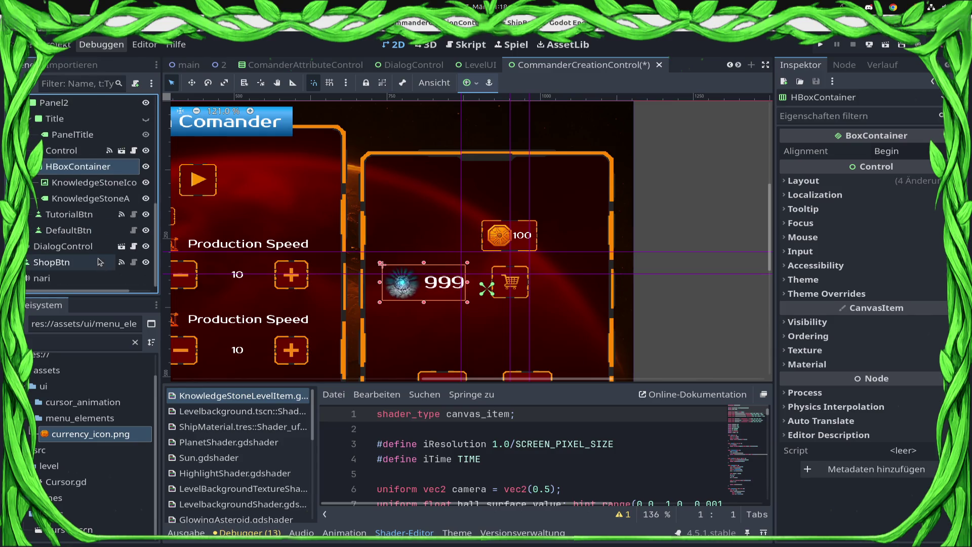
{"action": "left_click", "coordinate": [56, 262], "text": "ctrl"}
{"action": "key", "text": "Up"}
{"action": "key", "text": "Up"}
{"action": "key", "text": "Up"}
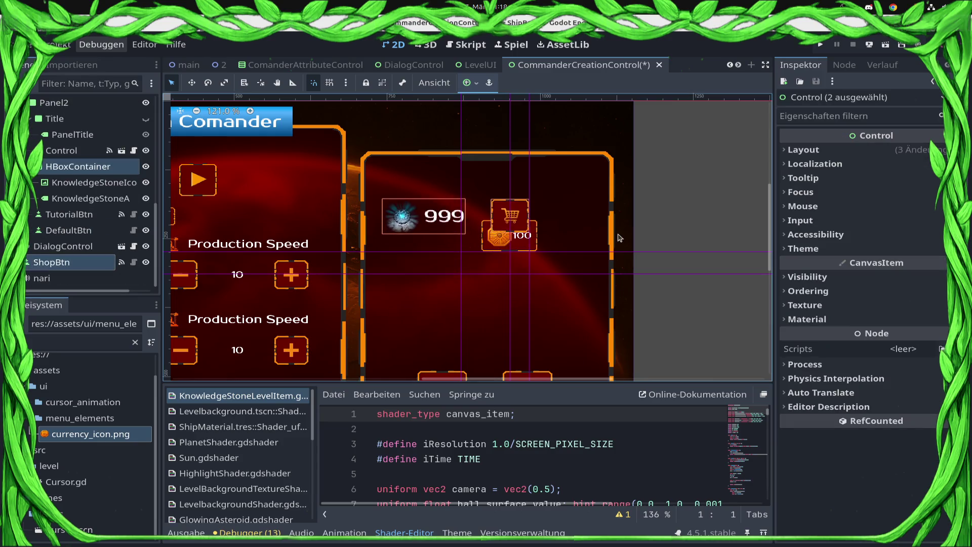
{"action": "key", "text": "Up"}
{"action": "key", "text": "Up"}
{"action": "key", "text": "Up"}
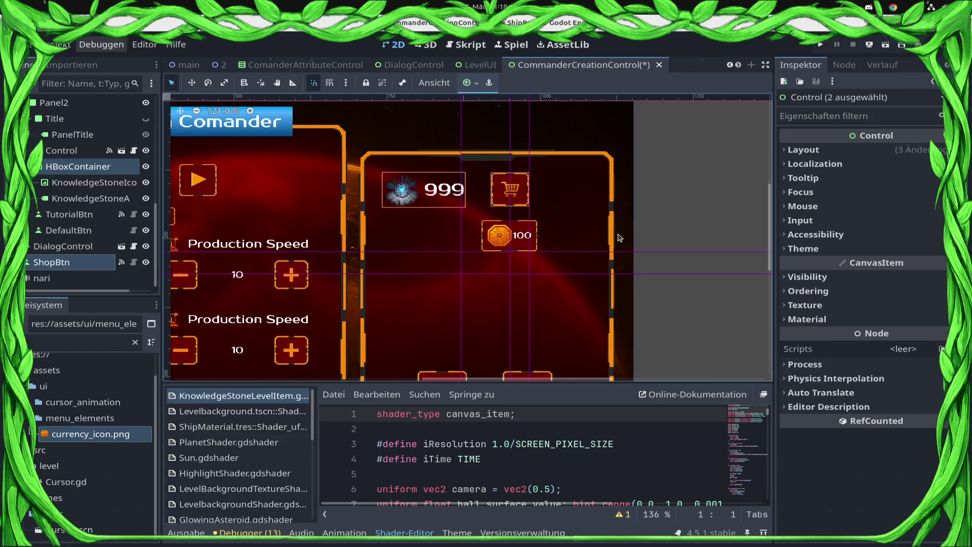
{"action": "left_click", "coordinate": [495, 233]}
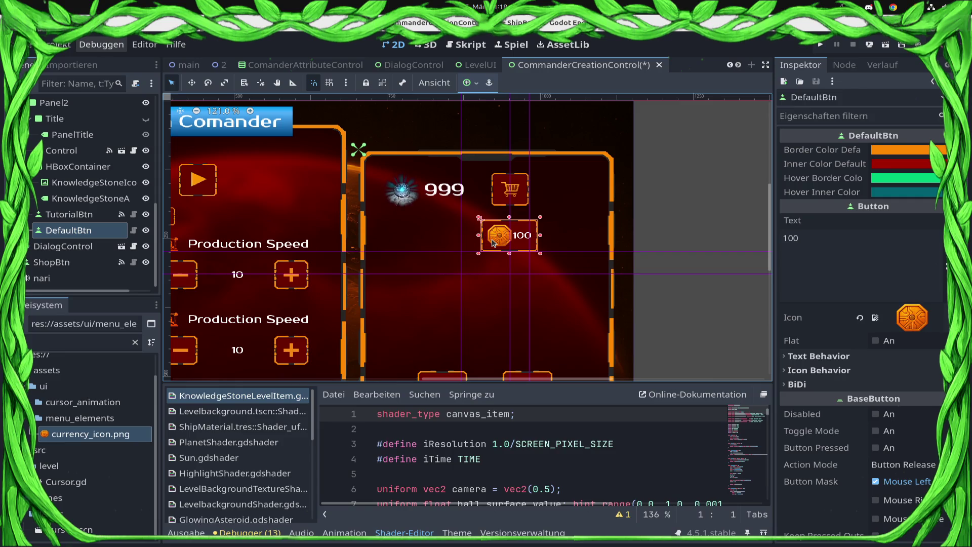
{"action": "scroll", "coordinate": [494, 243], "scroll_direction": "down", "scroll_amount": 5}
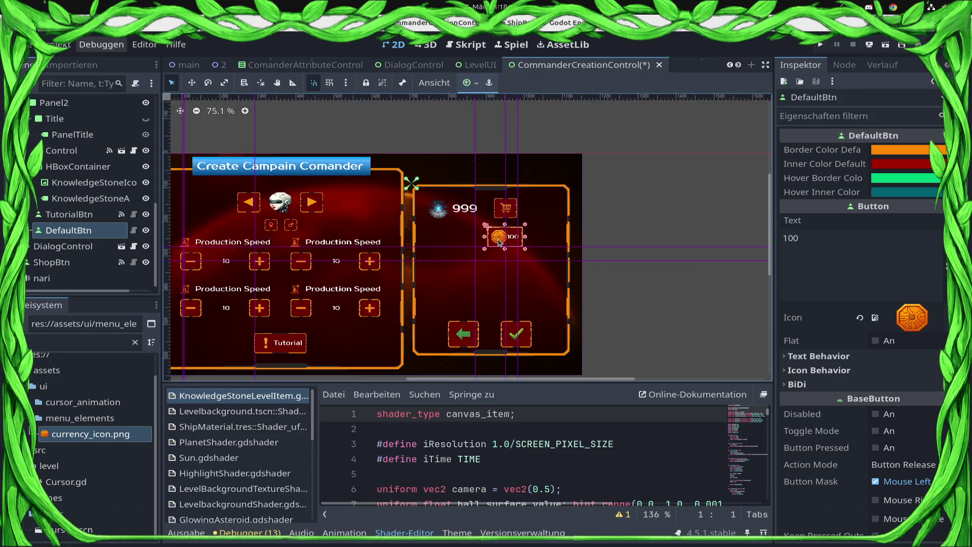
{"action": "left_click", "coordinate": [458, 239]}
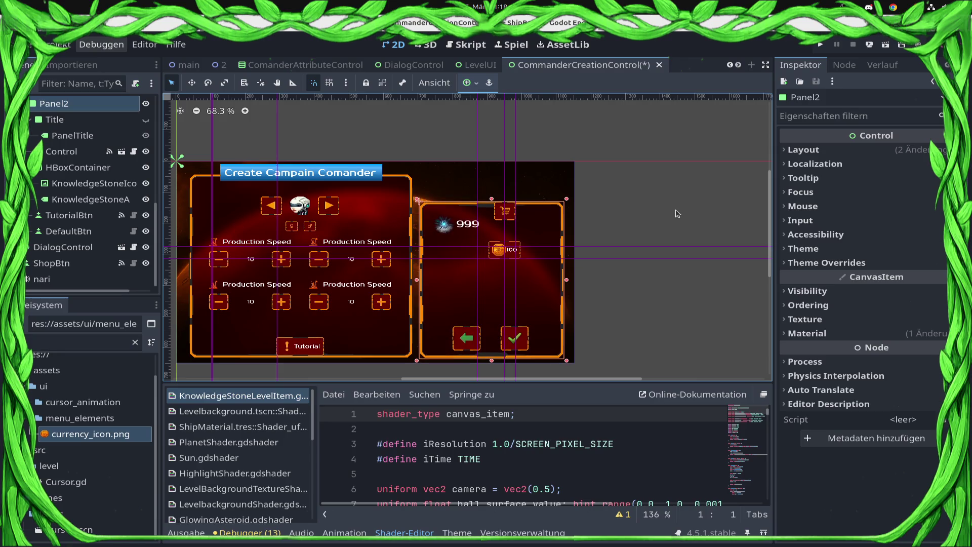
Reparent the Tutorial button under the left Panel and adjust its height
{"action": "left_click", "coordinate": [305, 348]}
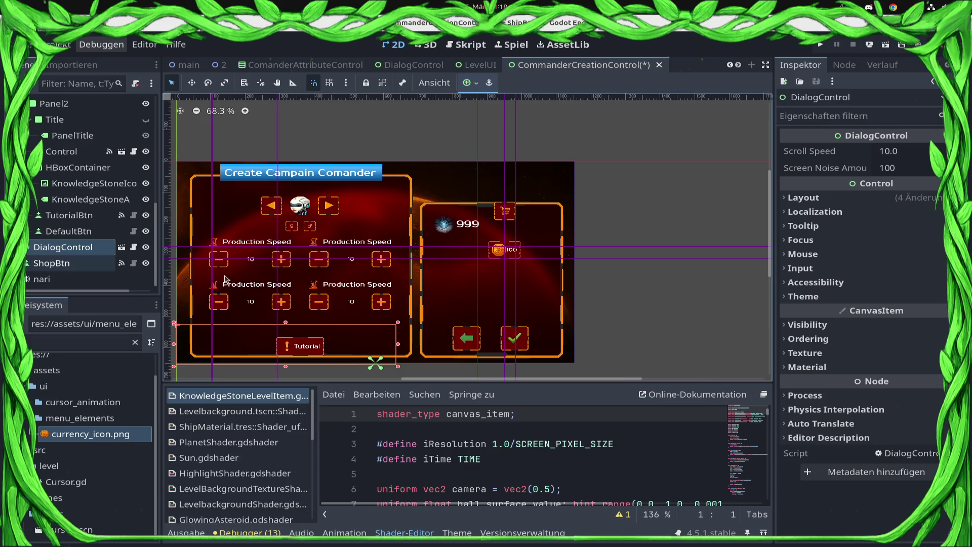
{"action": "left_click", "coordinate": [144, 264]}
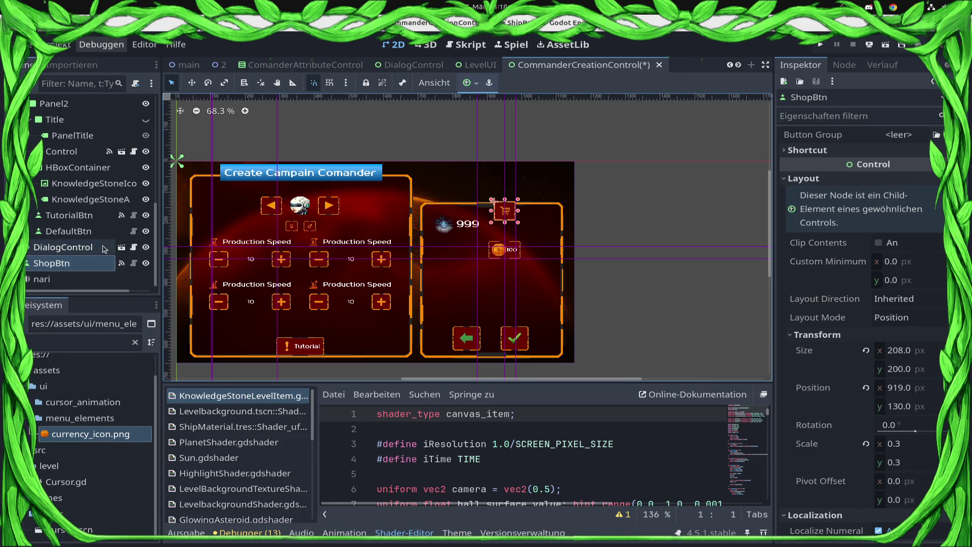
{"action": "scroll", "coordinate": [106, 251], "scroll_direction": "up", "scroll_amount": 2}
{"action": "scroll", "coordinate": [107, 249], "scroll_direction": "down", "scroll_amount": 1}
{"action": "mouse_move", "coordinate": [91, 239]}
{"action": "left_mouse_down"}
{"action": "mouse_move", "coordinate": [39, 167]}
{"action": "mouse_move", "coordinate": [36, 183]}
{"action": "mouse_move", "coordinate": [35, 104]}
{"action": "mouse_move", "coordinate": [56, 170]}
{"action": "mouse_move", "coordinate": [85, 136]}
{"action": "left_mouse_up"}
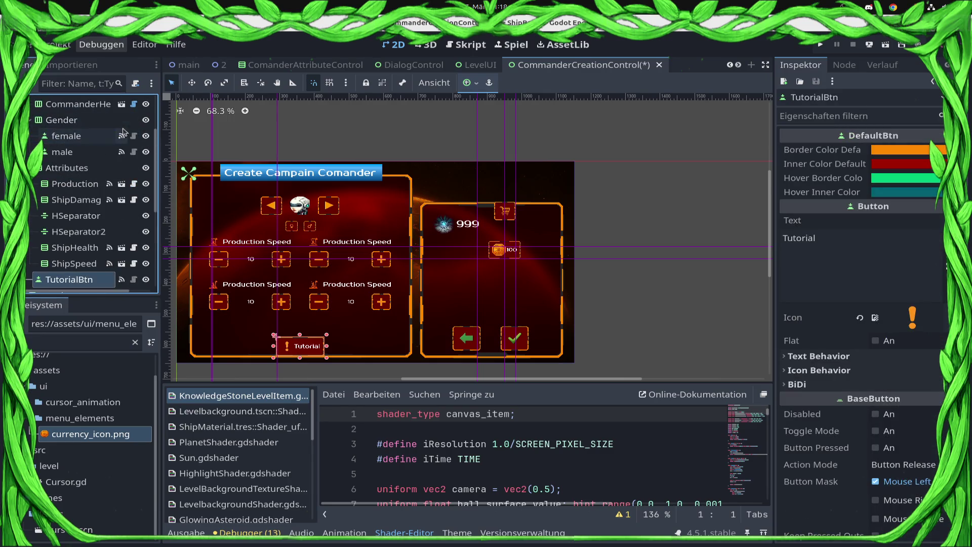
{"action": "key", "text": "Up"}
{"action": "key", "text": "Up"}
{"action": "key", "text": "Up"}
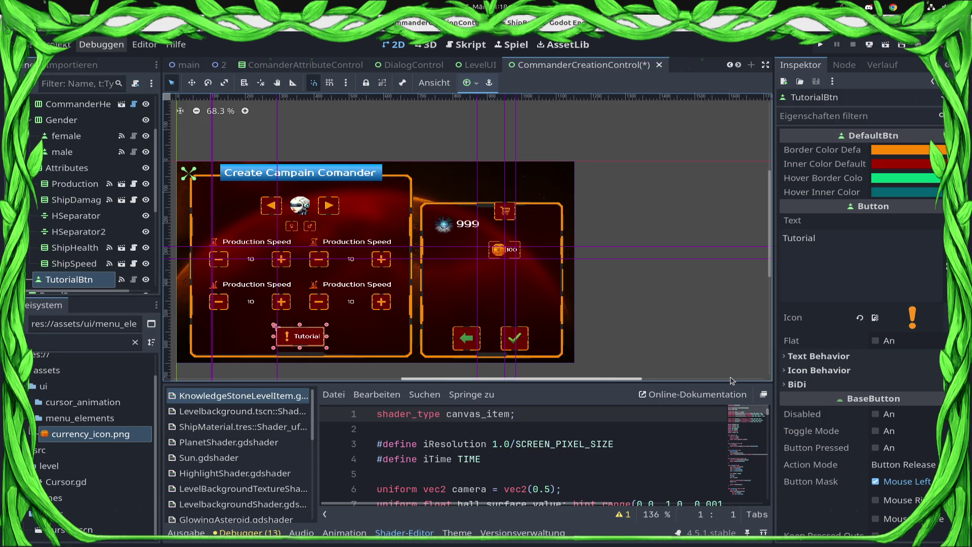
{"action": "key", "text": "Down"}
{"action": "key", "text": "Down"}
{"action": "key", "text": "Down"}
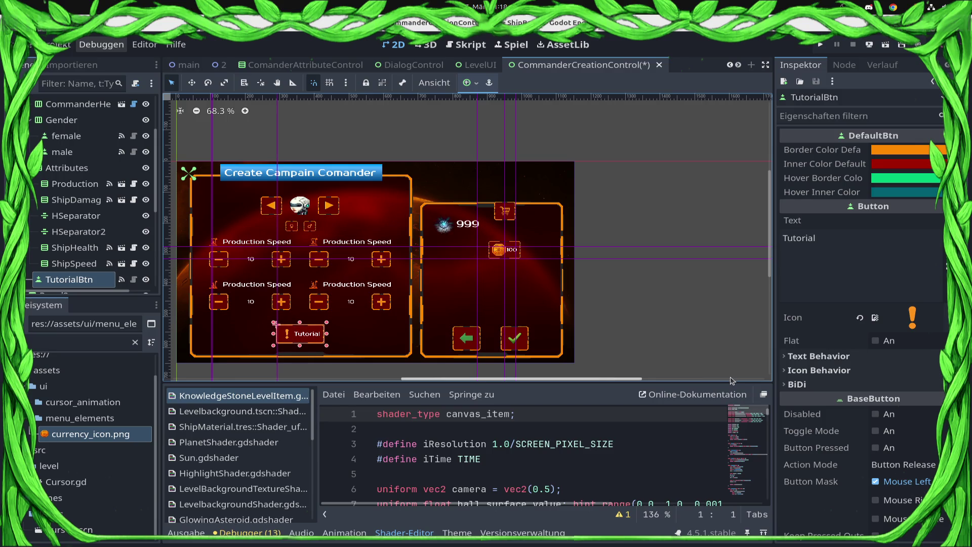
Lower the cart button to y 178 beside 999 and centre the 100 button beneath it
{"action": "scroll", "coordinate": [582, 225], "scroll_direction": "up", "scroll_amount": 6}
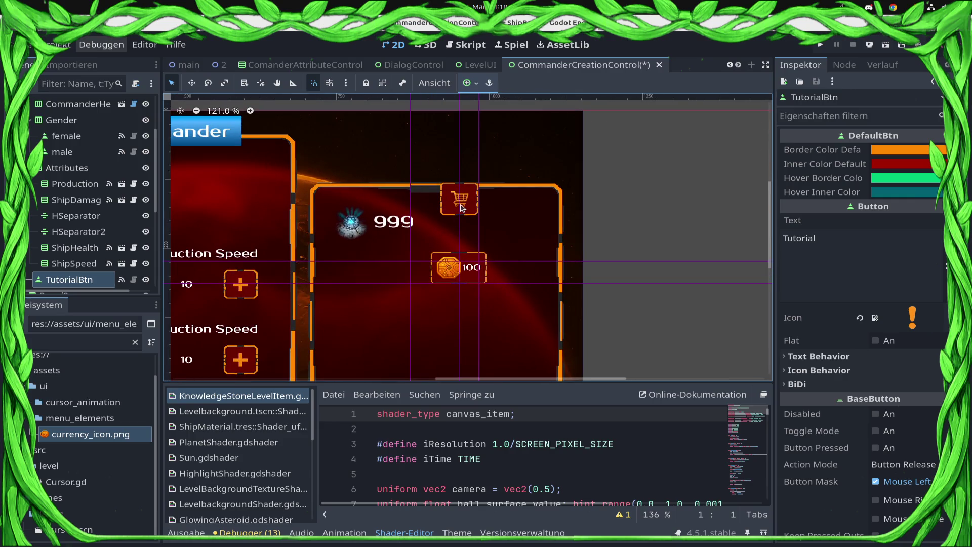
{"action": "left_click", "coordinate": [595, 234]}
{"action": "key", "text": "Down"}
{"action": "key", "text": "Down"}
{"action": "key", "text": "Down"}
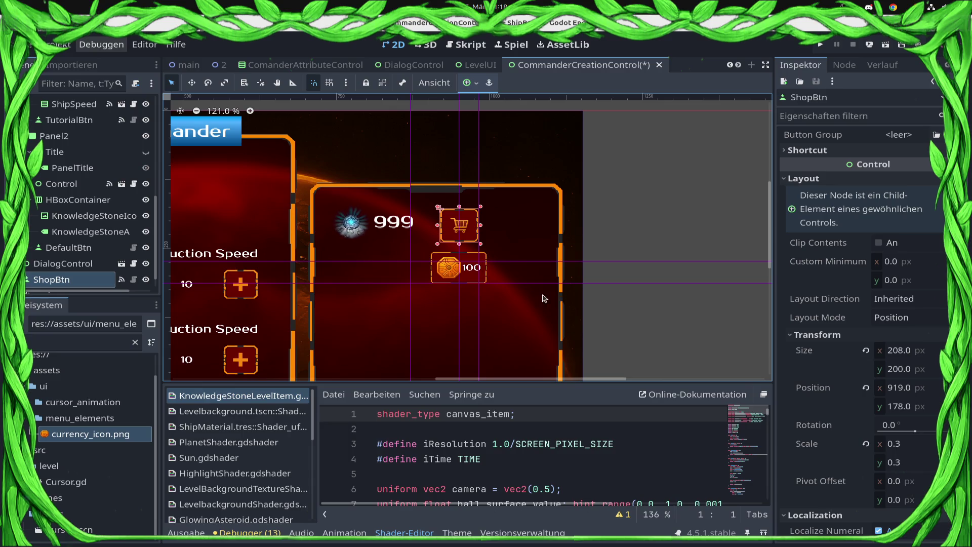
{"action": "left_click", "coordinate": [461, 274]}
{"action": "key", "text": "Right"}
{"action": "key", "text": "Right"}
{"action": "key", "text": "Right"}
{"action": "key", "text": "Down"}
{"action": "key", "text": "Down"}
{"action": "key", "text": "Down"}
{"action": "key", "text": "Right"}
{"action": "key", "text": "Right"}
{"action": "key", "text": "Right"}
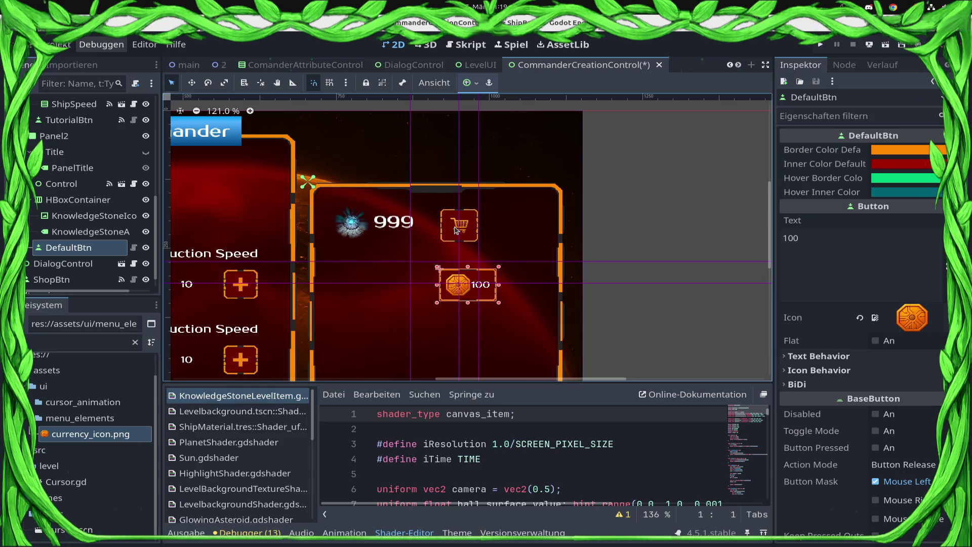
{"action": "scroll", "coordinate": [426, 256], "scroll_direction": "down", "scroll_amount": 3}
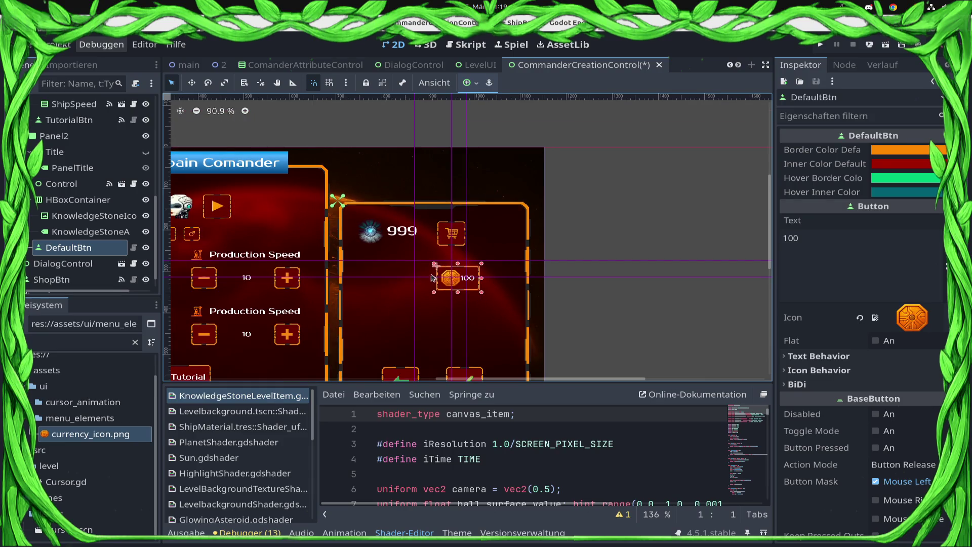
Add a Label child node to Panel2
{"action": "right_click", "coordinate": [50, 135]}
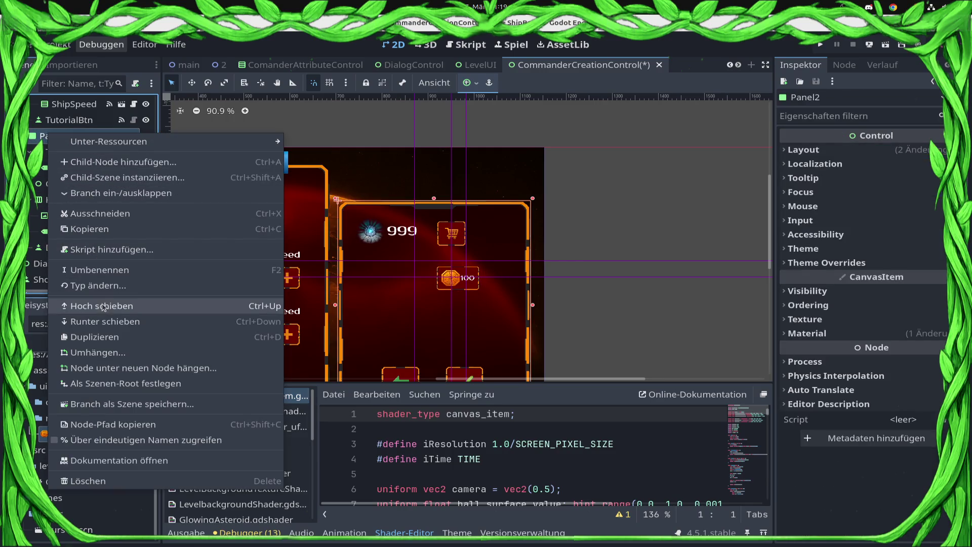
{"action": "left_click", "coordinate": [108, 163]}
{"action": "type", "text": "Label"}
{"action": "key", "text": "Return"}
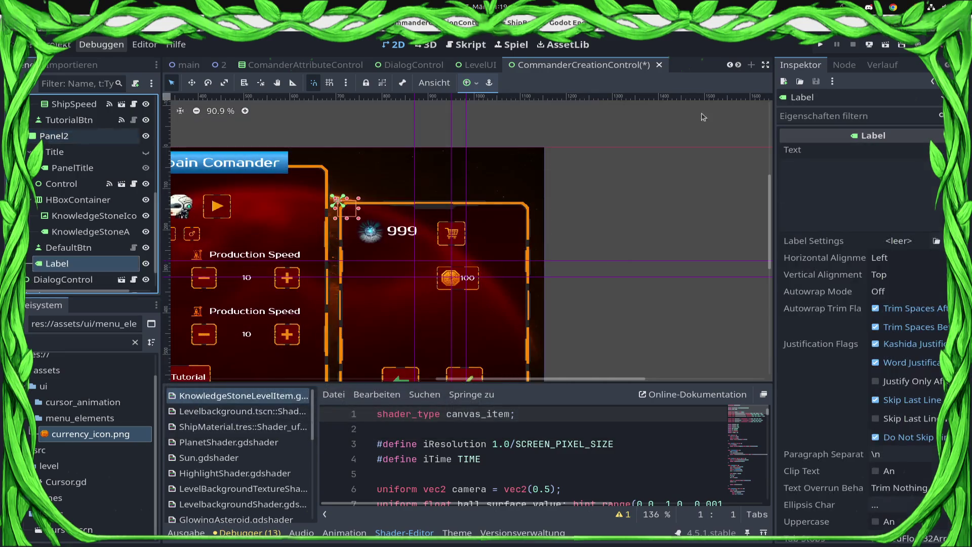
Set the new label's text to 'Reset Attributes'
{"action": "left_click", "coordinate": [863, 193]}
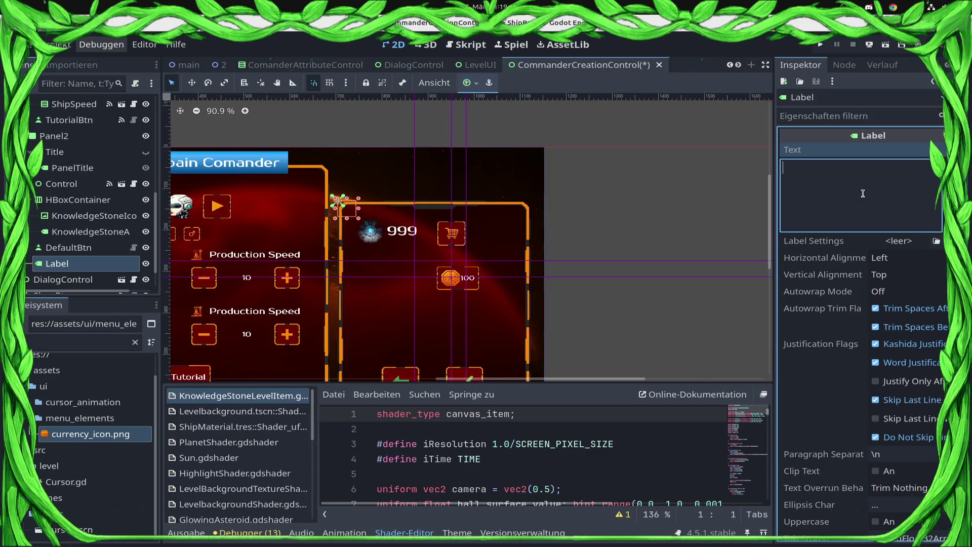
{"action": "type", "text": "eset Attri"}
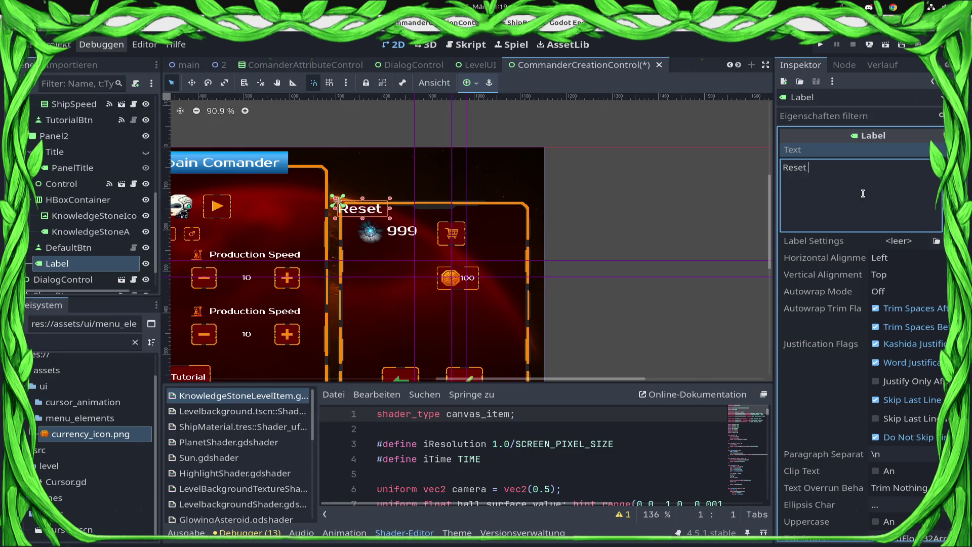
{"action": "type", "text": "butes"}
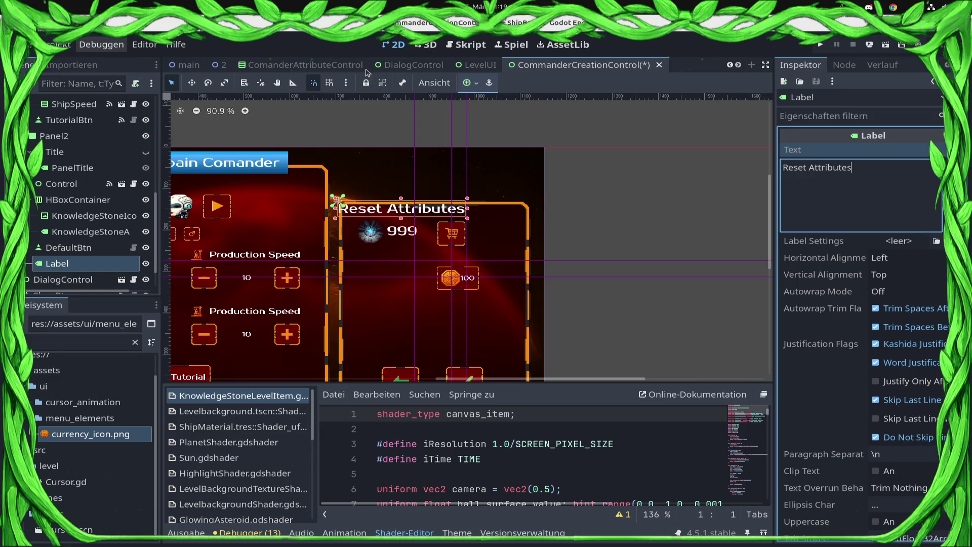
{"action": "left_click", "coordinate": [57, 263]}
{"action": "left_click", "coordinate": [410, 208]}
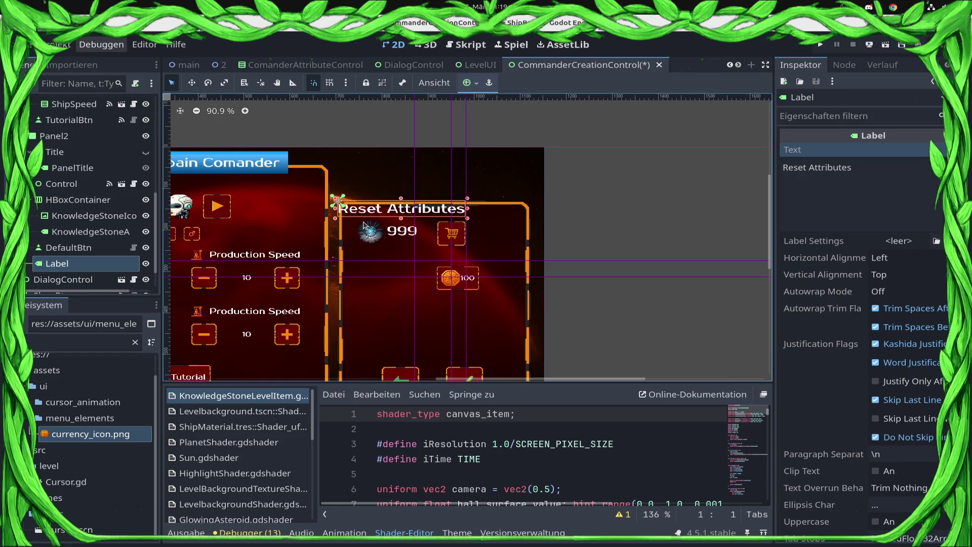
{"action": "left_click", "coordinate": [233, 255]}
{"action": "left_click", "coordinate": [441, 211]}
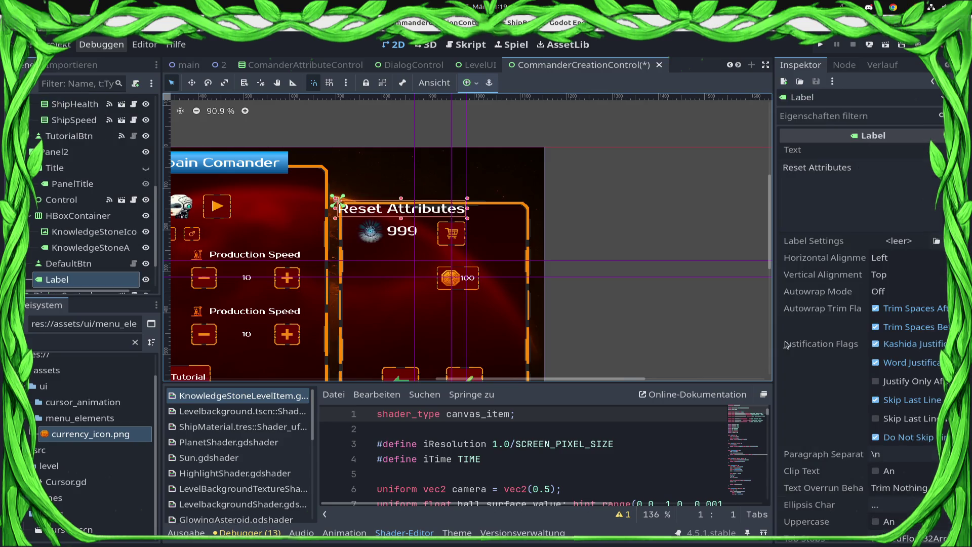
Give the Reset Attributes label a custom font size override of 24
{"action": "scroll", "coordinate": [786, 345], "scroll_direction": "down", "scroll_amount": 5}
{"action": "left_click", "coordinate": [831, 341]}
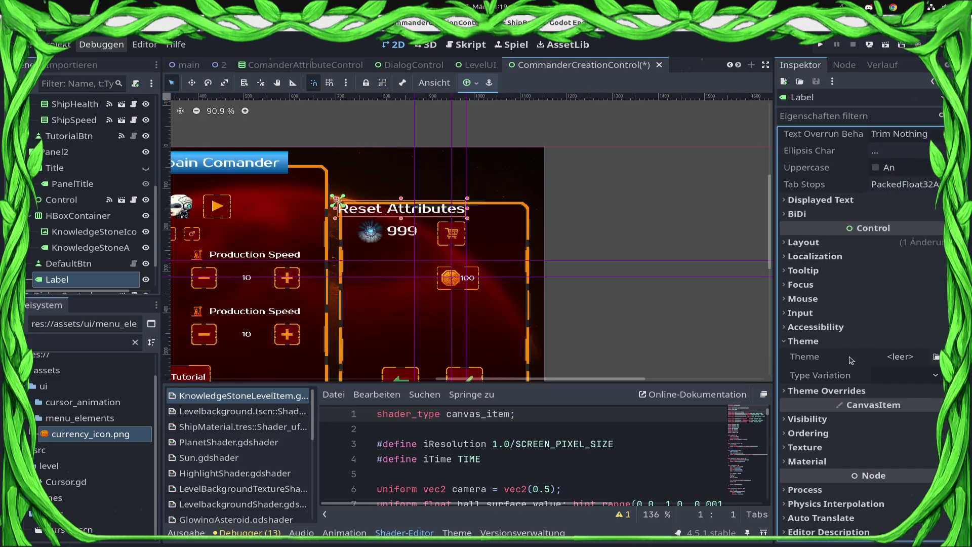
{"action": "left_click", "coordinate": [844, 394]}
{"action": "left_click", "coordinate": [838, 452]}
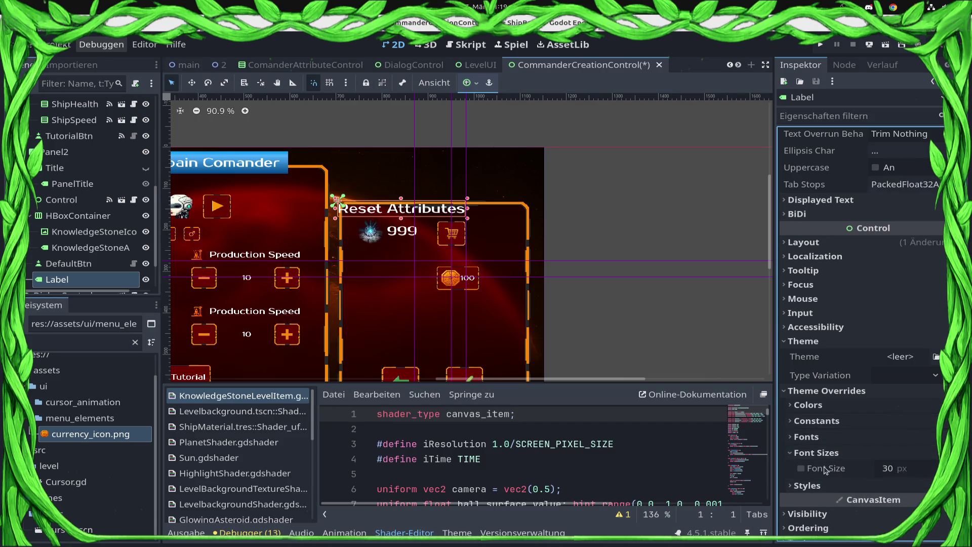
{"action": "left_click", "coordinate": [802, 469]}
{"action": "left_click", "coordinate": [908, 476]}
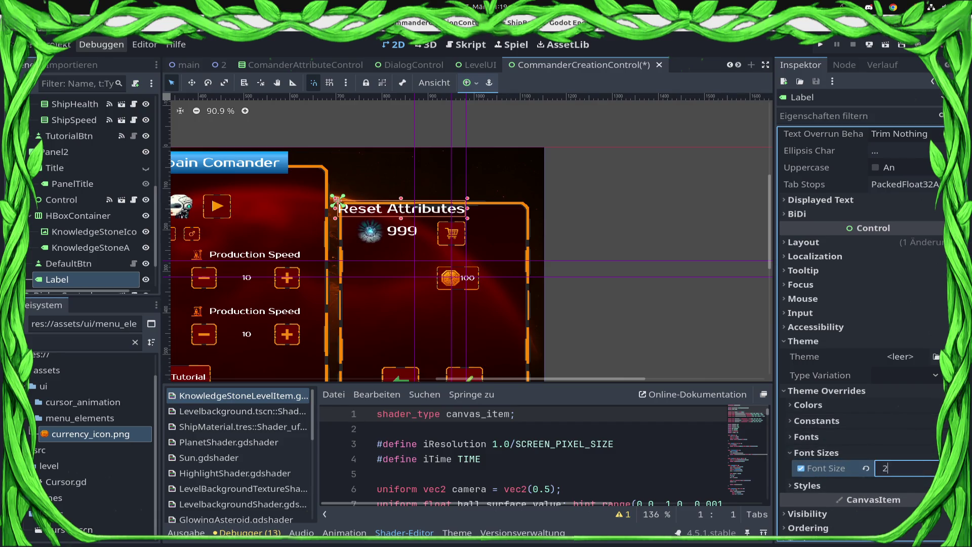
{"action": "type", "text": "4"}
{"action": "key", "text": "Return"}
Centre the label text vertically and nudge it down beside the 100 button
{"action": "scroll", "coordinate": [920, 256], "scroll_direction": "up", "scroll_amount": 5}
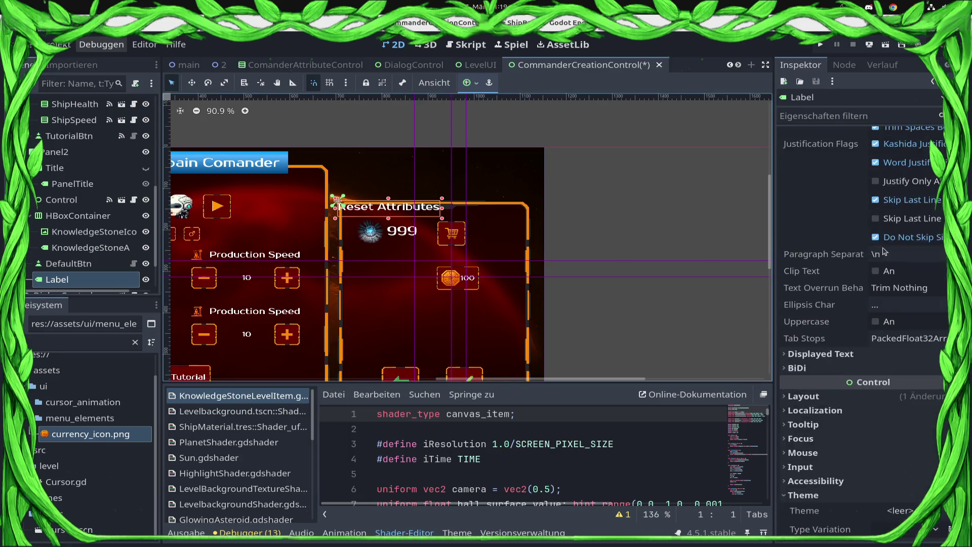
{"action": "left_click", "coordinate": [894, 285]}
{"action": "left_click", "coordinate": [884, 310]}
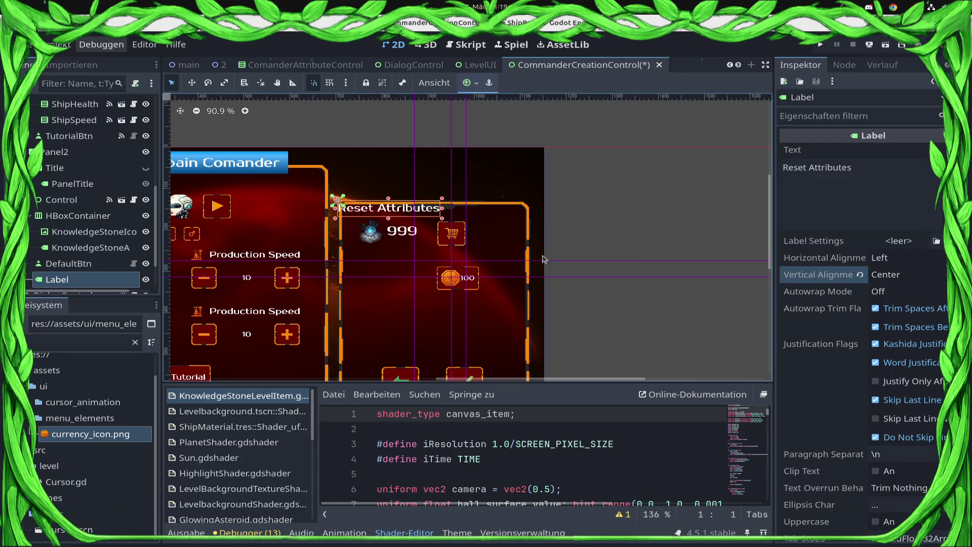
{"action": "key", "text": "Down"}
{"action": "key", "text": "Down"}
{"action": "key", "text": "Down"}
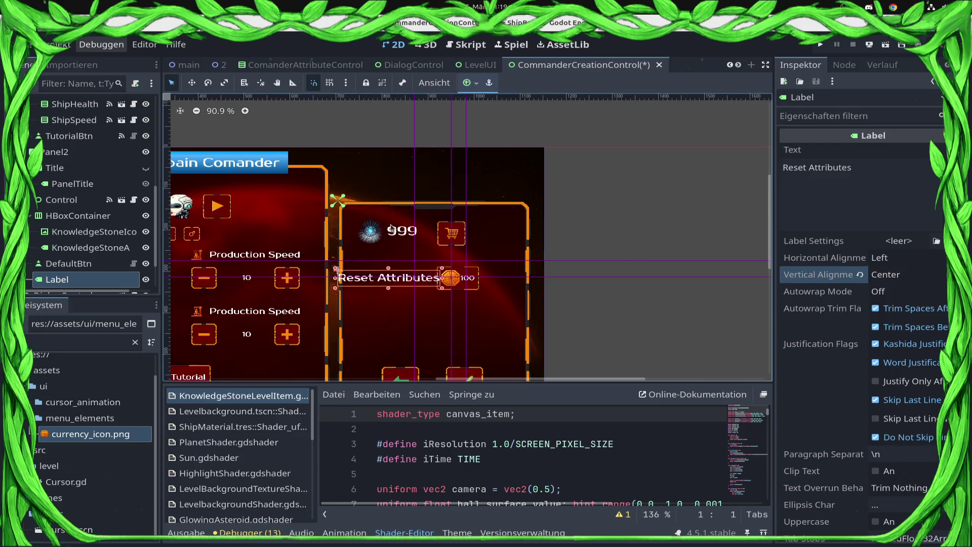
{"action": "scroll", "coordinate": [393, 299], "scroll_direction": "up", "scroll_amount": 8}
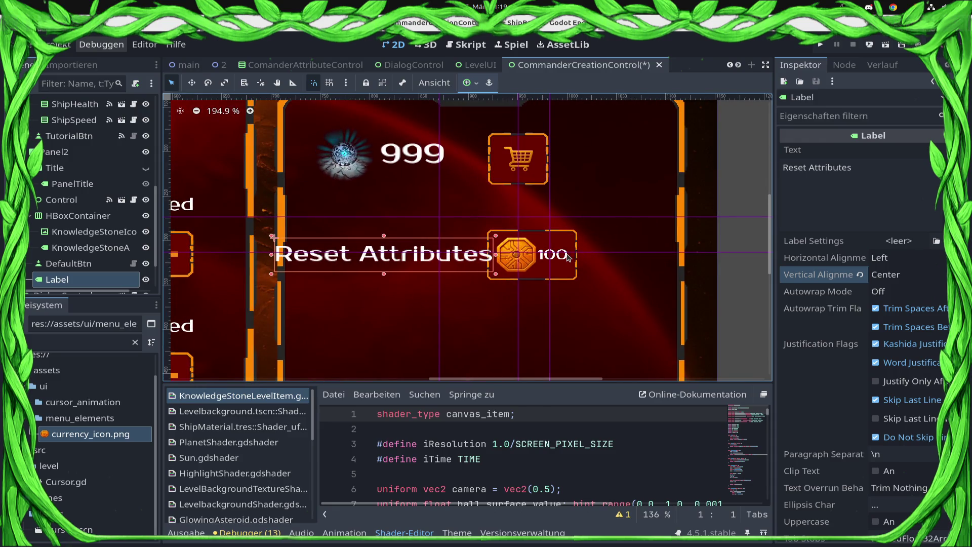
Nudge the 100 orb button right, then slightly back, and add a vertical guide at 749 px
{"action": "left_click", "coordinate": [522, 256]}
{"action": "key", "text": "Right"}
{"action": "key", "text": "Right"}
{"action": "key", "text": "Right"}
{"action": "key", "text": "Right"}
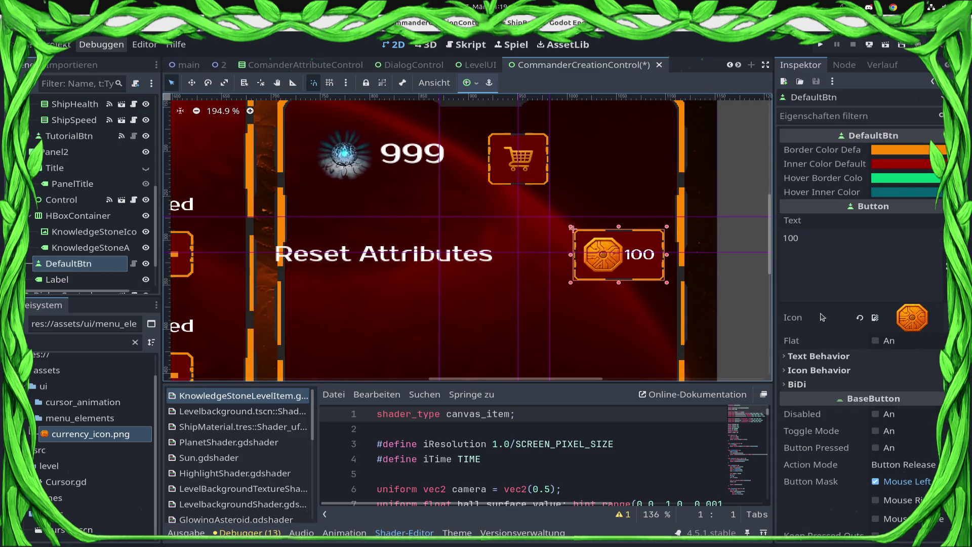
{"action": "key", "text": "Left"}
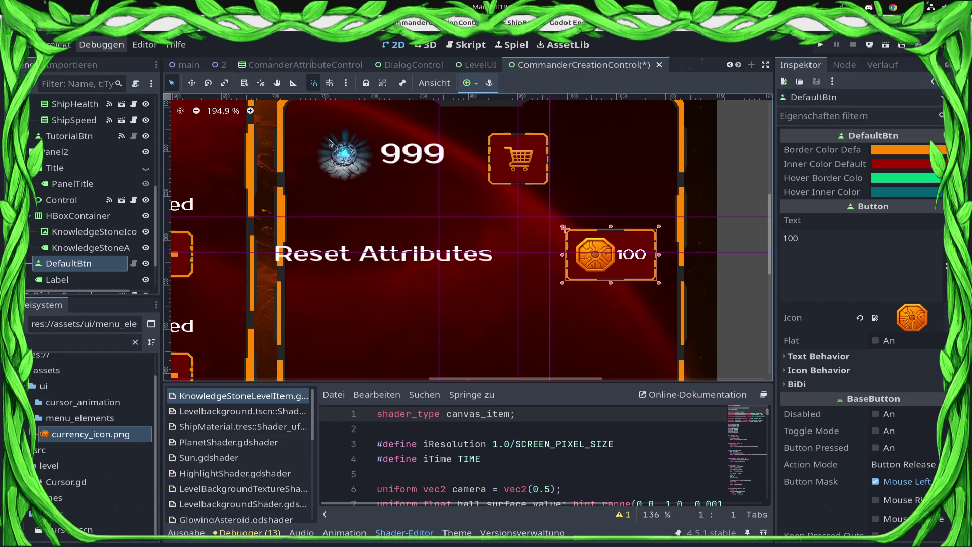
{"action": "mouse_move", "coordinate": [169, 137]}
{"action": "left_mouse_down"}
{"action": "mouse_move", "coordinate": [322, 133]}
{"action": "mouse_move", "coordinate": [314, 133]}
{"action": "left_mouse_up"}
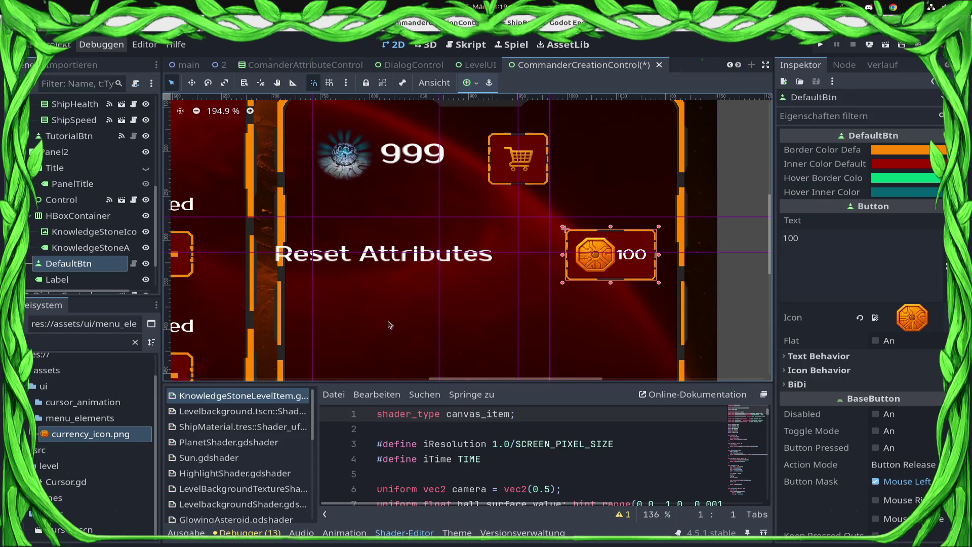
Shift the Reset Attributes label right and move the cart button to x 999 with a guide on its edge
{"action": "left_click", "coordinate": [390, 262]}
{"action": "key", "text": "Right"}
{"action": "key", "text": "Right"}
{"action": "key", "text": "Right"}
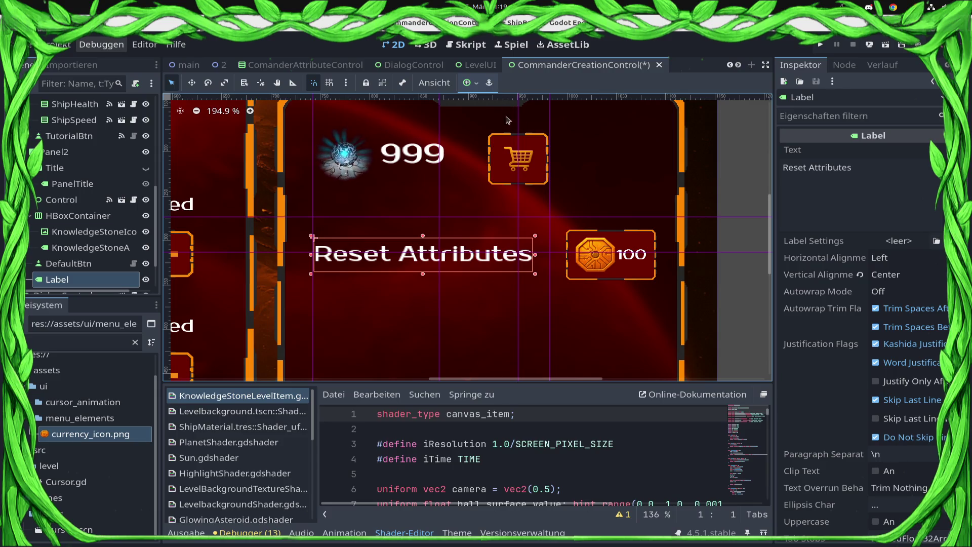
{"action": "left_click", "coordinate": [507, 147]}
{"action": "key", "text": "Right"}
{"action": "key", "text": "Right"}
{"action": "key", "text": "Right"}
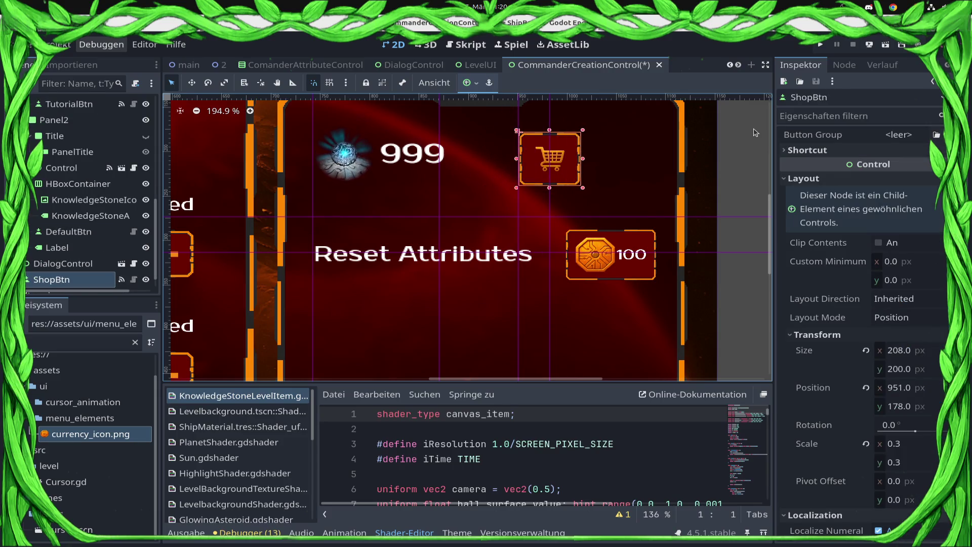
{"action": "key", "text": "Right"}
{"action": "key", "text": "Right"}
{"action": "key", "text": "Right"}
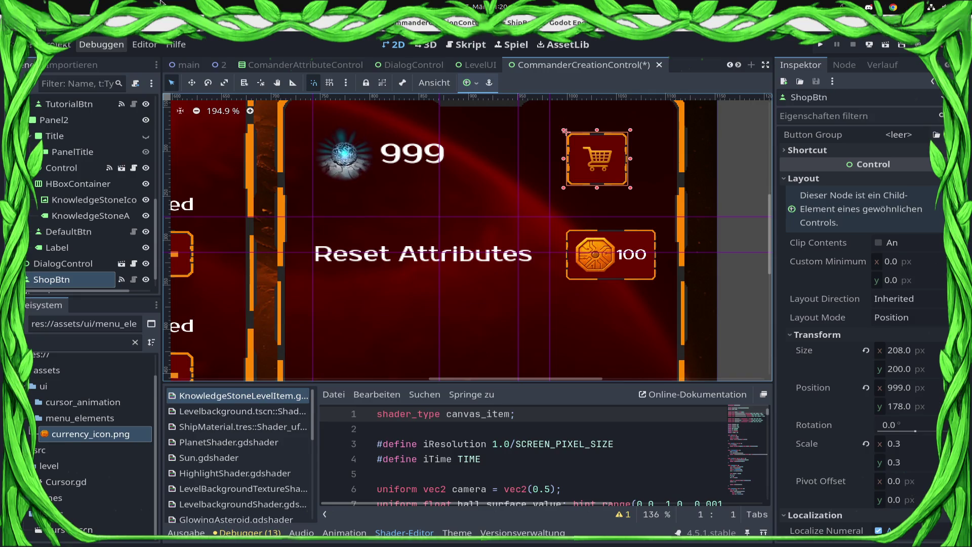
{"action": "mouse_move", "coordinate": [167, 141]}
{"action": "left_mouse_down"}
{"action": "mouse_move", "coordinate": [576, 144]}
{"action": "mouse_move", "coordinate": [562, 145]}
{"action": "left_mouse_up"}
{"action": "scroll", "coordinate": [581, 207], "scroll_direction": "down", "scroll_amount": 5}
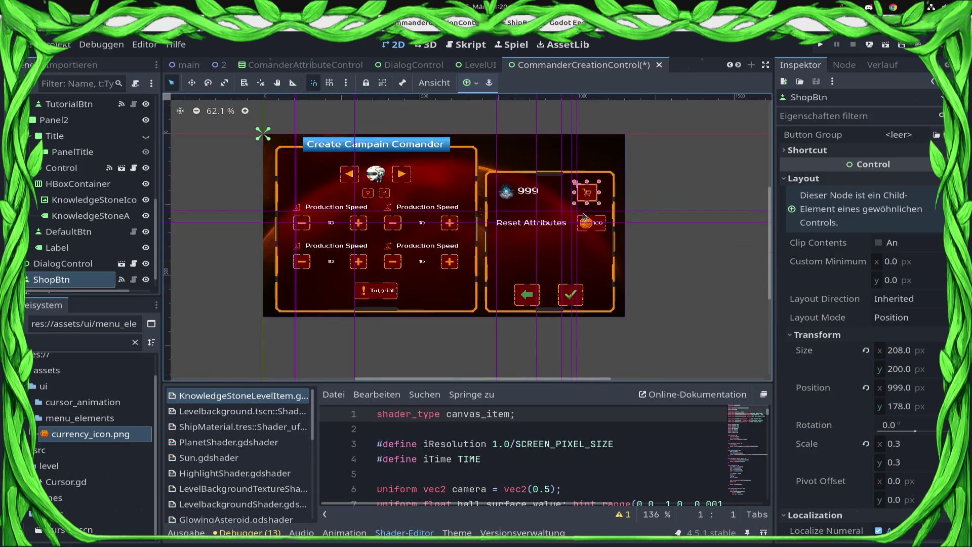
{"action": "scroll", "coordinate": [584, 215], "scroll_direction": "up", "scroll_amount": 4}
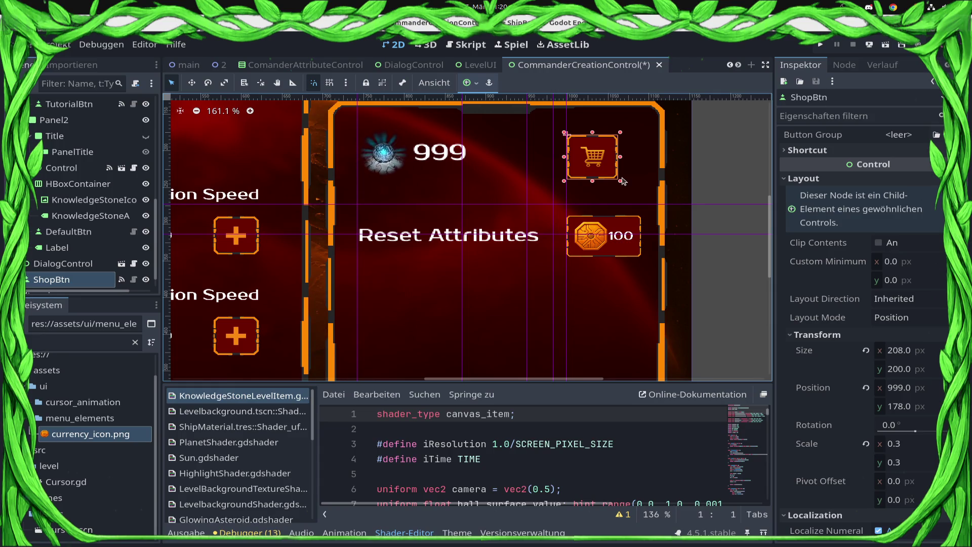
{"action": "scroll", "coordinate": [579, 253], "scroll_direction": "down", "scroll_amount": 3}
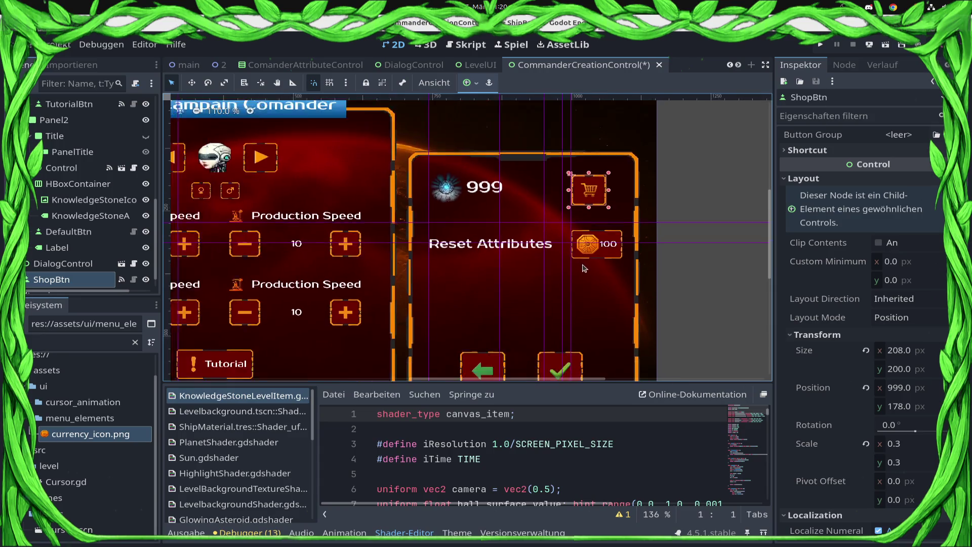
{"action": "left_click", "coordinate": [561, 202]}
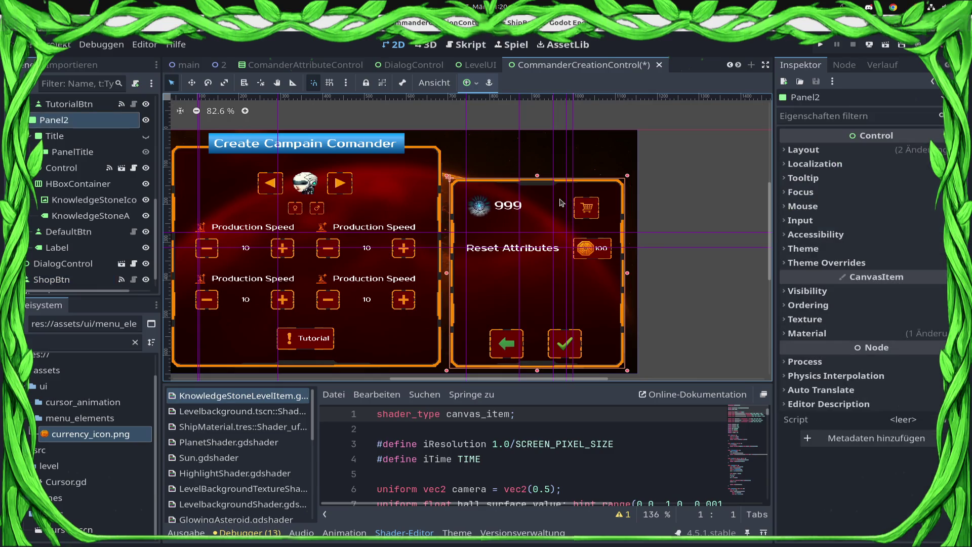
Save the current scene, then filter FileSystem for 'shop' and open ShopControl.tscn
{"action": "key", "text": "ctrl+s"}
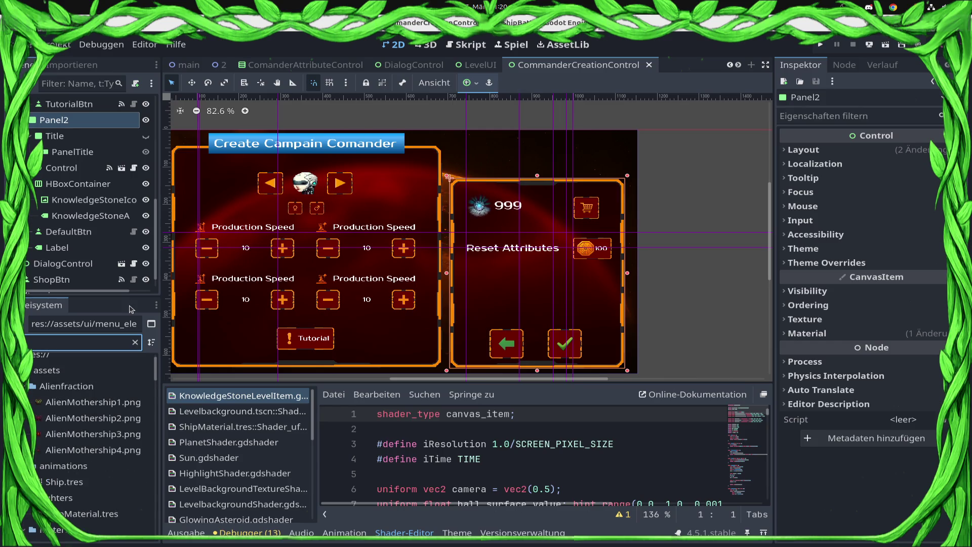
{"action": "type", "text": "shop"}
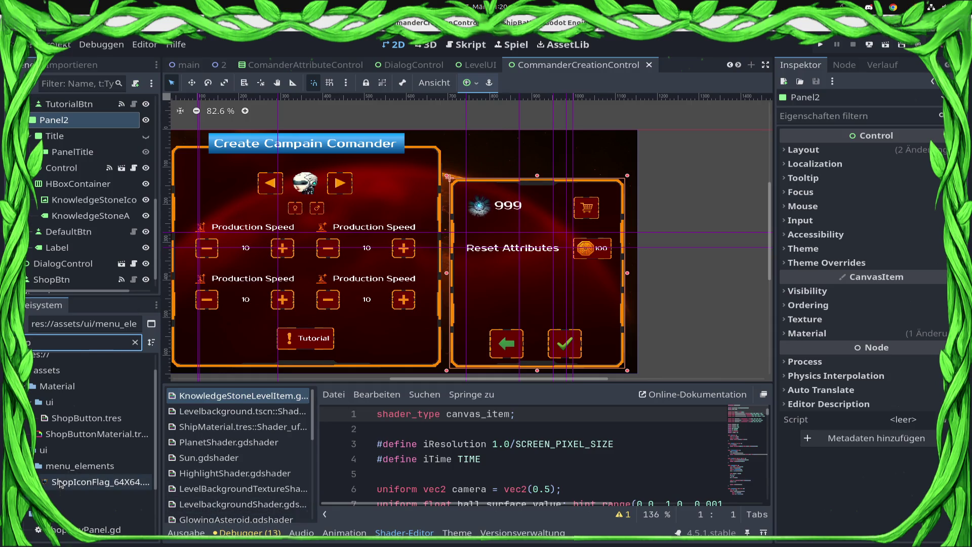
{"action": "scroll", "coordinate": [60, 483], "scroll_direction": "down", "scroll_amount": 3}
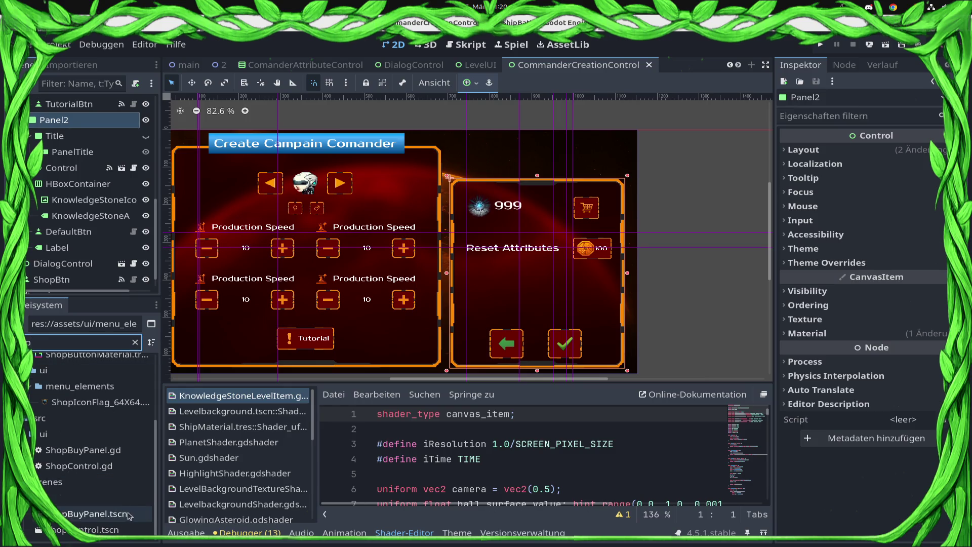
{"action": "double_click", "coordinate": [101, 529]}
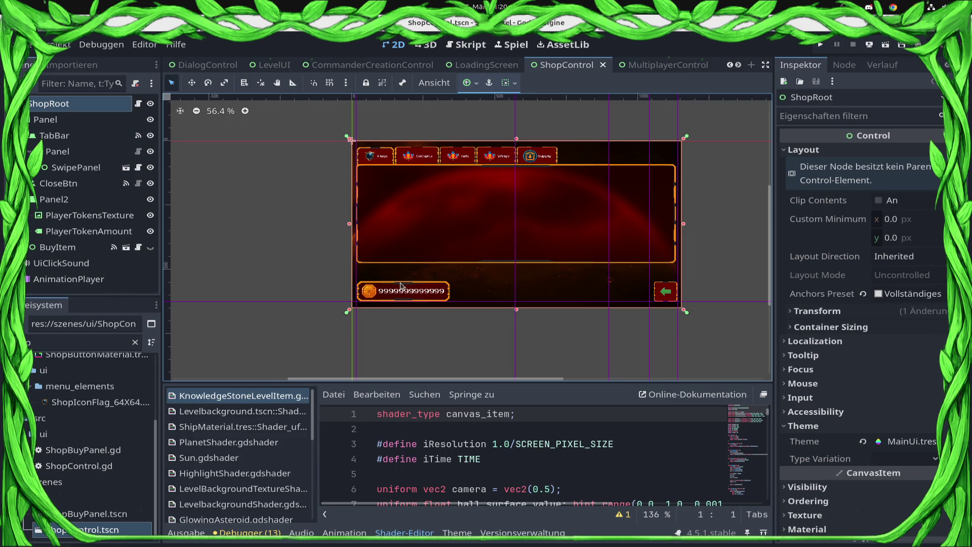
Filter the FileSystem for 'mainUi' and open mainUi.tscn
{"action": "left_click", "coordinate": [400, 286]}
{"action": "left_click", "coordinate": [81, 202]}
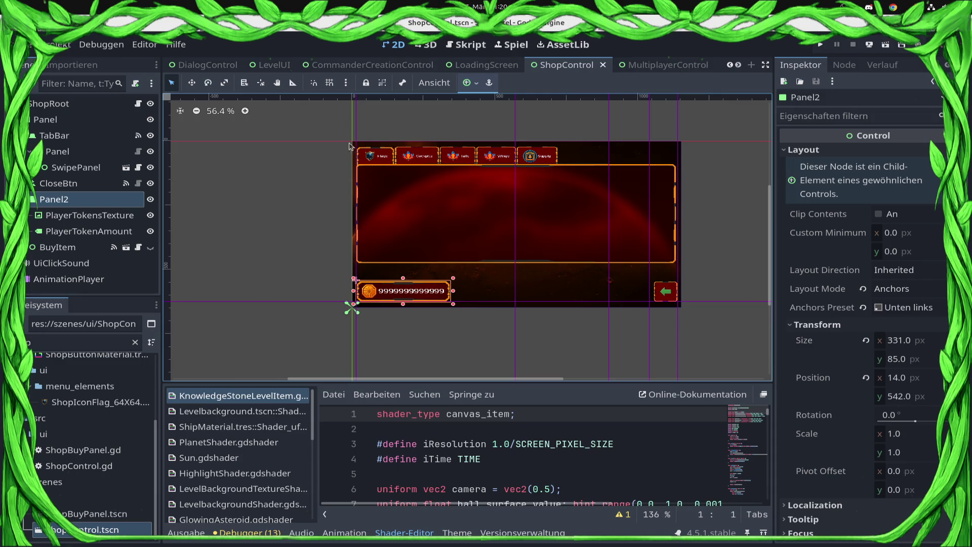
{"action": "left_click", "coordinate": [81, 342]}
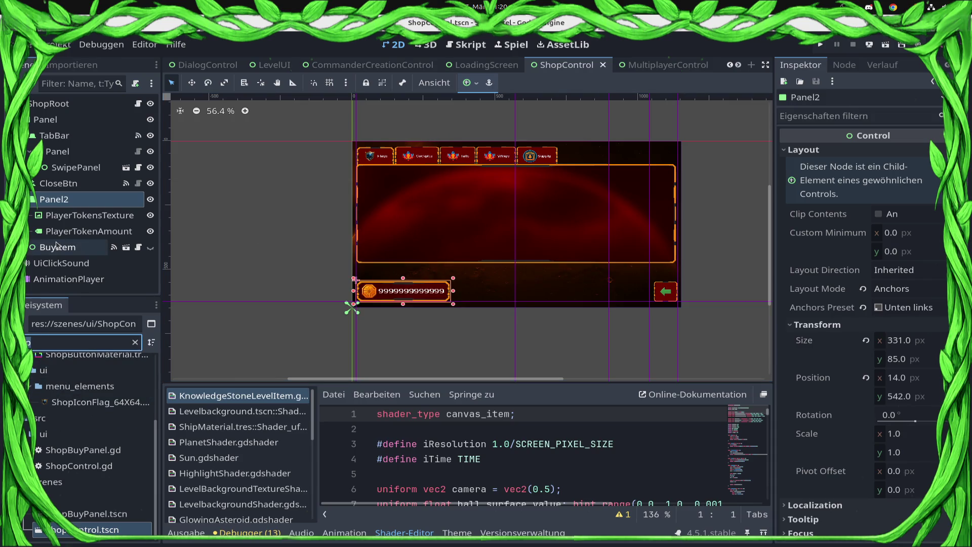
{"action": "type", "text": "mainUi"}
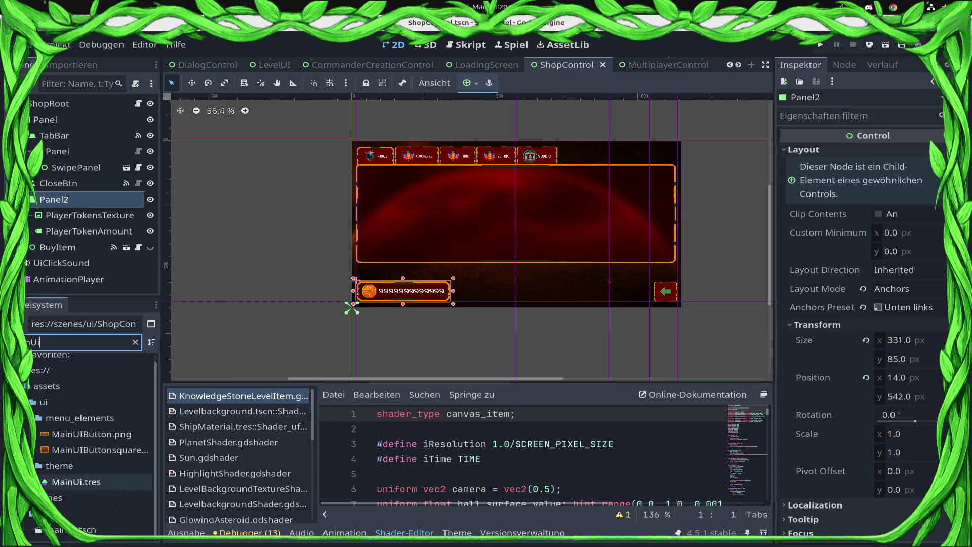
{"action": "double_click", "coordinate": [76, 529]}
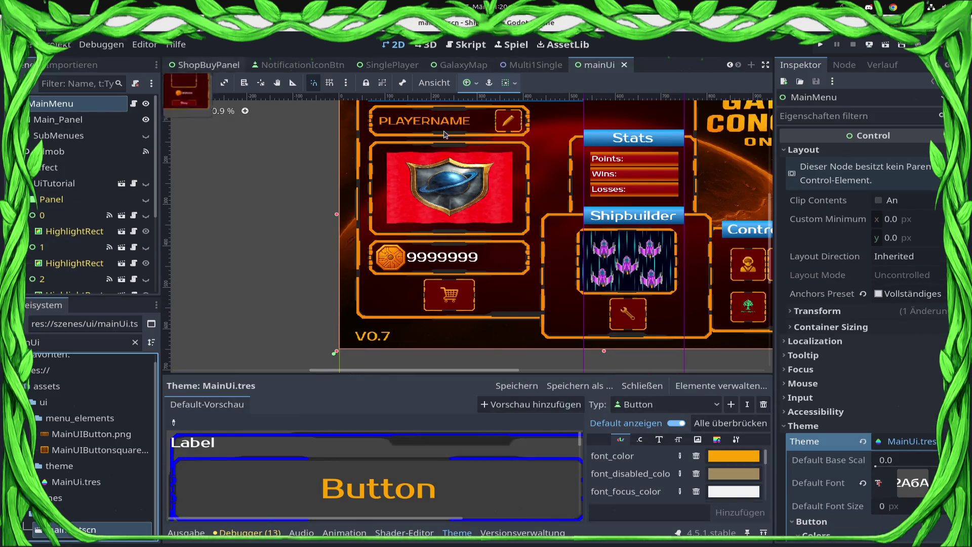
Select the Playertokens panel holding the 9999999 counter
{"action": "left_click", "coordinate": [482, 264]}
{"action": "left_click", "coordinate": [482, 265]}
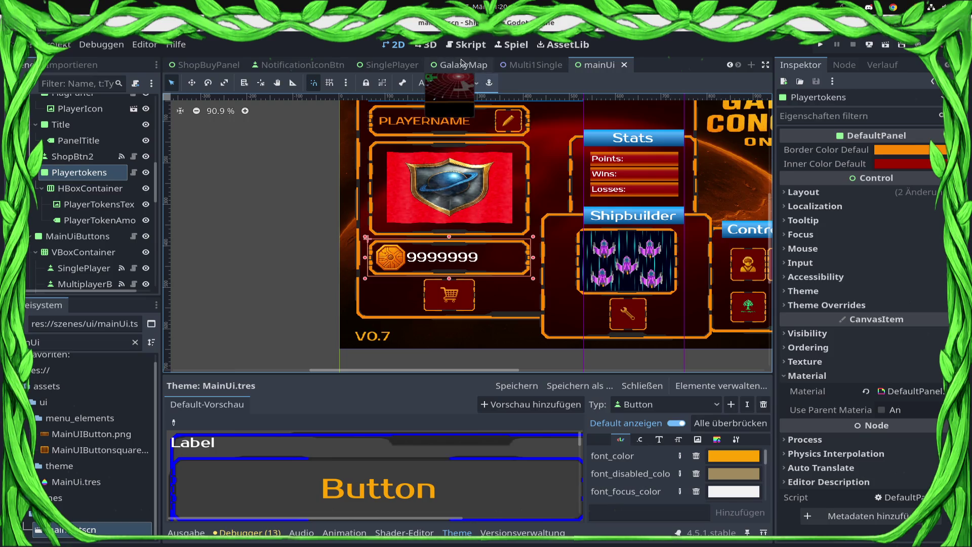
{"action": "mouse_move", "coordinate": [451, 66]}
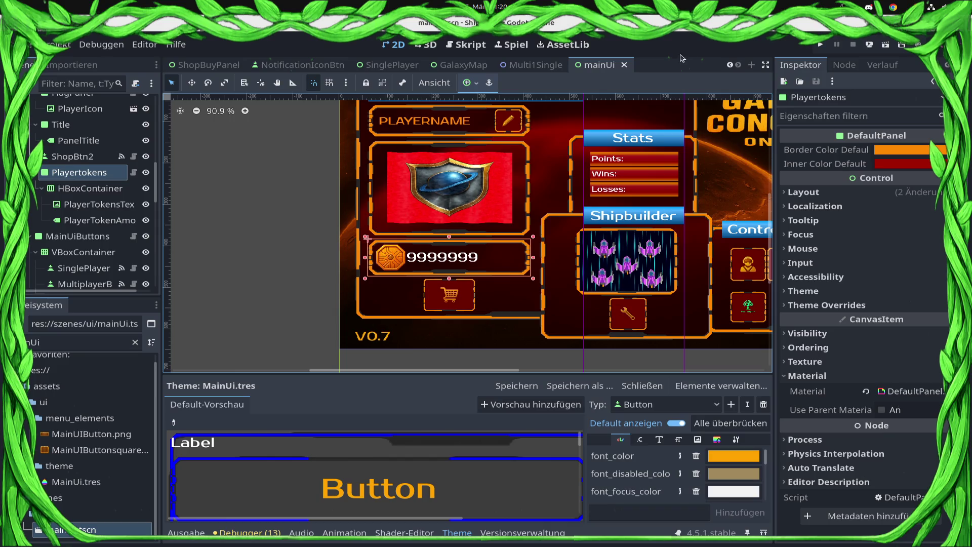
{"action": "scroll", "coordinate": [557, 66], "scroll_direction": "up", "scroll_amount": 4}
{"action": "scroll", "coordinate": [557, 65], "scroll_direction": "up", "scroll_amount": 3}
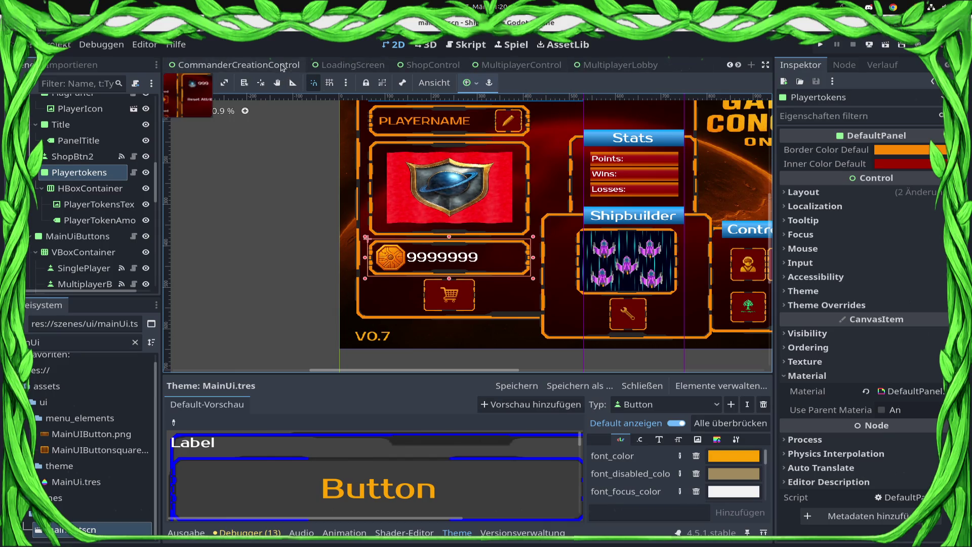
Paste the Playertokens panel into CommanderCreationControl and move it above the shop panel
{"action": "left_click", "coordinate": [238, 64]}
{"action": "scroll", "coordinate": [68, 123], "scroll_direction": "up", "scroll_amount": 5}
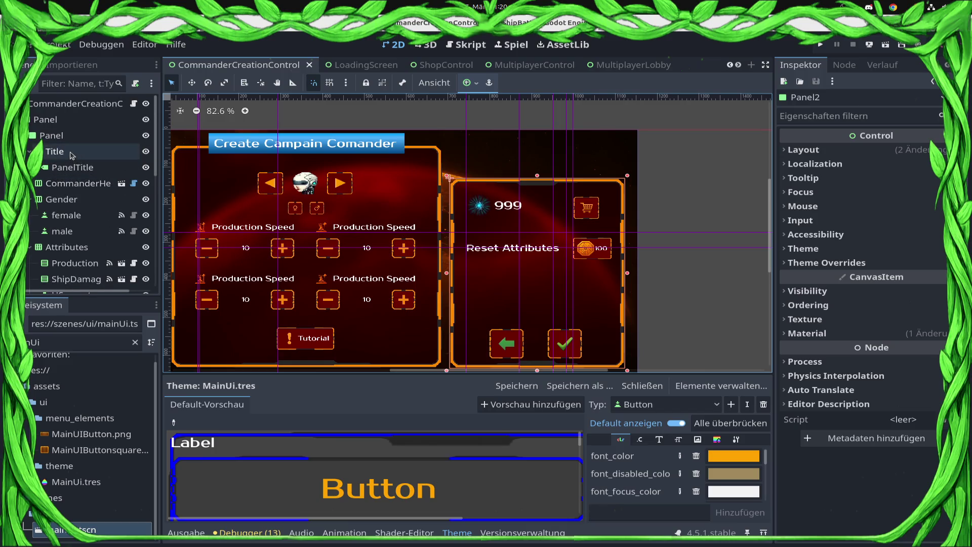
{"action": "left_click", "coordinate": [66, 121]}
{"action": "key", "text": "ctrl+v"}
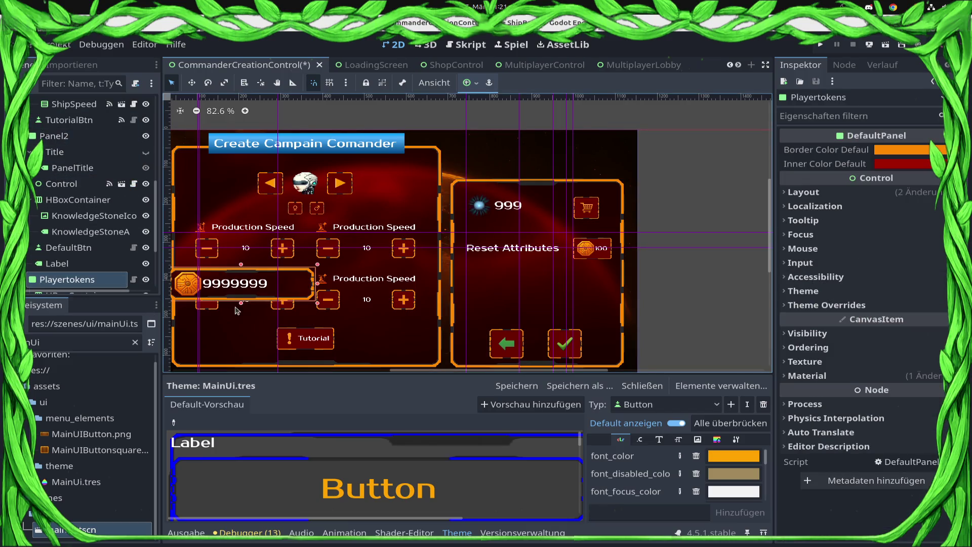
{"action": "key", "text": "w"}
{"action": "mouse_move", "coordinate": [217, 292]}
{"action": "left_mouse_down"}
{"action": "mouse_move", "coordinate": [490, 157]}
{"action": "mouse_move", "coordinate": [503, 169]}
{"action": "left_mouse_up"}
{"action": "scroll", "coordinate": [490, 157], "scroll_direction": "up", "scroll_amount": 5}
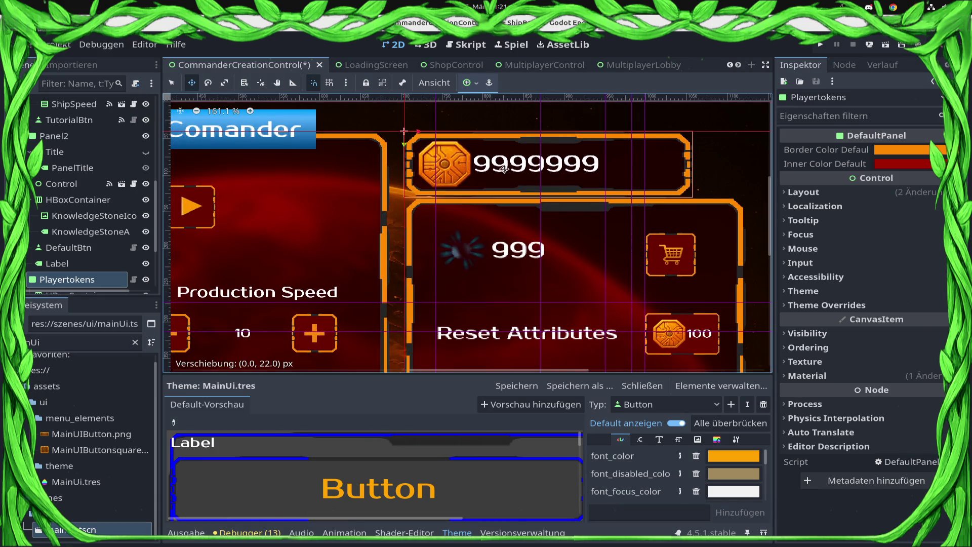
{"action": "scroll", "coordinate": [523, 204], "scroll_direction": "down", "scroll_amount": 2}
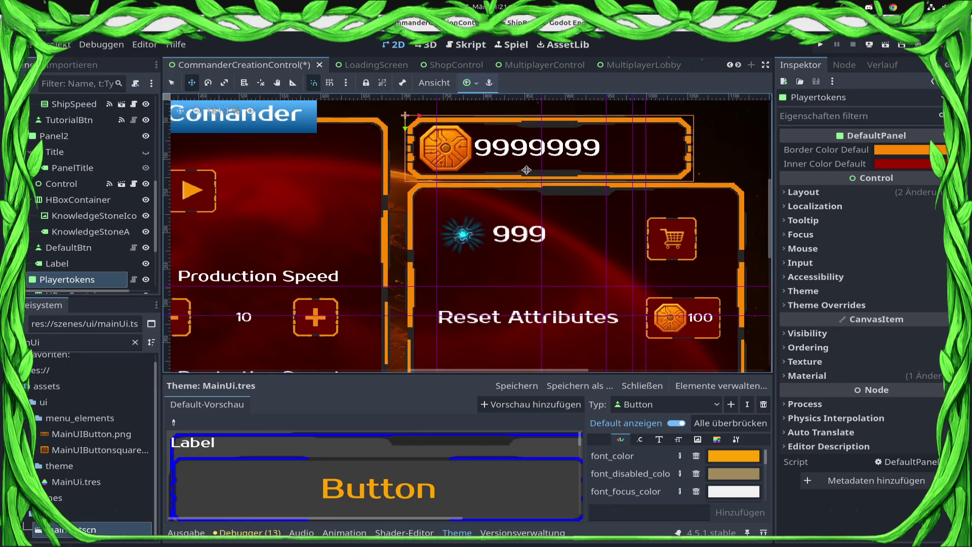
Lower the right-hand shop panel's top edge below the token panel
{"action": "key", "text": "q"}
{"action": "left_click", "coordinate": [582, 205]}
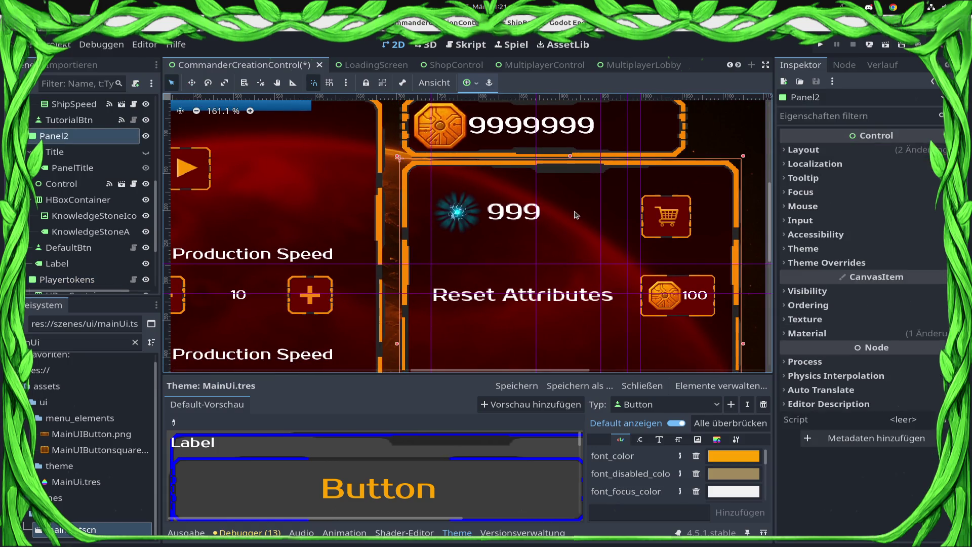
{"action": "left_click_drag", "start_coordinate": [568, 162], "coordinate": [567, 202]}
{"action": "scroll", "coordinate": [567, 202], "scroll_direction": "down", "scroll_amount": 2}
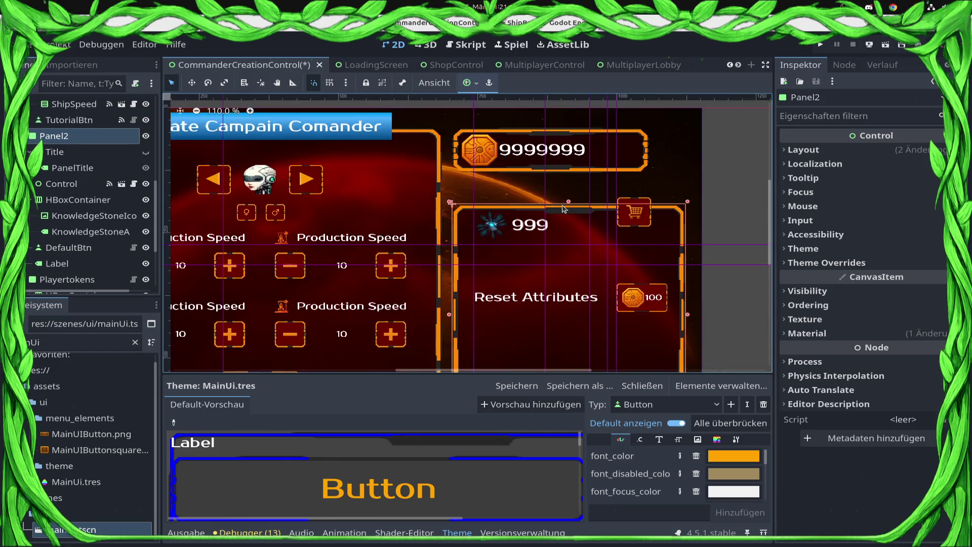
Adjust the knowledge-stone counter row and nudge the cart button down
{"action": "left_click", "coordinate": [489, 234]}
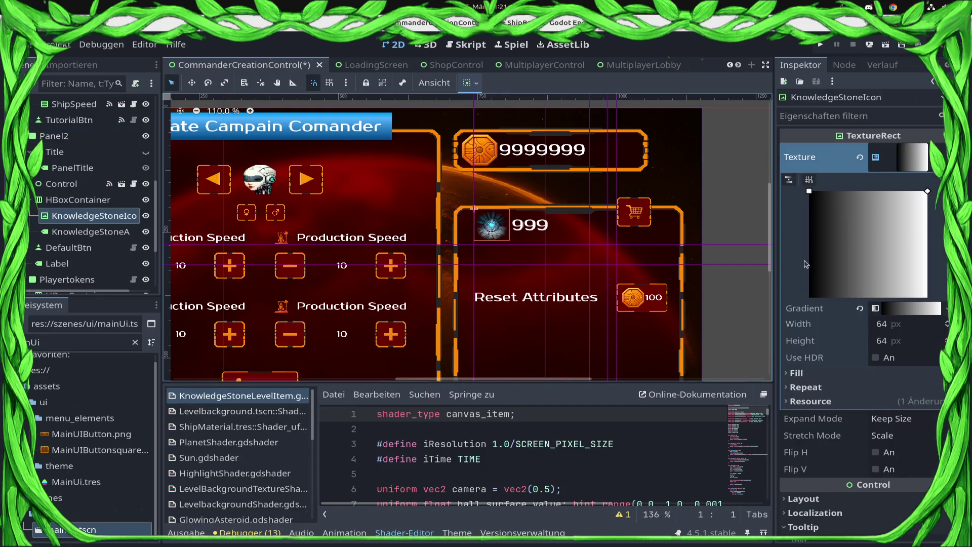
{"action": "left_click", "coordinate": [494, 226]}
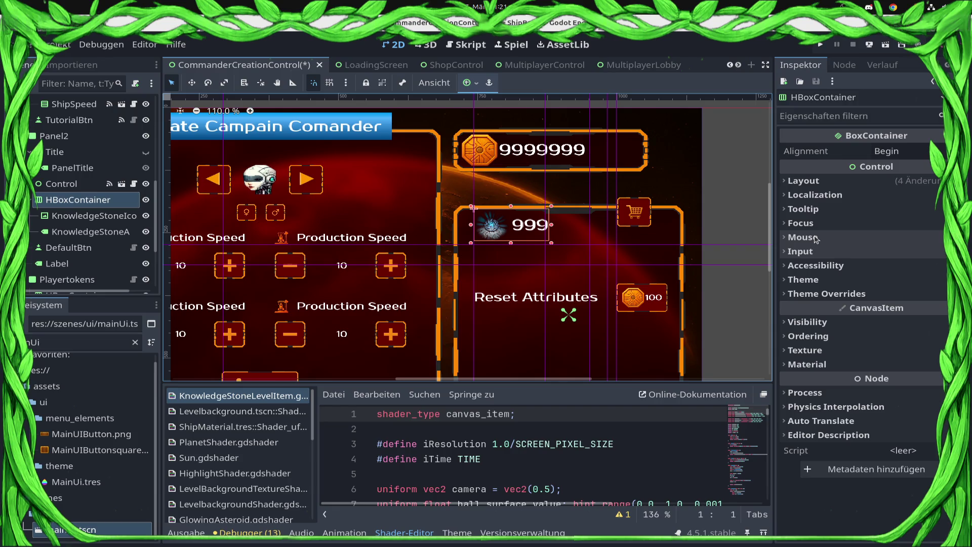
{"action": "key", "text": "ctrl+z"}
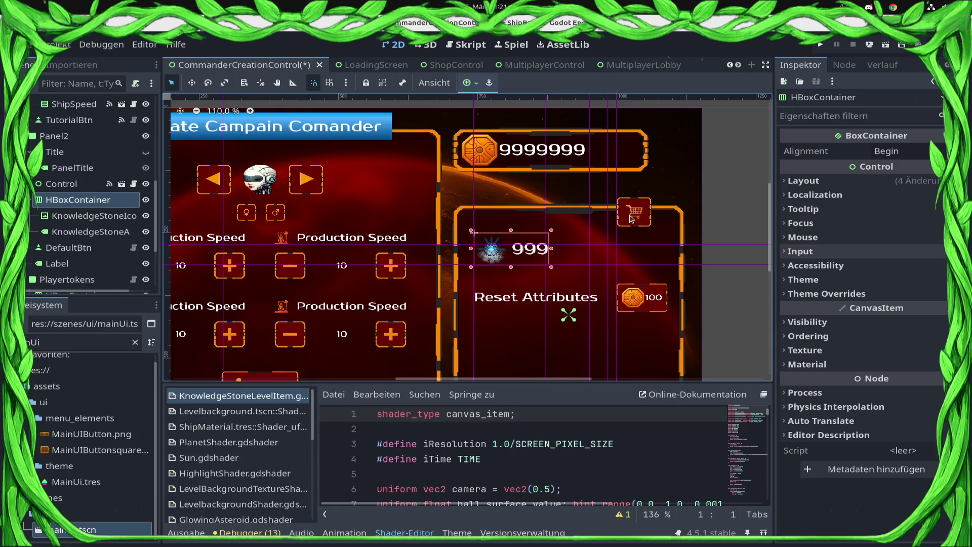
{"action": "left_click", "coordinate": [631, 217]}
{"action": "key", "text": "Down"}
{"action": "key", "text": "Down"}
{"action": "key", "text": "Down"}
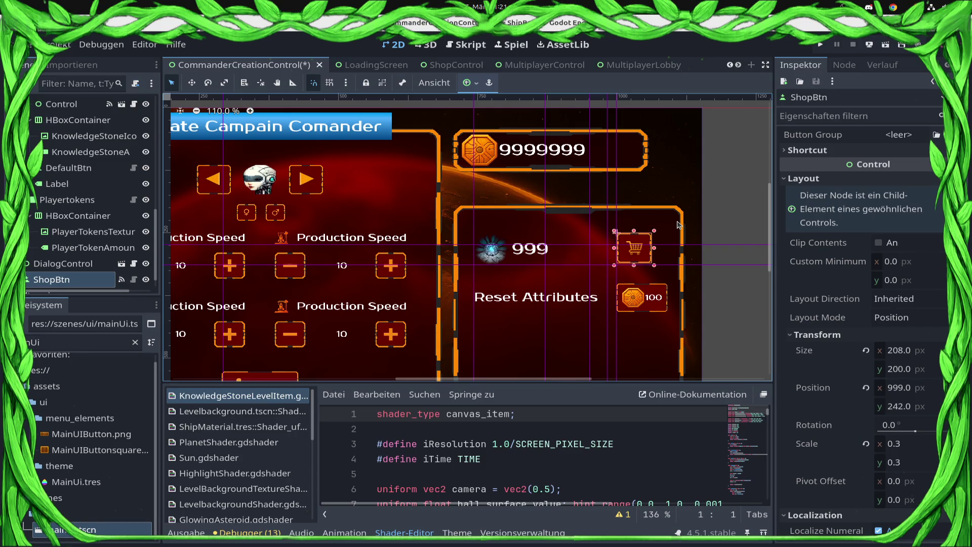
Nudge the cart button up and reposition the vertical guides around the token panel
{"action": "key", "text": "Up"}
{"action": "key", "text": "Up"}
{"action": "key", "text": "Up"}
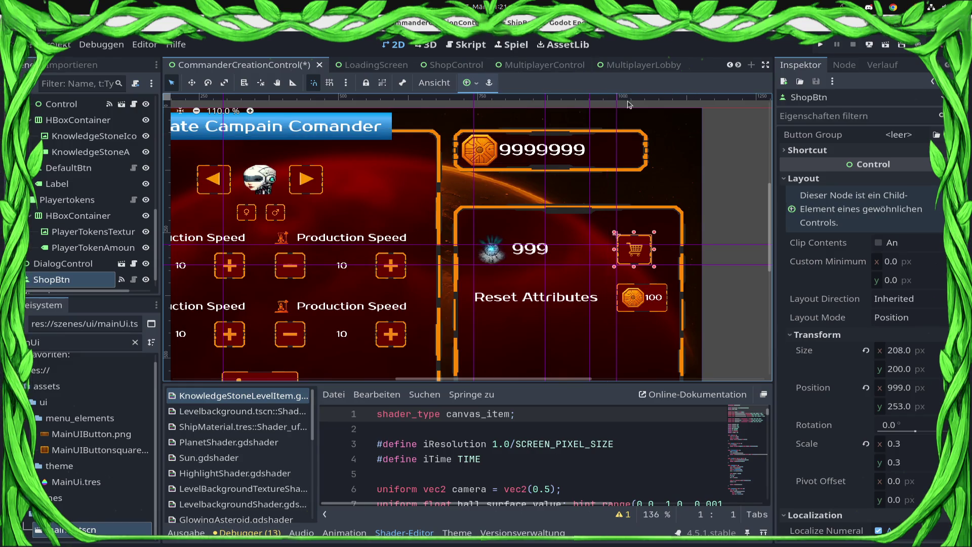
{"action": "left_click_drag", "start_coordinate": [591, 101], "coordinate": [547, 107]}
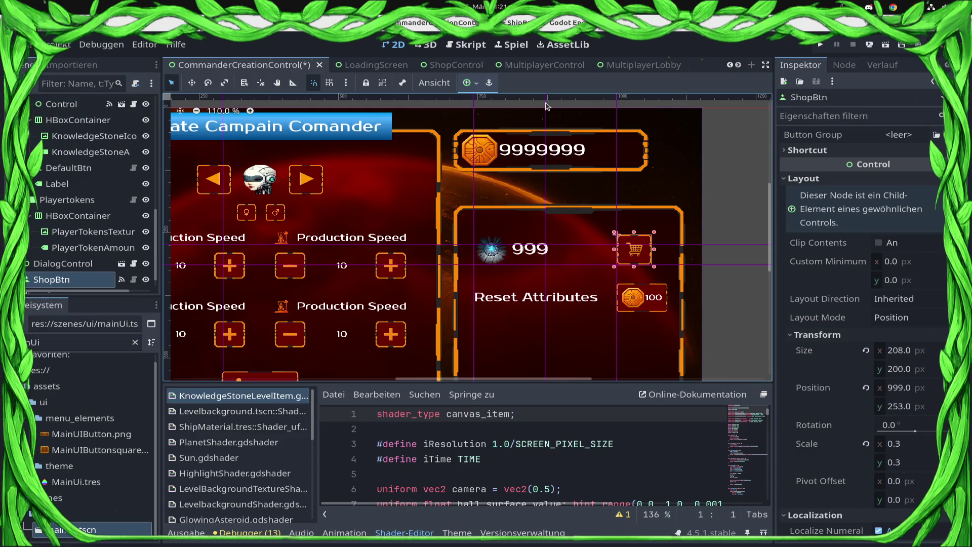
{"action": "left_click_drag", "start_coordinate": [471, 98], "coordinate": [449, 103]}
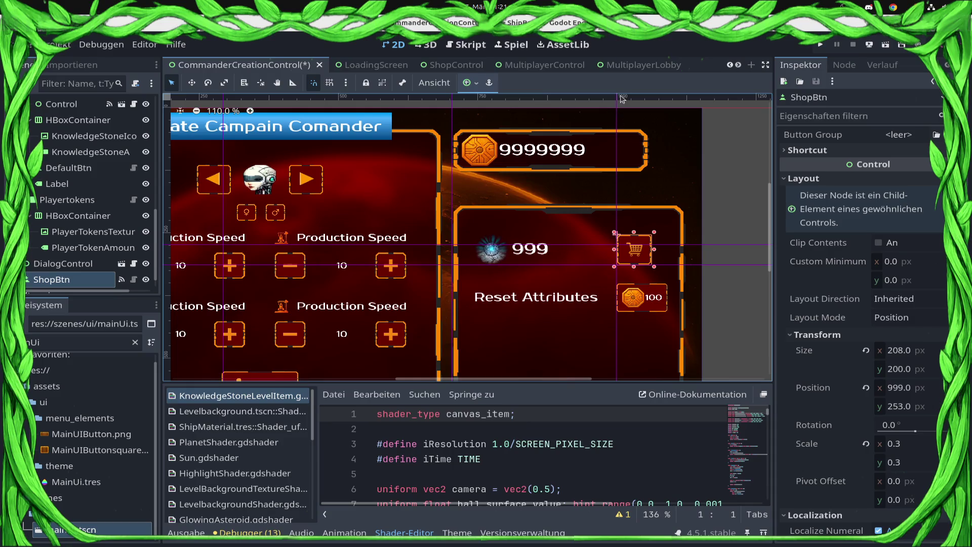
{"action": "left_click_drag", "start_coordinate": [615, 97], "coordinate": [686, 107]}
Stretch the Playertokens panel and its coin-and-9999999 row to the right guide, then save
{"action": "left_click", "coordinate": [657, 157]}
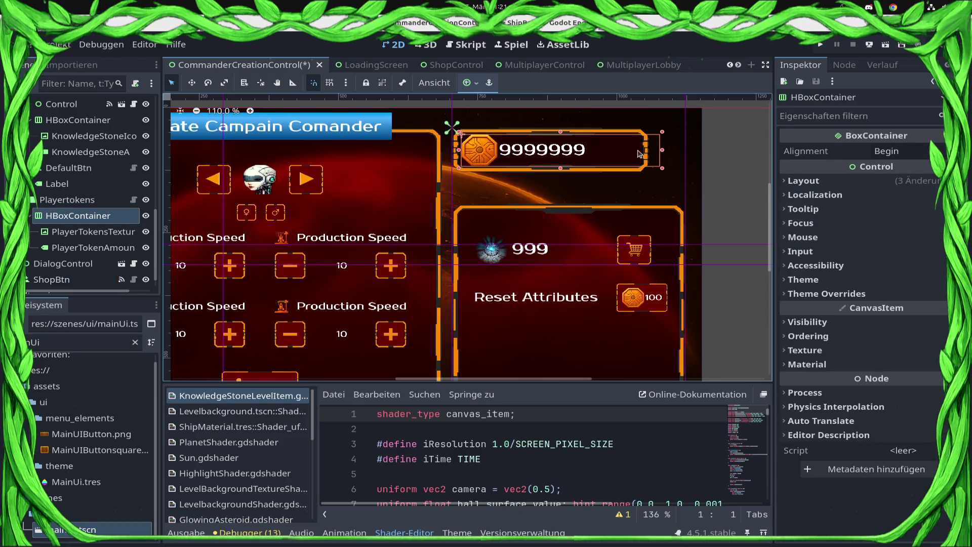
{"action": "left_click", "coordinate": [641, 172]}
{"action": "left_click_drag", "start_coordinate": [653, 151], "coordinate": [687, 150]}
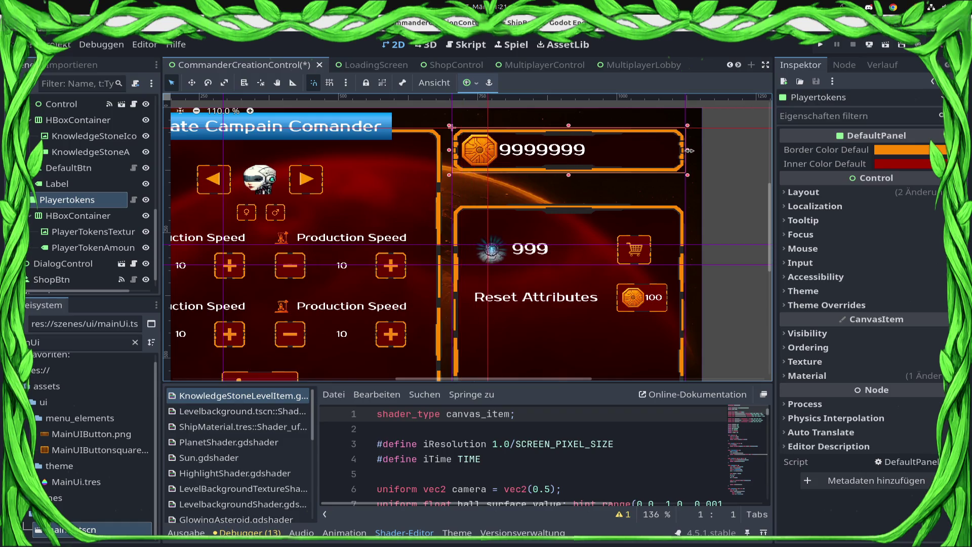
{"action": "left_click", "coordinate": [579, 148]}
{"action": "left_click", "coordinate": [84, 232]}
{"action": "left_click", "coordinate": [80, 248]}
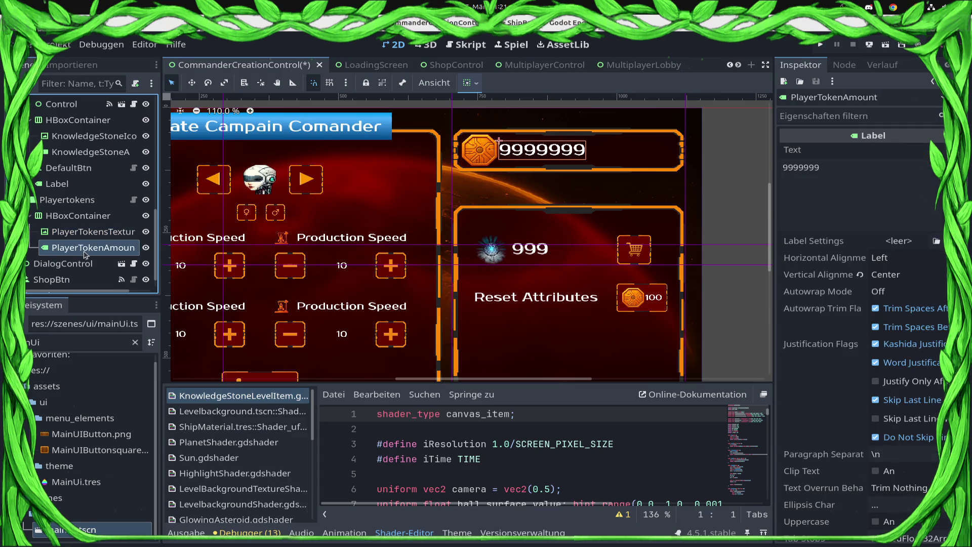
{"action": "left_click", "coordinate": [87, 218]}
{"action": "left_click_drag", "start_coordinate": [662, 151], "coordinate": [677, 151]}
{"action": "key", "text": "ctrl+s"}
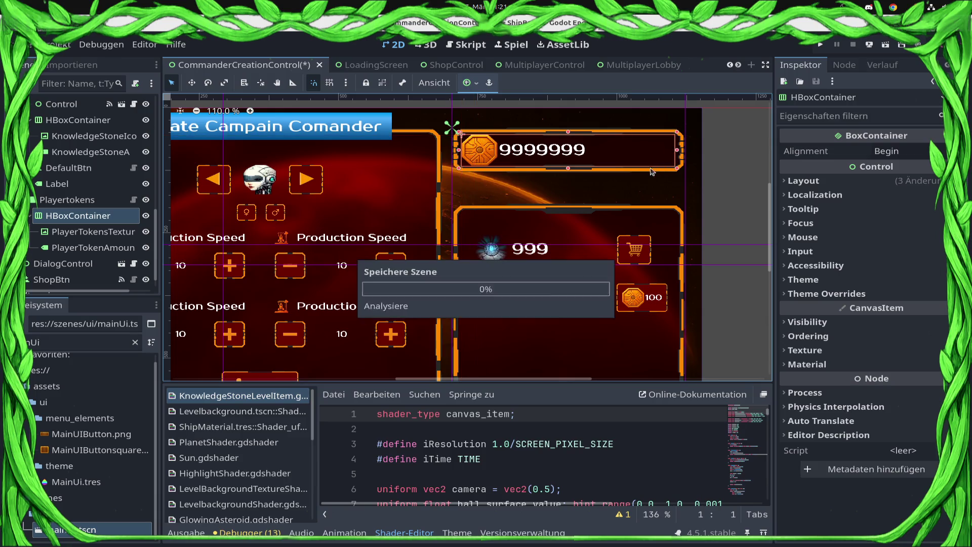
Raise the lower shop panel's top edge
{"action": "left_click", "coordinate": [601, 225]}
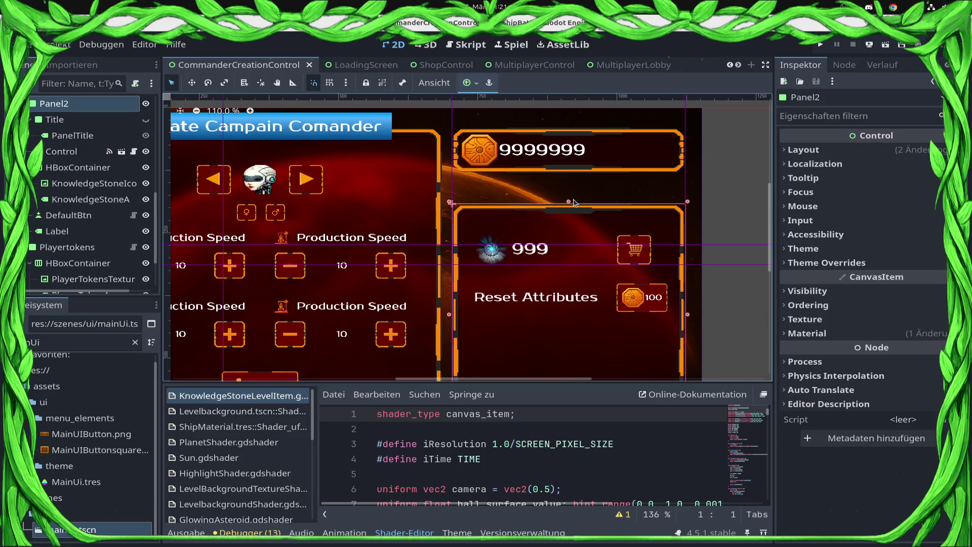
{"action": "left_click_drag", "start_coordinate": [569, 202], "coordinate": [571, 178]}
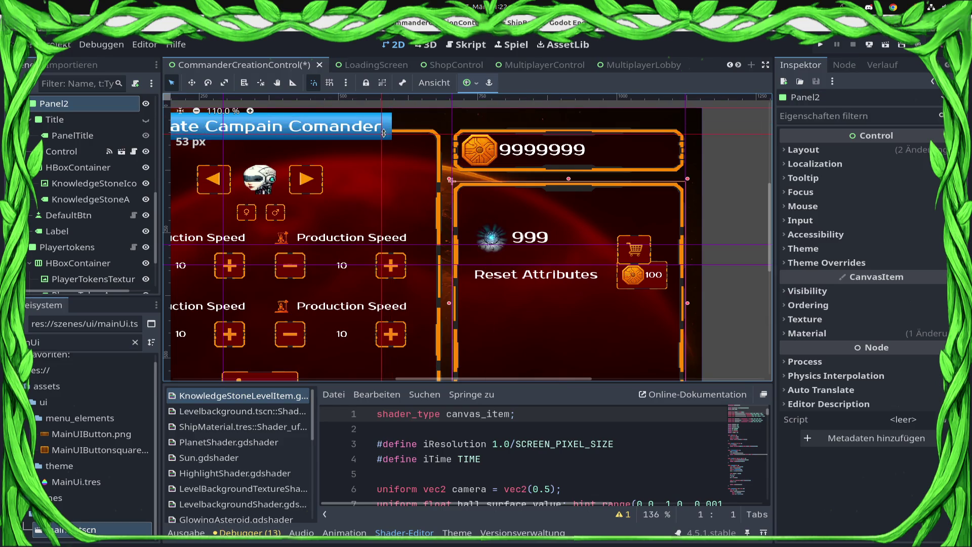
{"action": "scroll", "coordinate": [414, 139], "scroll_direction": "up", "scroll_amount": 5}
{"action": "left_click_drag", "start_coordinate": [415, 140], "coordinate": [392, 238]}
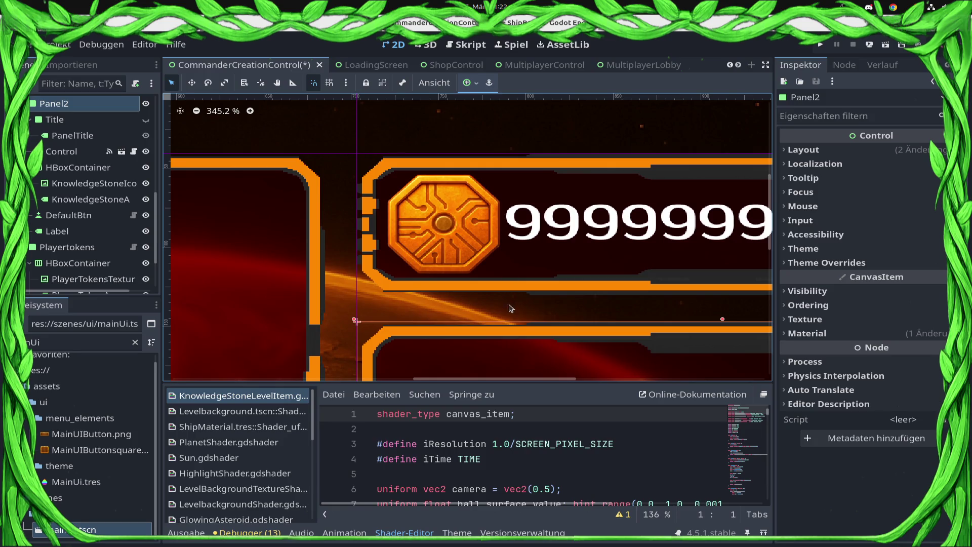
{"action": "scroll", "coordinate": [511, 308], "scroll_direction": "down", "scroll_amount": 4}
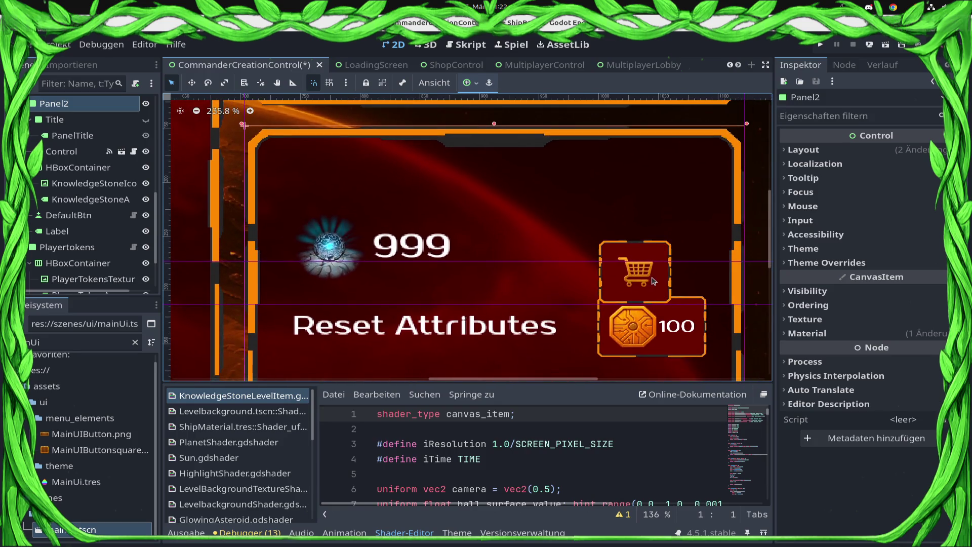
Realign the cart button to (999, 226) against a lowered horizontal guide
{"action": "left_click", "coordinate": [649, 281]}
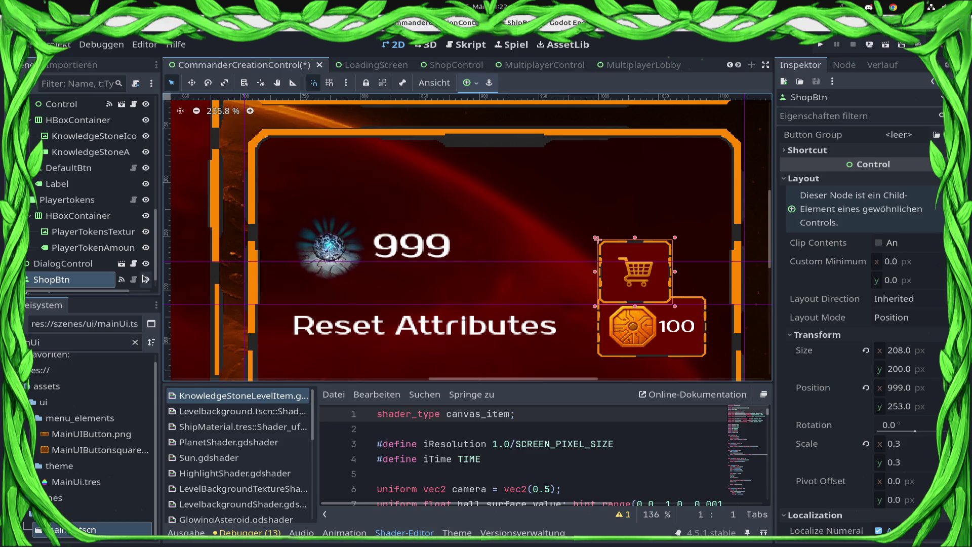
{"action": "left_click_drag", "start_coordinate": [166, 261], "coordinate": [428, 275]}
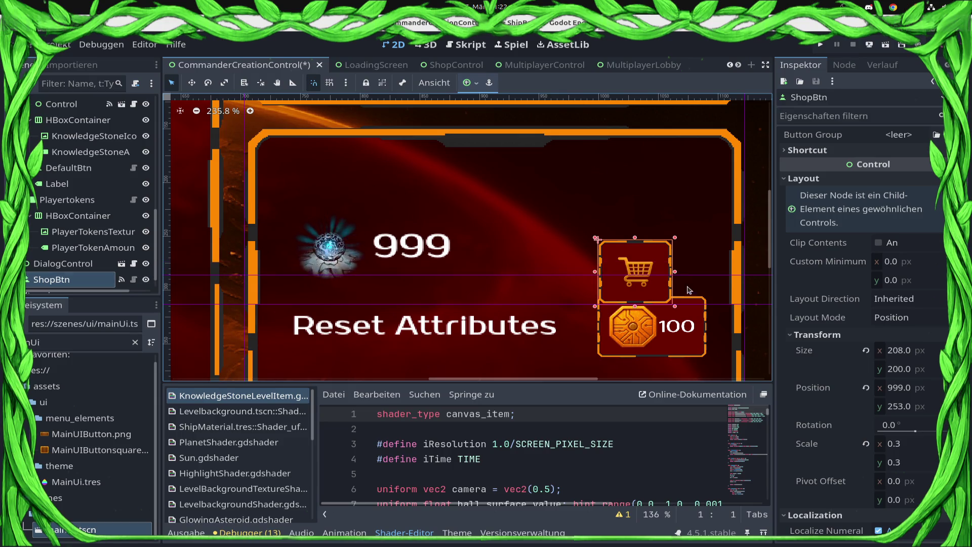
{"action": "key", "text": "shift+Up"}
{"action": "key", "text": "shift+Up"}
{"action": "key", "text": "shift+Up"}
{"action": "key", "text": "Down"}
{"action": "key", "text": "Down"}
{"action": "key", "text": "Down"}
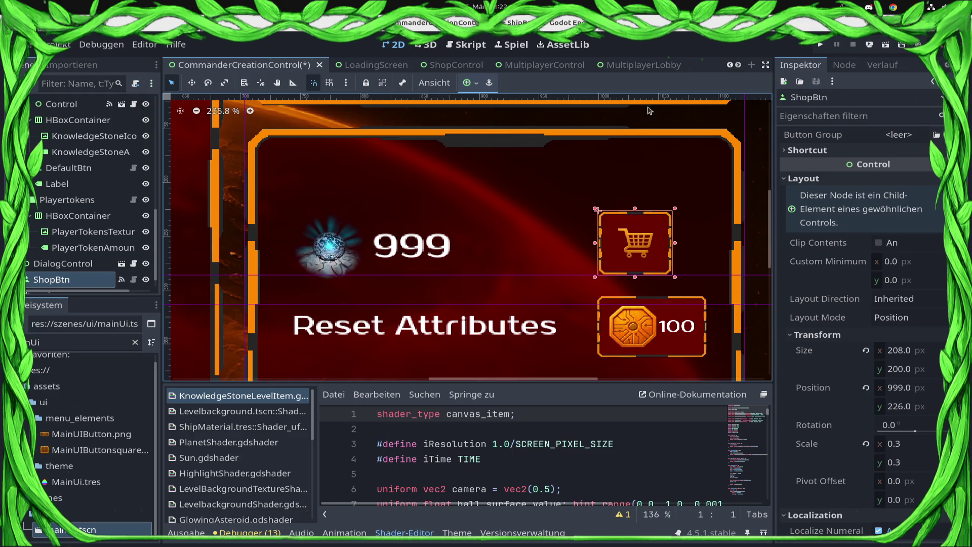
{"action": "scroll", "coordinate": [76, 251], "scroll_direction": "down", "scroll_amount": 1}
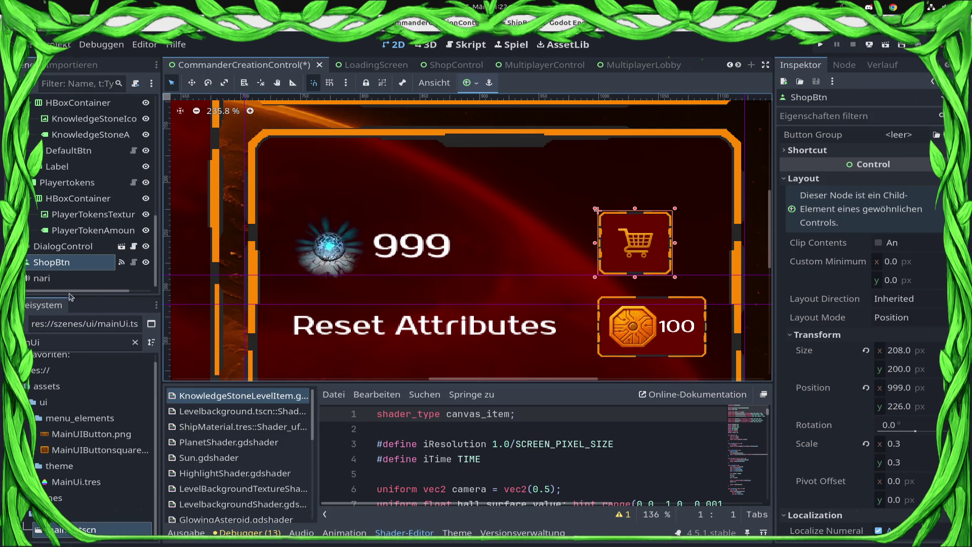
{"action": "right_click", "coordinate": [50, 261]}
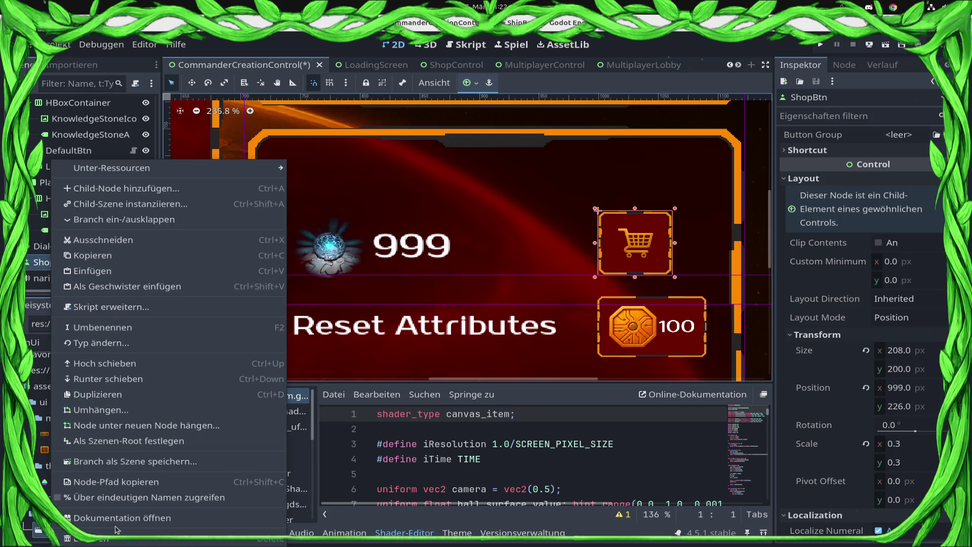
Delete the cart button node and confirm the prompt
{"action": "left_click", "coordinate": [124, 540]}
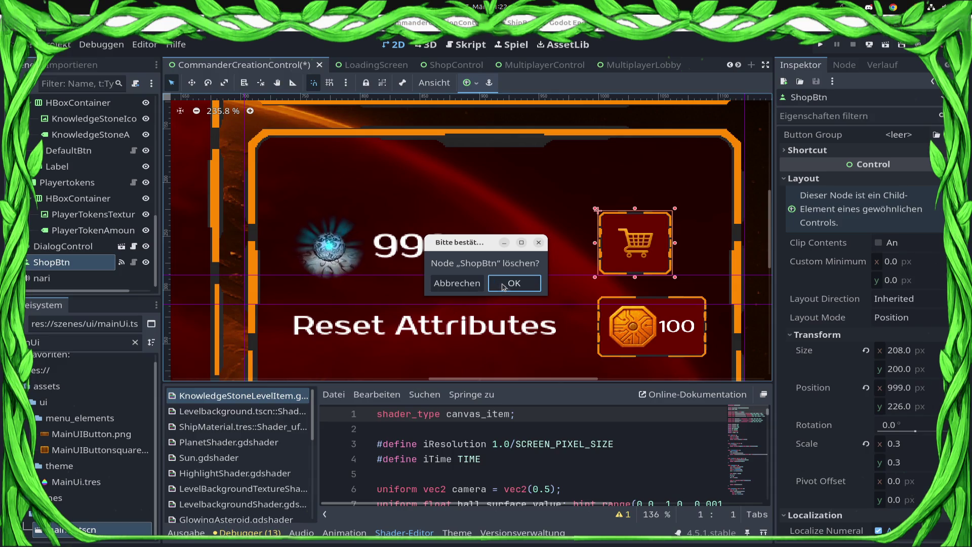
{"action": "key", "text": "Return"}
{"action": "left_click", "coordinate": [619, 312]}
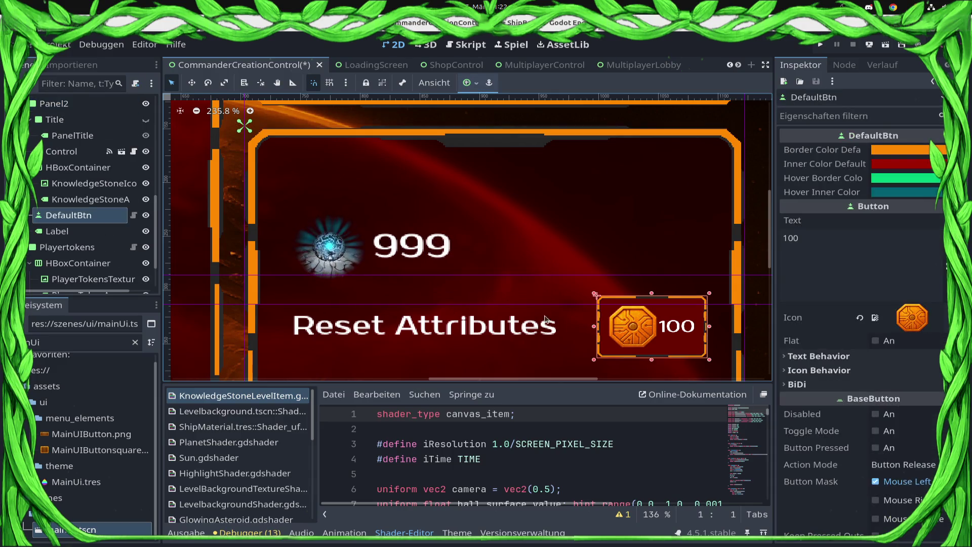
Rename the 100 button to ResetAttributesBtn and change its text to 2000
{"action": "double_click", "coordinate": [78, 218]}
{"action": "type", "text": "ResetAttributes"}
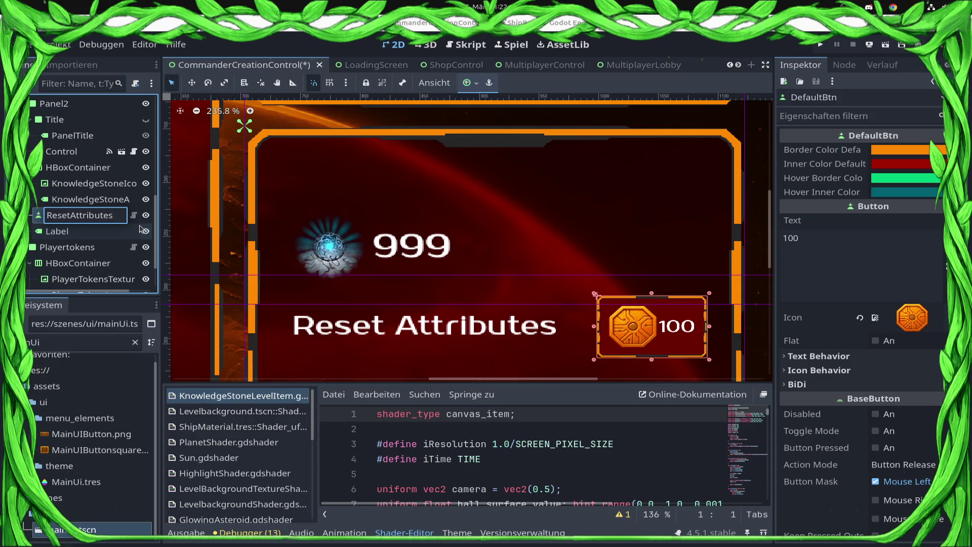
{"action": "type", "text": "tn"}
{"action": "key", "text": "Return"}
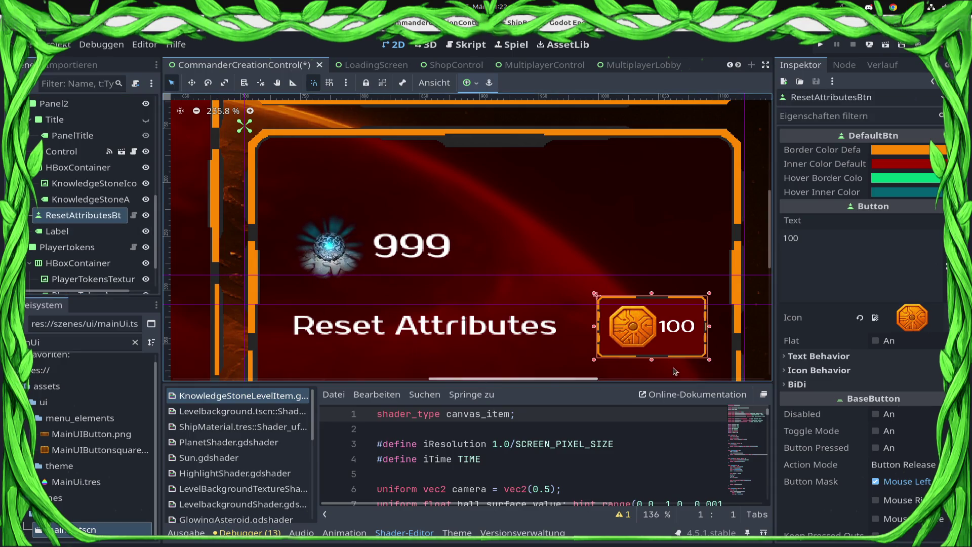
{"action": "left_click", "coordinate": [838, 243]}
{"action": "key", "text": "BackSpace"}
{"action": "key", "text": "BackSpace"}
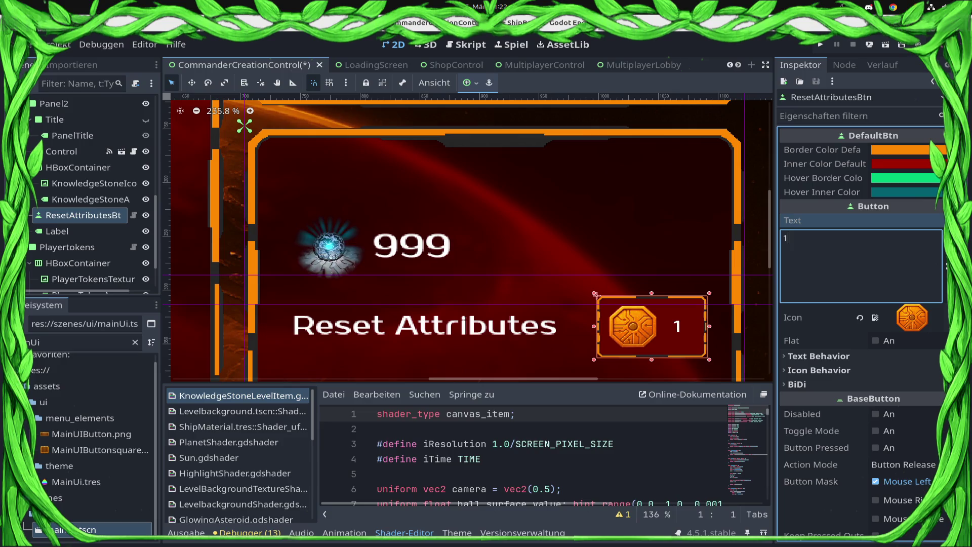
{"action": "type", "text": "25"}
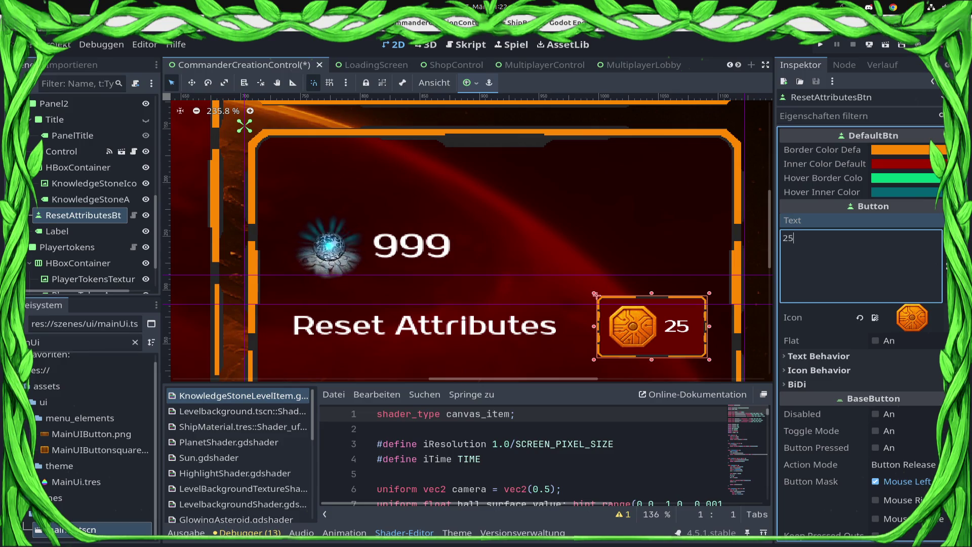
{"action": "key", "text": "BackSpace"}
{"action": "type", "text": "000"}
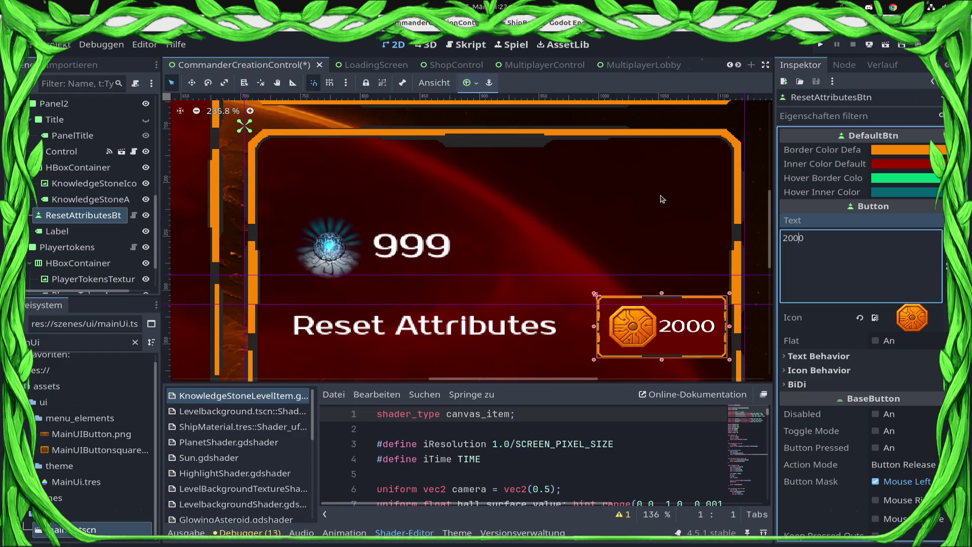
{"action": "scroll", "coordinate": [662, 199], "scroll_direction": "up", "scroll_amount": 1}
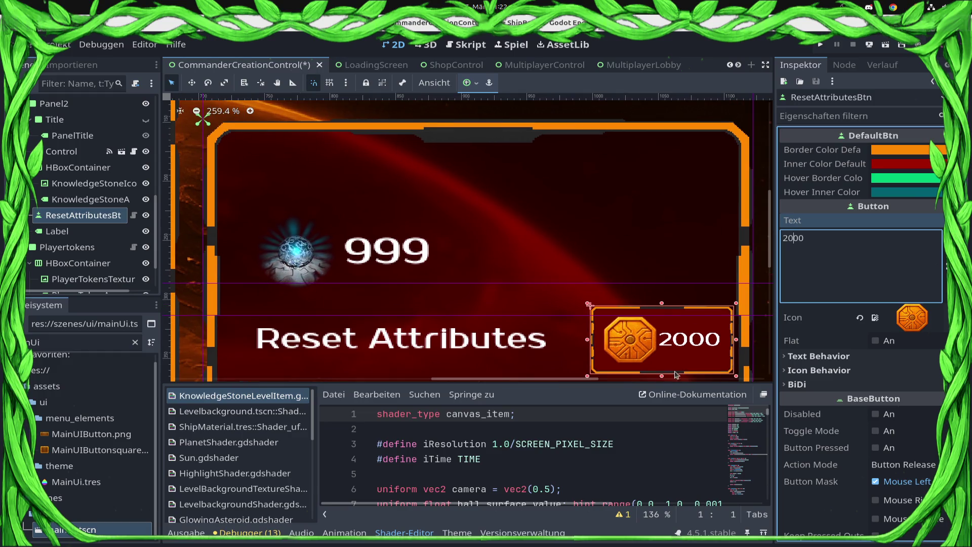
{"action": "left_click", "coordinate": [669, 318]}
Shift the reset button left, duplicate it, and start renaming the copy
{"action": "key", "text": "shift+Left"}
{"action": "key", "text": "shift+Left"}
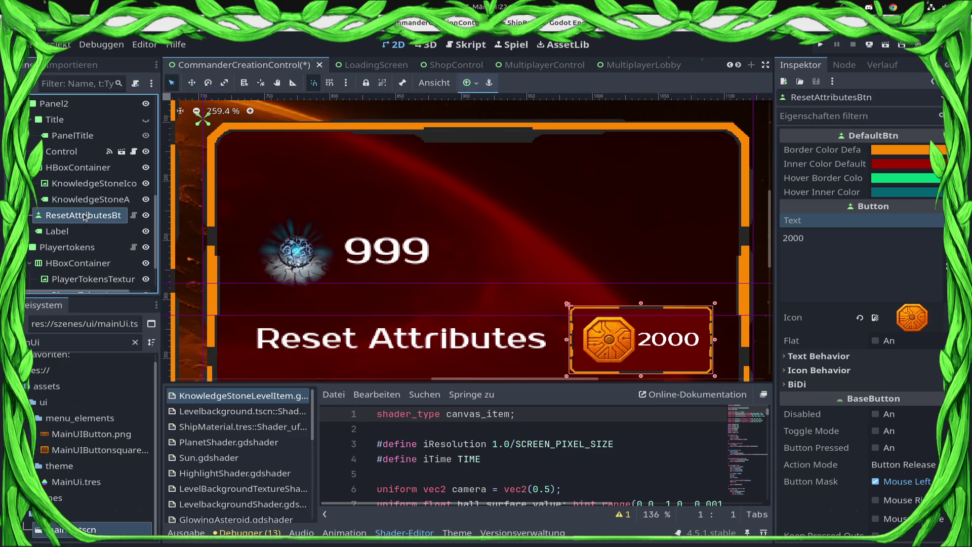
{"action": "key", "text": "ctrl+d"}
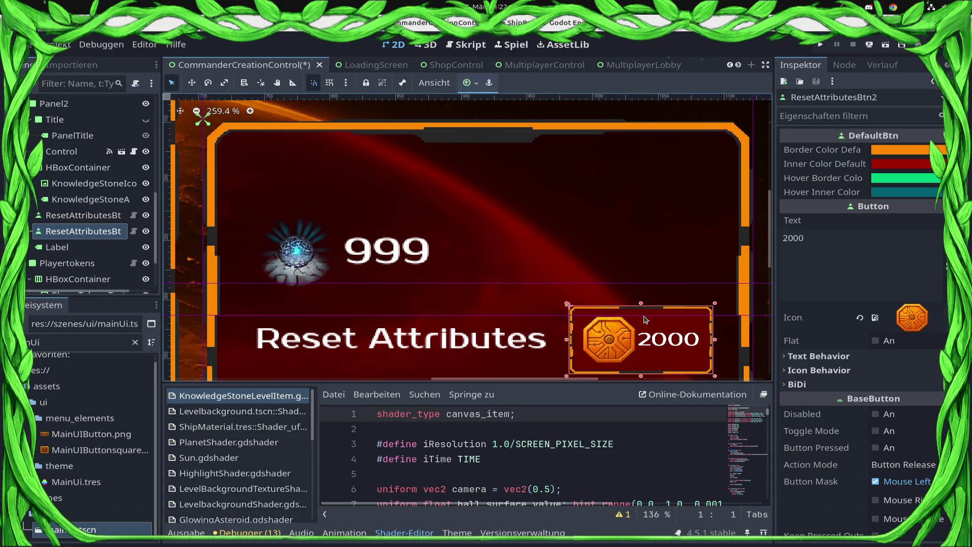
{"action": "scroll", "coordinate": [652, 325], "scroll_direction": "down", "scroll_amount": 2}
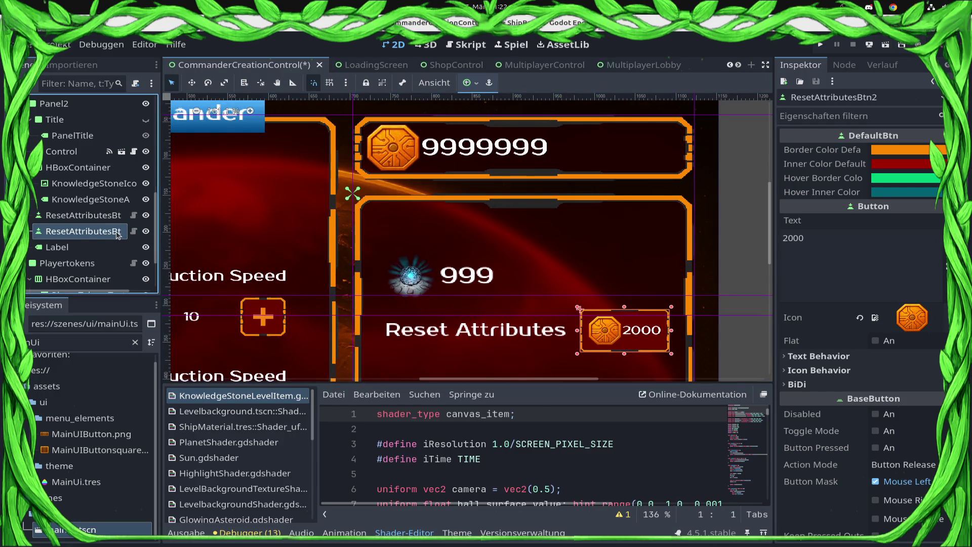
{"action": "key", "text": "F2"}
{"action": "type", "text": "BuyOrbB"}
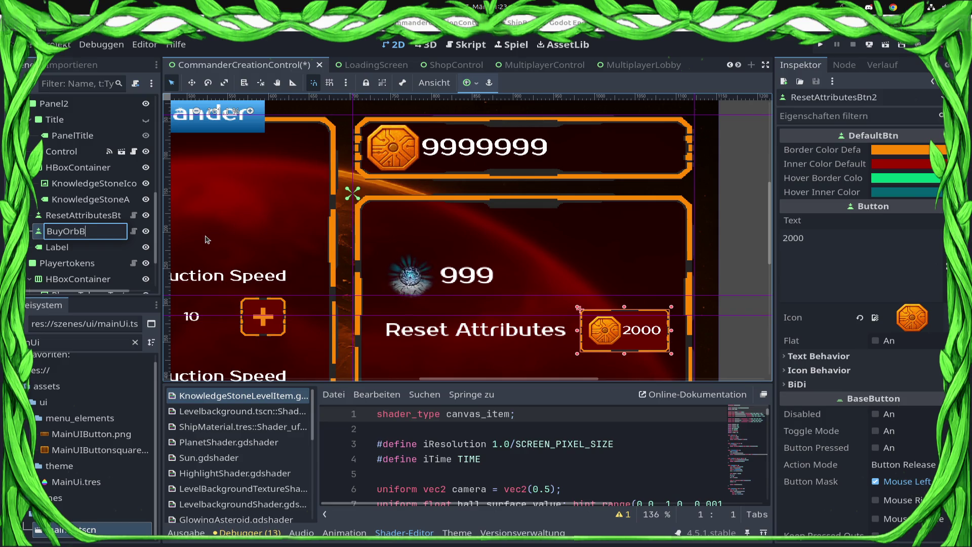
{"action": "type", "text": "tn"}
Name the duplicate BuyOrbBtn and set its text to 950
{"action": "key", "text": "Return"}
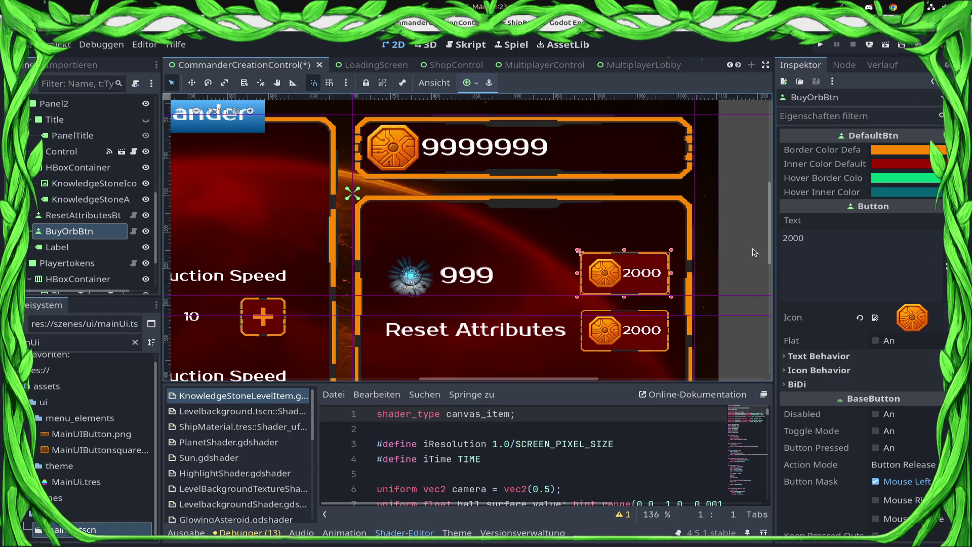
{"action": "left_click", "coordinate": [881, 233]}
{"action": "key", "text": "ctrl+a"}
{"action": "type", "text": "950"}
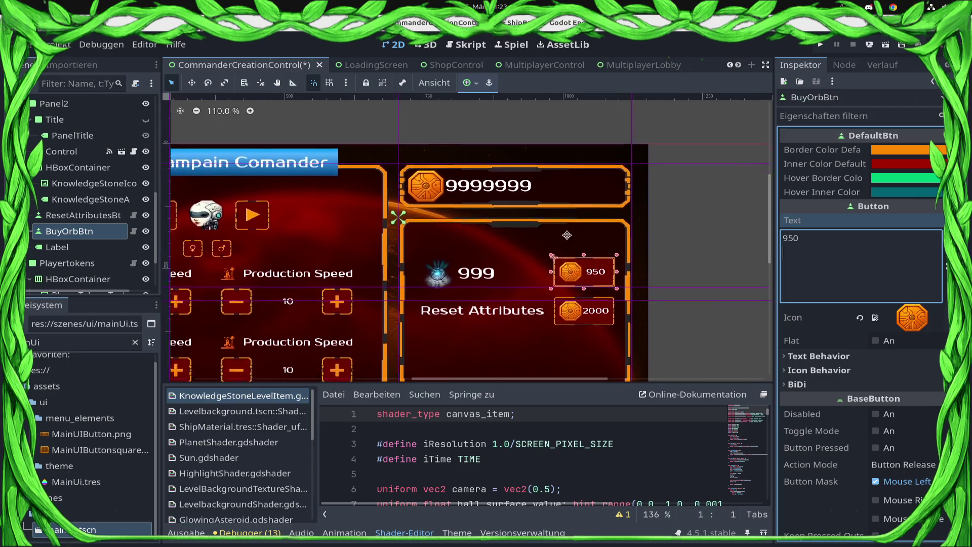
Widen the back-and-confirm button box slightly and save the scene
{"action": "scroll", "coordinate": [524, 185], "scroll_direction": "down", "scroll_amount": 4}
{"action": "left_click", "coordinate": [411, 185]}
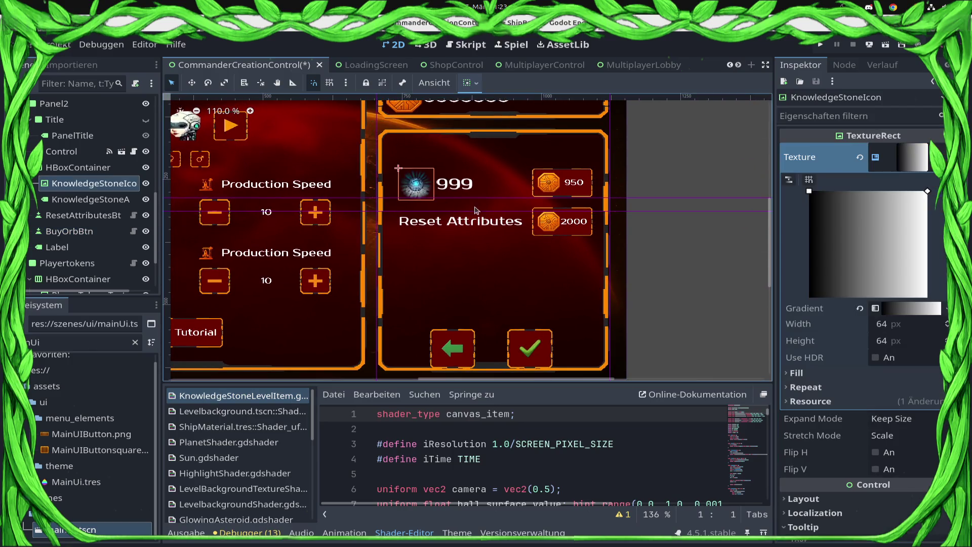
{"action": "left_click", "coordinate": [74, 168]}
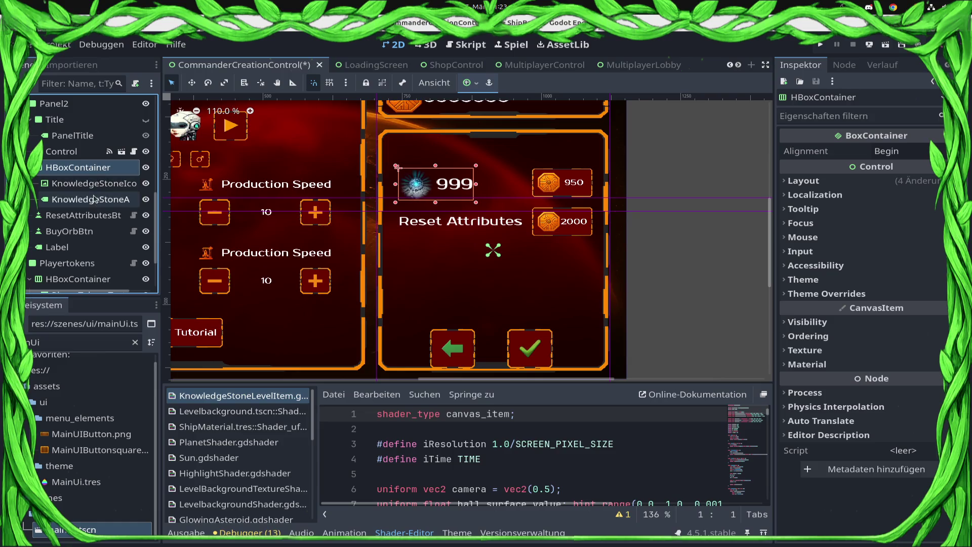
{"action": "left_click", "coordinate": [81, 156]}
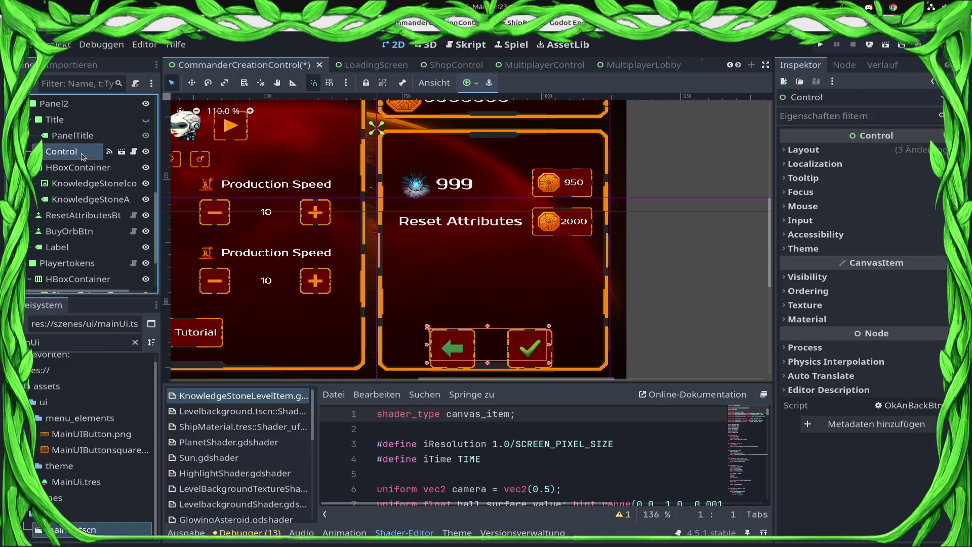
{"action": "scroll", "coordinate": [83, 167], "scroll_direction": "up", "scroll_amount": 3}
{"action": "scroll", "coordinate": [437, 182], "scroll_direction": "up", "scroll_amount": 2}
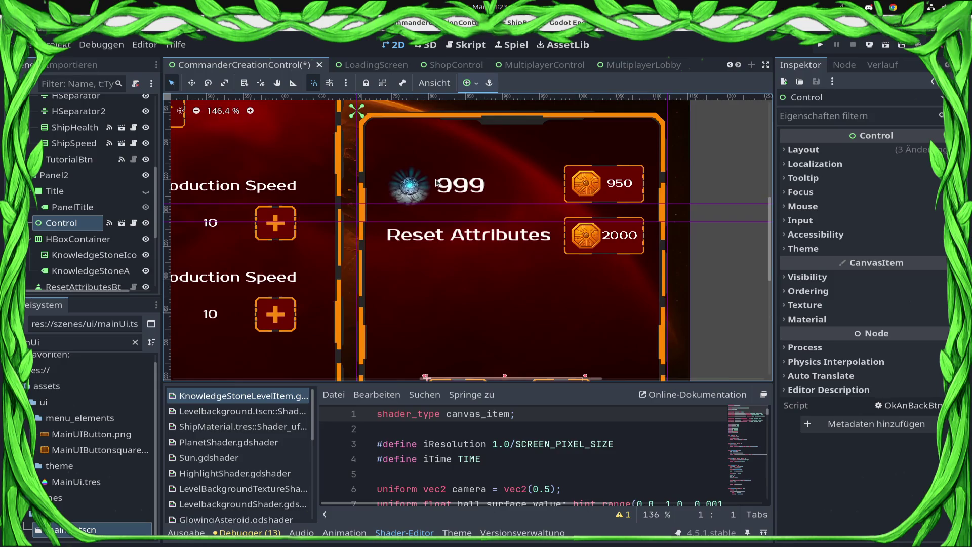
{"action": "scroll", "coordinate": [436, 182], "scroll_direction": "down", "scroll_amount": 4}
{"action": "scroll", "coordinate": [506, 298], "scroll_direction": "up", "scroll_amount": 5}
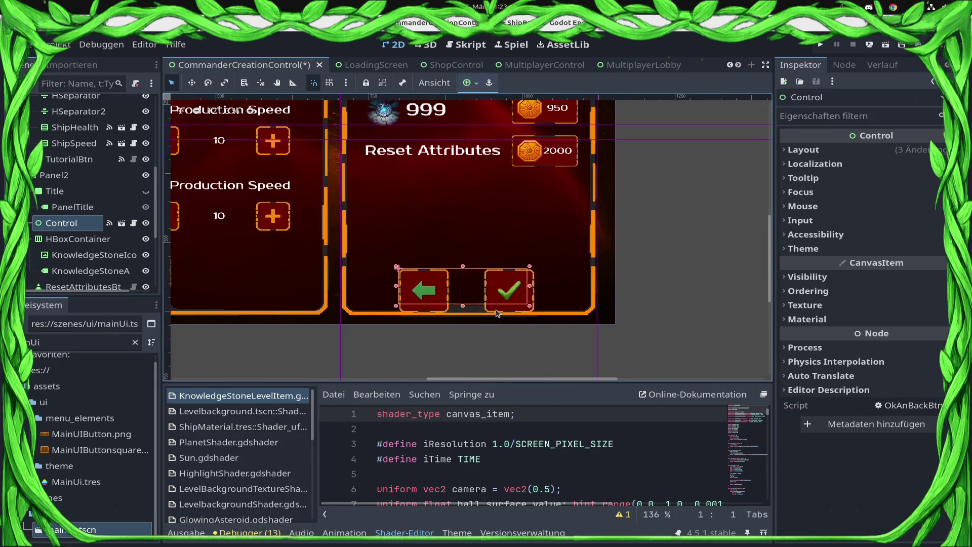
{"action": "left_click_drag", "start_coordinate": [539, 308], "coordinate": [549, 308]}
{"action": "key", "text": "ctrl+s"}
{"action": "scroll", "coordinate": [101, 212], "scroll_direction": "down", "scroll_amount": 3}
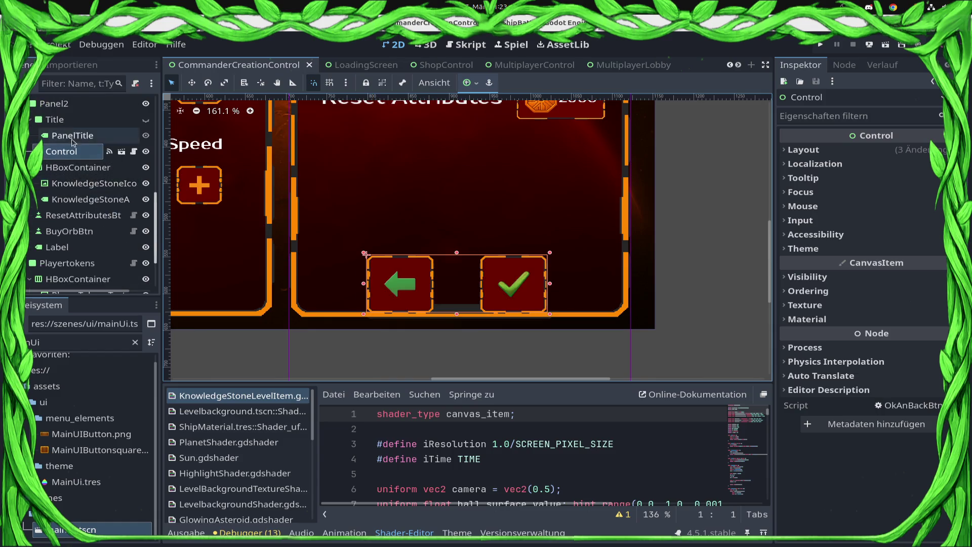
{"action": "left_click", "coordinate": [56, 119]}
Search 'DefaultPanel' in Panel2's child-node dialog to add it, and expand its Material setting
{"action": "right_click", "coordinate": [59, 106]}
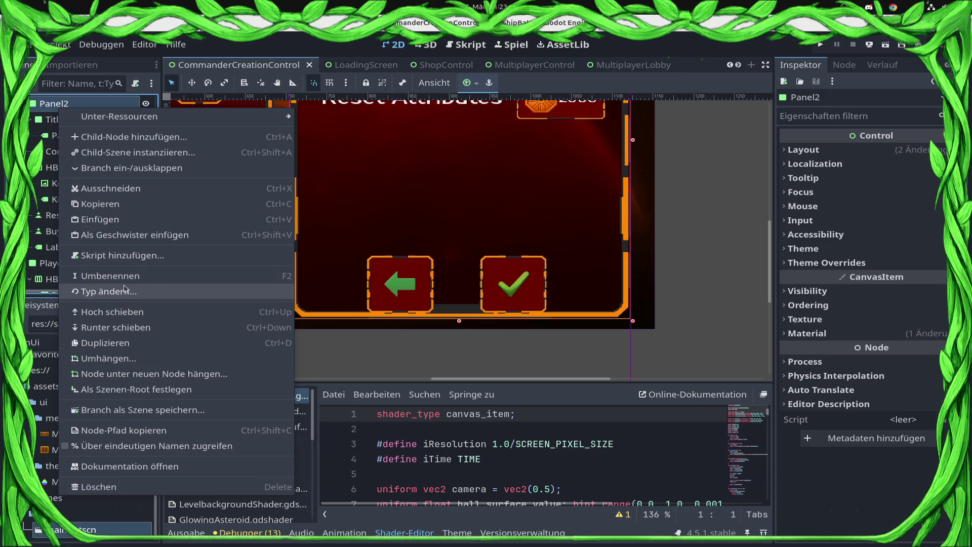
{"action": "left_click", "coordinate": [127, 140]}
{"action": "type", "text": "Default"}
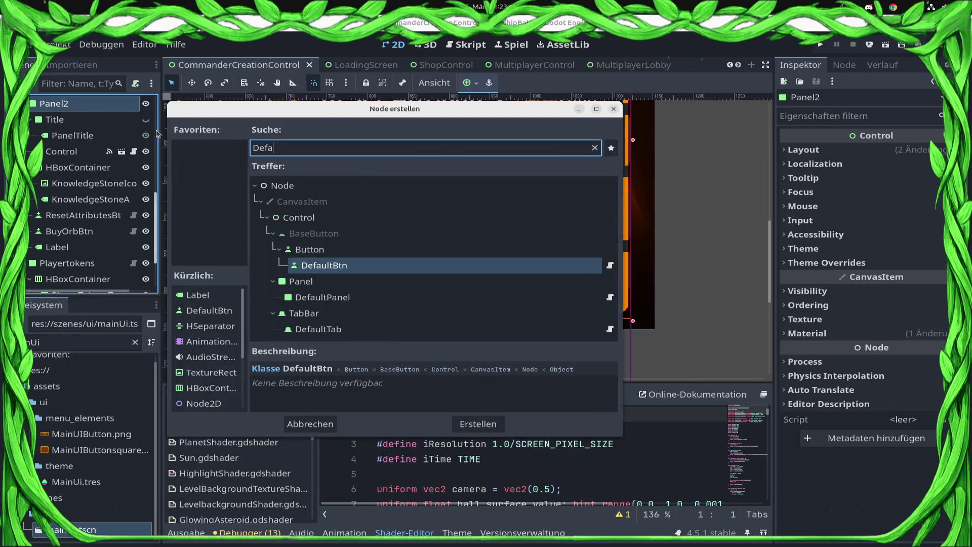
{"action": "key", "text": "Return"}
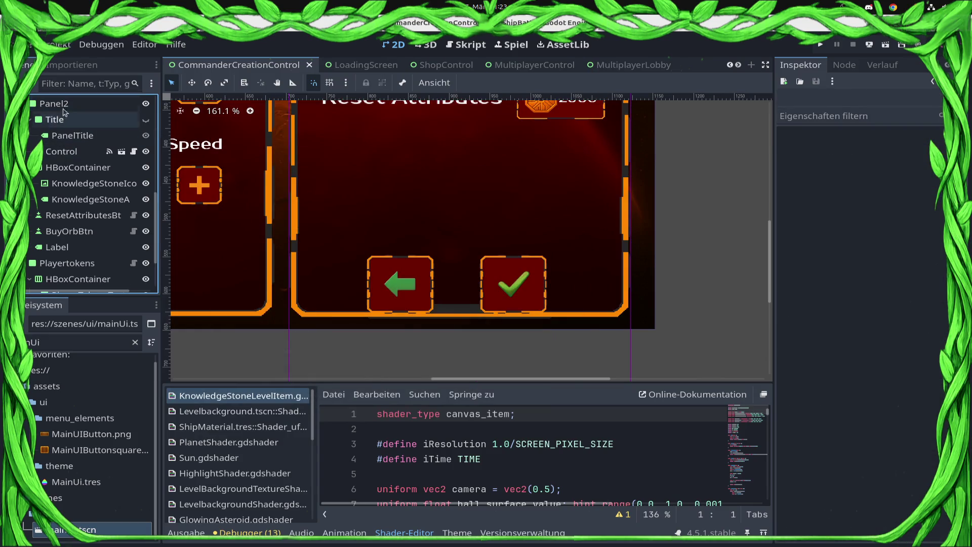
{"action": "right_click", "coordinate": [68, 105]}
{"action": "left_click", "coordinate": [108, 136]}
{"action": "type", "text": "De"}
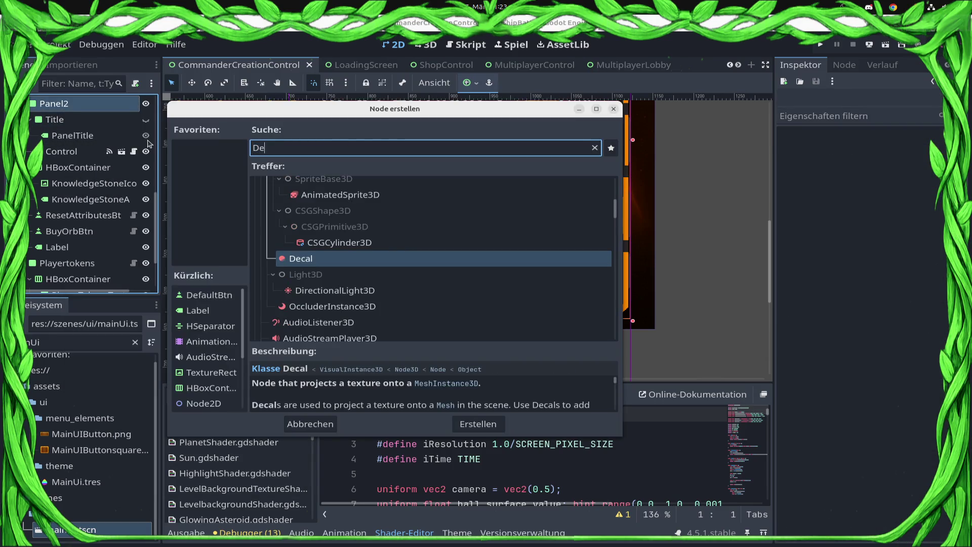
{"action": "type", "text": "faultPanel"}
{"action": "key", "text": "Return"}
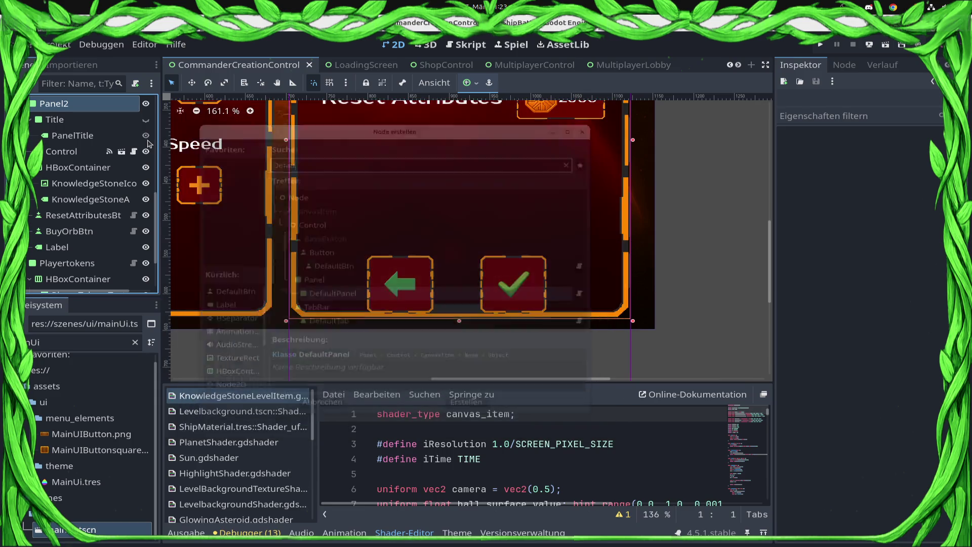
{"action": "left_click", "coordinate": [807, 376]}
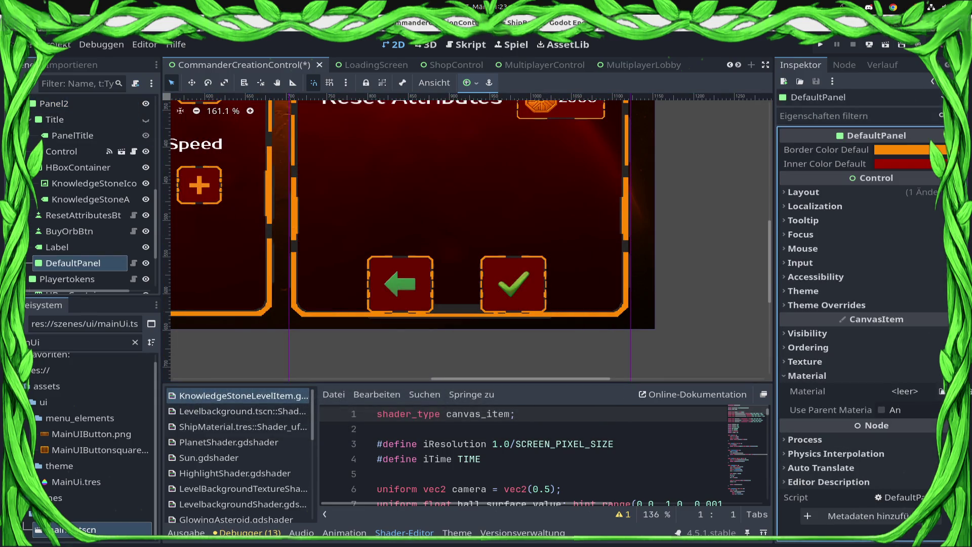
{"action": "left_click", "coordinate": [899, 387]}
Assign DefaultPanel.tres as the panel's material and stretch it over the 999 and 950 row
{"action": "type", "text": "Def"}
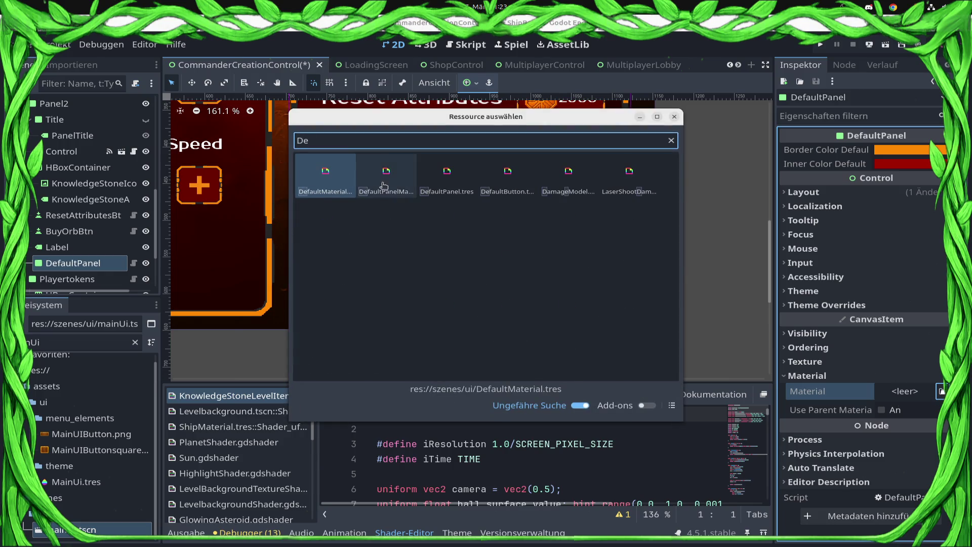
{"action": "double_click", "coordinate": [368, 203]}
{"action": "scroll", "coordinate": [431, 244], "scroll_direction": "down", "scroll_amount": 5}
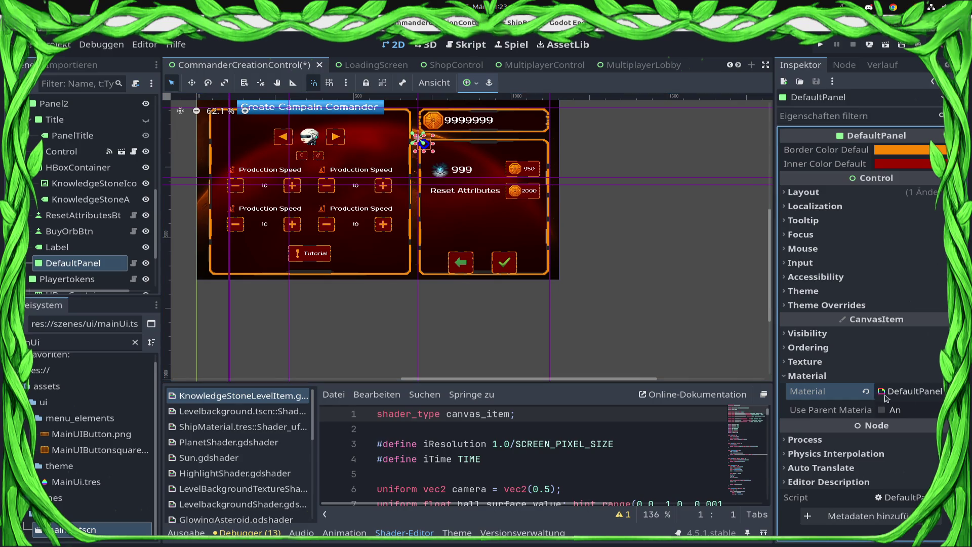
{"action": "left_click", "coordinate": [866, 391]}
{"action": "left_click", "coordinate": [904, 391]}
{"action": "type", "text": "De"}
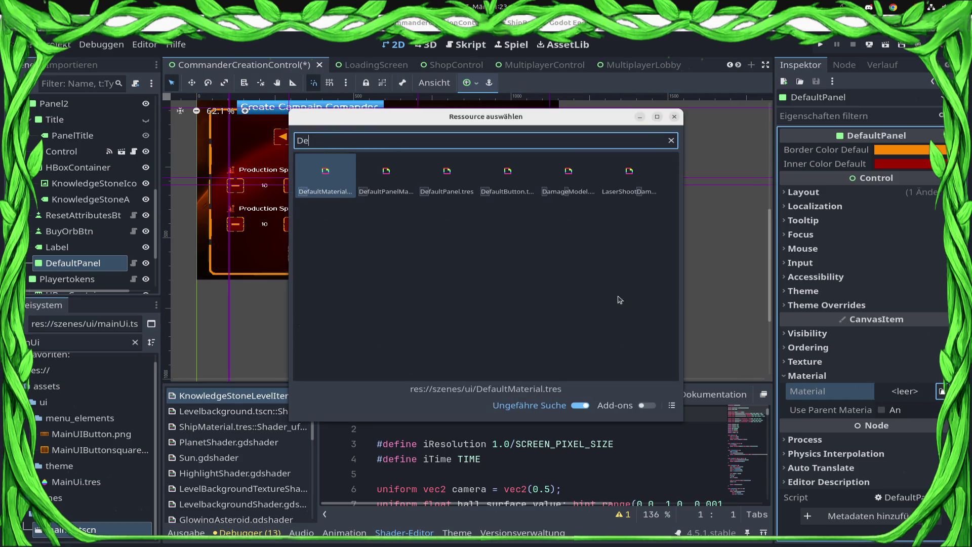
{"action": "double_click", "coordinate": [447, 177]}
{"action": "left_click_drag", "start_coordinate": [433, 152], "coordinate": [537, 179]}
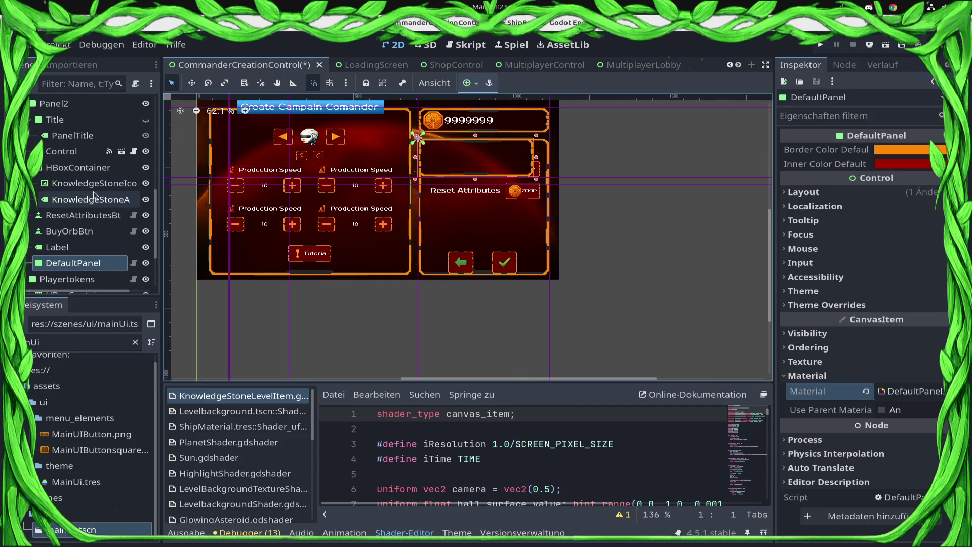
{"action": "left_click", "coordinate": [84, 168]}
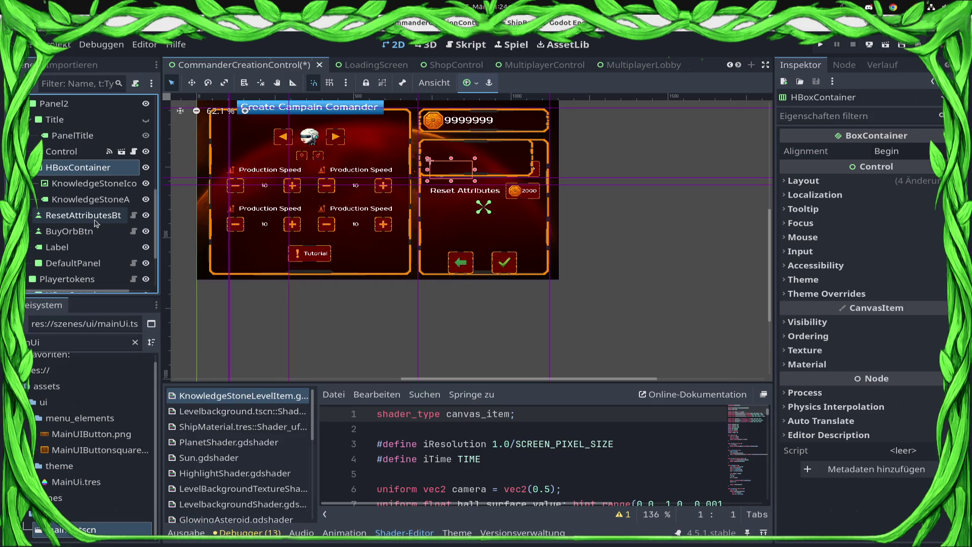
Reparent the icon-and-999 HBoxContainer and BuyOrbBtn into DefaultPanel, then reposition the framed panel
{"action": "mouse_move", "coordinate": [81, 232]}
{"action": "left_mouse_down"}
{"action": "mouse_move", "coordinate": [91, 232]}
{"action": "mouse_move", "coordinate": [89, 171]}
{"action": "left_mouse_up"}
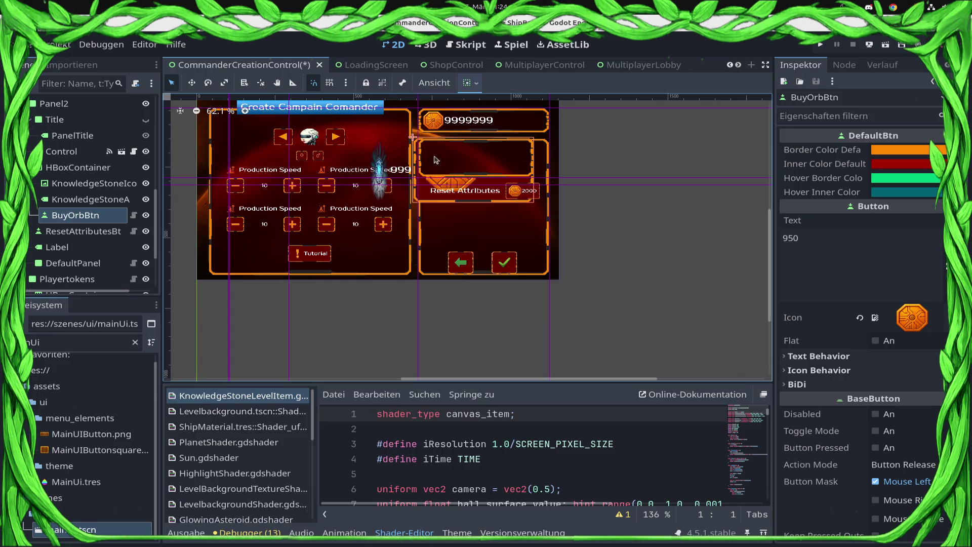
{"action": "key", "text": "ctrl+z"}
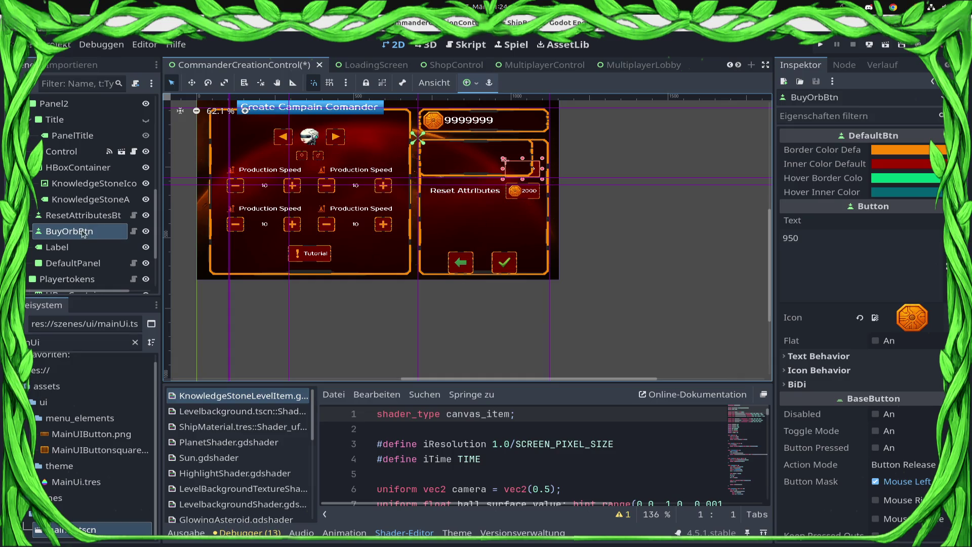
{"action": "mouse_move", "coordinate": [76, 168]}
{"action": "left_mouse_down"}
{"action": "mouse_move", "coordinate": [116, 242]}
{"action": "mouse_move", "coordinate": [81, 261]}
{"action": "left_mouse_up"}
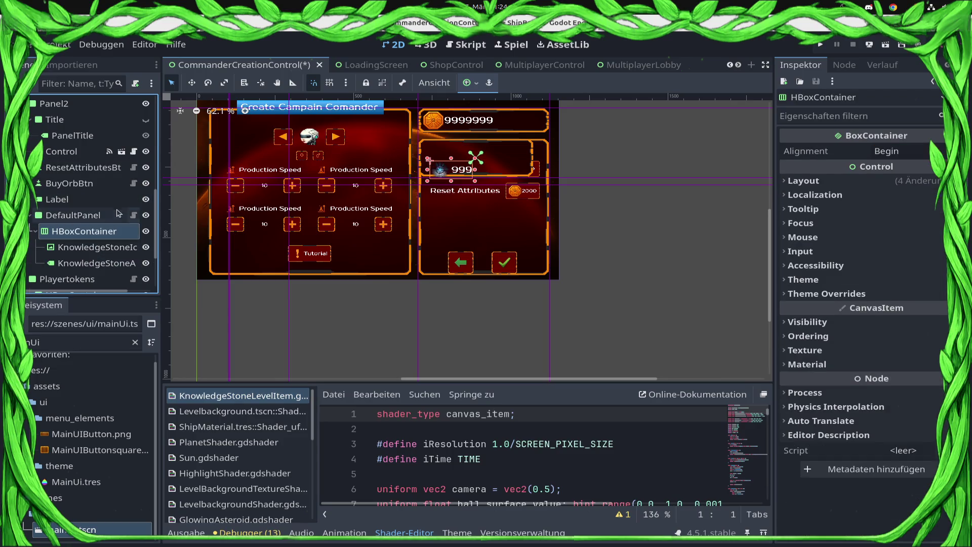
{"action": "left_click_drag", "start_coordinate": [98, 182], "coordinate": [100, 219]}
{"action": "scroll", "coordinate": [496, 162], "scroll_direction": "up", "scroll_amount": 6}
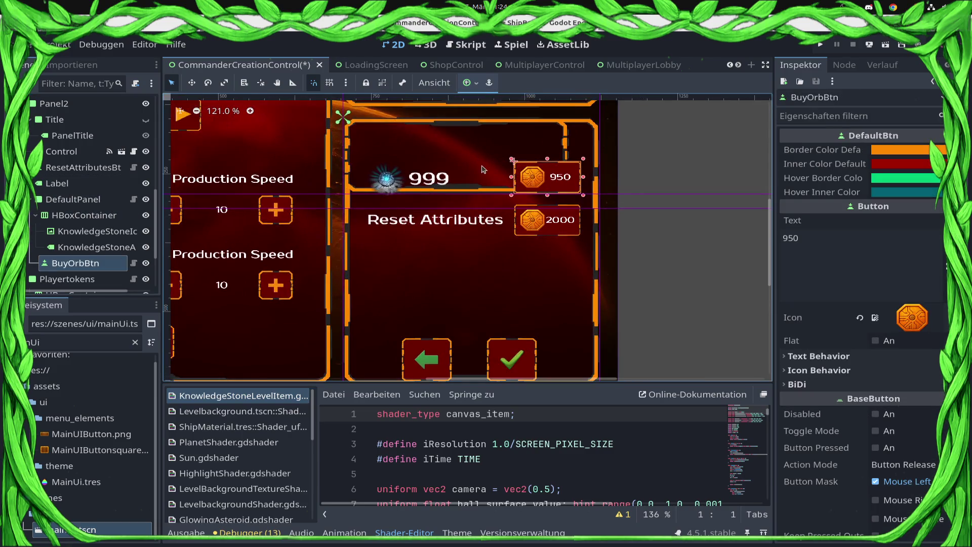
{"action": "left_click", "coordinate": [494, 183]}
{"action": "left_click_drag", "start_coordinate": [491, 187], "coordinate": [515, 204]}
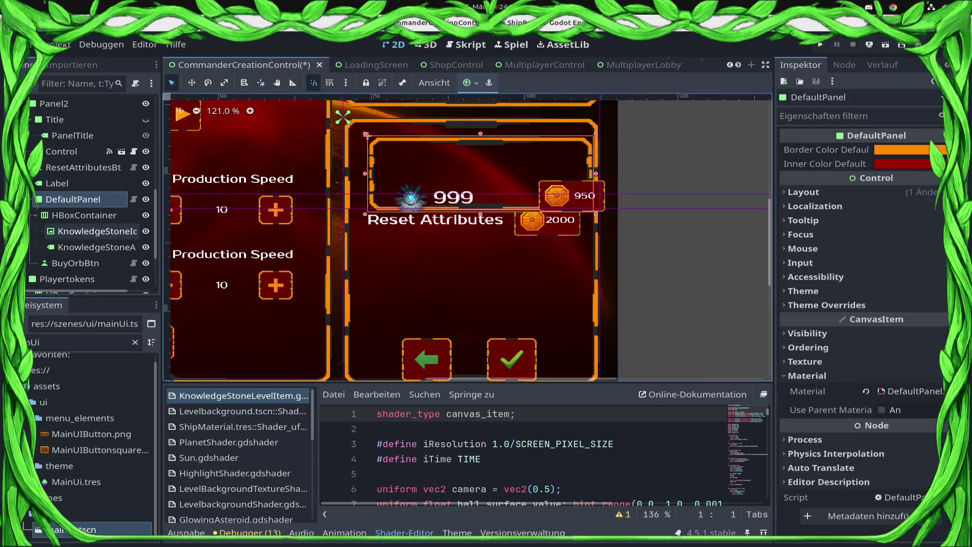
Anchor the icon-and-999 container to centre-left and the 950 buy-orb button to centre-right
{"action": "left_click", "coordinate": [84, 215]}
{"action": "left_click", "coordinate": [468, 82]}
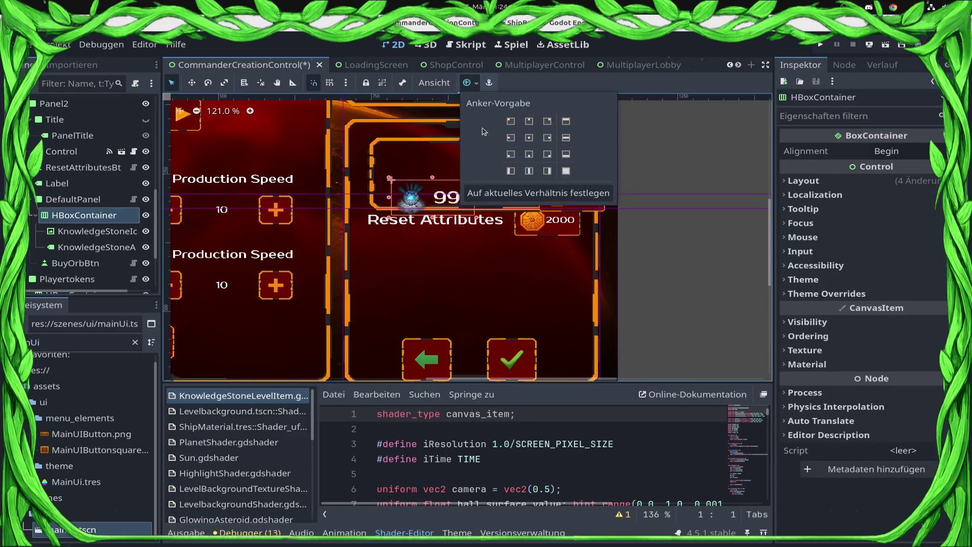
{"action": "left_click", "coordinate": [509, 138]}
{"action": "left_click", "coordinate": [436, 258]}
{"action": "left_click", "coordinate": [422, 261]}
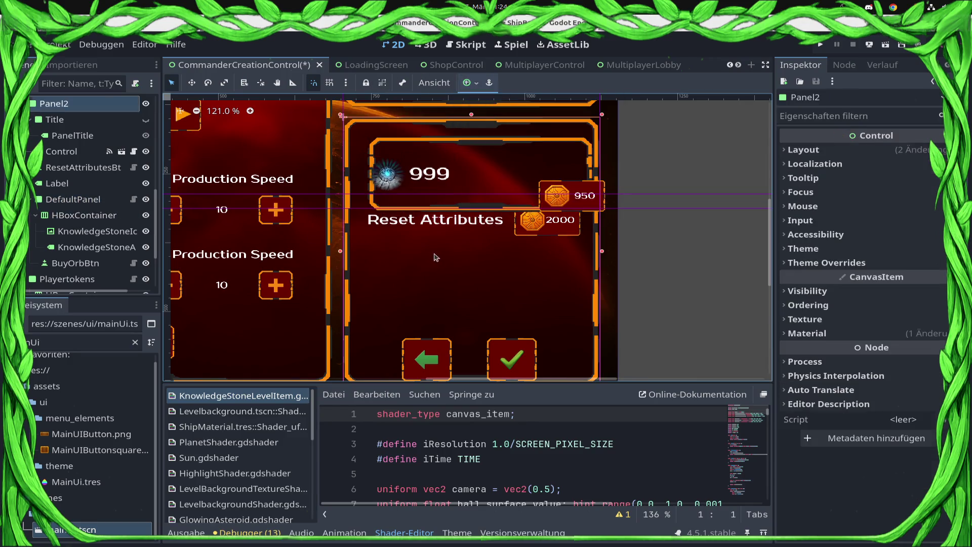
{"action": "left_click", "coordinate": [97, 247]}
{"action": "left_click", "coordinate": [76, 263]}
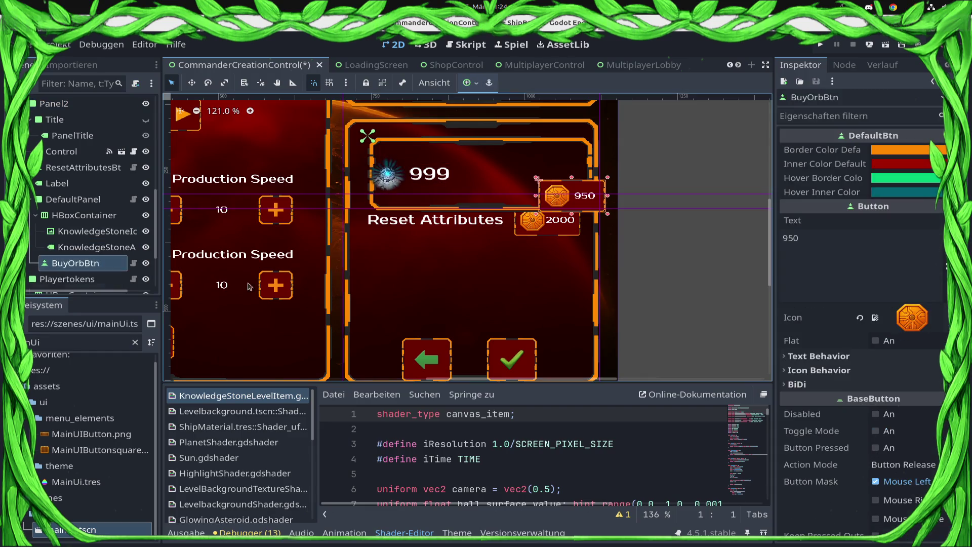
{"action": "left_click", "coordinate": [474, 88]}
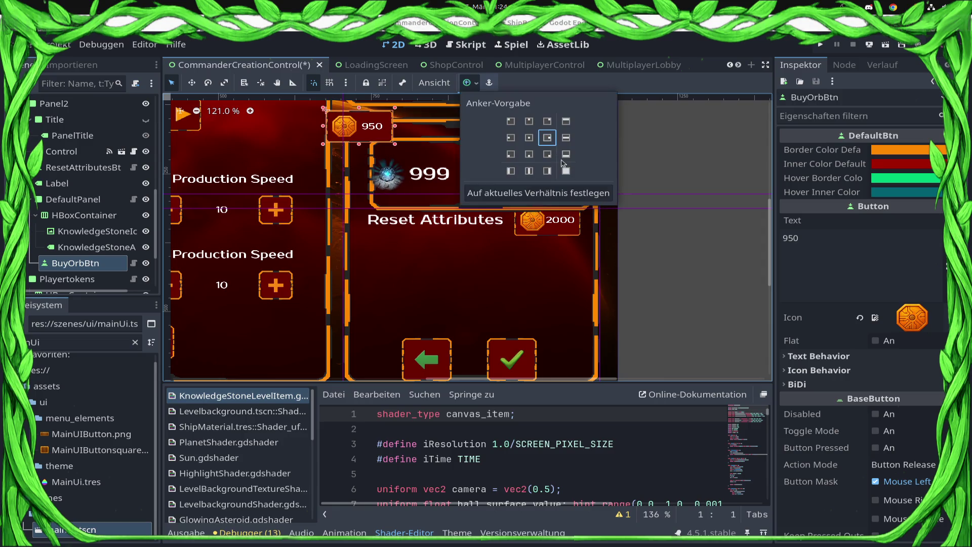
{"action": "left_click", "coordinate": [525, 194]}
Reset the 950 buy-orb button's Layout transform position to zero
{"action": "left_click", "coordinate": [367, 119]}
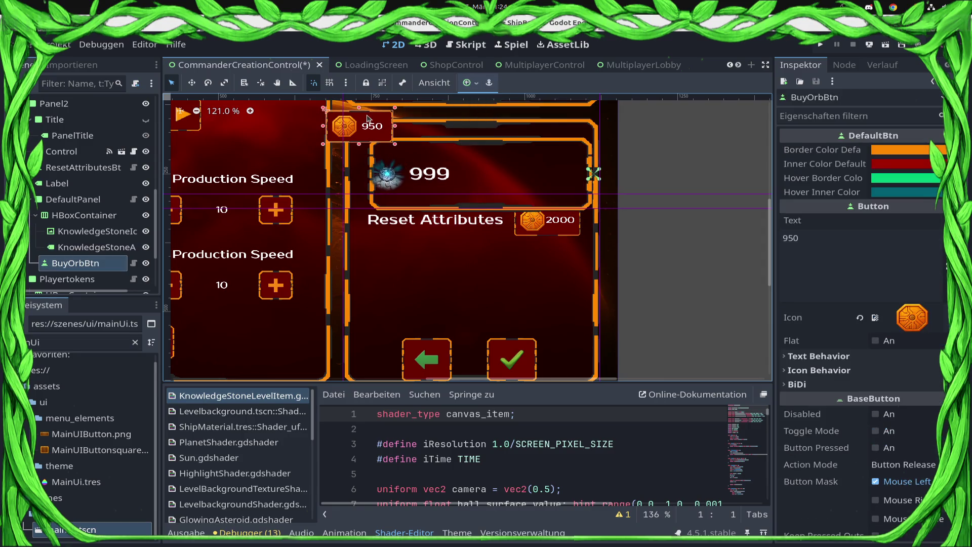
{"action": "scroll", "coordinate": [863, 334], "scroll_direction": "down", "scroll_amount": 5}
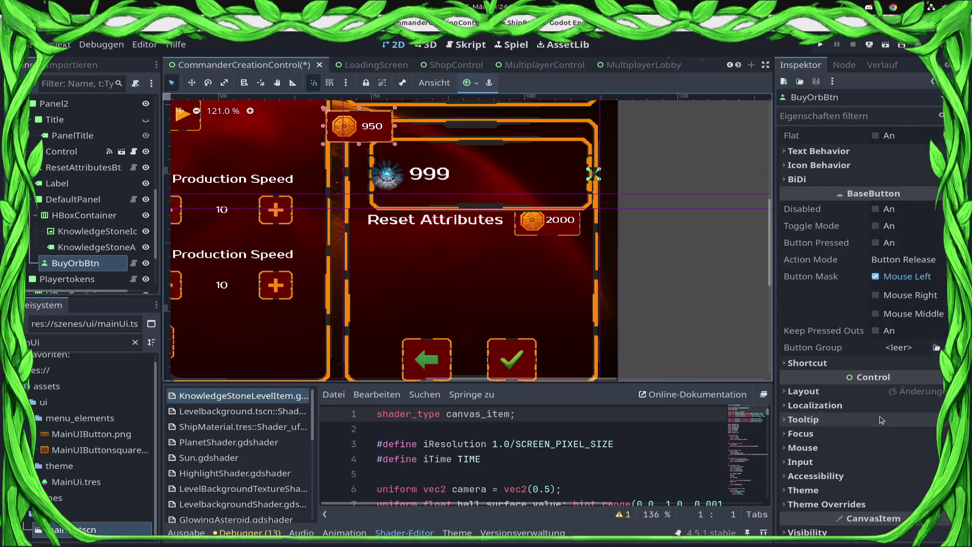
{"action": "left_click", "coordinate": [835, 339]}
{"action": "scroll", "coordinate": [886, 411], "scroll_direction": "down", "scroll_amount": 5}
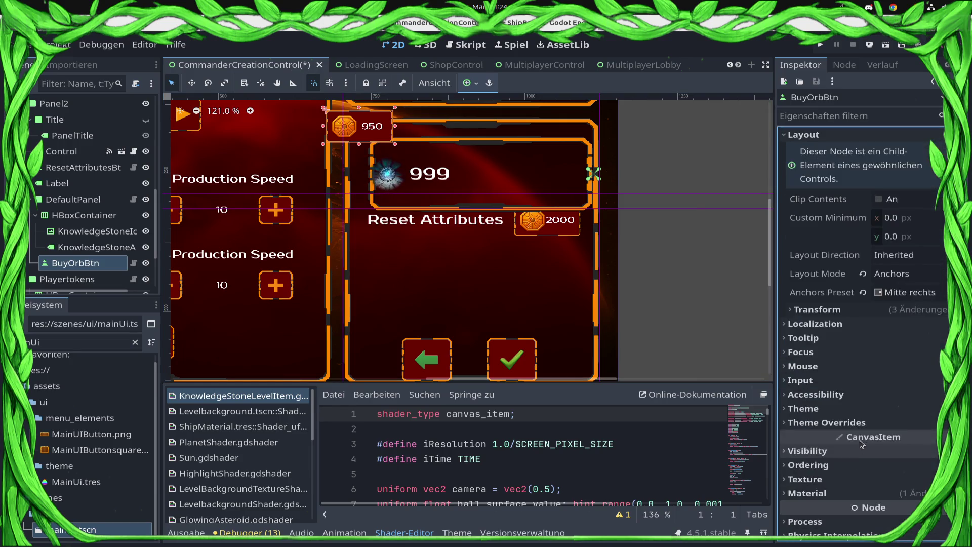
{"action": "left_click", "coordinate": [813, 309]}
{"action": "left_click", "coordinate": [866, 363]}
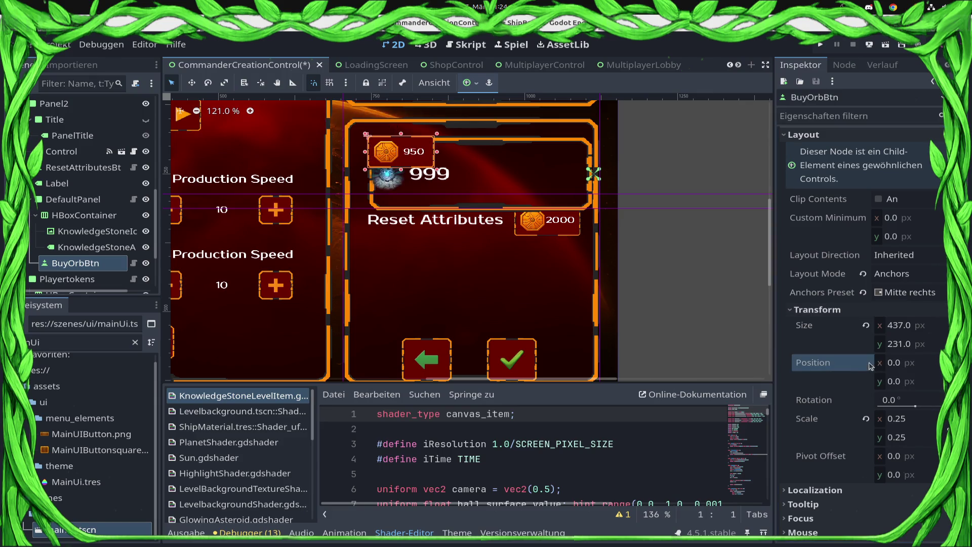
{"action": "left_click", "coordinate": [476, 83]}
{"action": "left_click", "coordinate": [420, 159]}
Nudge the 950 buy-orb button into place with arrow keys, finishing slightly left
{"action": "key", "text": "Right"}
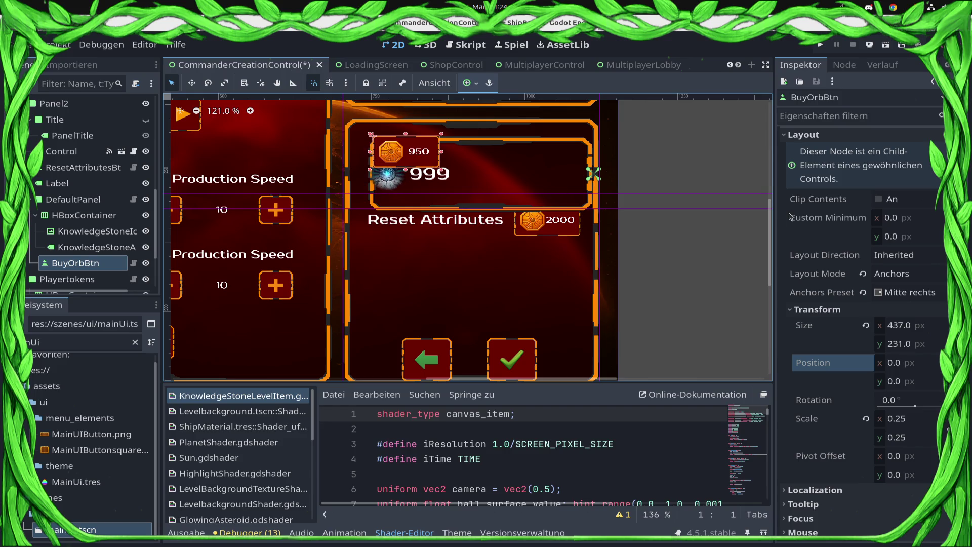
{"action": "key", "text": "Right"}
{"action": "key", "text": "Right"}
{"action": "key", "text": "Right"}
{"action": "key", "text": "Down"}
{"action": "key", "text": "Down"}
{"action": "key", "text": "Down"}
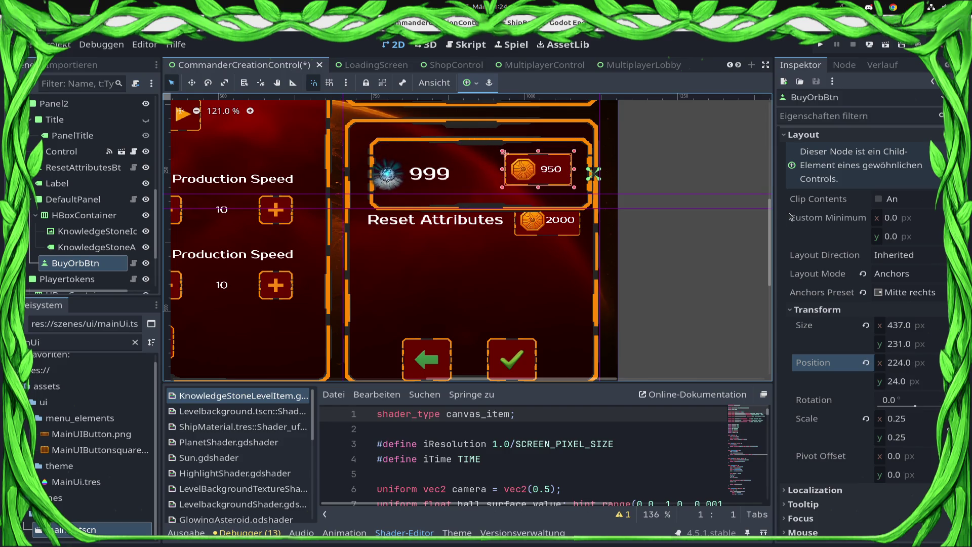
{"action": "key", "text": "Right"}
{"action": "key", "text": "Left"}
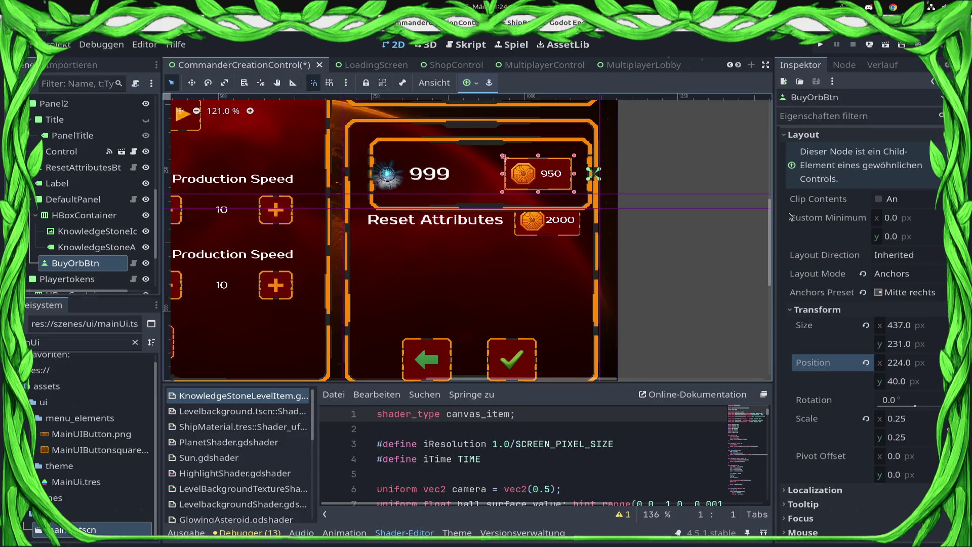
Shift the stone icon and 999 counter right, and move the counter frame slightly up-left
{"action": "left_click", "coordinate": [393, 177]}
{"action": "key", "text": "Right"}
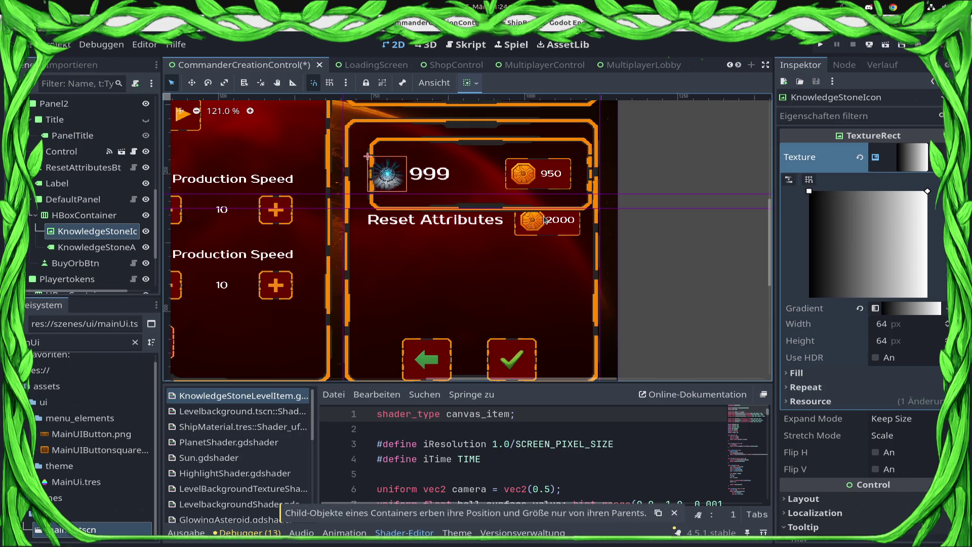
{"action": "left_click", "coordinate": [84, 215]}
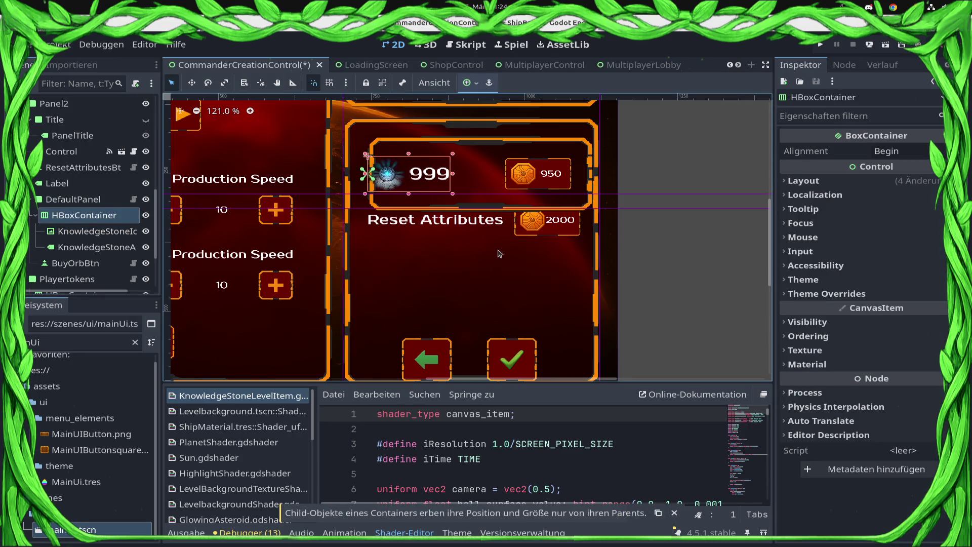
{"action": "key", "text": "Right"}
{"action": "key", "text": "Right"}
{"action": "key", "text": "Right"}
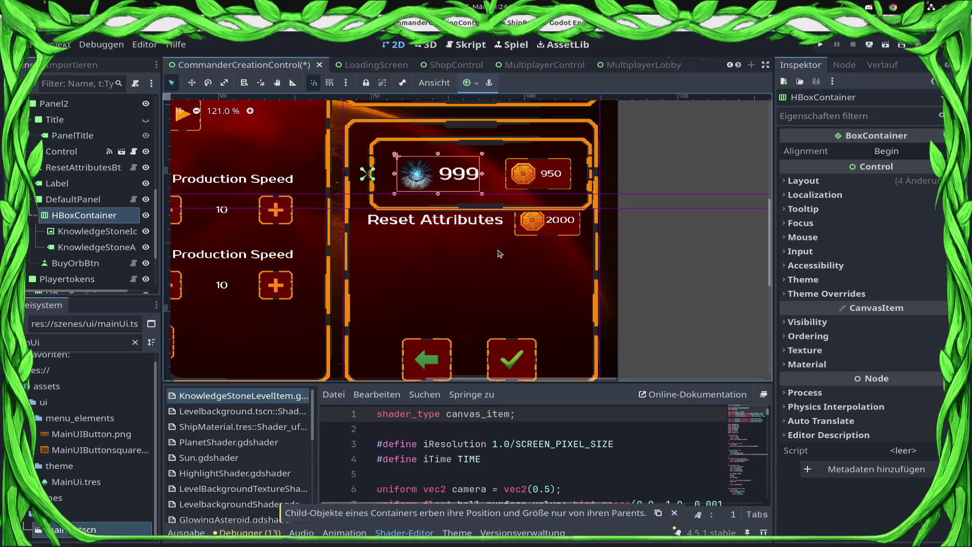
{"action": "left_click", "coordinate": [525, 155]}
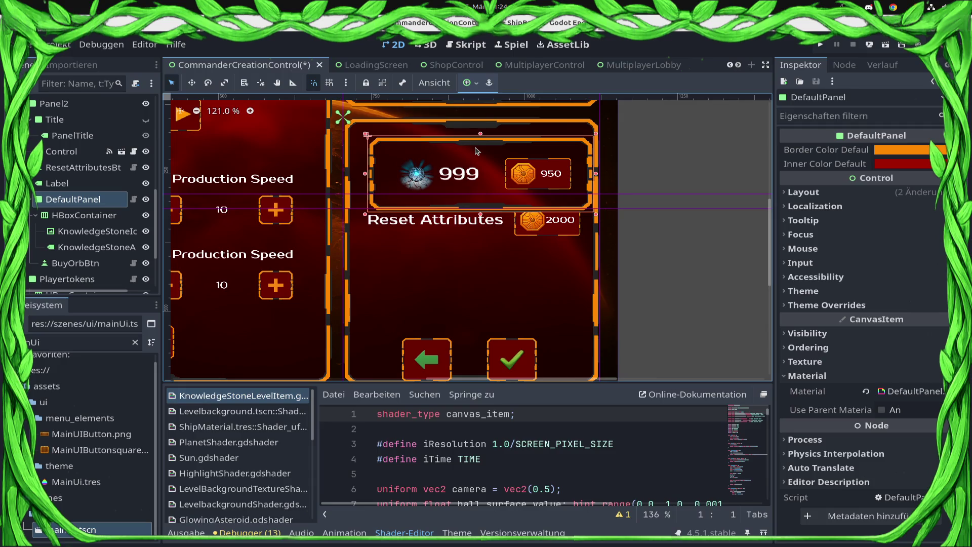
{"action": "left_click_drag", "start_coordinate": [476, 150], "coordinate": [461, 146]}
Move the Reset Attributes label and its 2000 cost button lower together
{"action": "left_click", "coordinate": [460, 224]}
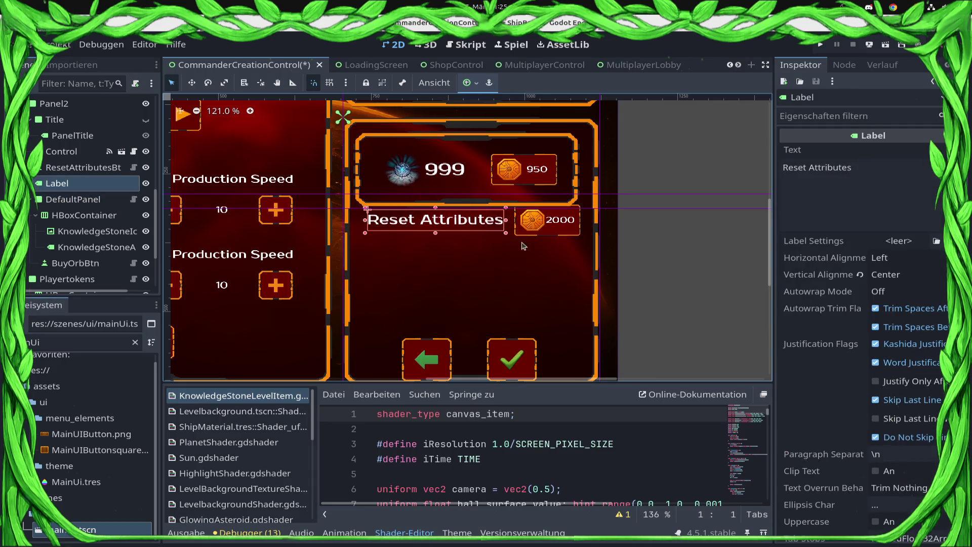
{"action": "left_click", "coordinate": [558, 236], "text": "shift"}
{"action": "key", "text": "shift+Down"}
{"action": "key", "text": "shift+Down"}
{"action": "key", "text": "shift+Down"}
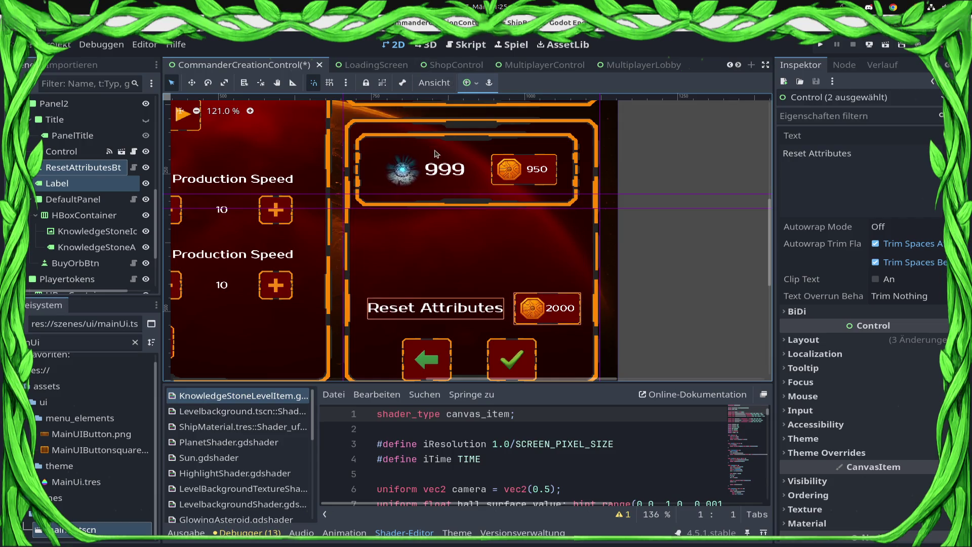
{"action": "left_click", "coordinate": [465, 181]}
{"action": "scroll", "coordinate": [466, 182], "scroll_direction": "up", "scroll_amount": 2}
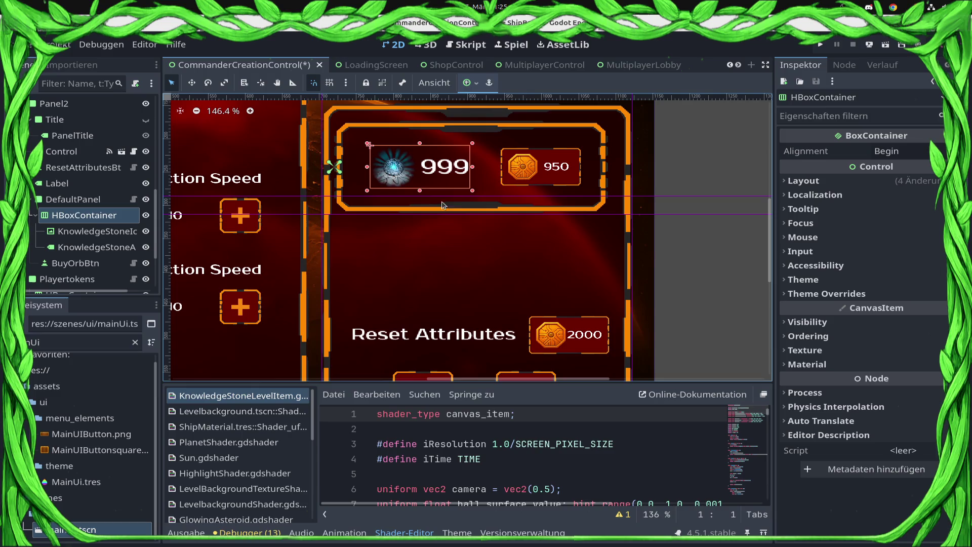
Lengthen the counter frame and duplicate the Title banner into DefaultPanel
{"action": "left_click", "coordinate": [481, 213]}
{"action": "mouse_move", "coordinate": [471, 216]}
{"action": "left_mouse_down"}
{"action": "mouse_move", "coordinate": [468, 273]}
{"action": "mouse_move", "coordinate": [471, 211]}
{"action": "left_mouse_up"}
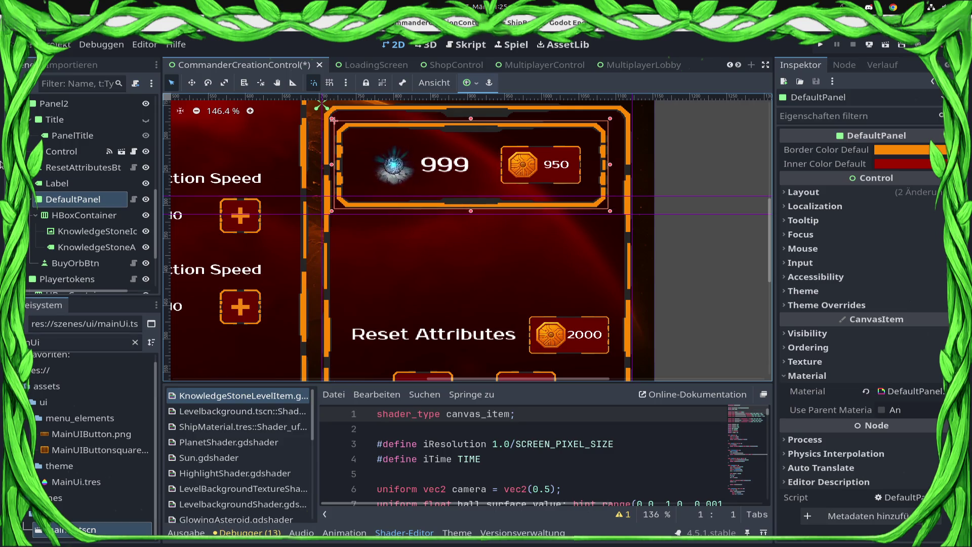
{"action": "left_click", "coordinate": [72, 135]}
{"action": "left_click", "coordinate": [61, 119]}
{"action": "key", "text": "ctrl+d"}
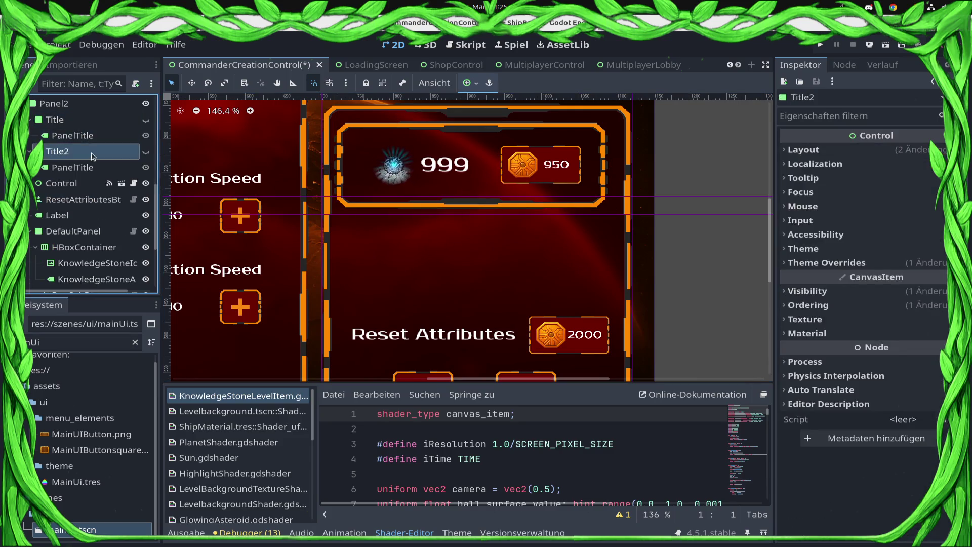
{"action": "mouse_move", "coordinate": [90, 204]}
{"action": "left_mouse_down"}
{"action": "mouse_move", "coordinate": [107, 234]}
{"action": "mouse_move", "coordinate": [94, 234]}
{"action": "left_mouse_up"}
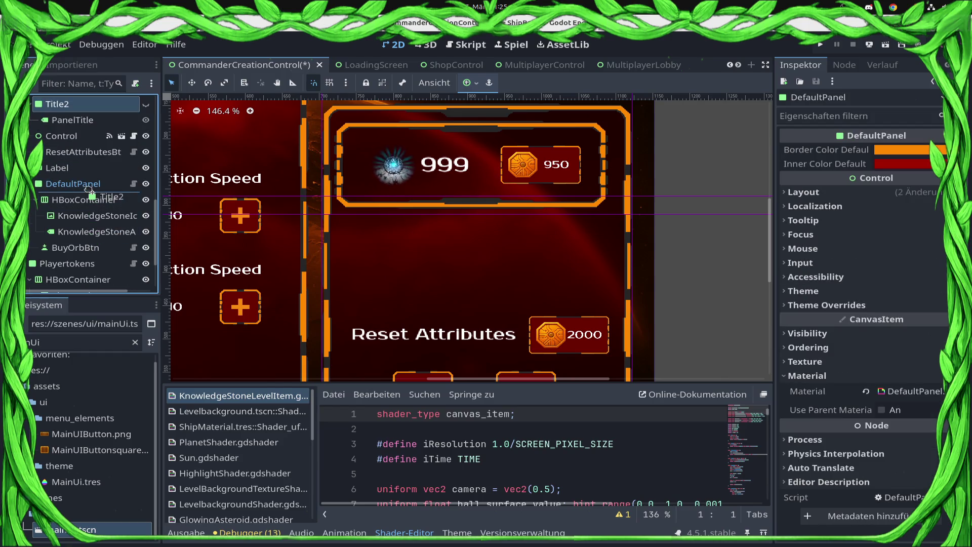
Unhide the copied Title2 banner and move it above the 999 counter
{"action": "scroll", "coordinate": [491, 221], "scroll_direction": "down", "scroll_amount": 5}
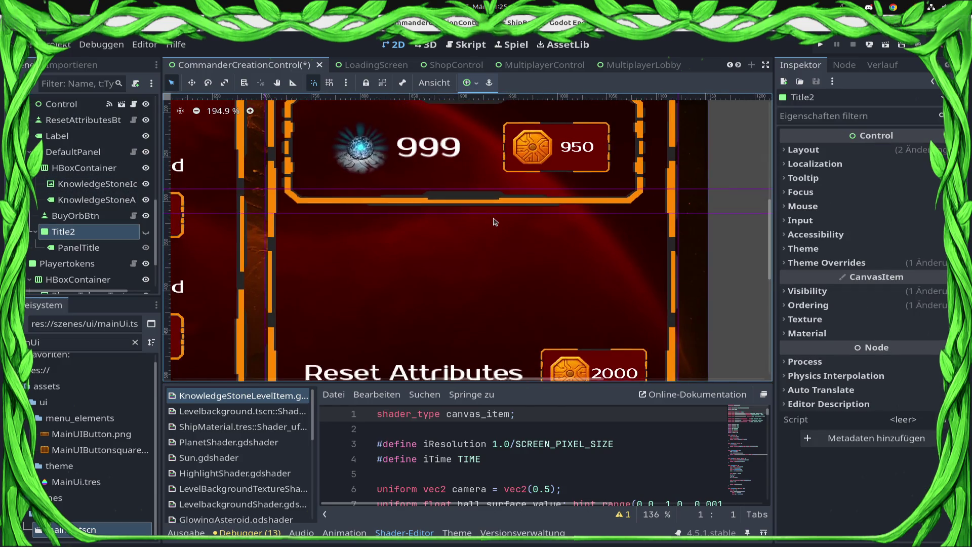
{"action": "key", "text": "w"}
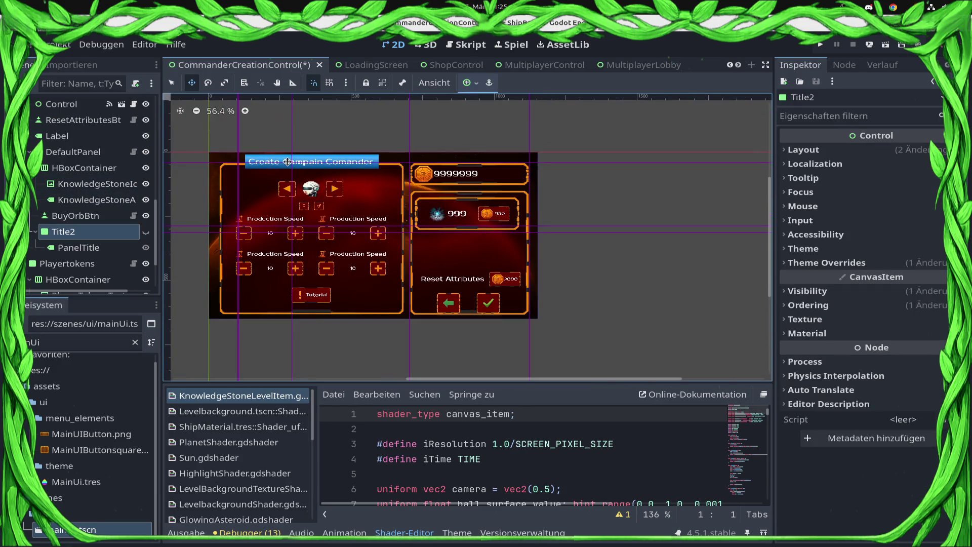
{"action": "left_click", "coordinate": [282, 157]}
{"action": "scroll", "coordinate": [422, 306], "scroll_direction": "down", "scroll_amount": 8}
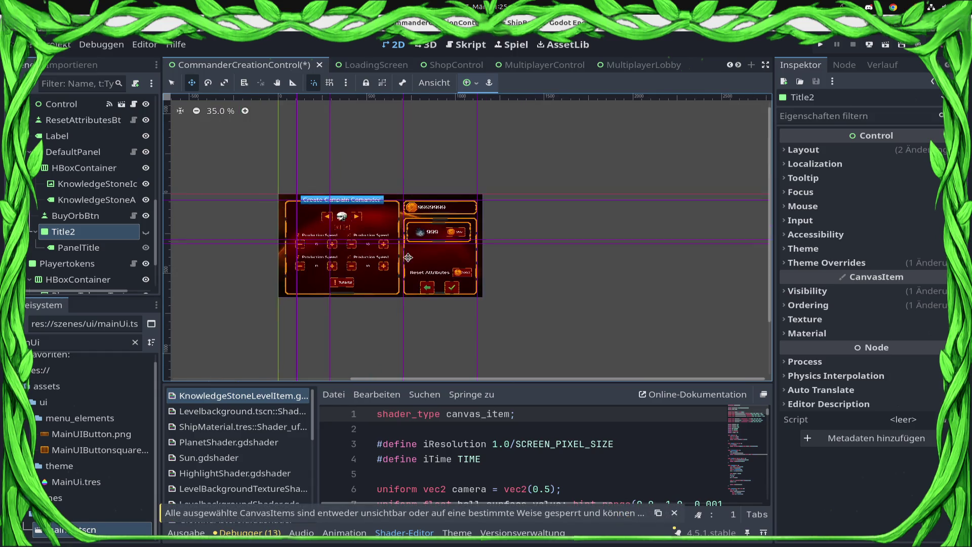
{"action": "scroll", "coordinate": [422, 307], "scroll_direction": "down", "scroll_amount": 2}
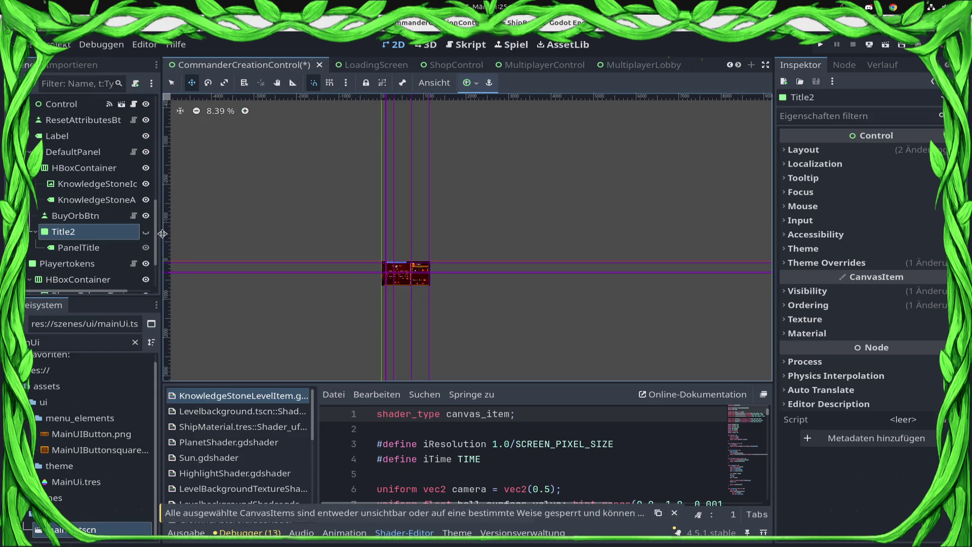
{"action": "left_click", "coordinate": [146, 232]}
{"action": "scroll", "coordinate": [437, 274], "scroll_direction": "up", "scroll_amount": 12}
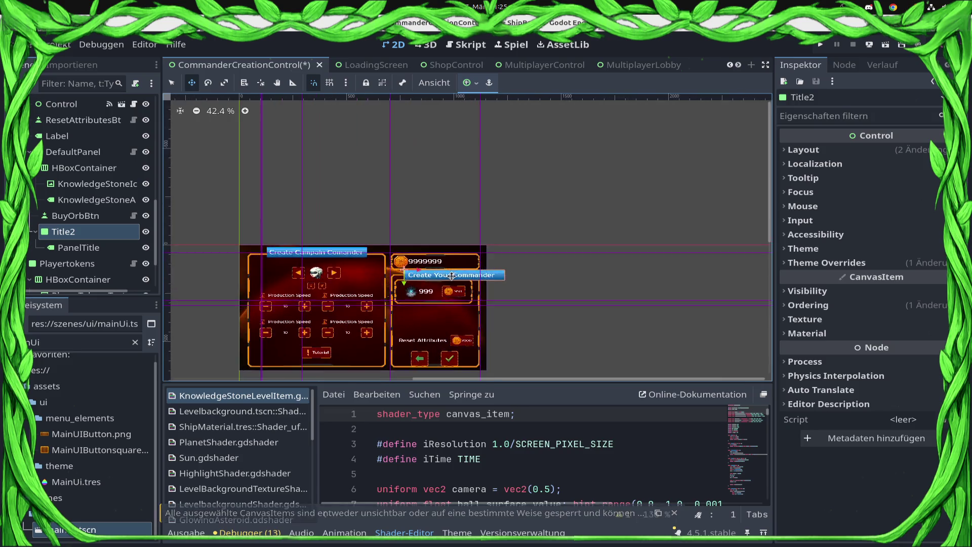
{"action": "scroll", "coordinate": [438, 273], "scroll_direction": "up", "scroll_amount": 2}
{"action": "mouse_move", "coordinate": [437, 274]}
{"action": "left_mouse_down"}
{"action": "mouse_move", "coordinate": [405, 225]}
{"action": "mouse_move", "coordinate": [393, 297]}
{"action": "left_mouse_up"}
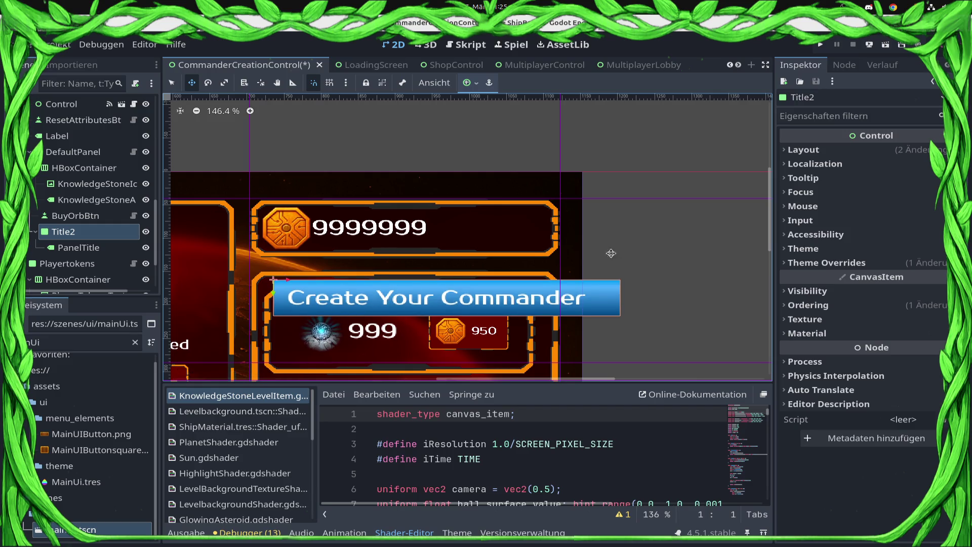
Check the copied title's signals, then save the scene
{"action": "left_click", "coordinate": [845, 64]}
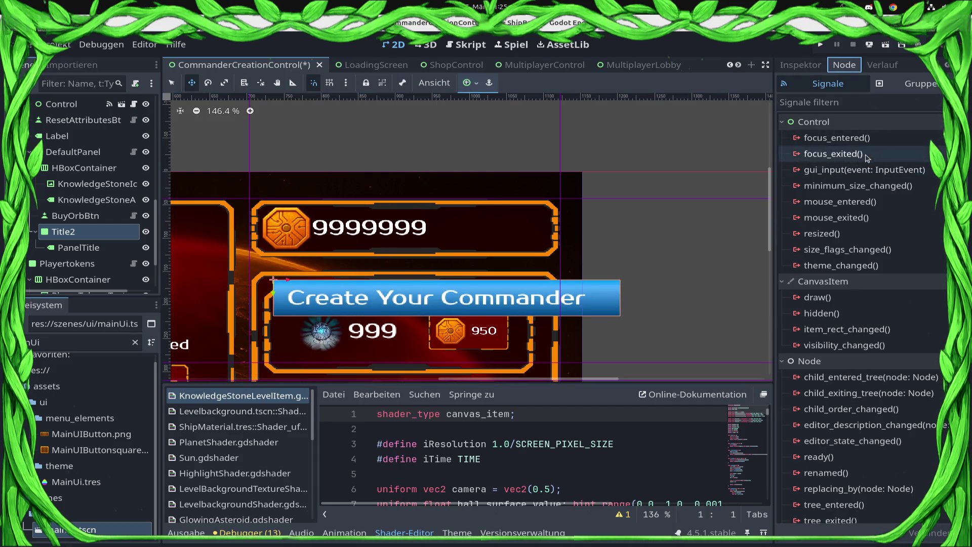
{"action": "left_click", "coordinate": [801, 65]}
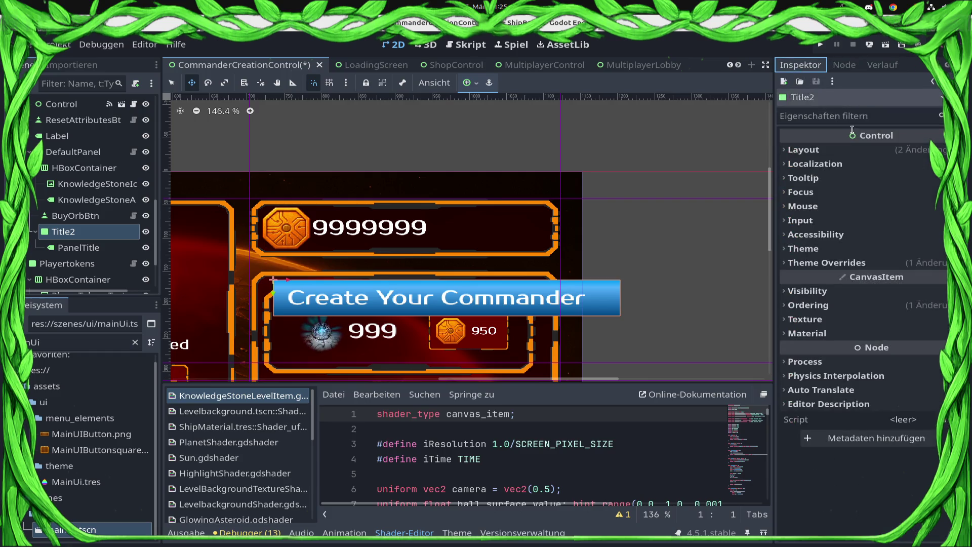
{"action": "key", "text": "ctrl+s"}
{"action": "left_click", "coordinate": [464, 46]}
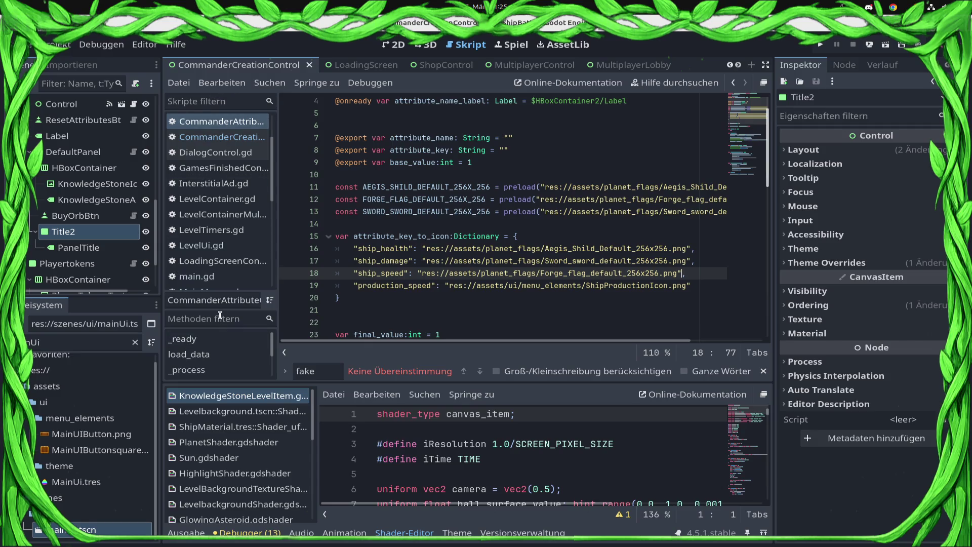
{"action": "key", "text": "ctrl+a"}
{"action": "type", "text": "TextS"}
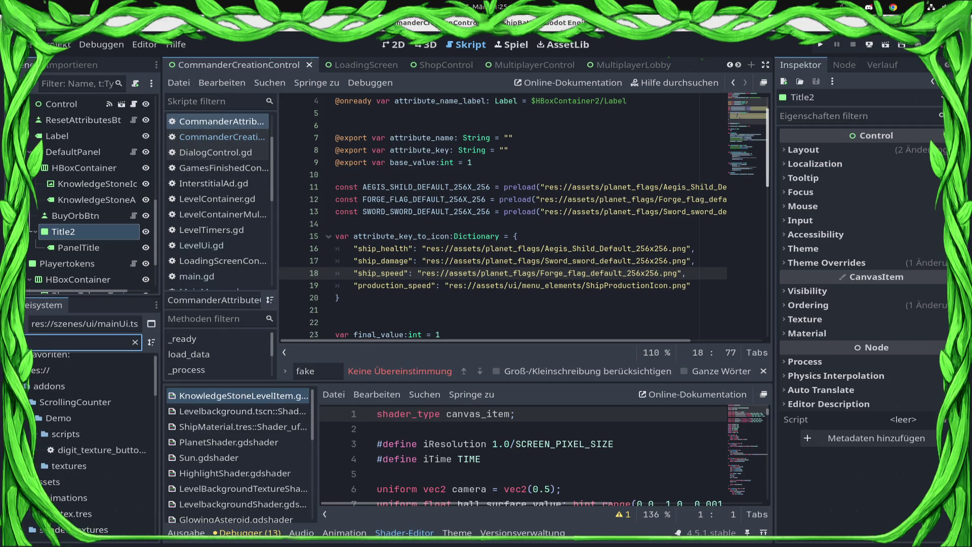
{"action": "double_click", "coordinate": [124, 415]}
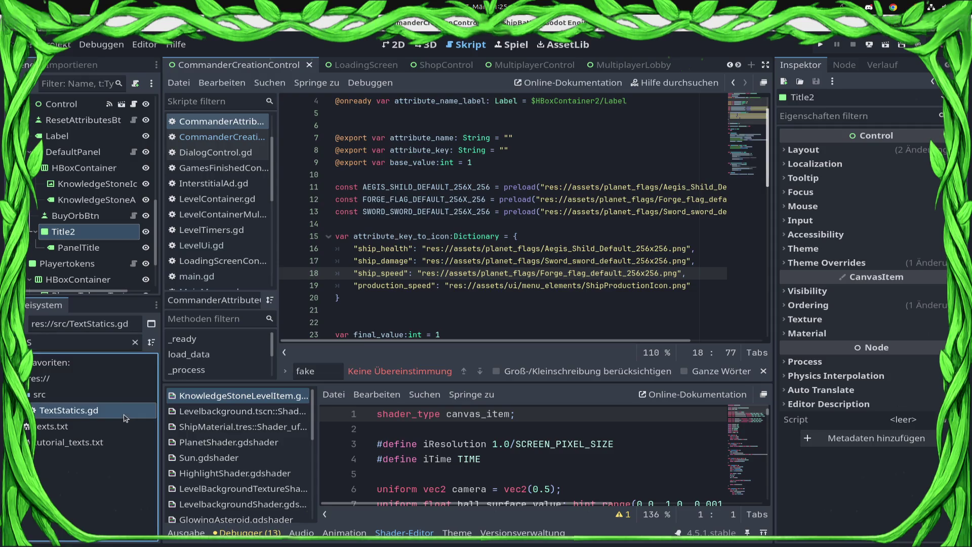
{"action": "scroll", "coordinate": [535, 241], "scroll_direction": "down", "scroll_amount": 13}
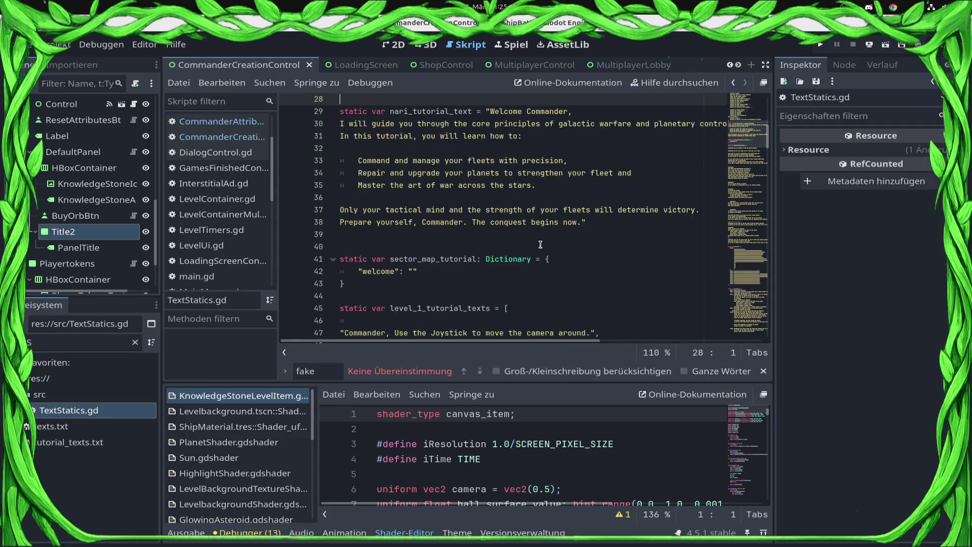
{"action": "scroll", "coordinate": [475, 250], "scroll_direction": "down", "scroll_amount": 9}
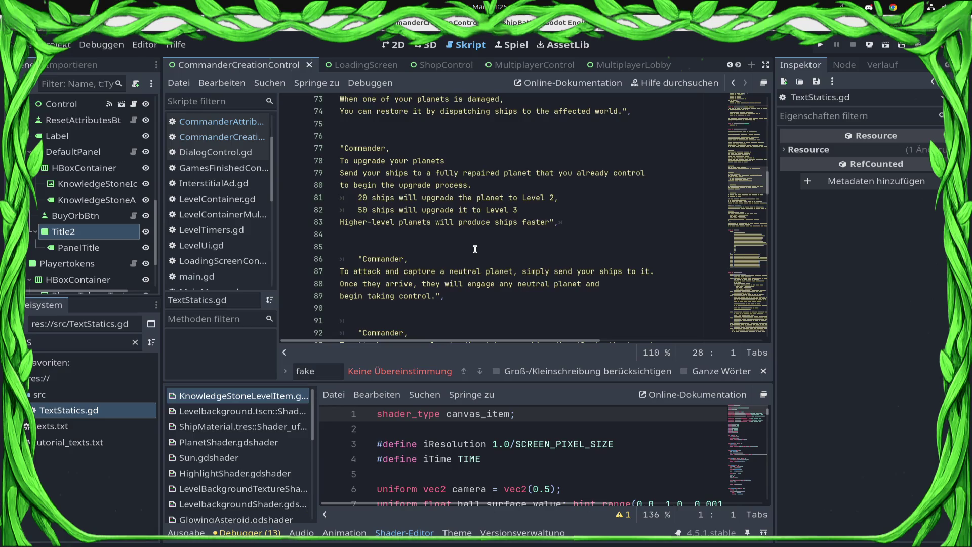
{"action": "scroll", "coordinate": [475, 249], "scroll_direction": "down", "scroll_amount": 4}
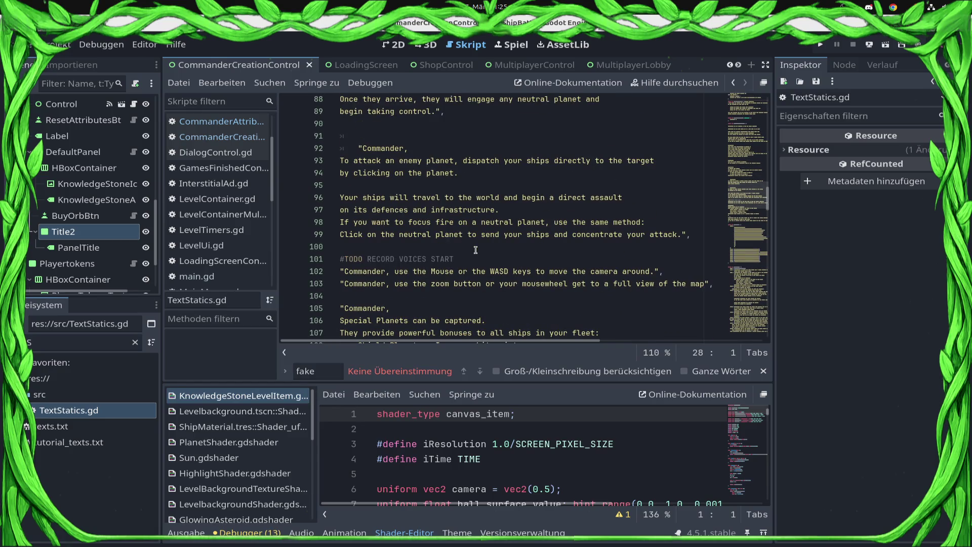
{"action": "scroll", "coordinate": [452, 250], "scroll_direction": "down", "scroll_amount": 8}
{"action": "scroll", "coordinate": [396, 252], "scroll_direction": "up", "scroll_amount": 7}
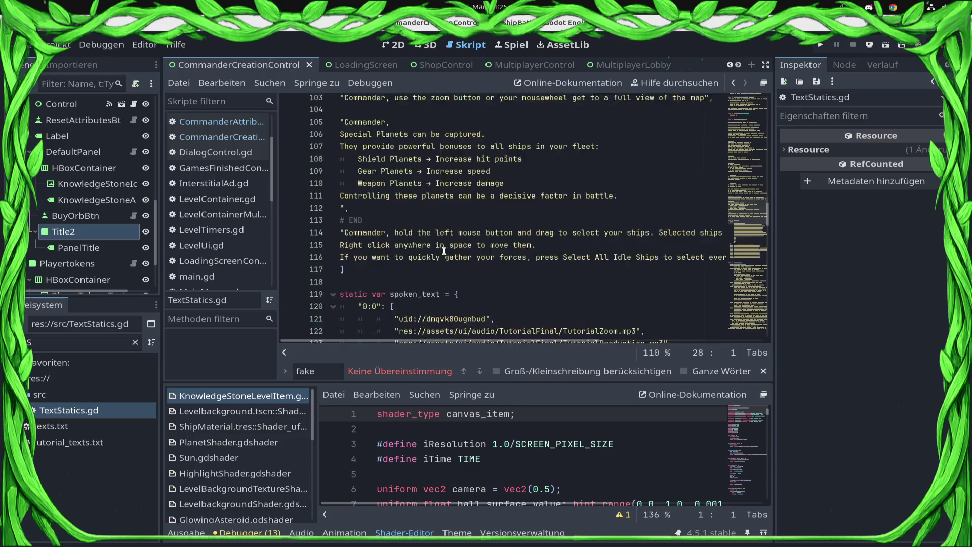
{"action": "scroll", "coordinate": [79, 147], "scroll_direction": "up", "scroll_amount": 2}
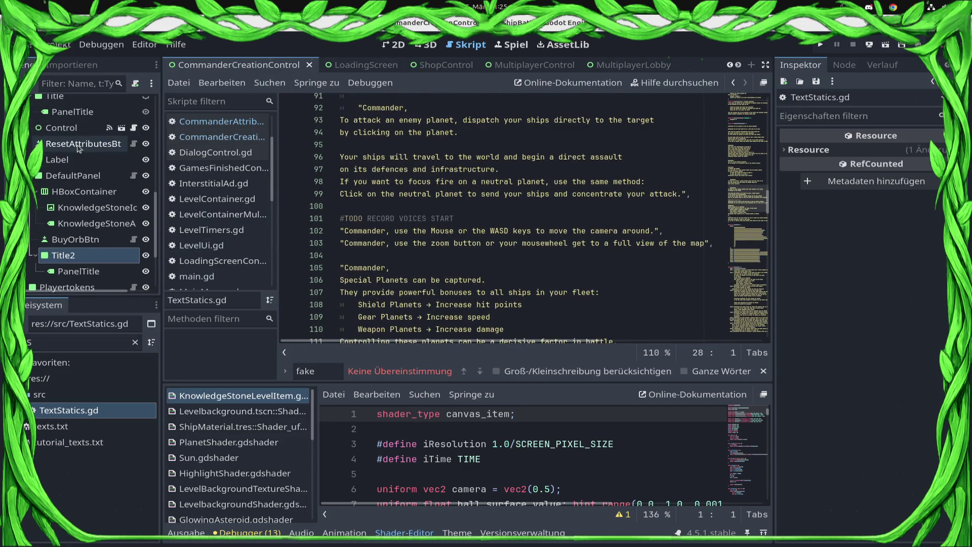
{"action": "scroll", "coordinate": [86, 152], "scroll_direction": "up", "scroll_amount": 5}
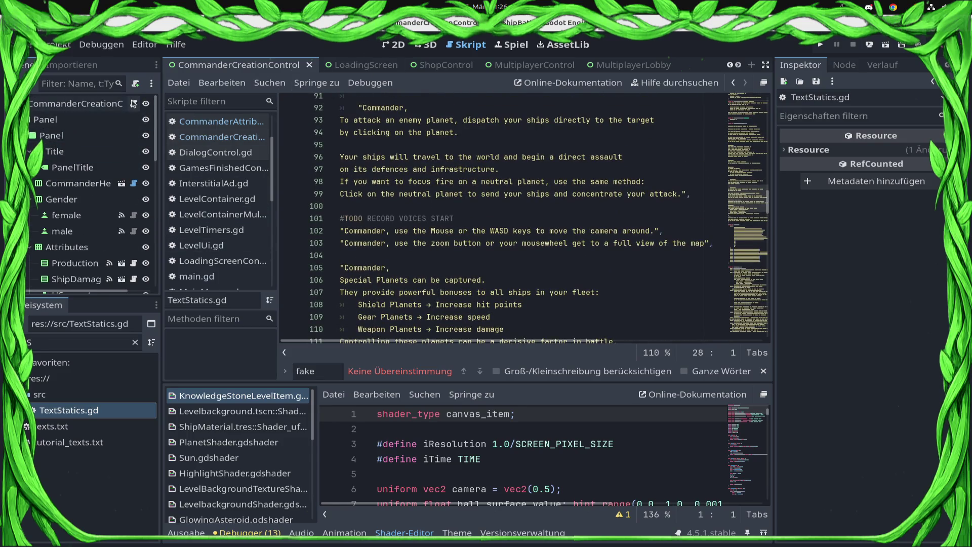
{"action": "left_click", "coordinate": [135, 104]}
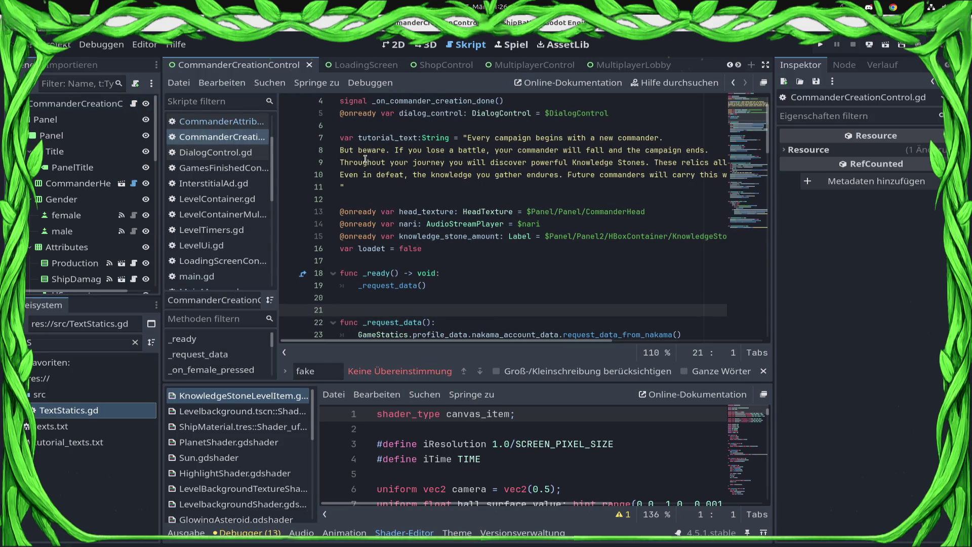
{"action": "left_click_drag", "start_coordinate": [643, 162], "coordinate": [598, 165]}
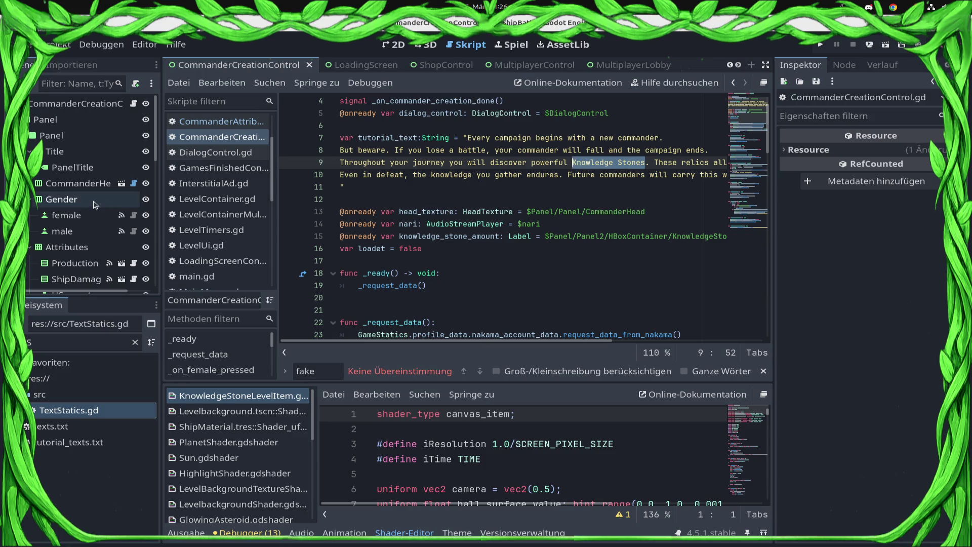
{"action": "scroll", "coordinate": [91, 193], "scroll_direction": "down", "scroll_amount": 5}
{"action": "left_click", "coordinate": [398, 46]}
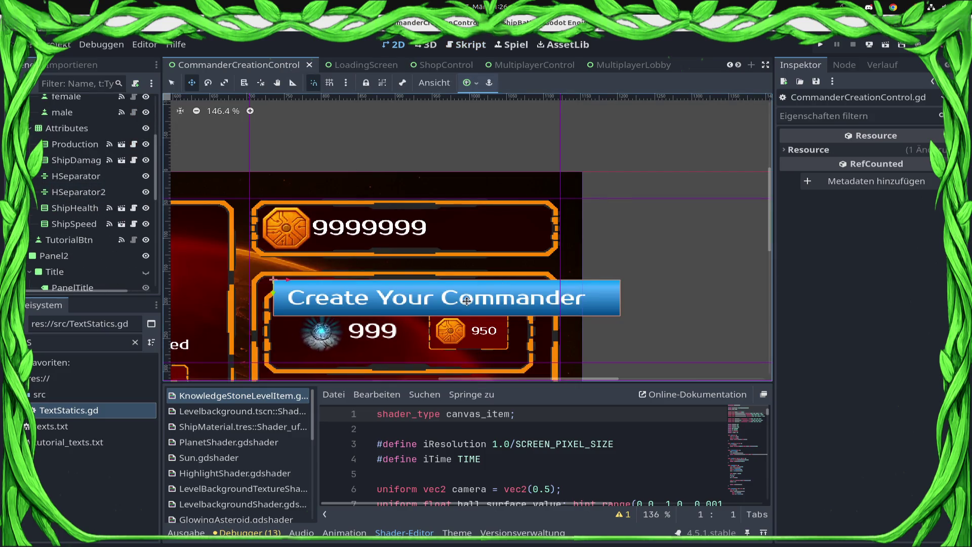
Change the copied banner's PanelTitle text to 'Knowledge Stones' and nudge it up
{"action": "scroll", "coordinate": [77, 253], "scroll_direction": "down", "scroll_amount": 5}
{"action": "left_click", "coordinate": [63, 193]}
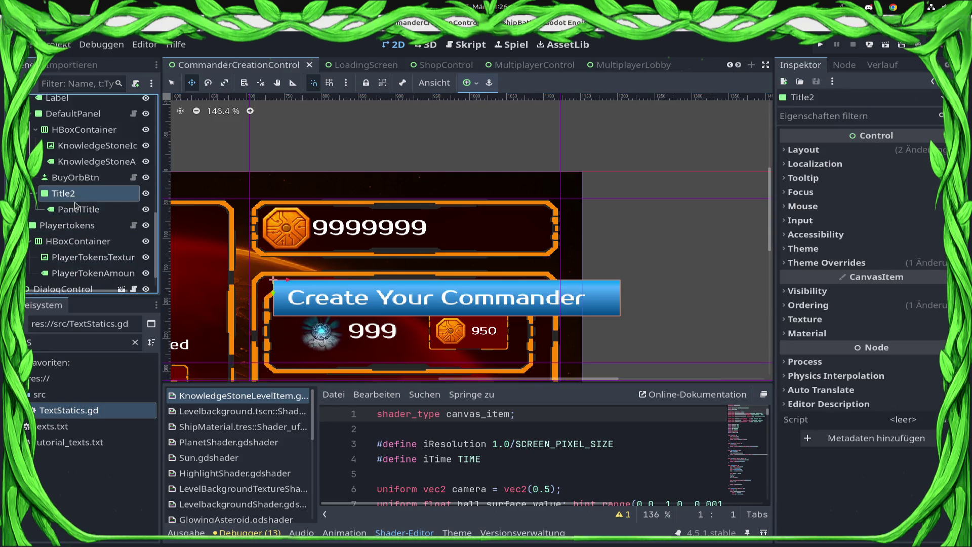
{"action": "left_click", "coordinate": [78, 210]}
{"action": "triple_click", "coordinate": [911, 176]}
{"action": "type", "text": "Knowledge Stones"}
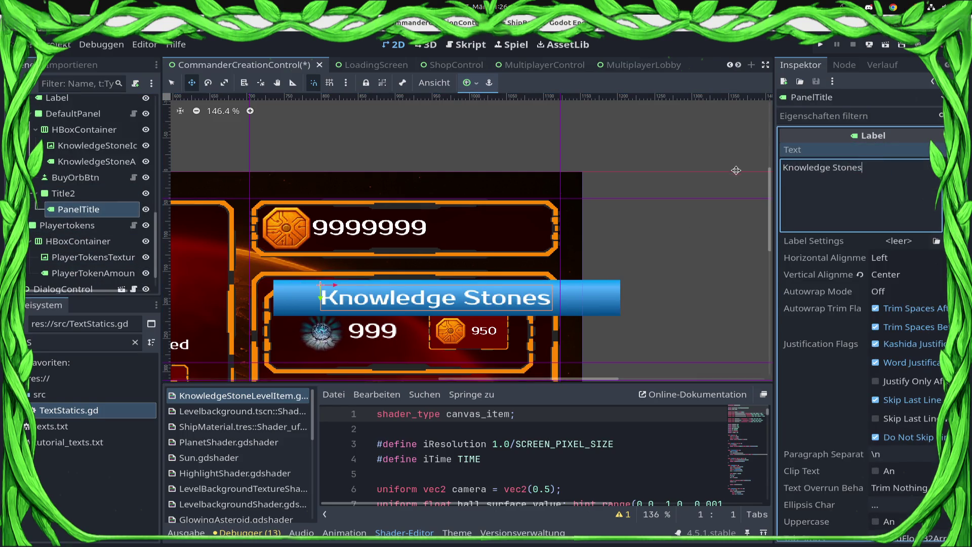
{"action": "left_click", "coordinate": [570, 299]}
{"action": "key", "text": "q"}
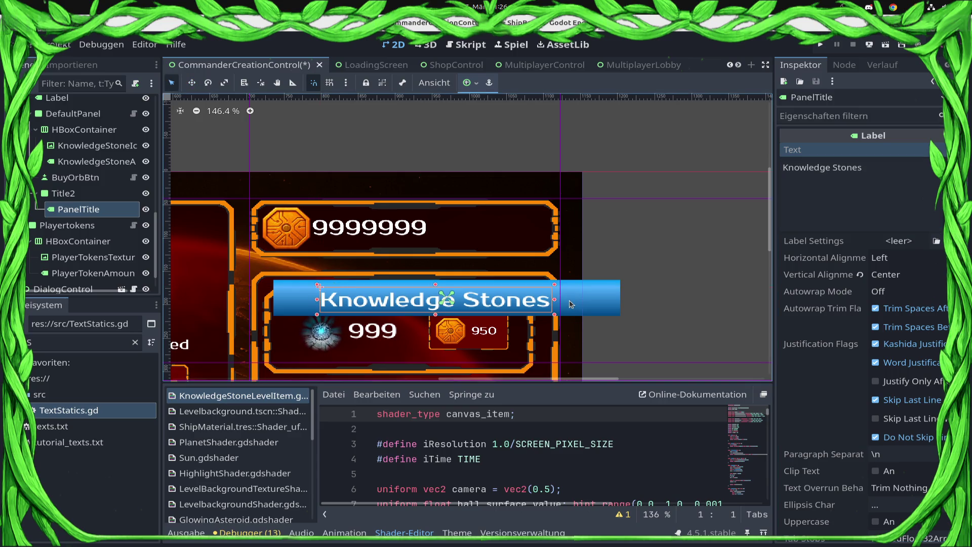
{"action": "key", "text": "Up"}
{"action": "key", "text": "Up"}
{"action": "key", "text": "Up"}
Narrow the blue Title2 bar by dragging its right edge left
{"action": "left_click", "coordinate": [599, 302]}
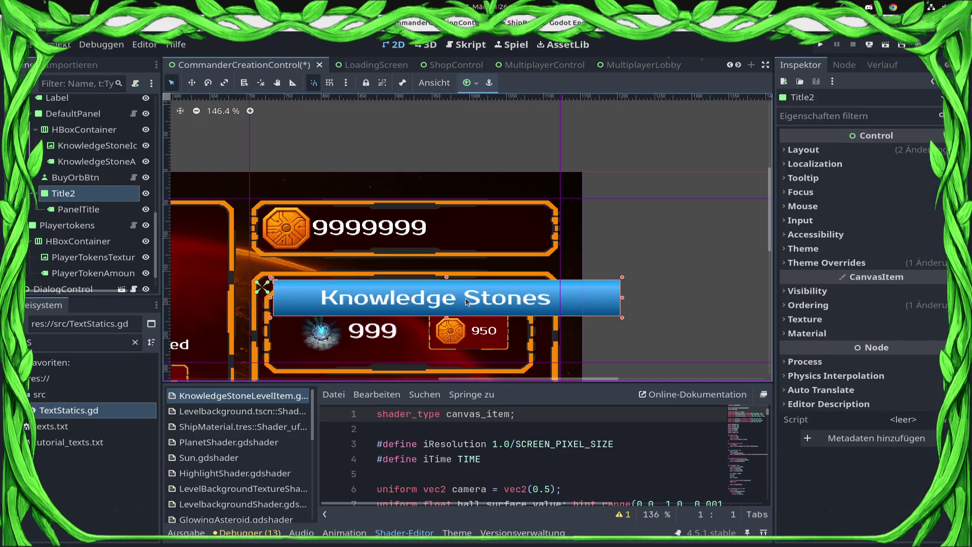
{"action": "mouse_move", "coordinate": [623, 302]}
{"action": "left_mouse_down"}
{"action": "mouse_move", "coordinate": [514, 309]}
{"action": "mouse_move", "coordinate": [538, 310]}
{"action": "left_mouse_up"}
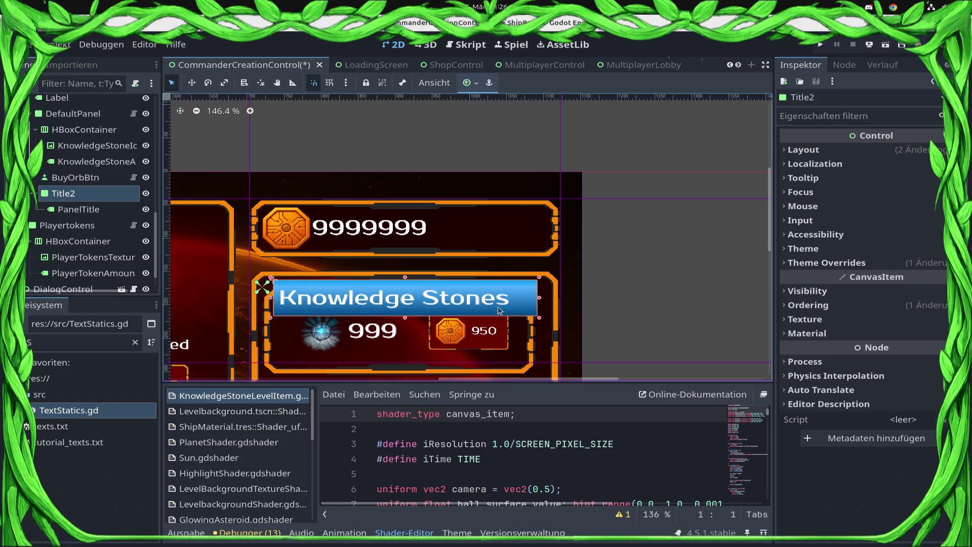
{"action": "left_click", "coordinate": [78, 209]}
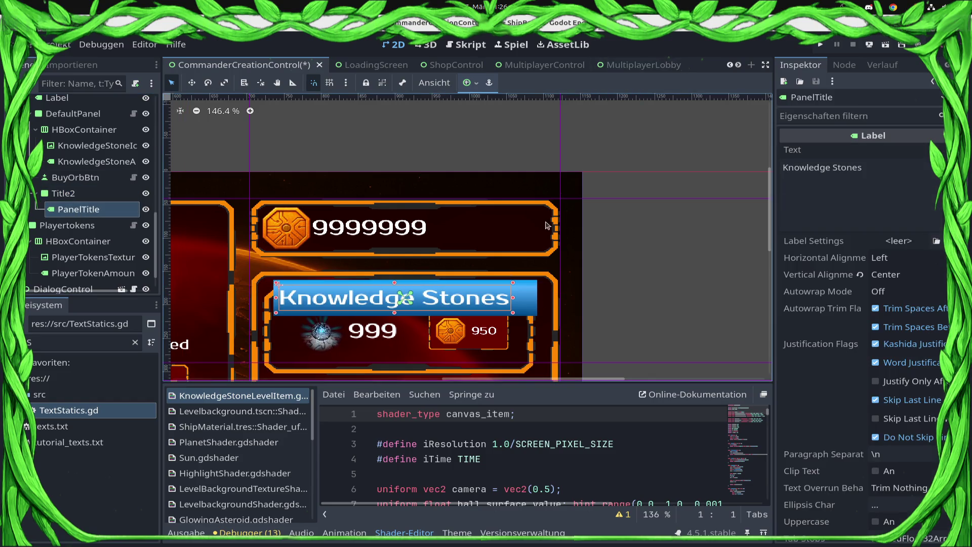
{"action": "scroll", "coordinate": [899, 318], "scroll_direction": "down", "scroll_amount": 10}
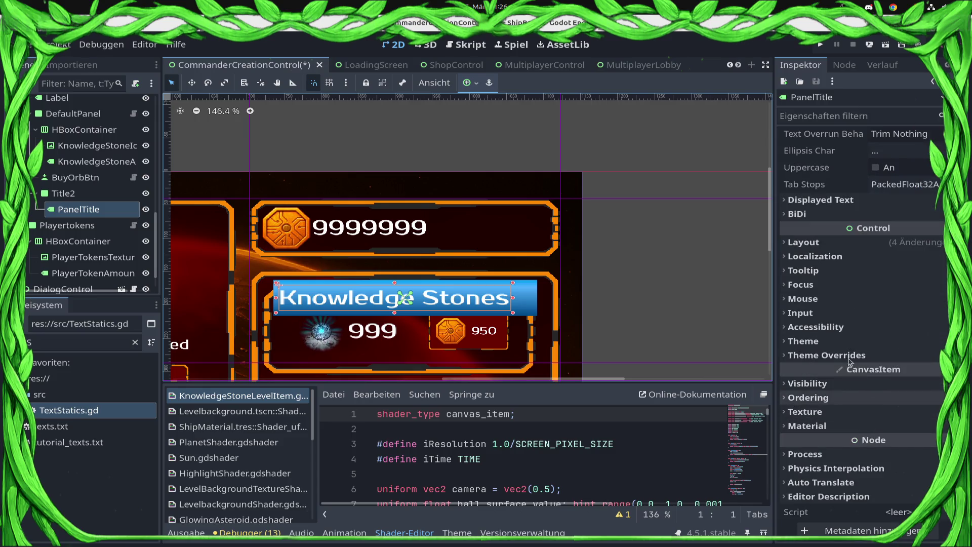
Set the Knowledge Stones label's font size override to 24 px
{"action": "left_click", "coordinate": [844, 360]}
{"action": "left_click", "coordinate": [816, 419]}
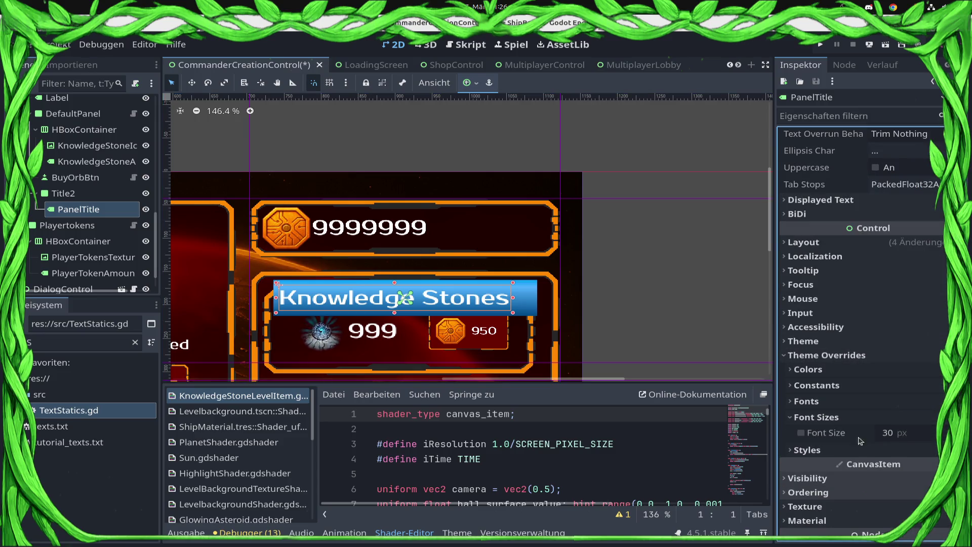
{"action": "left_click", "coordinate": [892, 436]}
{"action": "type", "text": "4"}
{"action": "key", "text": "Return"}
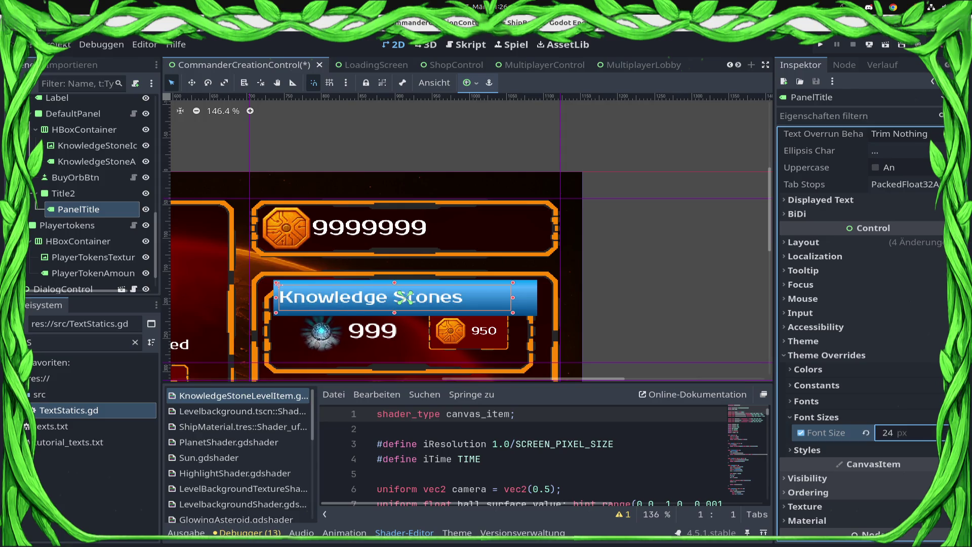
Narrow the blue bar further and centre the label with the Center anchor preset
{"action": "left_click", "coordinate": [521, 308]}
{"action": "left_click_drag", "start_coordinate": [536, 302], "coordinate": [465, 308]}
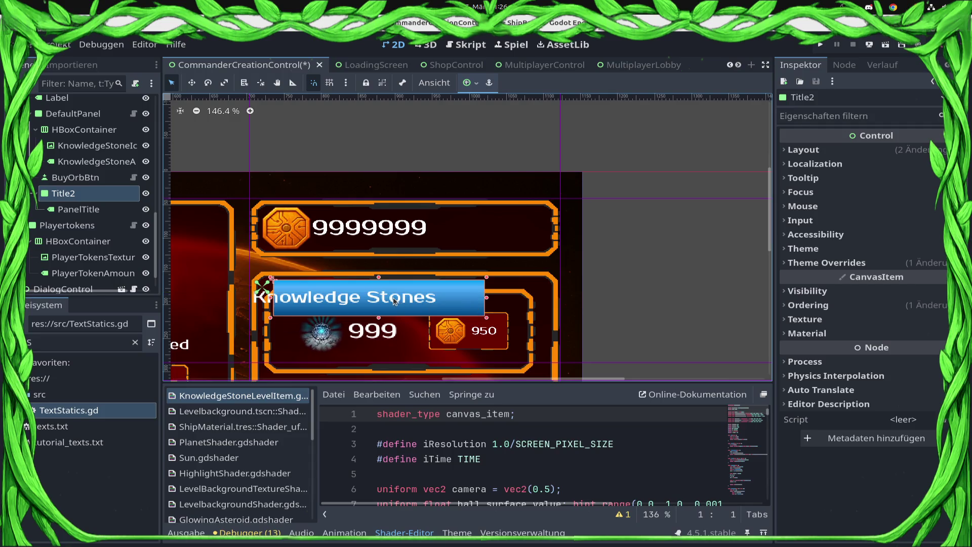
{"action": "left_click", "coordinate": [398, 303]}
{"action": "left_click", "coordinate": [478, 83]}
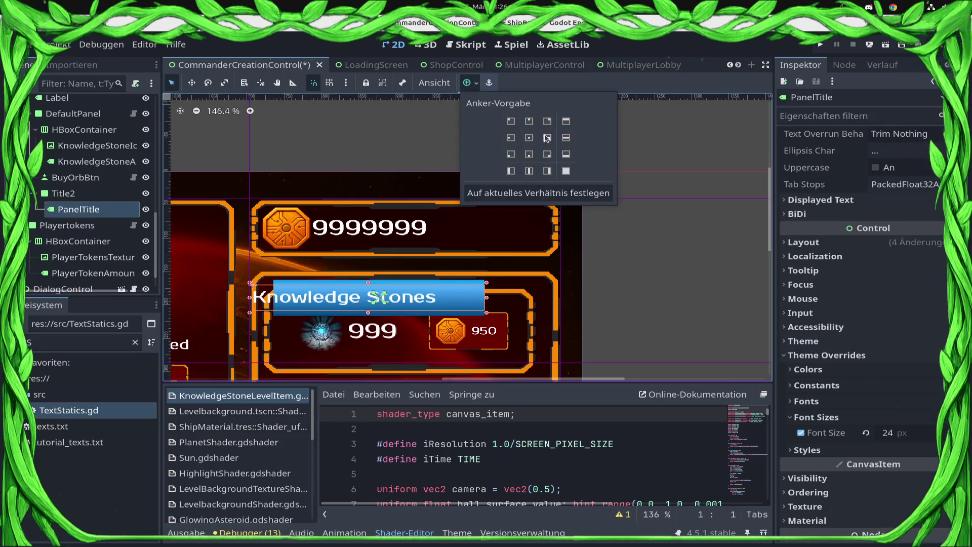
{"action": "left_click", "coordinate": [529, 138]}
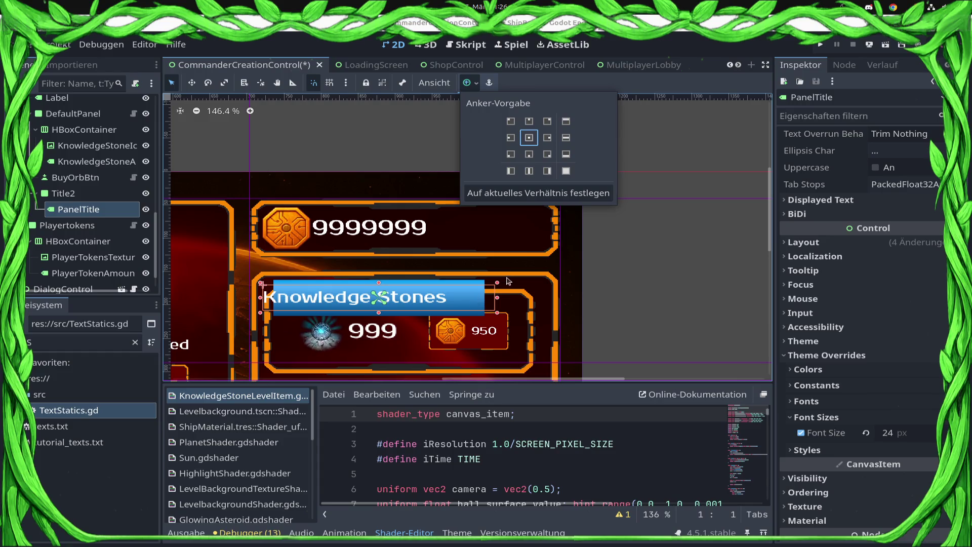
{"action": "left_click_drag", "start_coordinate": [497, 301], "coordinate": [471, 302]}
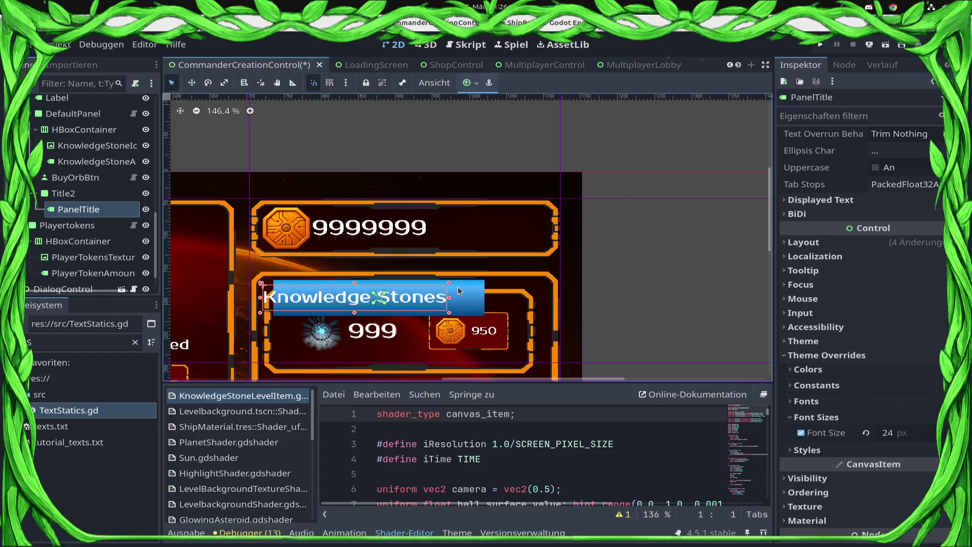
{"action": "left_click", "coordinate": [470, 83]}
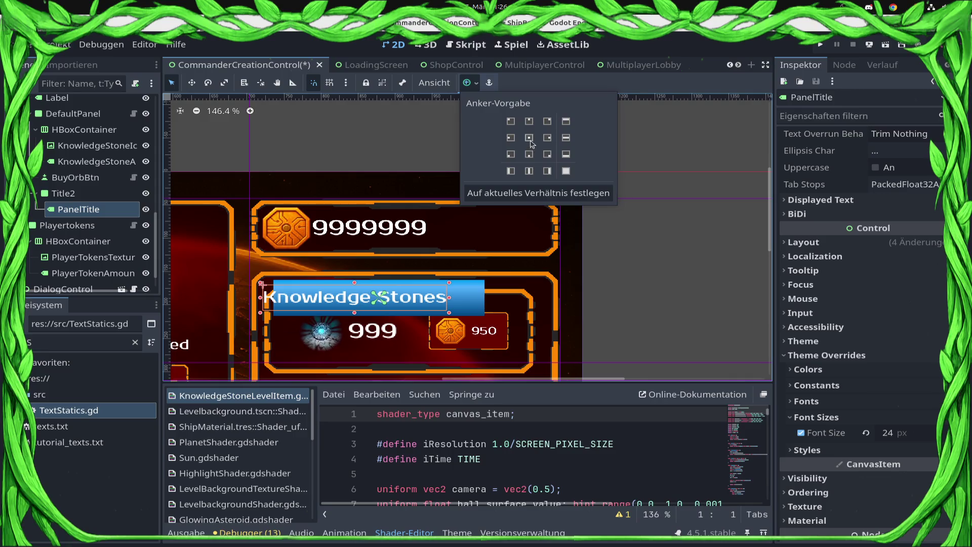
{"action": "left_click", "coordinate": [529, 138]}
Shorten the blue title bar by raising its bottom edge
{"action": "scroll", "coordinate": [457, 330], "scroll_direction": "up", "scroll_amount": 1}
{"action": "scroll", "coordinate": [457, 330], "scroll_direction": "up", "scroll_amount": 1}
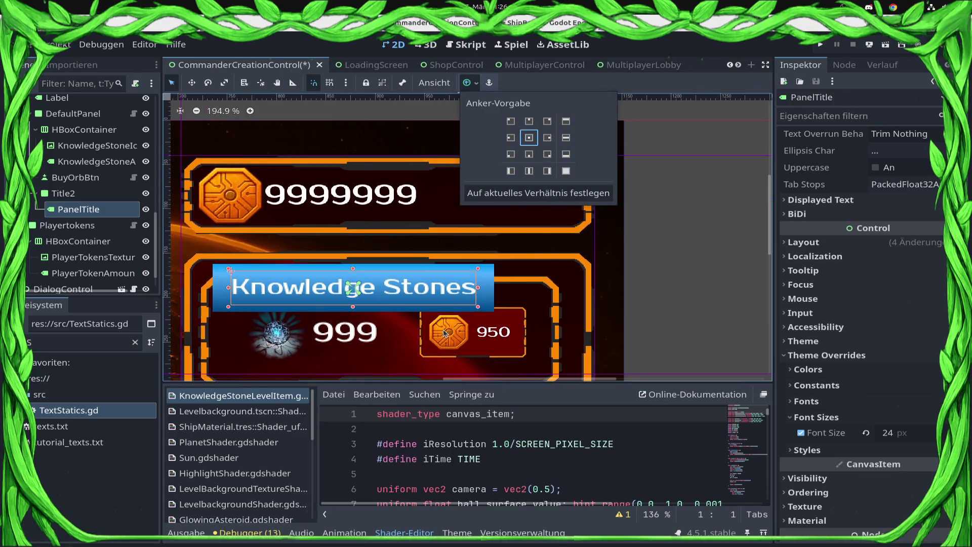
{"action": "left_click", "coordinate": [370, 315]}
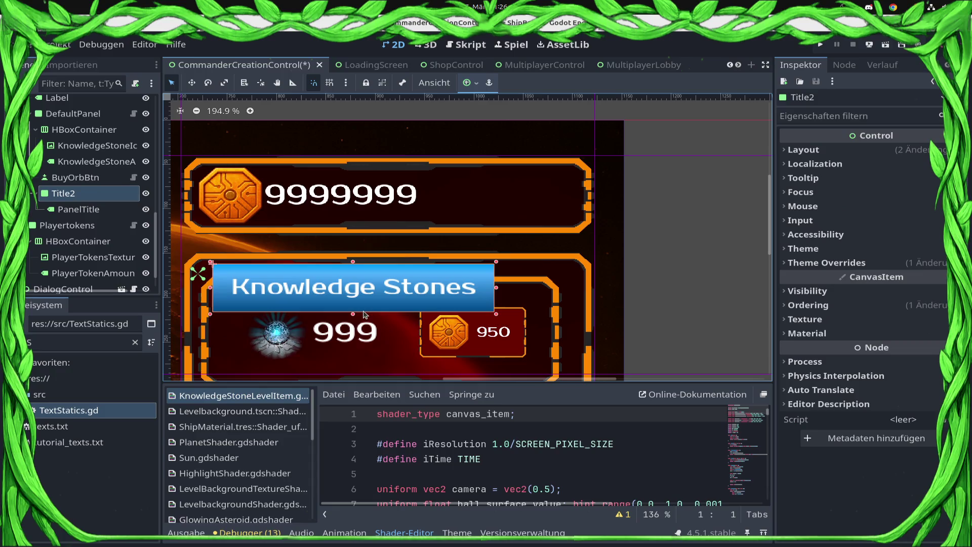
{"action": "mouse_move", "coordinate": [354, 311]}
{"action": "left_mouse_down"}
{"action": "mouse_move", "coordinate": [352, 298]}
{"action": "mouse_move", "coordinate": [418, 288]}
{"action": "left_mouse_up"}
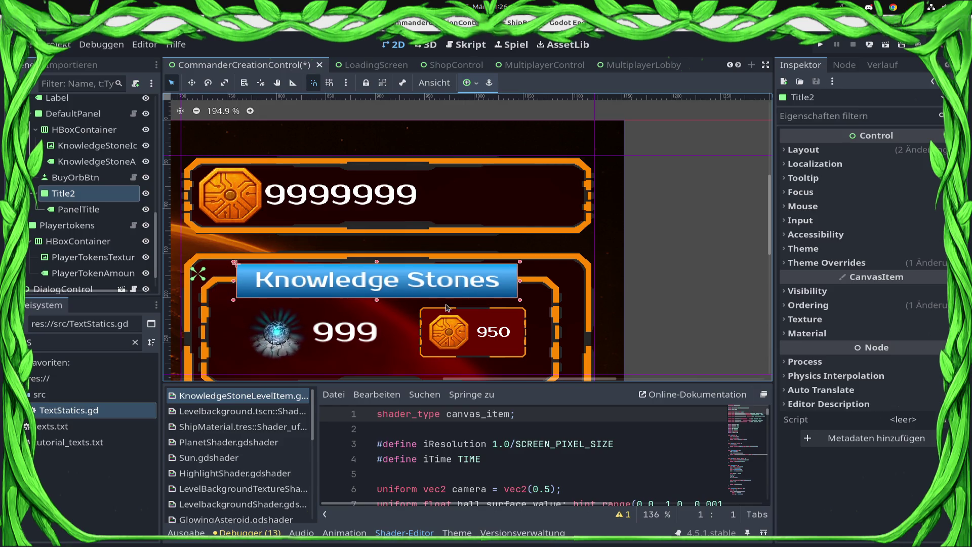
{"action": "scroll", "coordinate": [430, 288], "scroll_direction": "down", "scroll_amount": 3}
{"action": "left_click", "coordinate": [400, 288]}
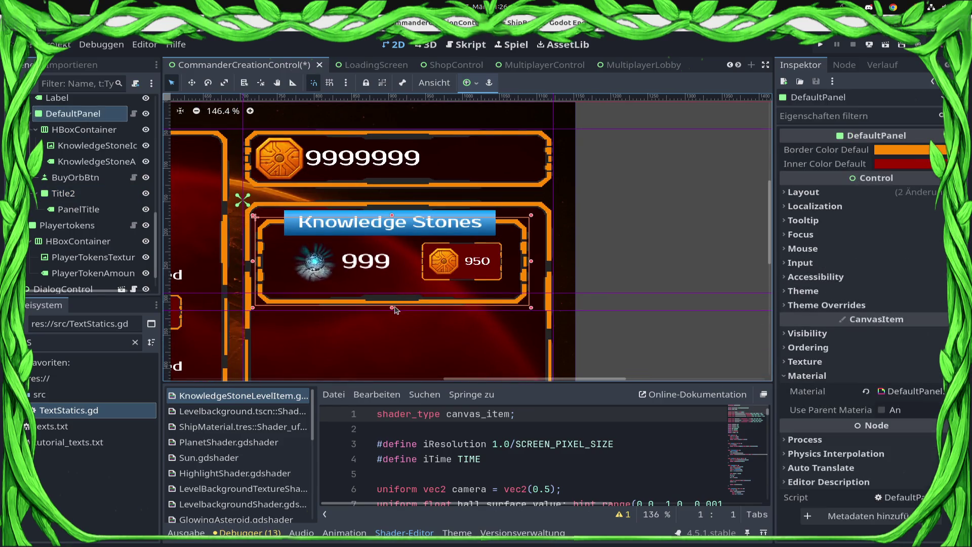
Raise the counter frame's bottom edge and nudge the 950 buy-orb button down
{"action": "left_click_drag", "start_coordinate": [392, 306], "coordinate": [392, 297]}
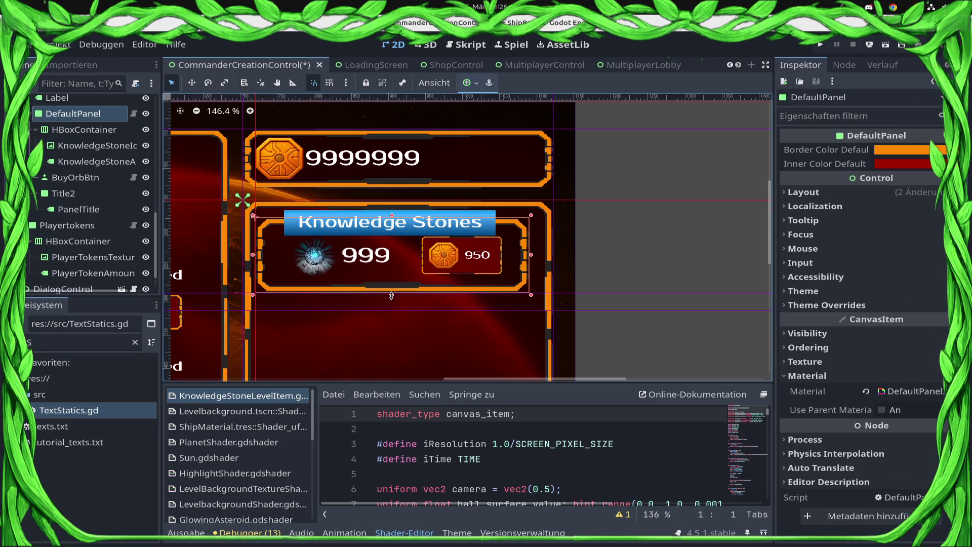
{"action": "left_click", "coordinate": [436, 267]}
{"action": "key", "text": "Down"}
{"action": "key", "text": "Down"}
{"action": "key", "text": "Down"}
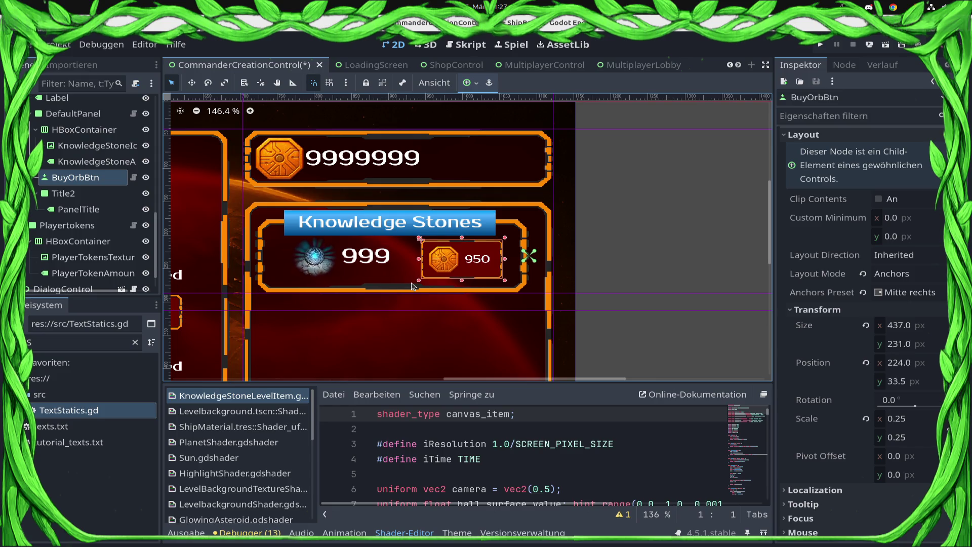
{"action": "left_click", "coordinate": [374, 254]}
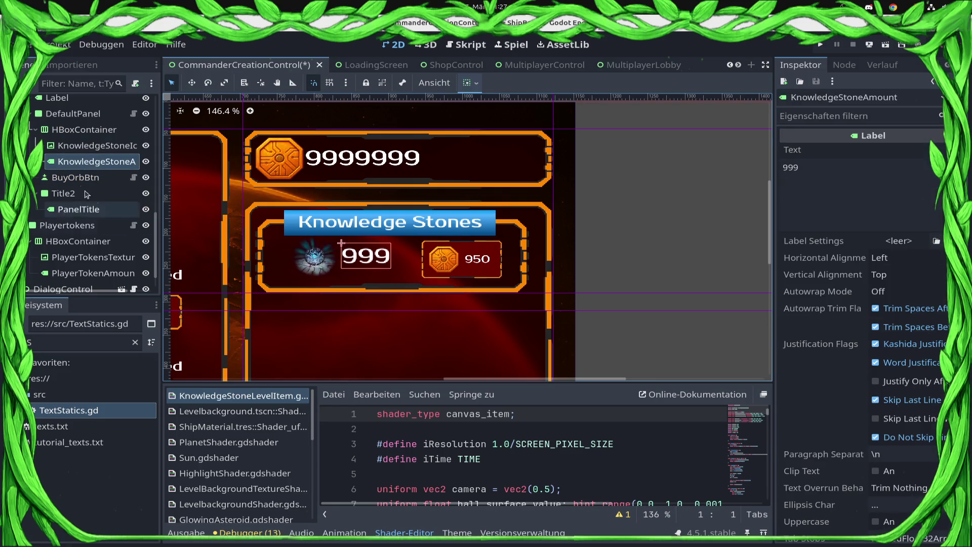
{"action": "left_click", "coordinate": [448, 273]}
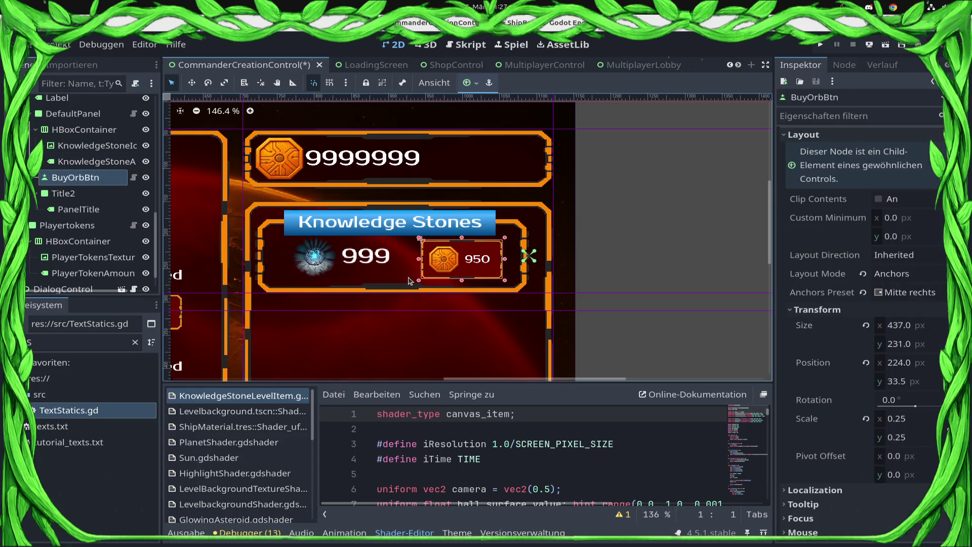
Place a horizontal ruler guide at 234 px
{"action": "left_click_drag", "start_coordinate": [314, 191], "coordinate": [305, 258]}
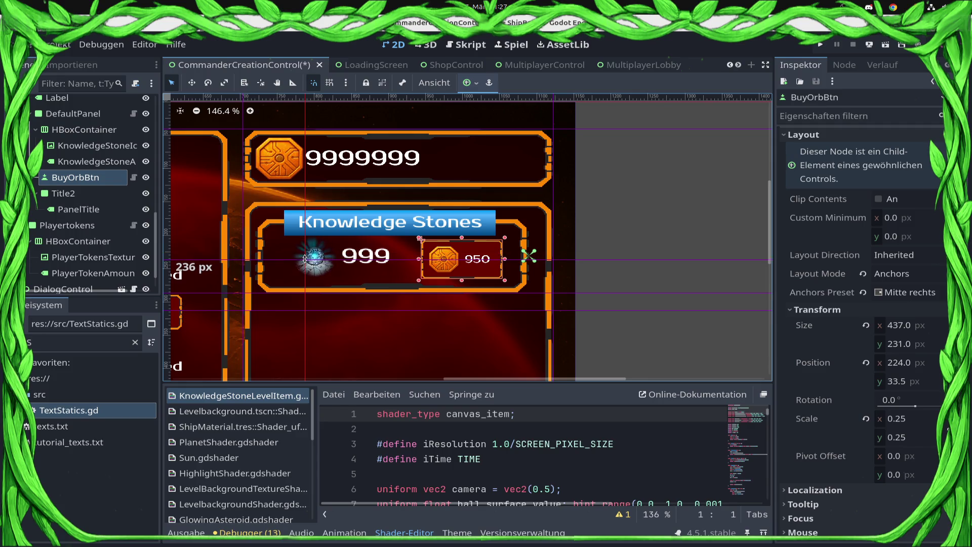
{"action": "left_click_drag", "start_coordinate": [306, 258], "coordinate": [306, 257]}
{"action": "scroll", "coordinate": [435, 245], "scroll_direction": "up", "scroll_amount": 6}
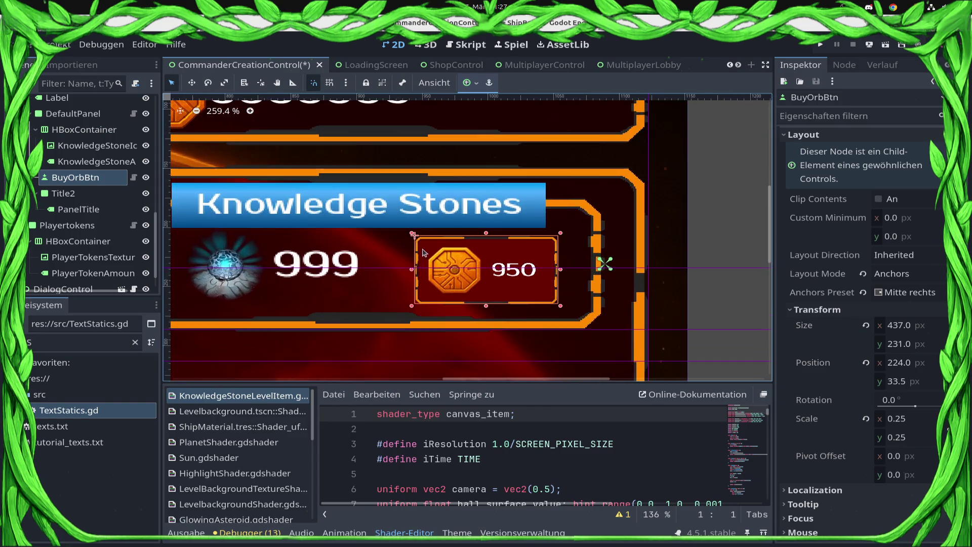
{"action": "scroll", "coordinate": [397, 276], "scroll_direction": "up", "scroll_amount": 2}
Lower the frame's bottom edge and nudge the 950 button up to y 32
{"action": "left_click", "coordinate": [438, 274]}
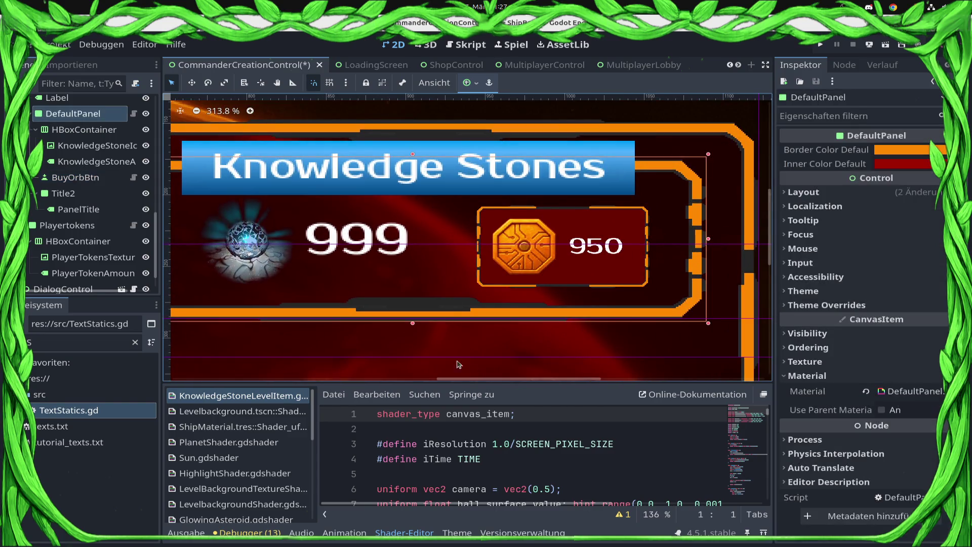
{"action": "left_click_drag", "start_coordinate": [414, 330], "coordinate": [414, 340]}
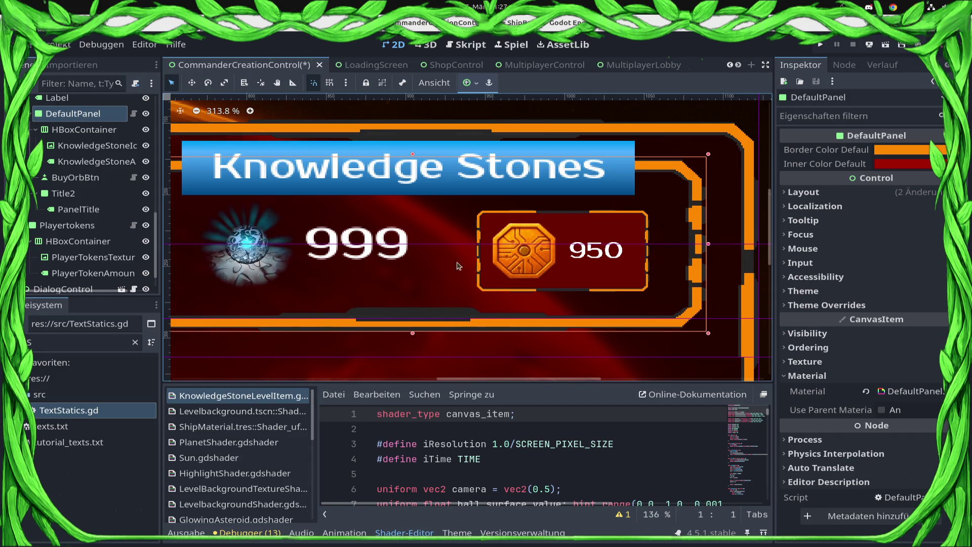
{"action": "left_click", "coordinate": [603, 264]}
{"action": "key", "text": "Up"}
{"action": "key", "text": "Up"}
{"action": "key", "text": "Up"}
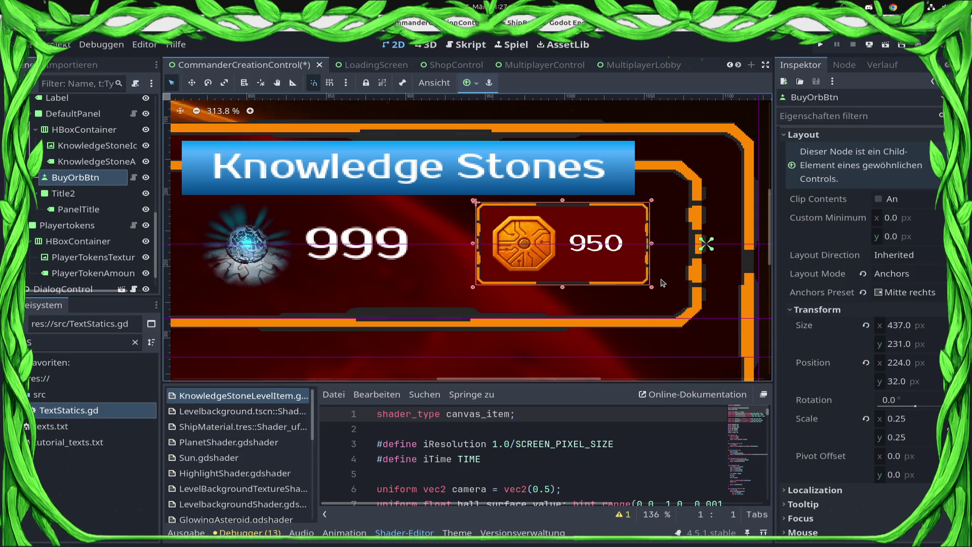
Enable Icon Behavior > Expand Icon on the 950 buy-orb button
{"action": "scroll", "coordinate": [883, 343], "scroll_direction": "up", "scroll_amount": 10}
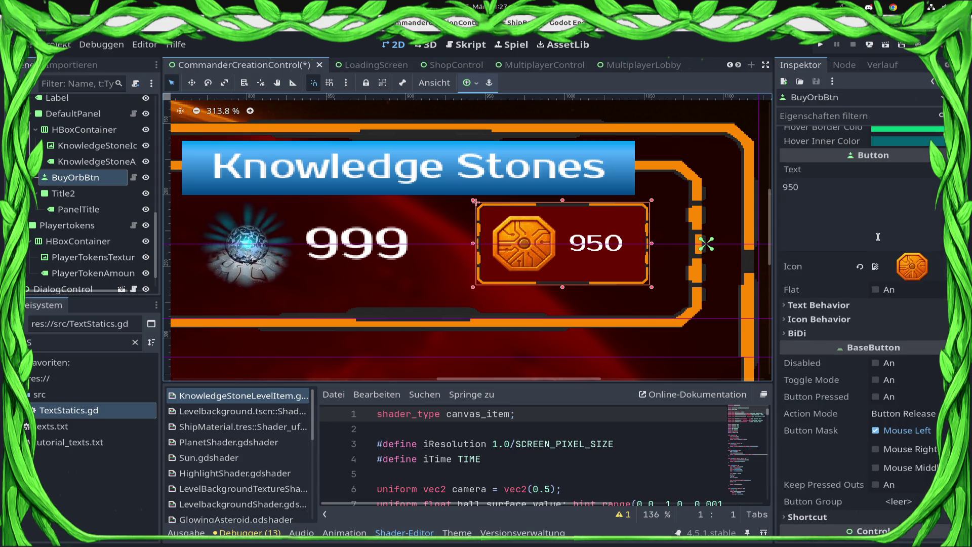
{"action": "left_click", "coordinate": [863, 321]}
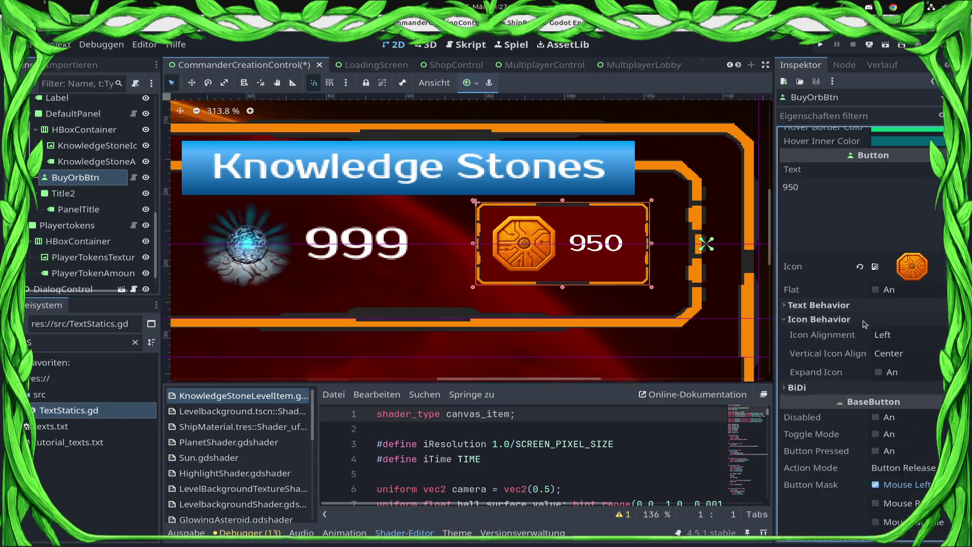
{"action": "left_click", "coordinate": [880, 374]}
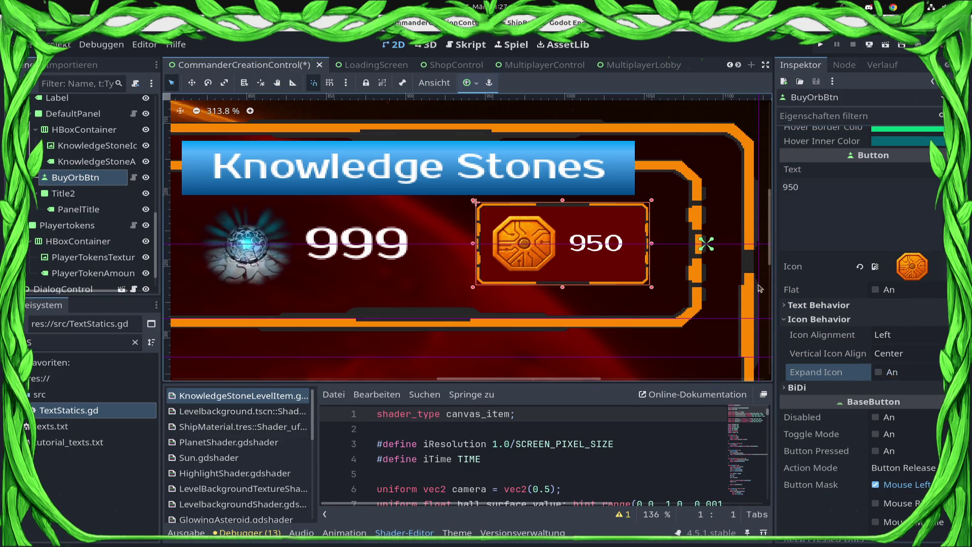
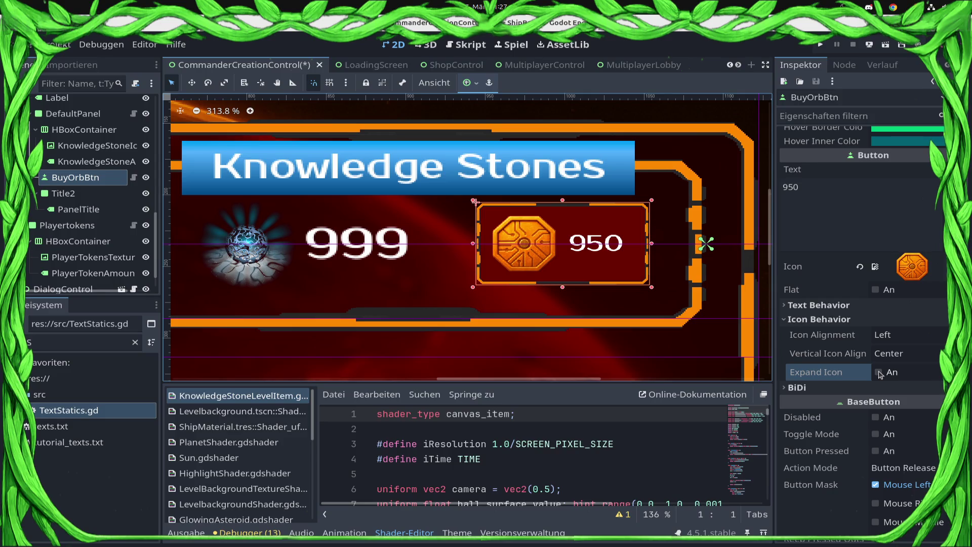
Enable Expand Icon on the 950 buy button and add horizontal guides at 215 and 263 px
{"action": "left_click", "coordinate": [880, 373]}
{"action": "left_click_drag", "start_coordinate": [188, 97], "coordinate": [320, 214]}
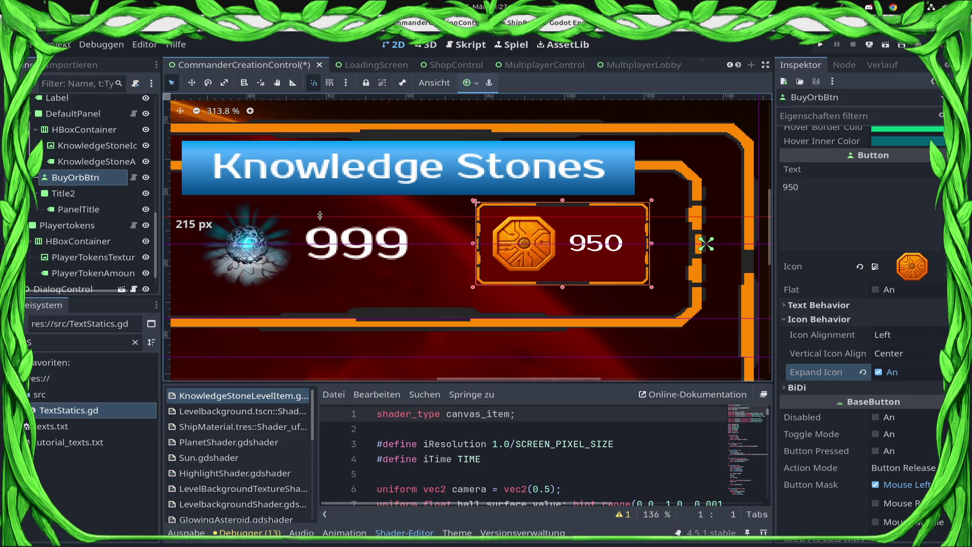
{"action": "mouse_move", "coordinate": [280, 100]}
{"action": "left_mouse_down"}
{"action": "mouse_move", "coordinate": [253, 199]}
{"action": "mouse_move", "coordinate": [252, 299]}
{"action": "mouse_move", "coordinate": [252, 285]}
{"action": "left_mouse_up"}
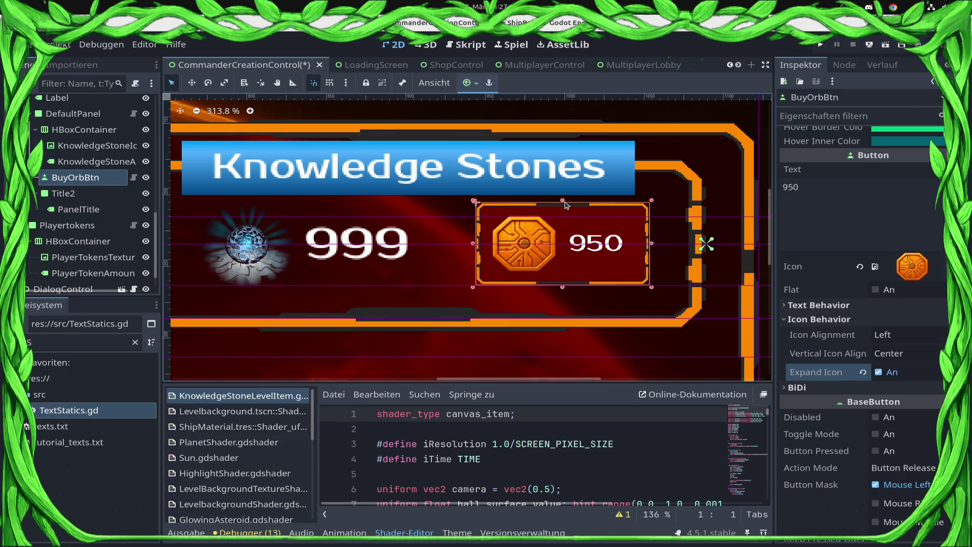
Shorten the 950 buy button from the top, then check the Knowledge Stone icon and 999 label
{"action": "mouse_move", "coordinate": [563, 200]}
{"action": "left_mouse_down"}
{"action": "mouse_move", "coordinate": [562, 223]}
{"action": "mouse_move", "coordinate": [563, 214]}
{"action": "left_mouse_up"}
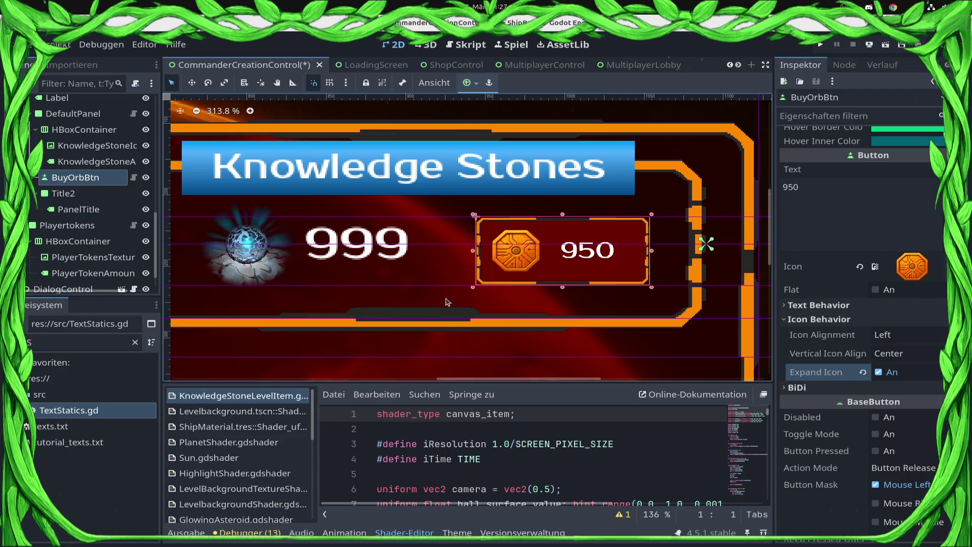
{"action": "scroll", "coordinate": [448, 302], "scroll_direction": "left", "scroll_amount": 5}
{"action": "left_click", "coordinate": [97, 161]}
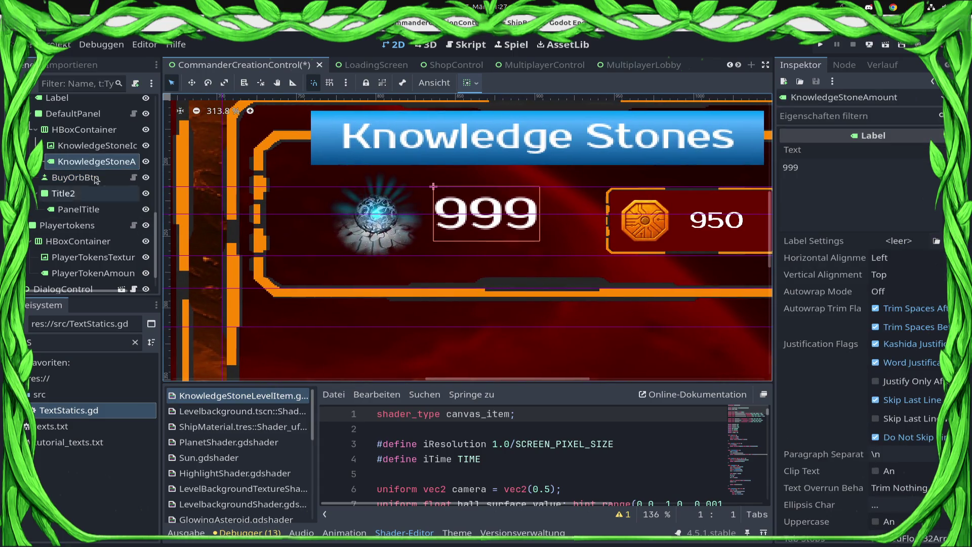
{"action": "left_click", "coordinate": [96, 145]}
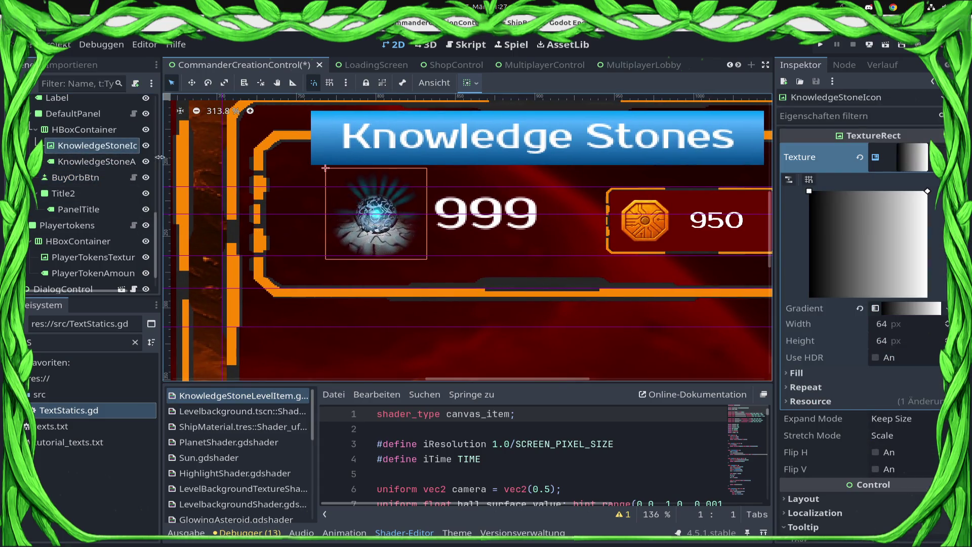
{"action": "key", "text": "Down"}
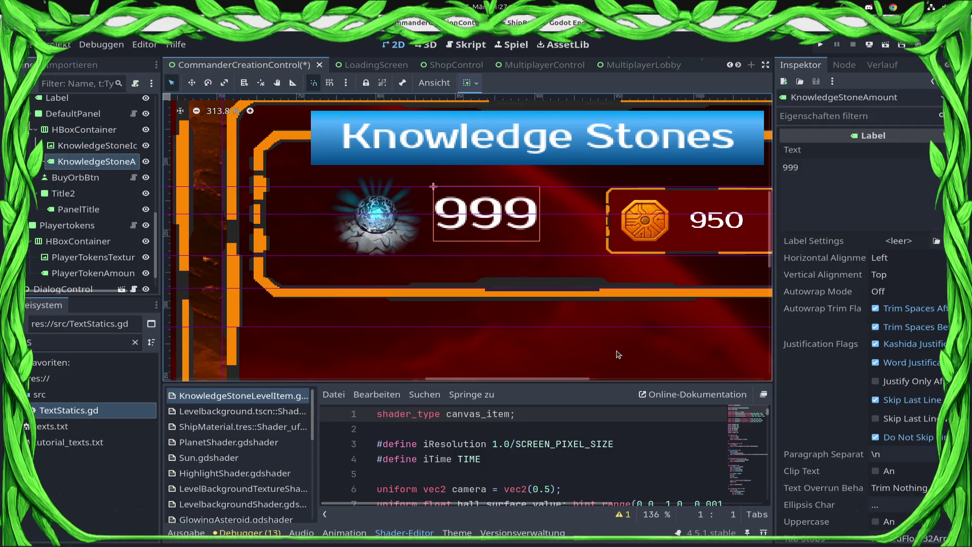
{"action": "scroll", "coordinate": [617, 354], "scroll_direction": "down", "scroll_amount": 2}
{"action": "scroll", "coordinate": [641, 232], "scroll_direction": "up", "scroll_amount": 3}
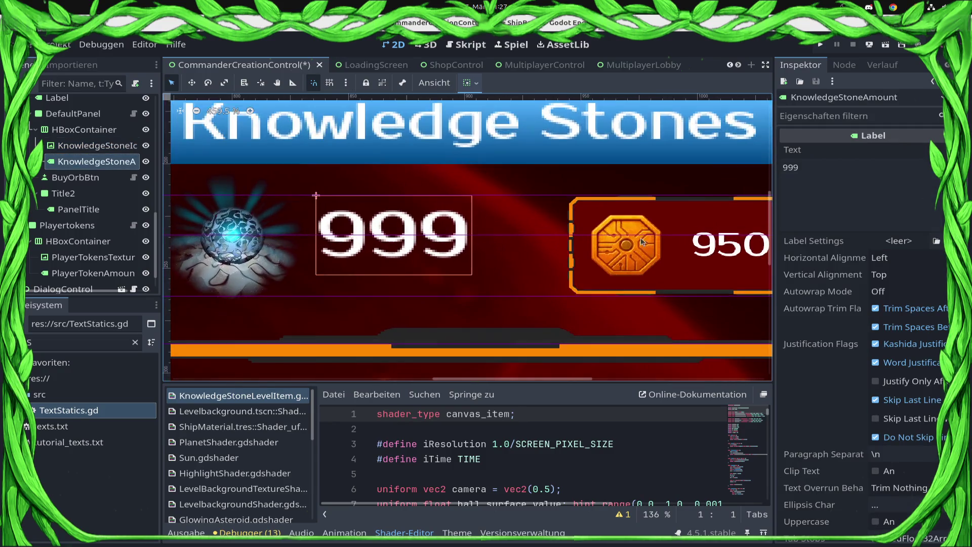
With the 950 buy button reselected, move the second horizontal guide to 262 px
{"action": "left_click", "coordinate": [665, 283]}
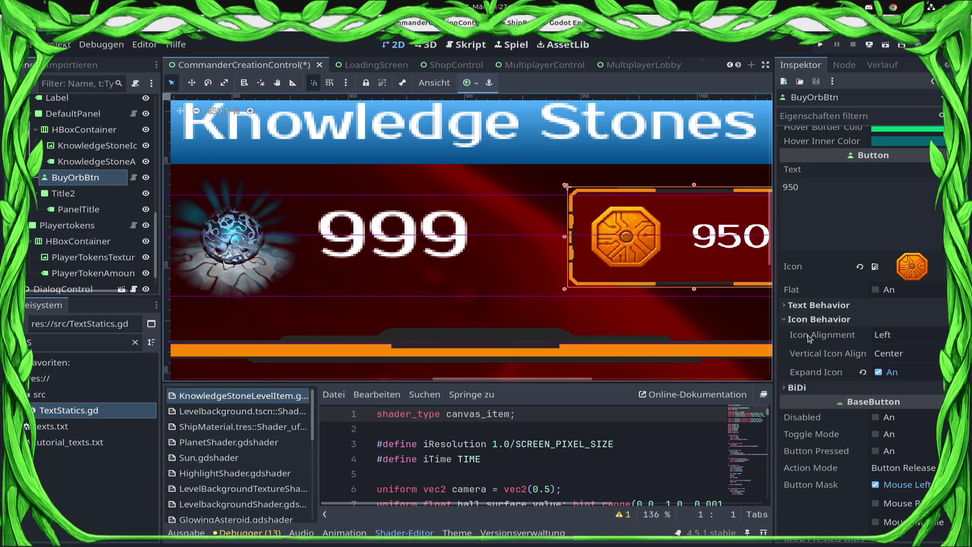
{"action": "scroll", "coordinate": [623, 344], "scroll_direction": "down", "scroll_amount": 3}
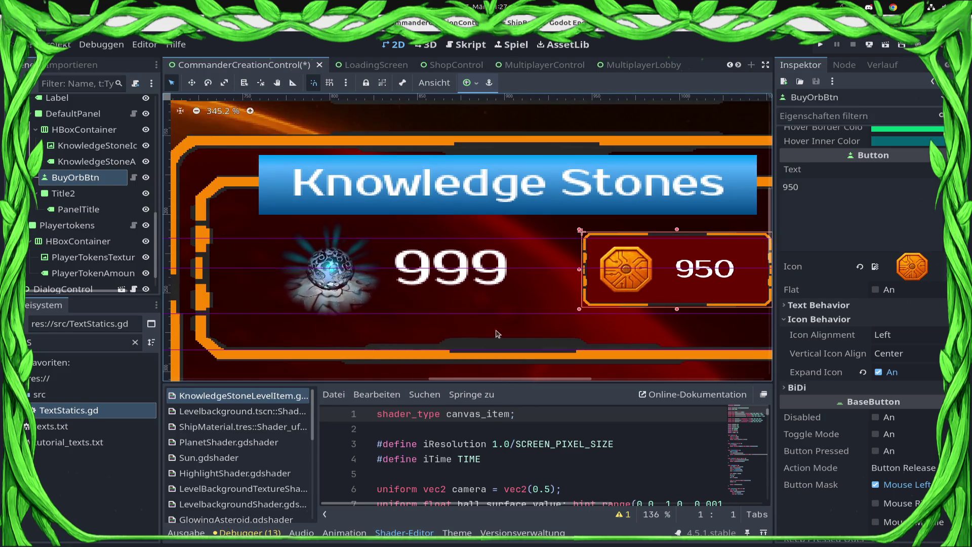
{"action": "left_click_drag", "start_coordinate": [169, 313], "coordinate": [168, 310]}
{"action": "scroll", "coordinate": [579, 220], "scroll_direction": "down", "scroll_amount": 8}
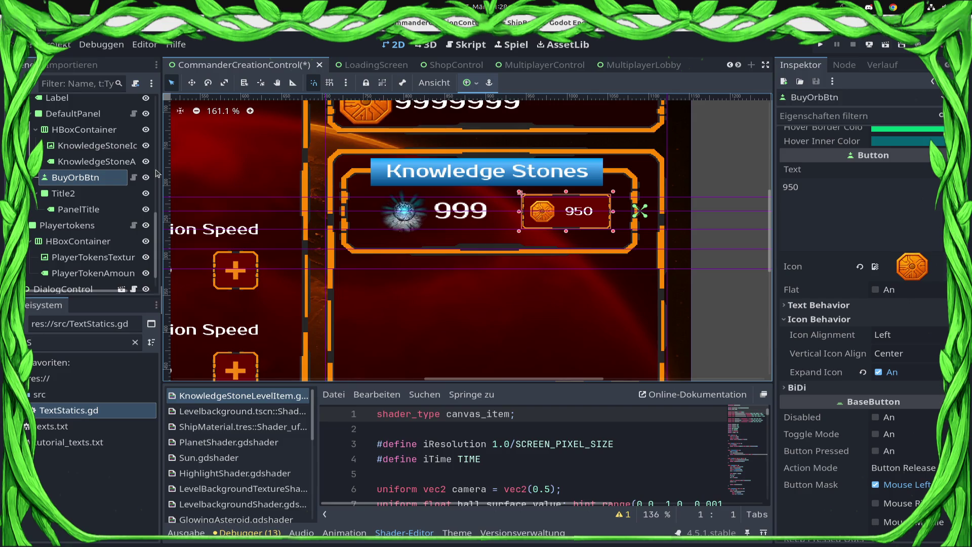
{"action": "scroll", "coordinate": [102, 167], "scroll_direction": "up", "scroll_amount": 2}
Nudge the Knowledge Stones panel slightly down and to the right
{"action": "left_click", "coordinate": [101, 162]}
{"action": "key", "text": "Down"}
{"action": "key", "text": "Down"}
{"action": "key", "text": "Down"}
{"action": "key", "text": "Down"}
{"action": "key", "text": "Right"}
{"action": "key", "text": "Right"}
{"action": "key", "text": "Right"}
{"action": "key", "text": "Down"}
{"action": "key", "text": "Down"}
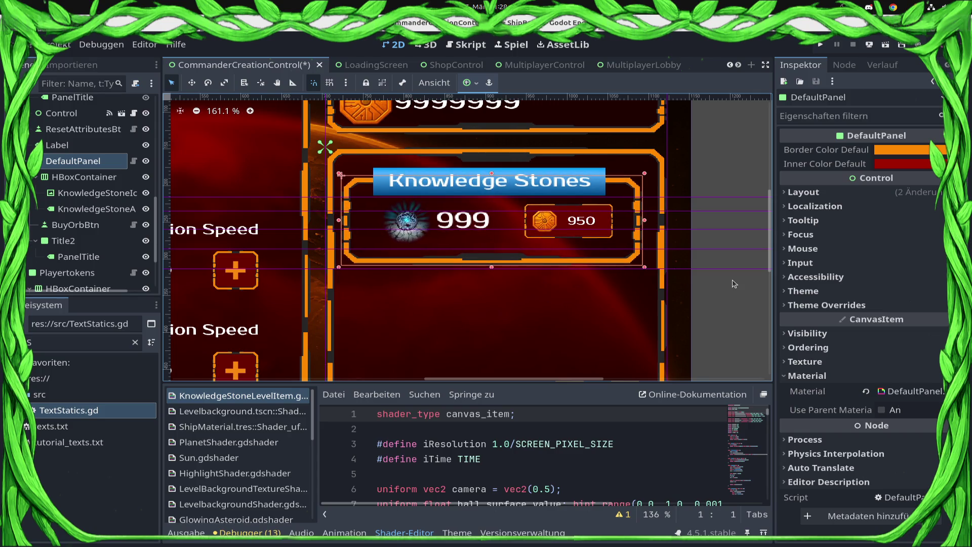
{"action": "key", "text": "Right"}
{"action": "key", "text": "Down"}
{"action": "key", "text": "Down"}
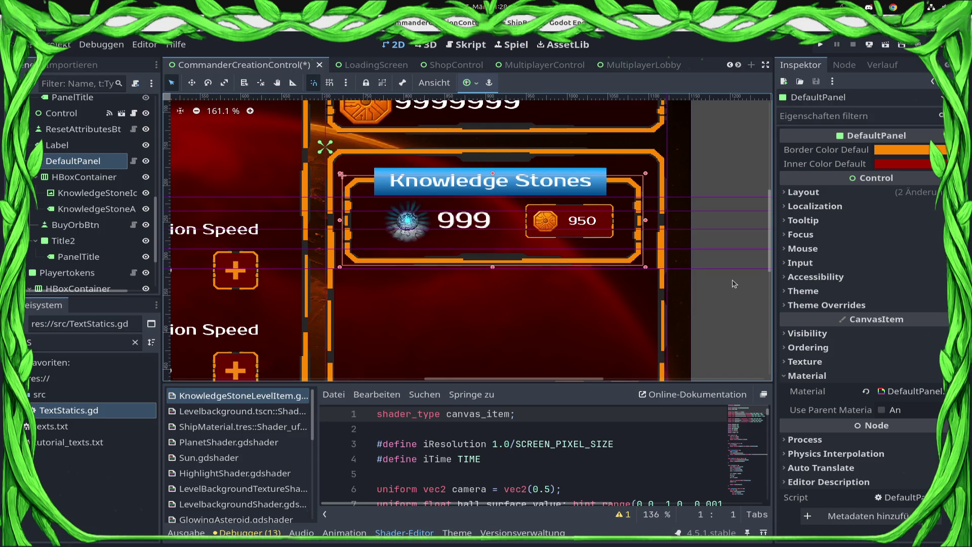
{"action": "scroll", "coordinate": [423, 249], "scroll_direction": "down", "scroll_amount": 4}
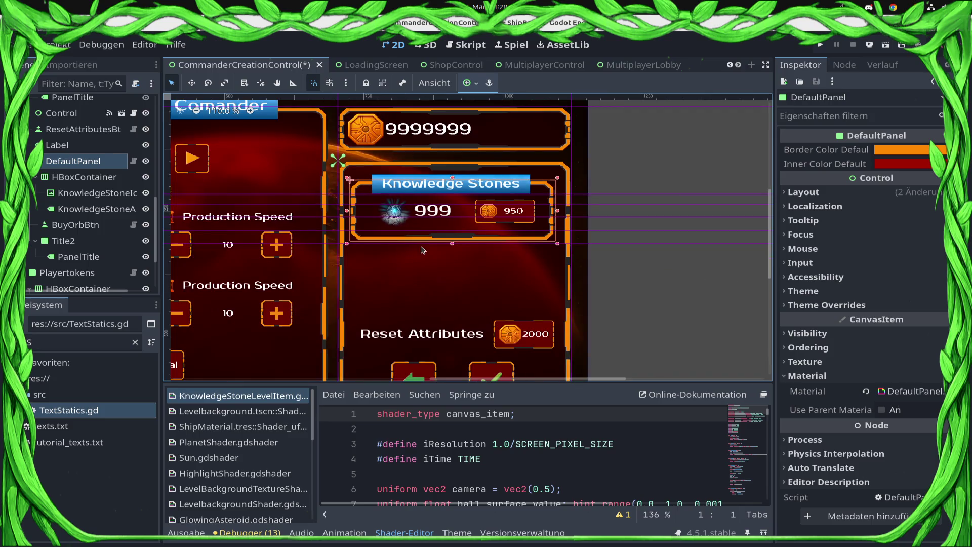
{"action": "left_click", "coordinate": [74, 169]}
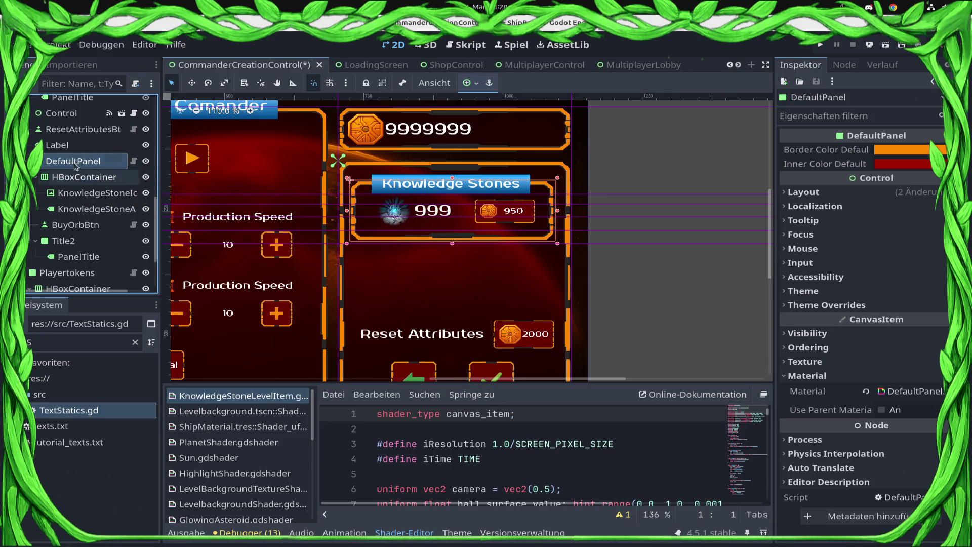
{"action": "key", "text": "F2"}
{"action": "left_click", "coordinate": [101, 169]}
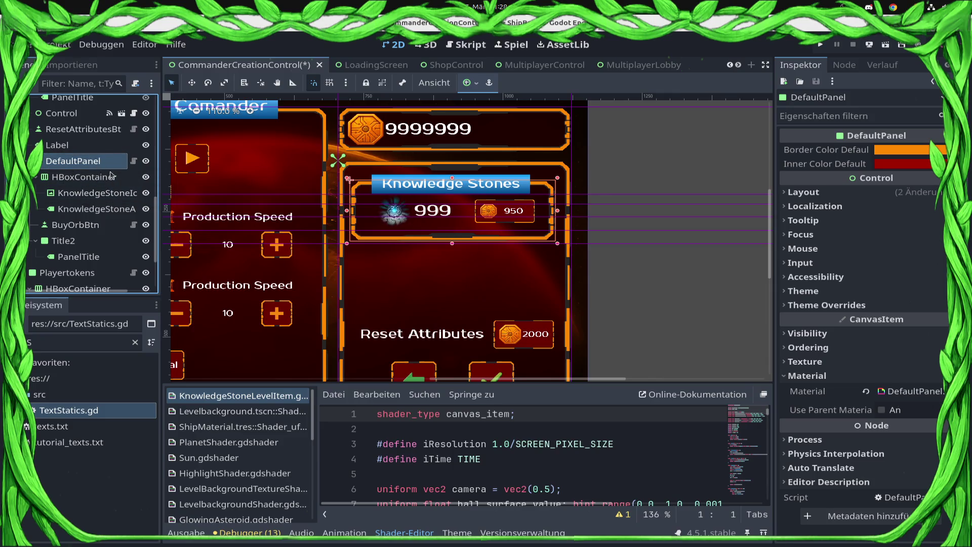
Duplicate the Knowledge Stones panel and position DefaultPanel2 just below the original
{"action": "key", "text": "ctrl+d"}
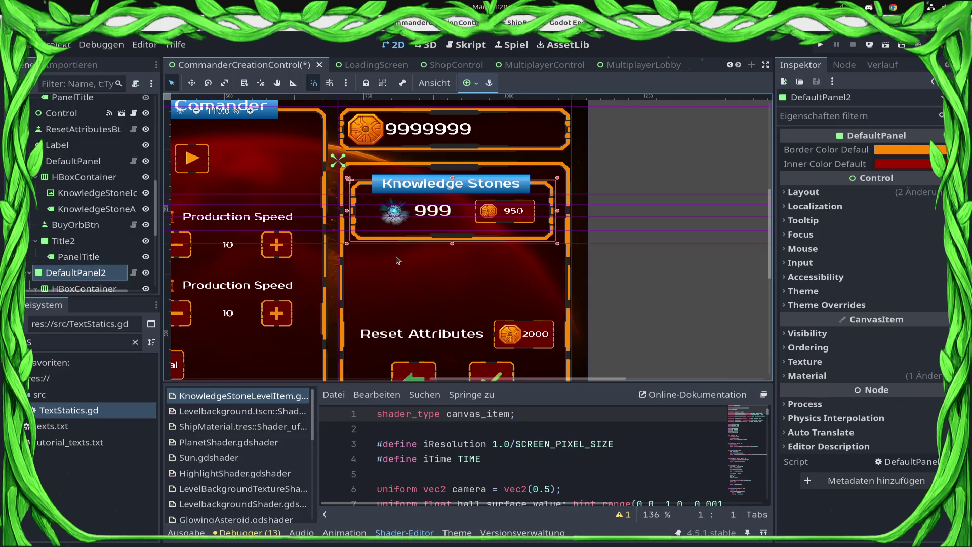
{"action": "key", "text": "w"}
{"action": "key", "text": "Down"}
{"action": "key", "text": "Down"}
{"action": "key", "text": "Down"}
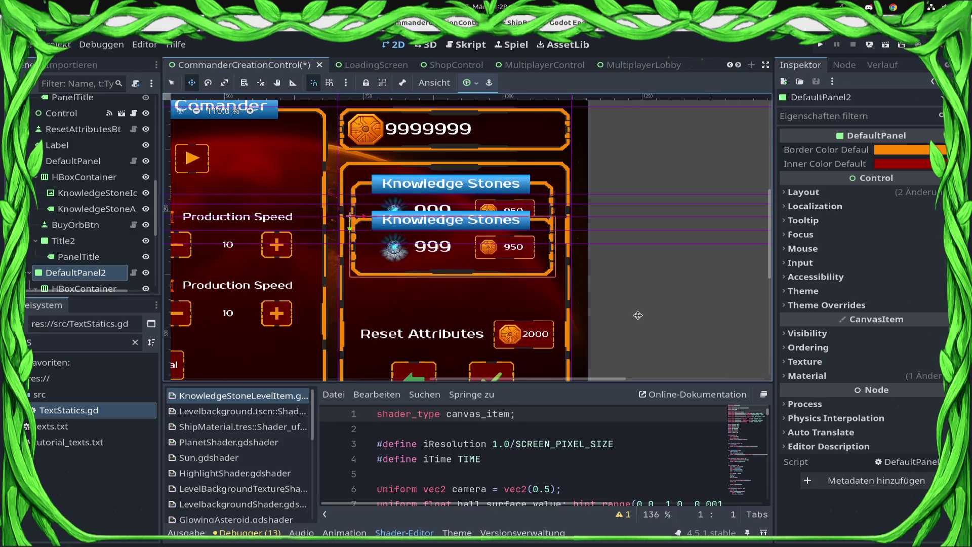
{"action": "key", "text": "Up"}
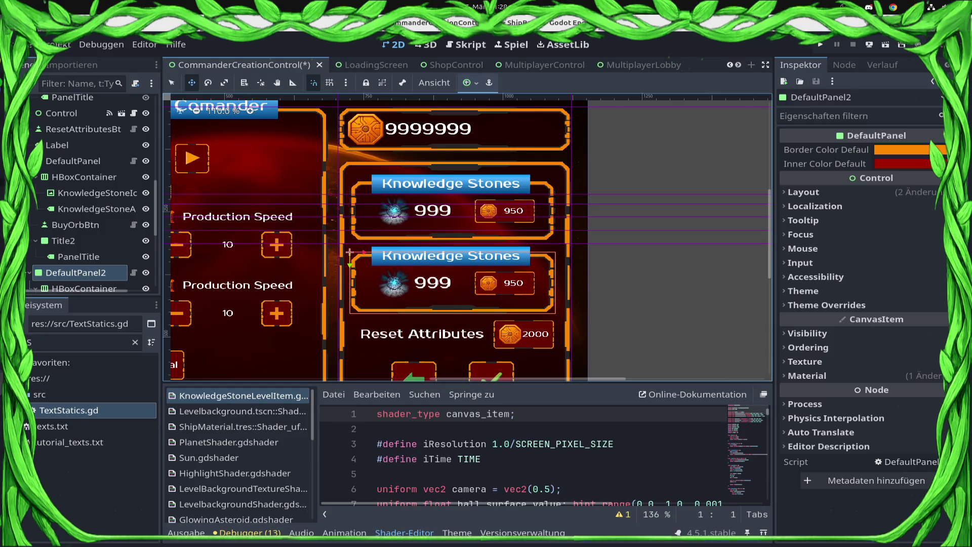
{"action": "scroll", "coordinate": [107, 240], "scroll_direction": "down", "scroll_amount": 2}
Delete the copied panel's icon and stone amount row
{"action": "left_click", "coordinate": [107, 240]}
{"action": "right_click", "coordinate": [107, 240]}
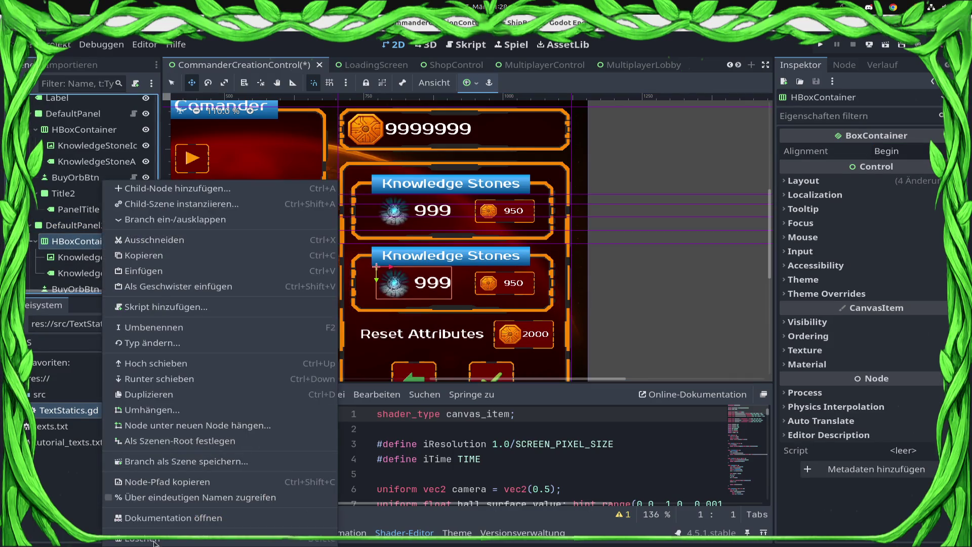
{"action": "left_click", "coordinate": [151, 541]}
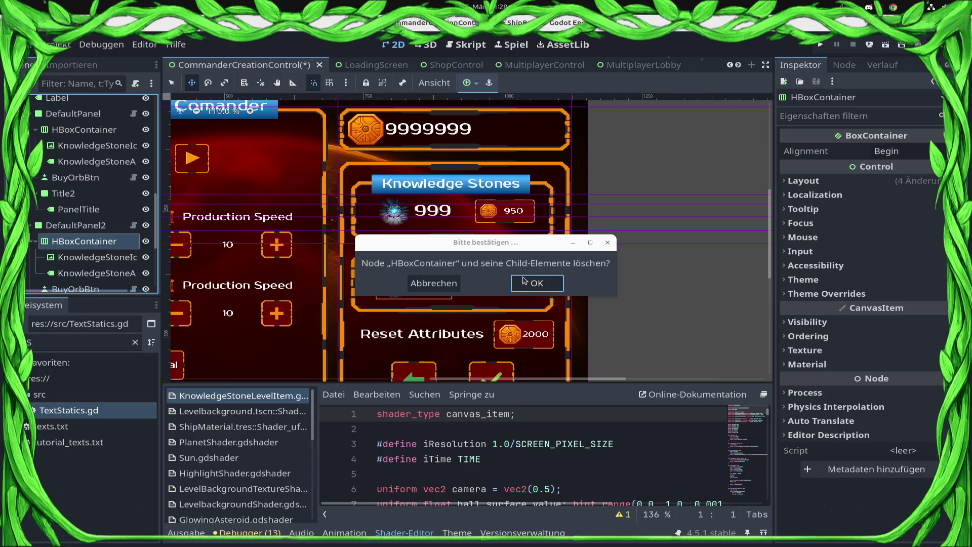
{"action": "left_click", "coordinate": [524, 282]}
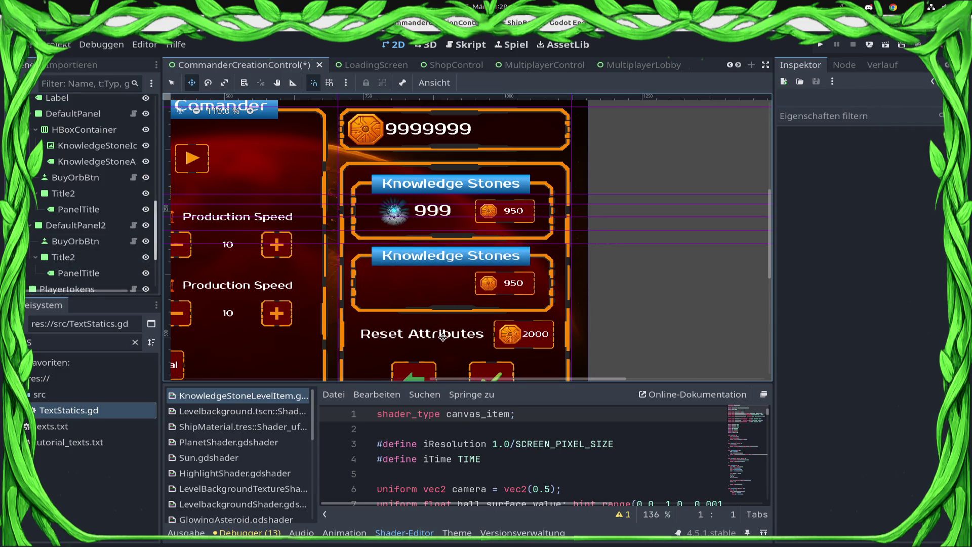
Replace the copied panel's Knowledge Stones title with the text 'Reset Attributes'
{"action": "left_click", "coordinate": [443, 337]}
{"action": "left_click_drag", "start_coordinate": [896, 170], "coordinate": [753, 170]}
{"action": "key", "text": "ctrl+c"}
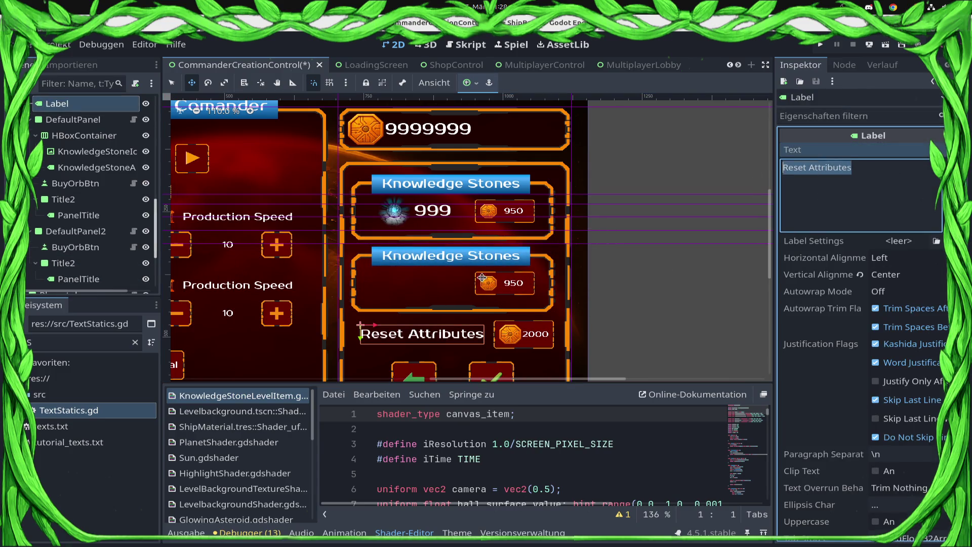
{"action": "key", "text": "q"}
{"action": "left_click", "coordinate": [441, 255]}
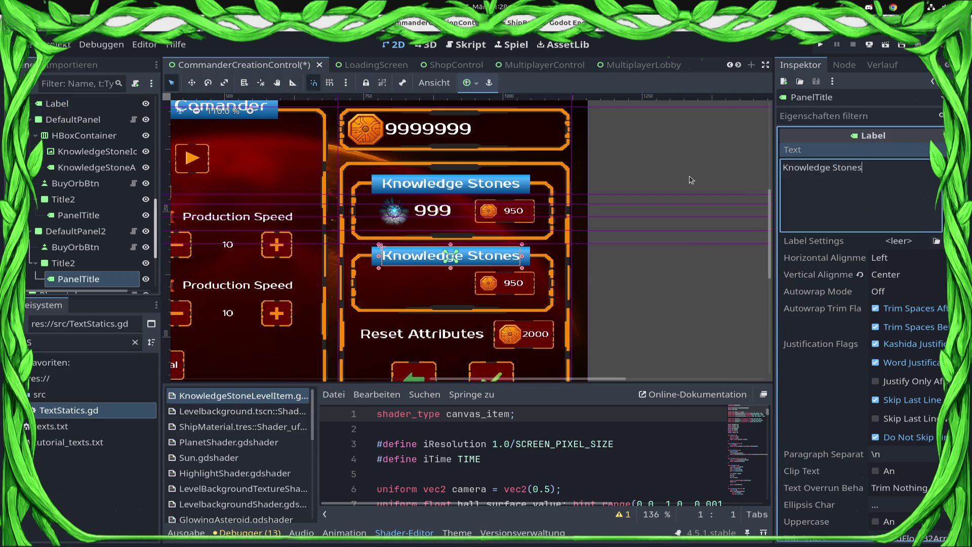
{"action": "left_click_drag", "start_coordinate": [869, 170], "coordinate": [755, 182]}
{"action": "key", "text": "ctrl+v"}
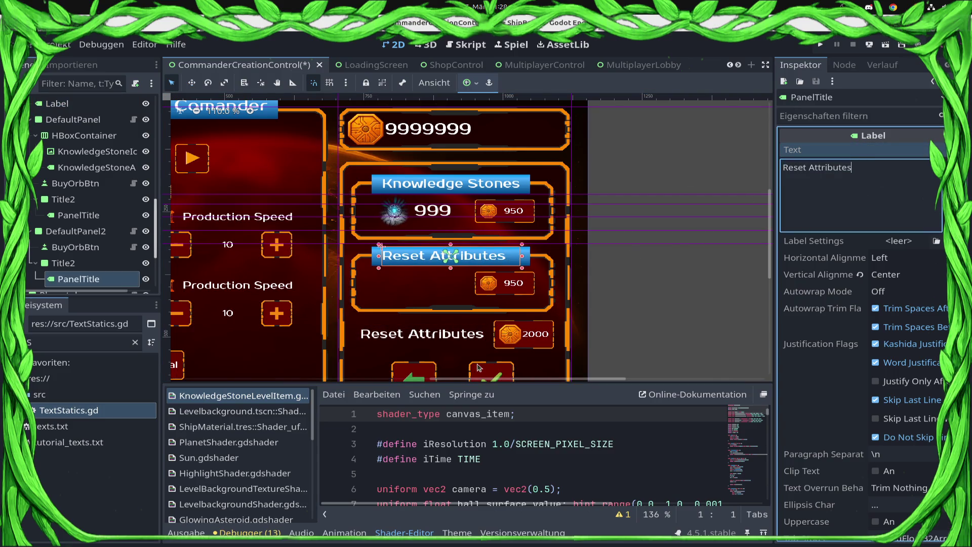
Delete the copy's 950 buy button and move the 2000 reset button into the panel
{"action": "left_click", "coordinate": [512, 292]}
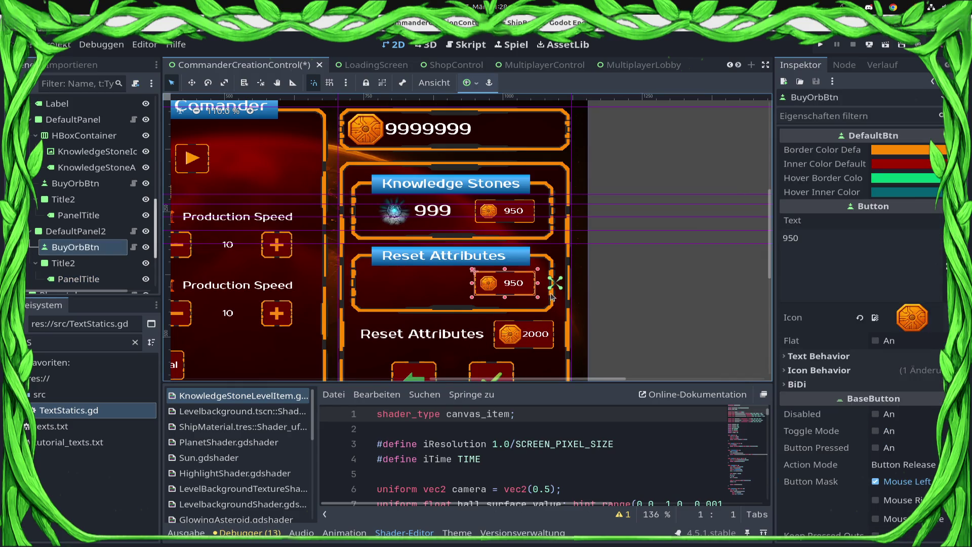
{"action": "key", "text": "Delete"}
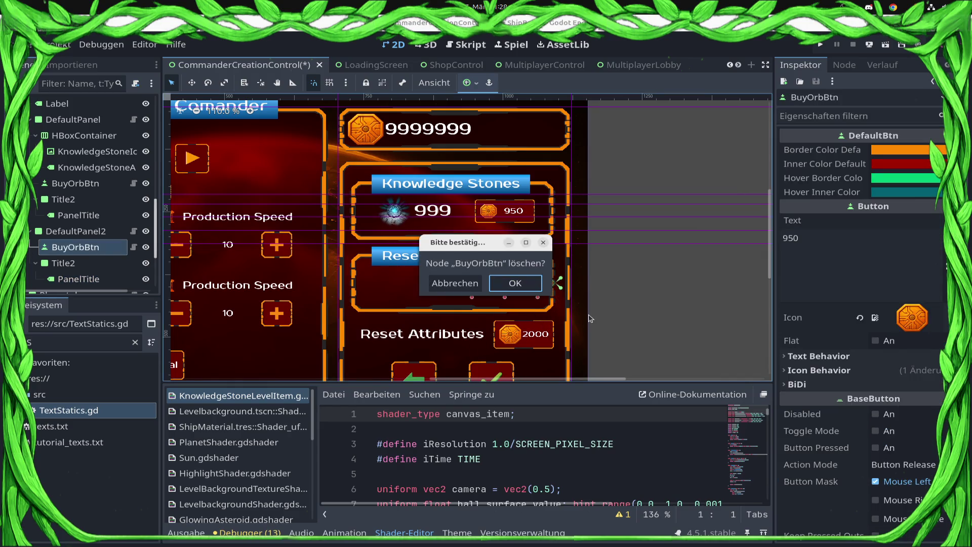
{"action": "left_click", "coordinate": [517, 285]}
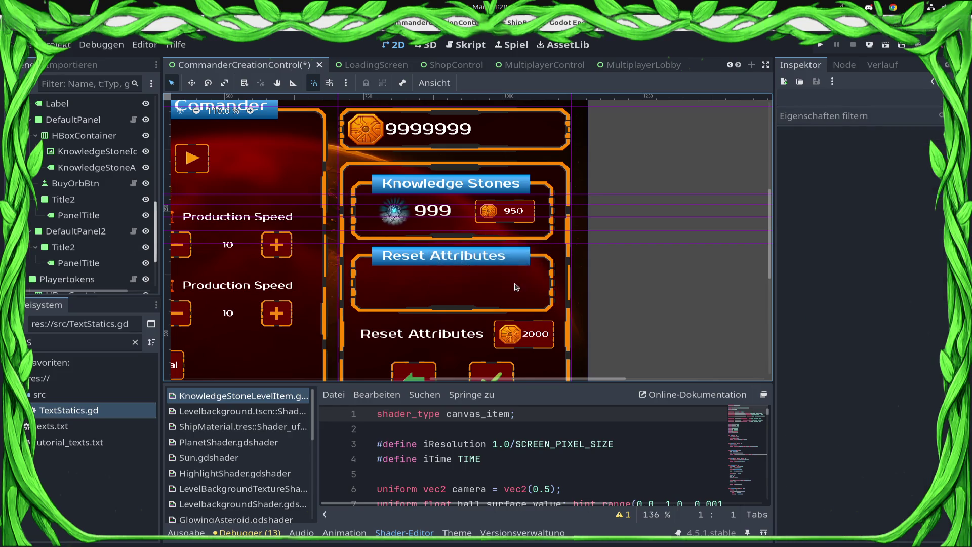
{"action": "left_click", "coordinate": [524, 346]}
{"action": "scroll", "coordinate": [75, 127], "scroll_direction": "up", "scroll_amount": 2}
{"action": "mouse_move", "coordinate": [81, 157]}
{"action": "left_mouse_down"}
{"action": "mouse_move", "coordinate": [132, 281]}
{"action": "mouse_move", "coordinate": [96, 233]}
{"action": "mouse_move", "coordinate": [98, 201]}
{"action": "left_mouse_up"}
{"action": "left_click", "coordinate": [77, 186]}
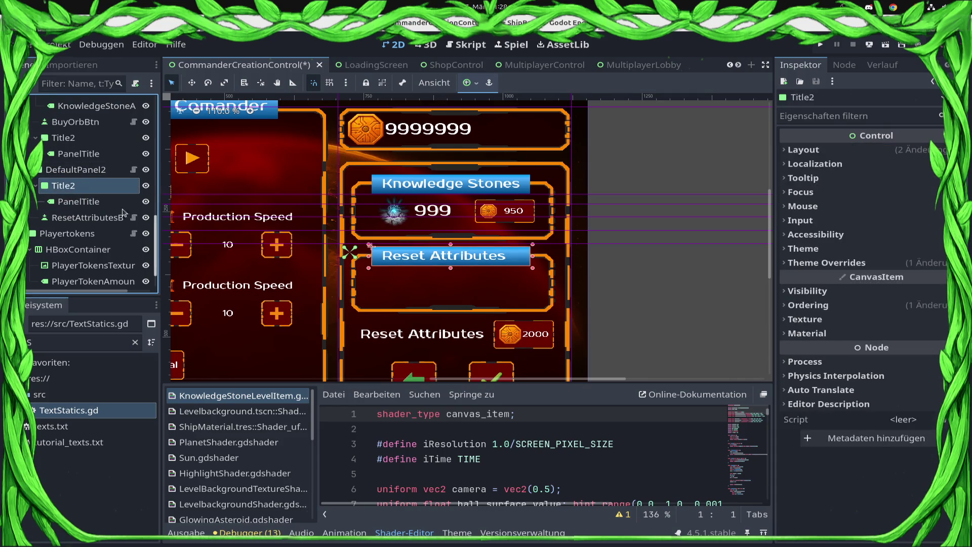
Anchor the 2000 reset button with presets and shift-nudge it toward the panel centre
{"action": "left_click", "coordinate": [109, 222]}
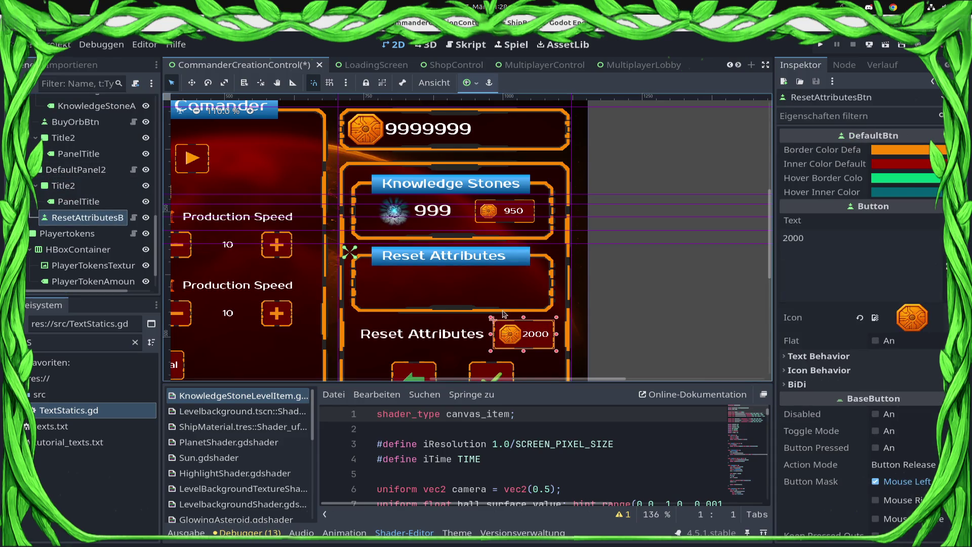
{"action": "left_click", "coordinate": [470, 83]}
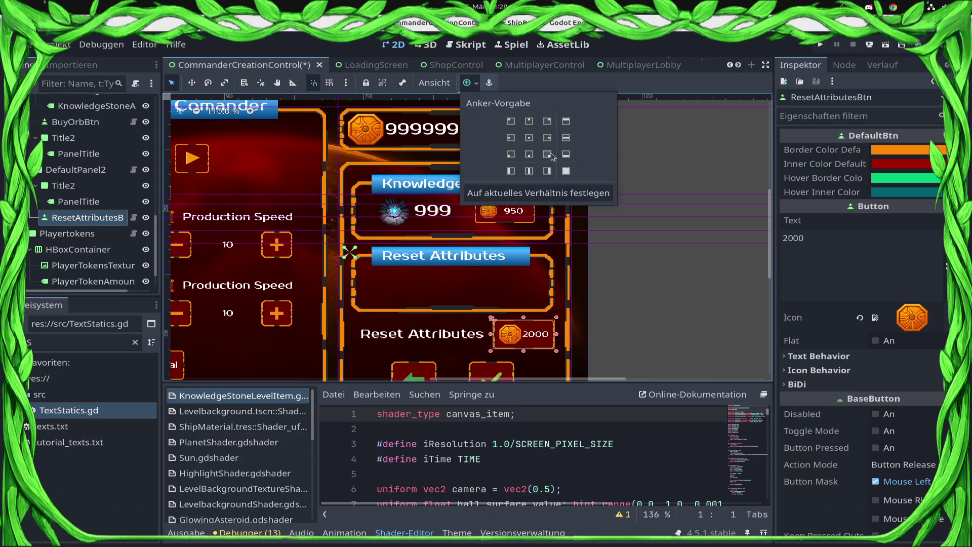
{"action": "left_click", "coordinate": [529, 137]}
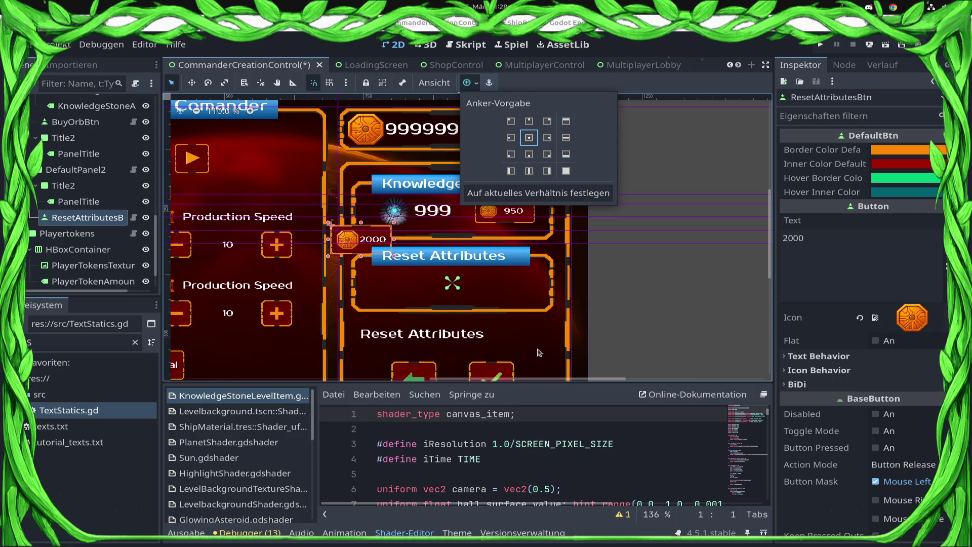
{"action": "left_click", "coordinate": [510, 121]}
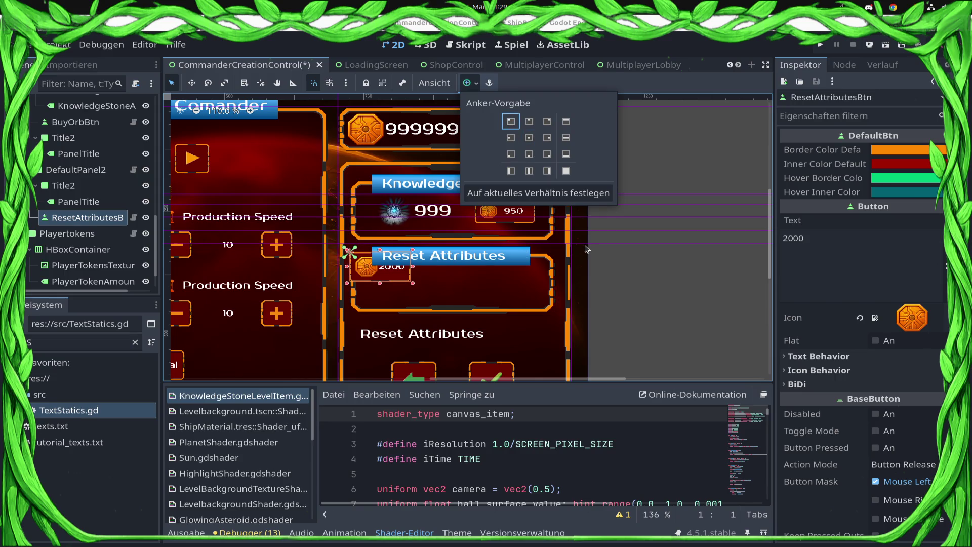
{"action": "left_click", "coordinate": [616, 323]}
{"action": "key", "text": "shift+Right"}
{"action": "key", "text": "shift+Right"}
{"action": "key", "text": "shift+Right"}
{"action": "key", "text": "shift+Down"}
{"action": "key", "text": "shift+Down"}
{"action": "key", "text": "shift+Down"}
{"action": "key", "text": "shift+Down"}
{"action": "scroll", "coordinate": [482, 298], "scroll_direction": "down", "scroll_amount": 2}
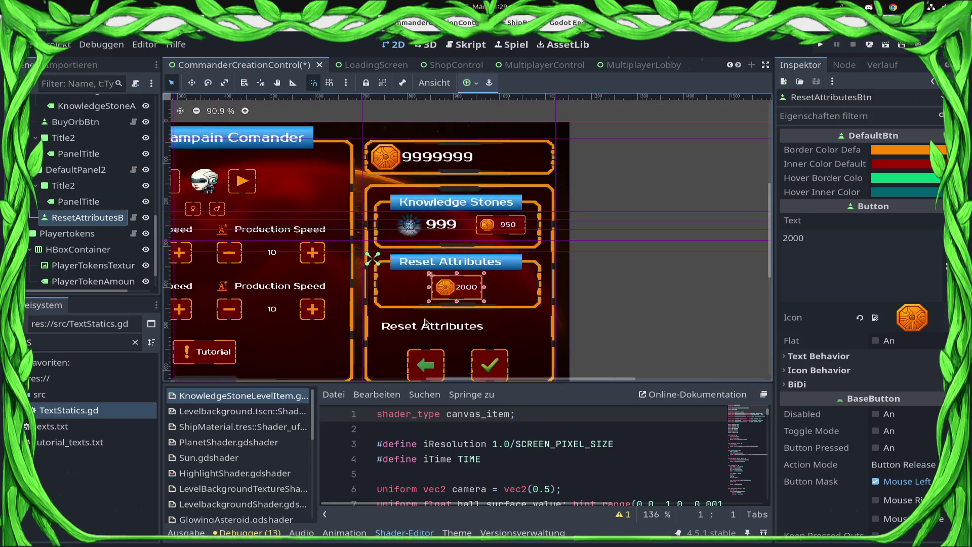
Delete the extra Reset Attributes Label node
{"action": "left_click", "coordinate": [418, 329]}
{"action": "right_click", "coordinate": [418, 329]}
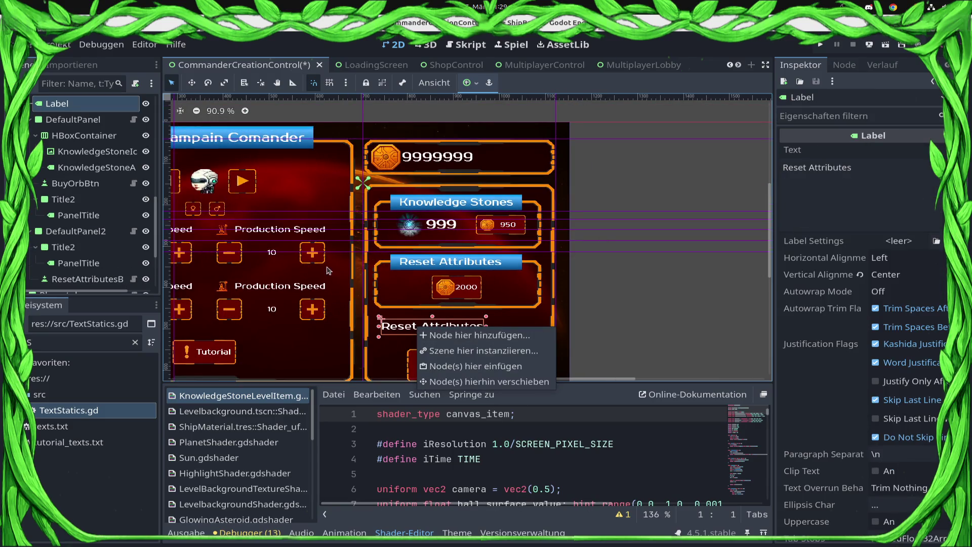
{"action": "key", "text": "Escape"}
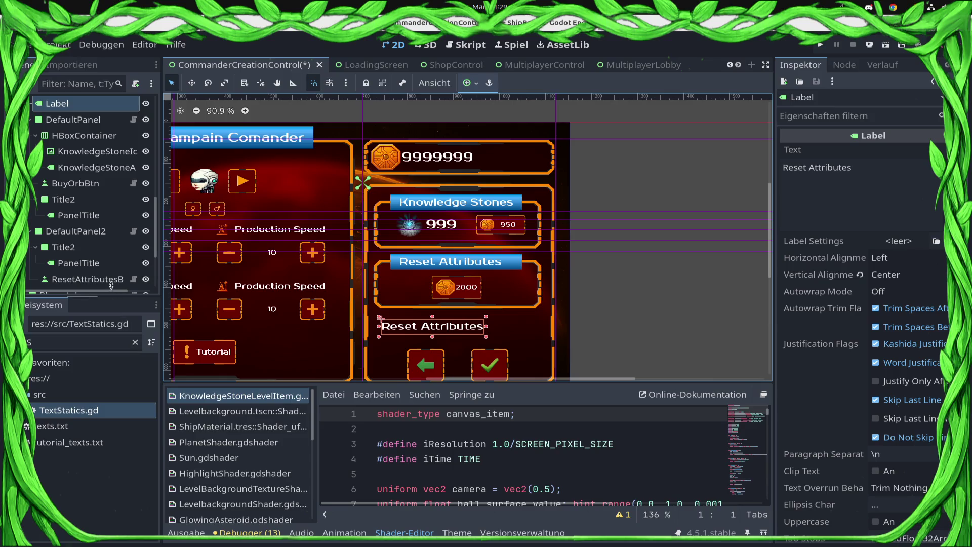
{"action": "right_click", "coordinate": [72, 104]}
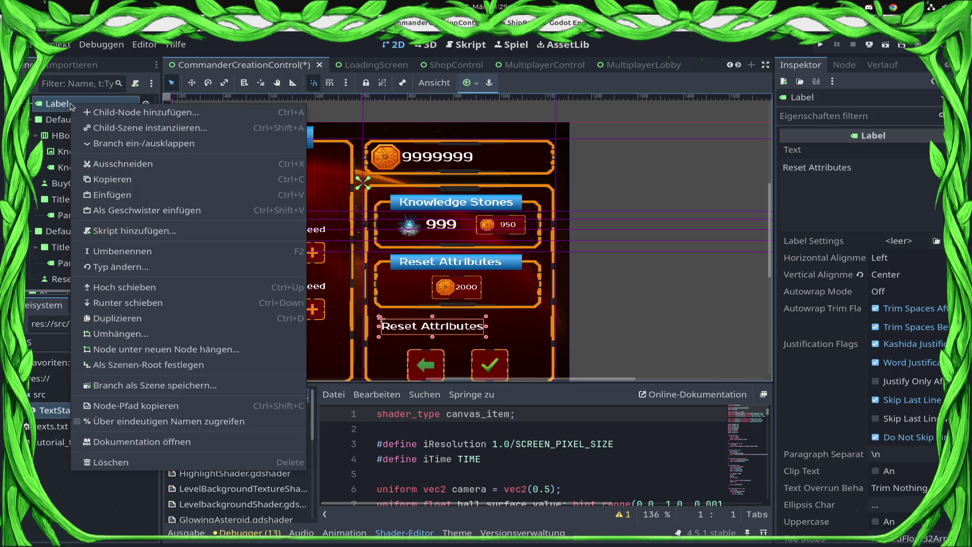
{"action": "left_click", "coordinate": [102, 460]}
{"action": "left_click", "coordinate": [529, 284]}
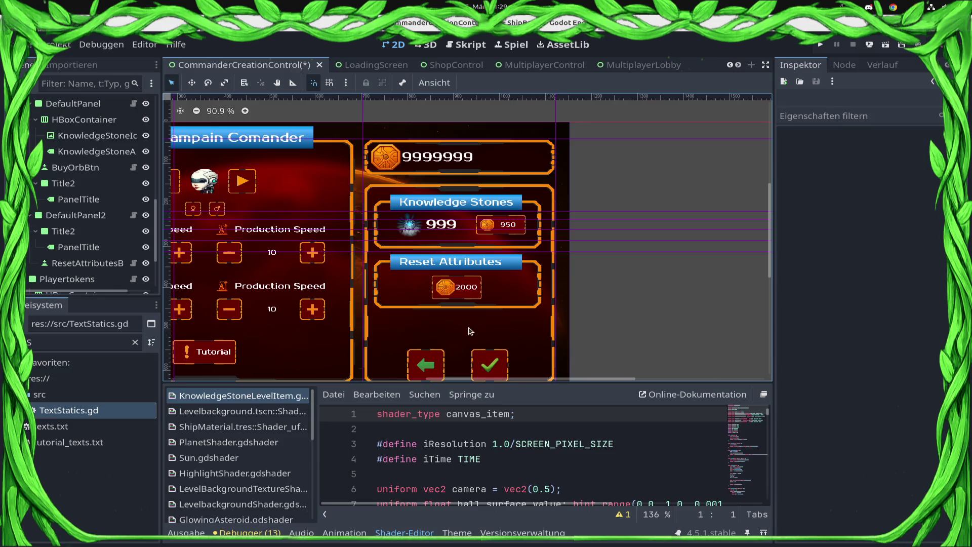
{"action": "scroll", "coordinate": [503, 324], "scroll_direction": "up", "scroll_amount": 2}
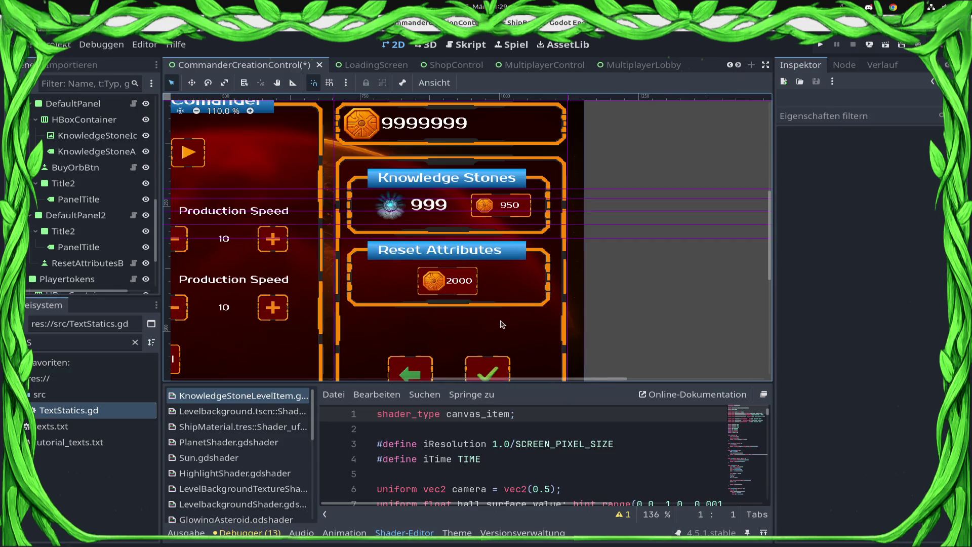
{"action": "scroll", "coordinate": [503, 328], "scroll_direction": "down", "scroll_amount": 5}
Shift-nudge the back and confirm button group upward
{"action": "left_click", "coordinate": [529, 280]}
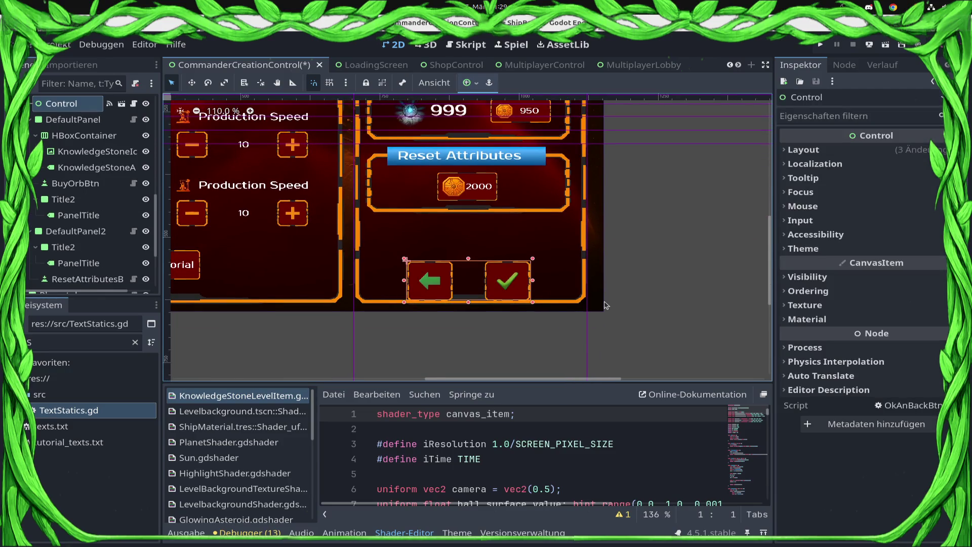
{"action": "key", "text": "shift+Up"}
{"action": "key", "text": "shift+Up"}
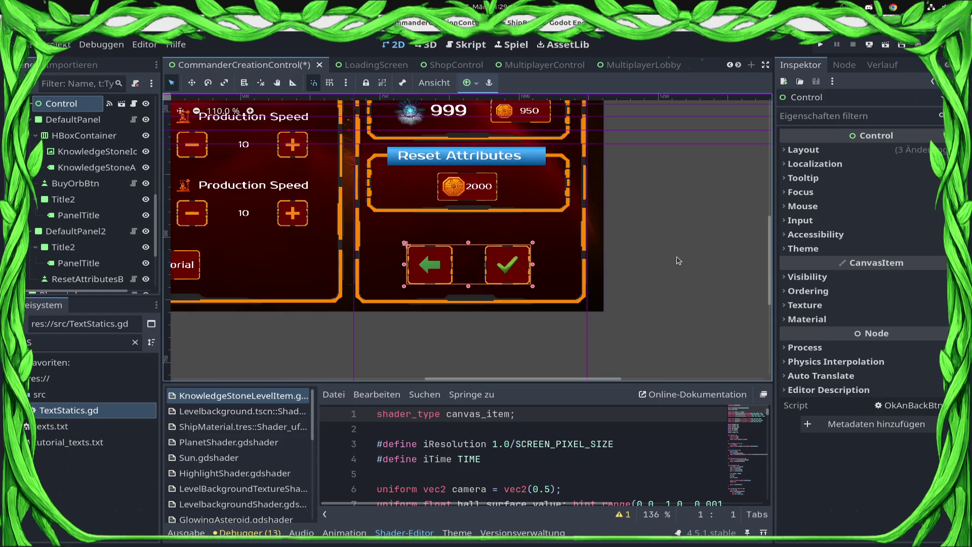
{"action": "scroll", "coordinate": [665, 291], "scroll_direction": "down", "scroll_amount": 4}
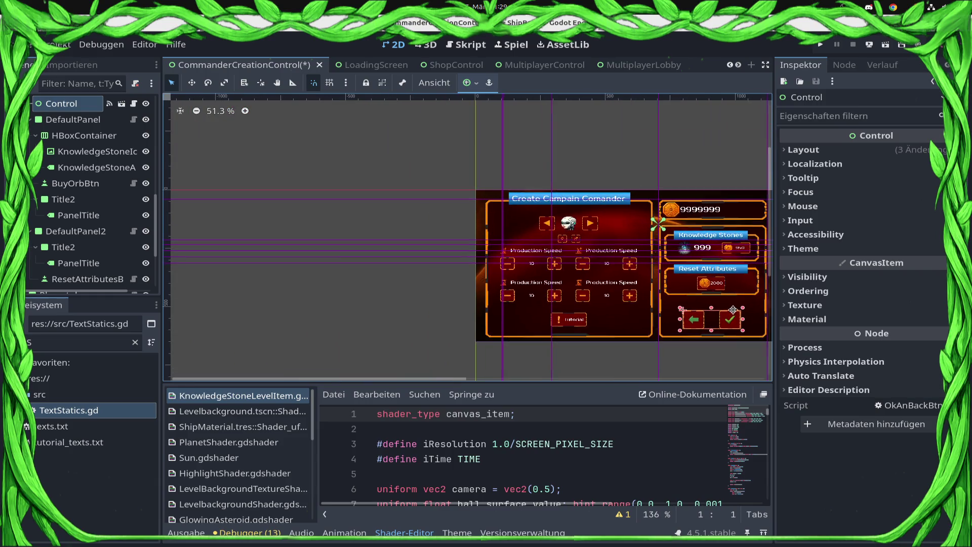
{"action": "scroll", "coordinate": [508, 322], "scroll_direction": "up", "scroll_amount": 6}
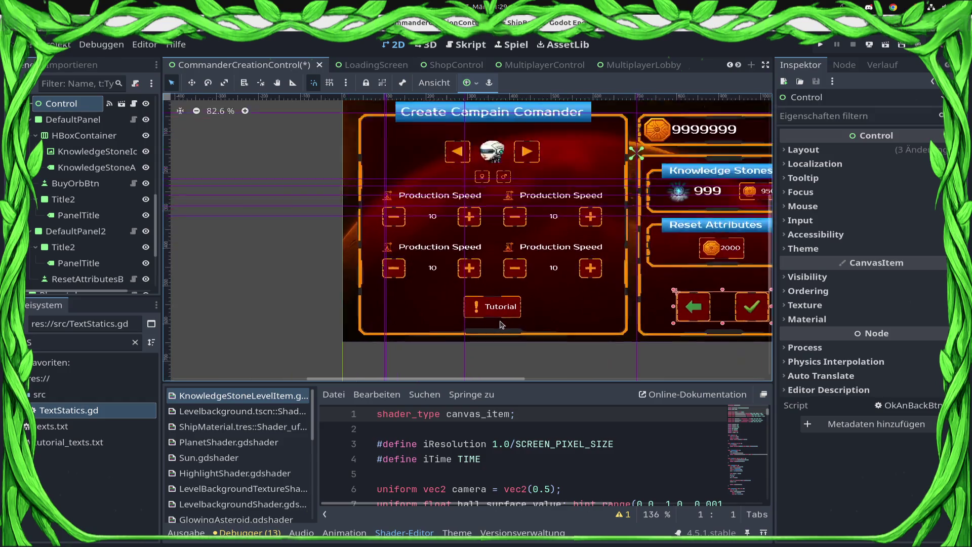
{"action": "left_click", "coordinate": [503, 321]}
{"action": "scroll", "coordinate": [524, 303], "scroll_direction": "right", "scroll_amount": 2}
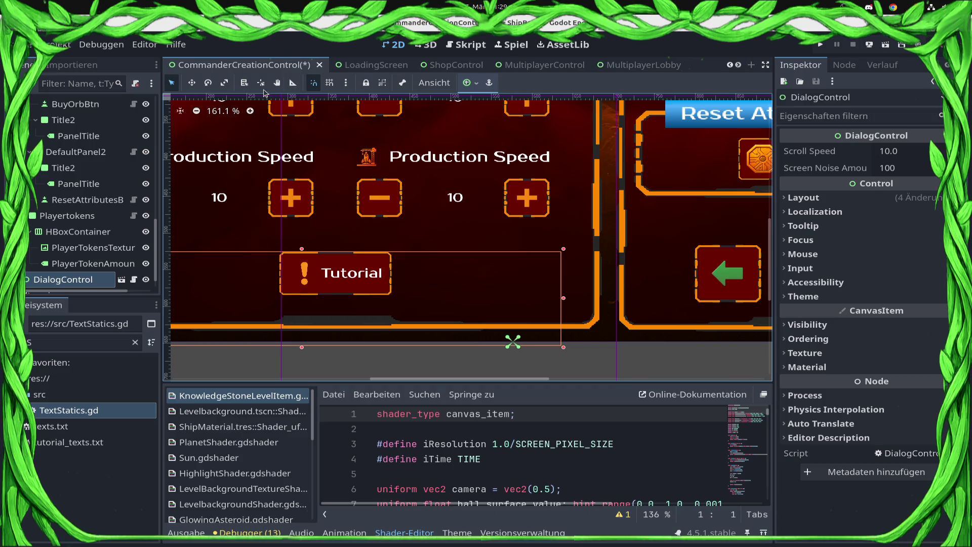
Add a horizontal guide at 595 px
{"action": "mouse_move", "coordinate": [202, 100]}
{"action": "left_mouse_down"}
{"action": "mouse_move", "coordinate": [226, 231]}
{"action": "mouse_move", "coordinate": [225, 303]}
{"action": "left_mouse_up"}
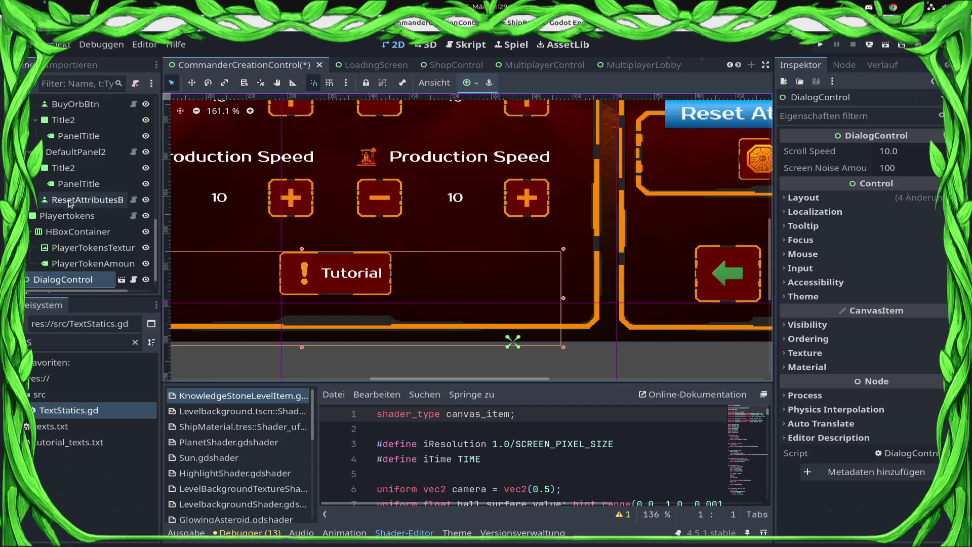
{"action": "scroll", "coordinate": [87, 206], "scroll_direction": "up", "scroll_amount": 1}
{"action": "scroll", "coordinate": [87, 206], "scroll_direction": "down", "scroll_amount": 2}
{"action": "scroll", "coordinate": [97, 228], "scroll_direction": "up", "scroll_amount": 3}
{"action": "scroll", "coordinate": [96, 248], "scroll_direction": "up", "scroll_amount": 5}
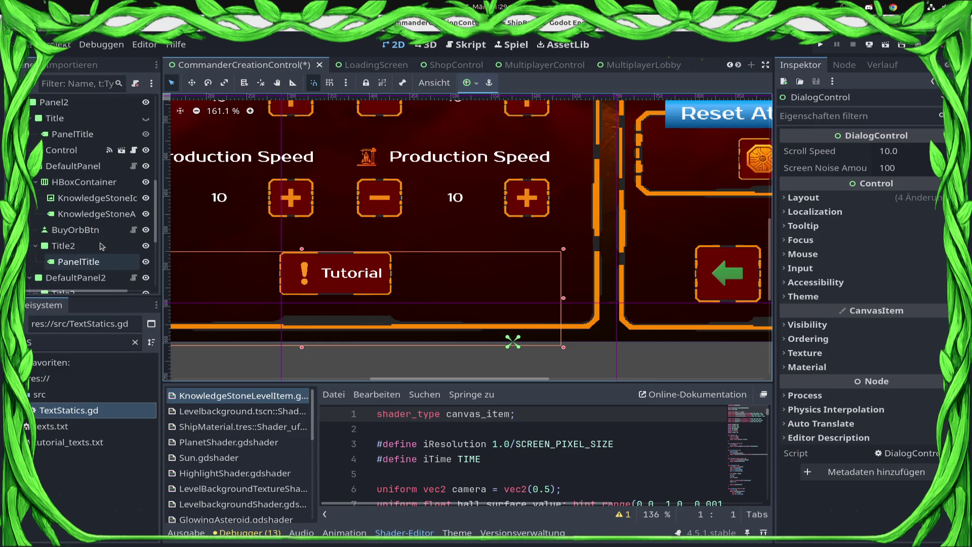
Nudge the TutorialBtn slightly down and one step left
{"action": "left_click", "coordinate": [69, 205]}
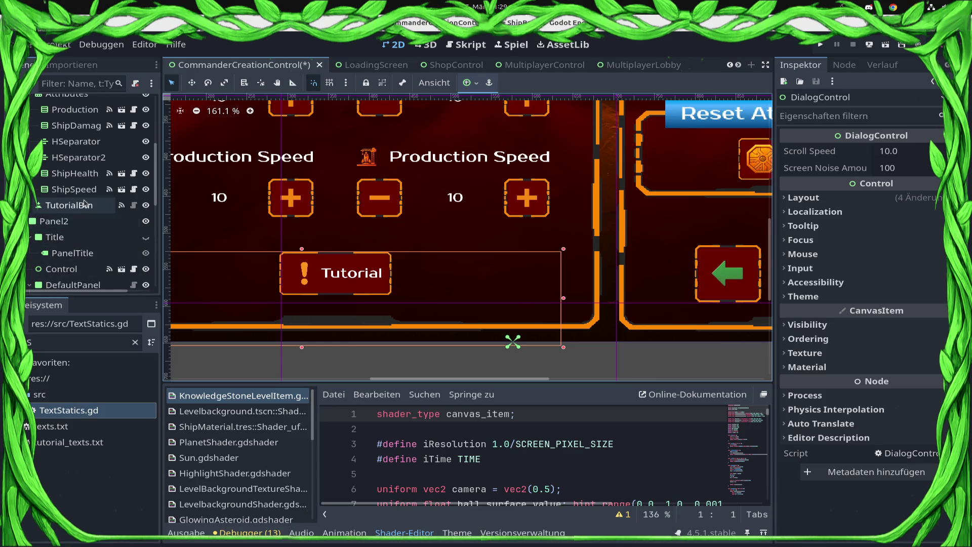
{"action": "key", "text": "Down"}
{"action": "key", "text": "Down"}
{"action": "key", "text": "Down"}
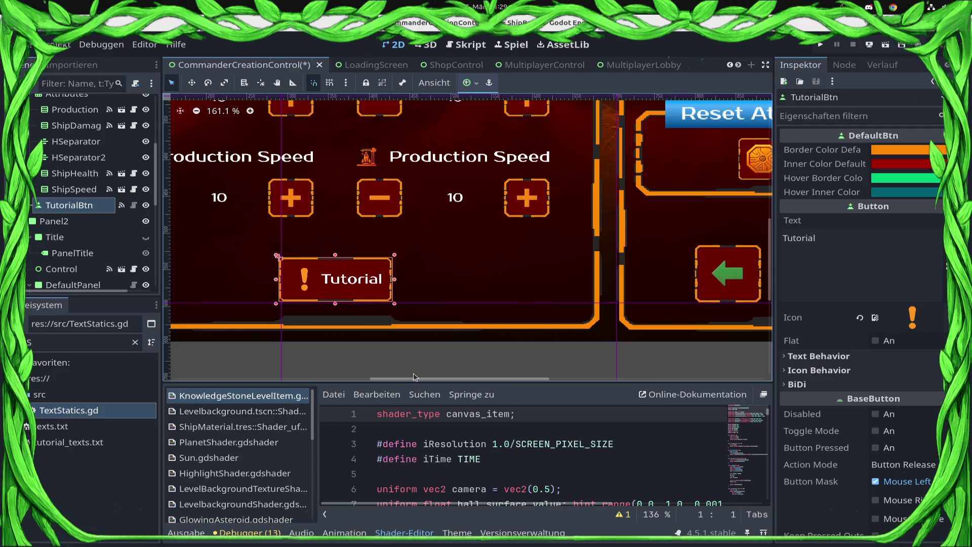
{"action": "key", "text": "Left"}
{"action": "key", "text": "Down"}
Save the CommanderCreationControl scene and review the layout
{"action": "key", "text": "ctrl+s"}
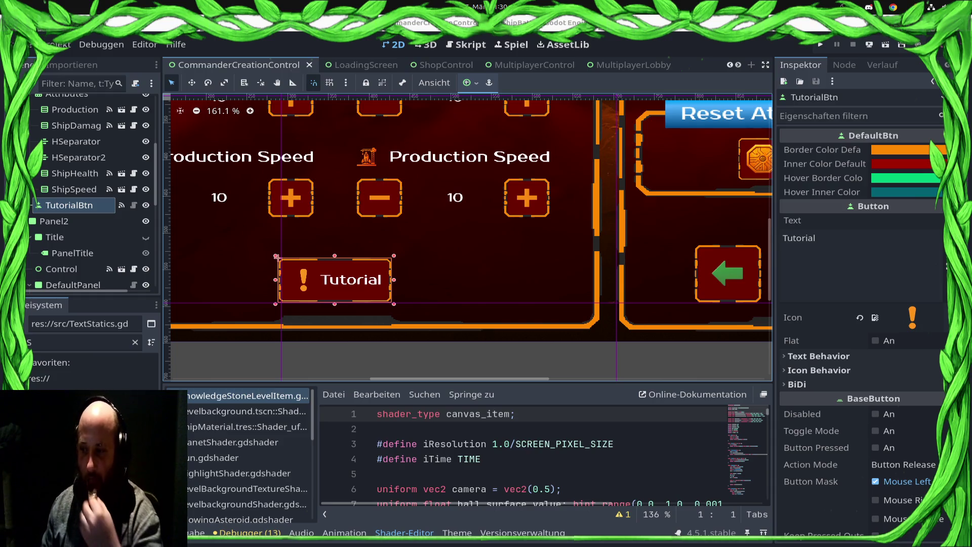
{"action": "scroll", "coordinate": [521, 274], "scroll_direction": "down", "scroll_amount": 4}
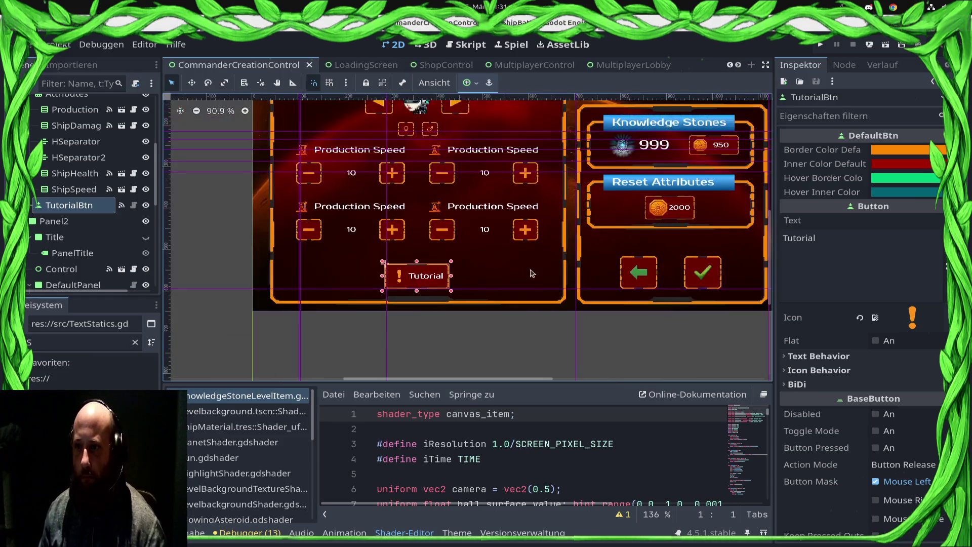
{"action": "scroll", "coordinate": [631, 181], "scroll_direction": "up", "scroll_amount": 3}
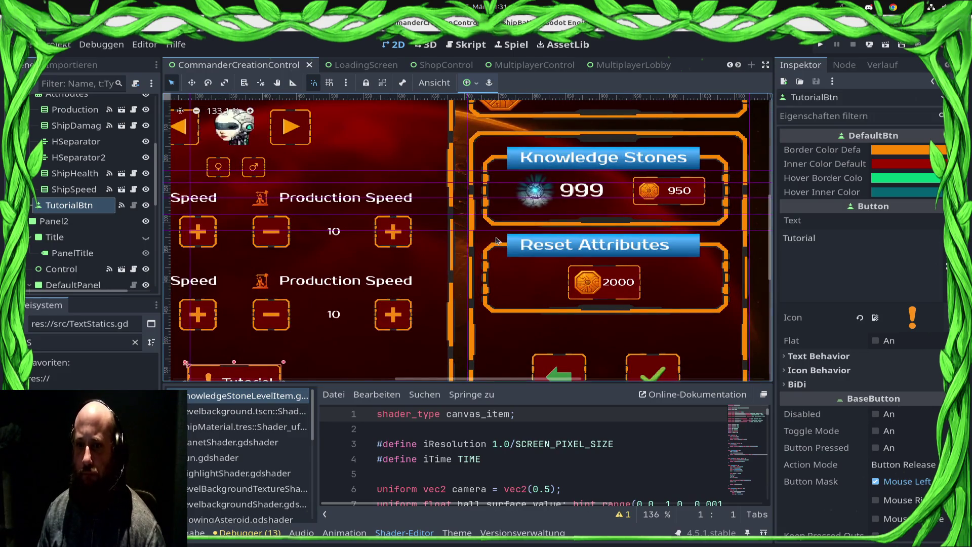
{"action": "scroll", "coordinate": [674, 215], "scroll_direction": "right", "scroll_amount": 1}
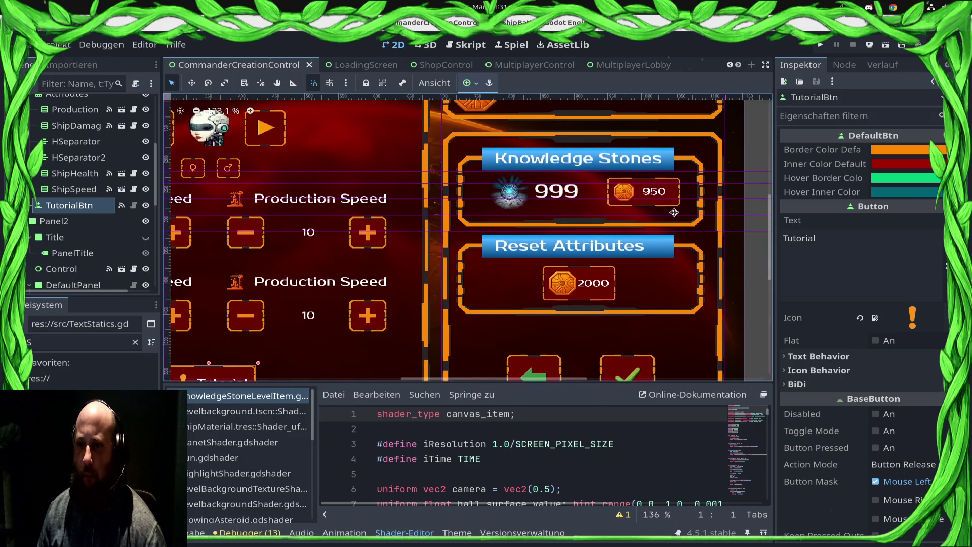
{"action": "scroll", "coordinate": [683, 226], "scroll_direction": "down", "scroll_amount": 3}
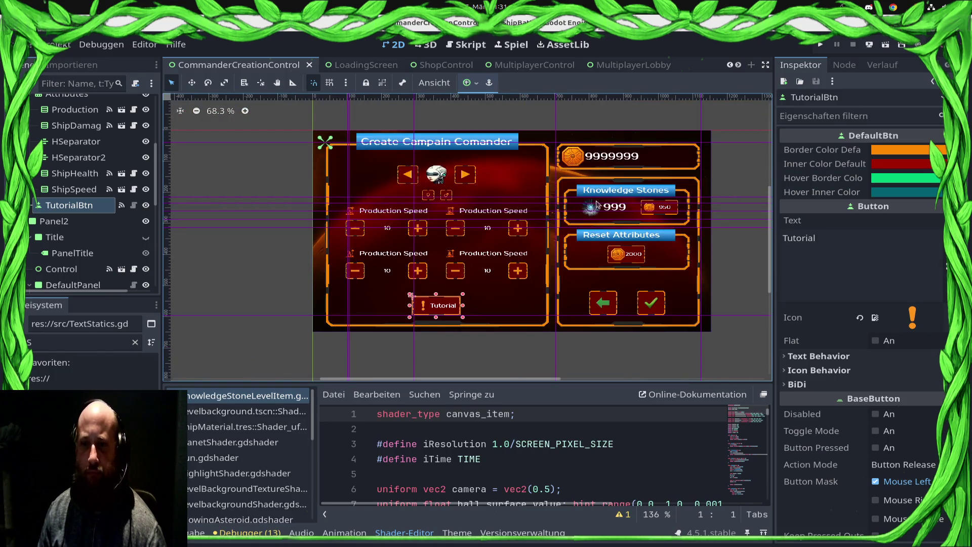
{"action": "scroll", "coordinate": [53, 233], "scroll_direction": "up", "scroll_amount": 2}
{"action": "scroll", "coordinate": [53, 223], "scroll_direction": "up", "scroll_amount": 3}
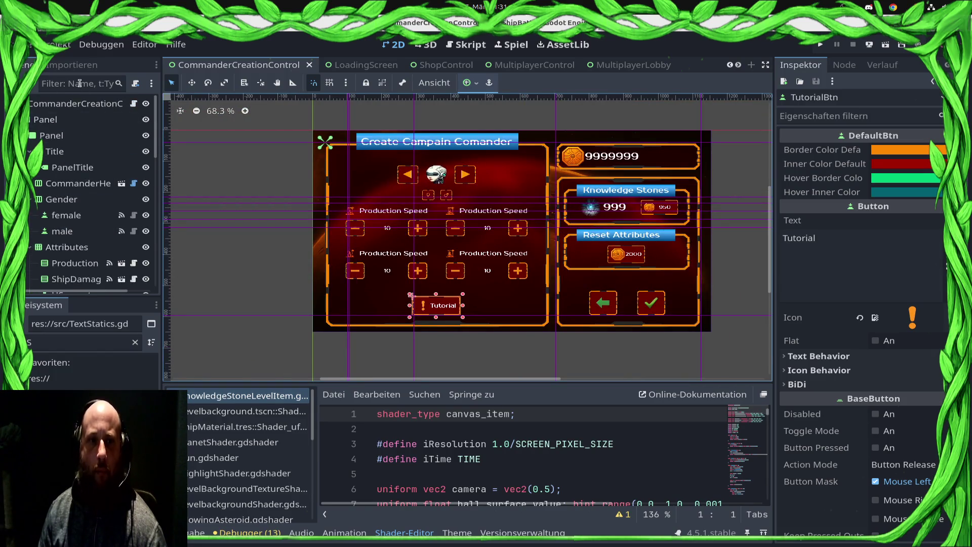
Begin adding a child node to CommanderCreationControl, search 'Sp', then cancel
{"action": "left_click", "coordinate": [76, 104]}
{"action": "right_click", "coordinate": [79, 106]}
{"action": "left_click", "coordinate": [136, 136]}
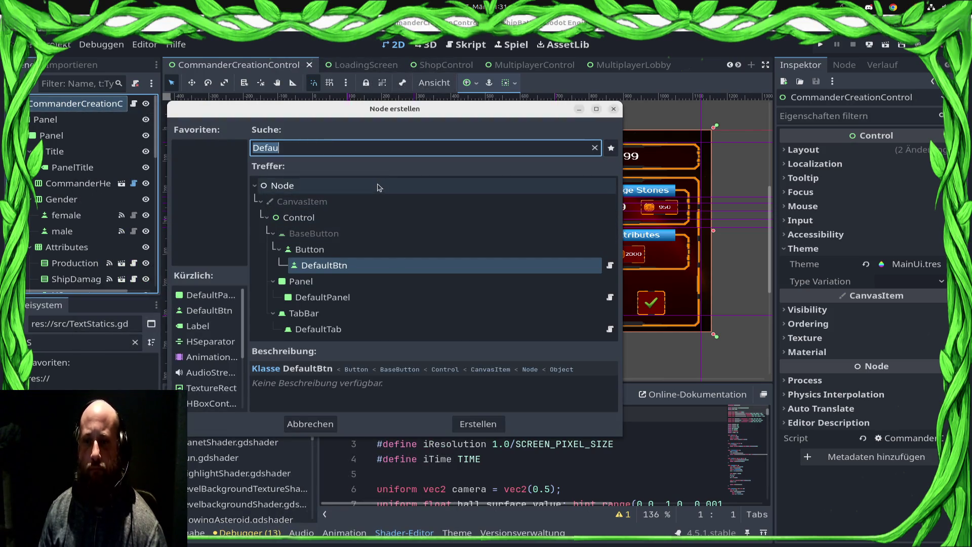
{"action": "type", "text": "Sp"}
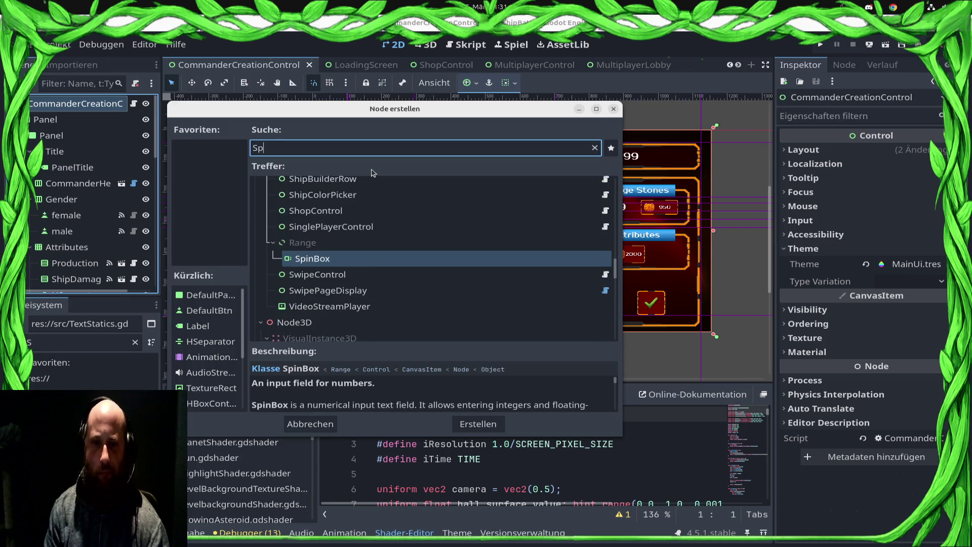
{"action": "key", "text": "Escape"}
Filter the FileSystem for Spinner and drop Spinner.tscn onto the CommanderCreationControl root
{"action": "left_click", "coordinate": [76, 342]}
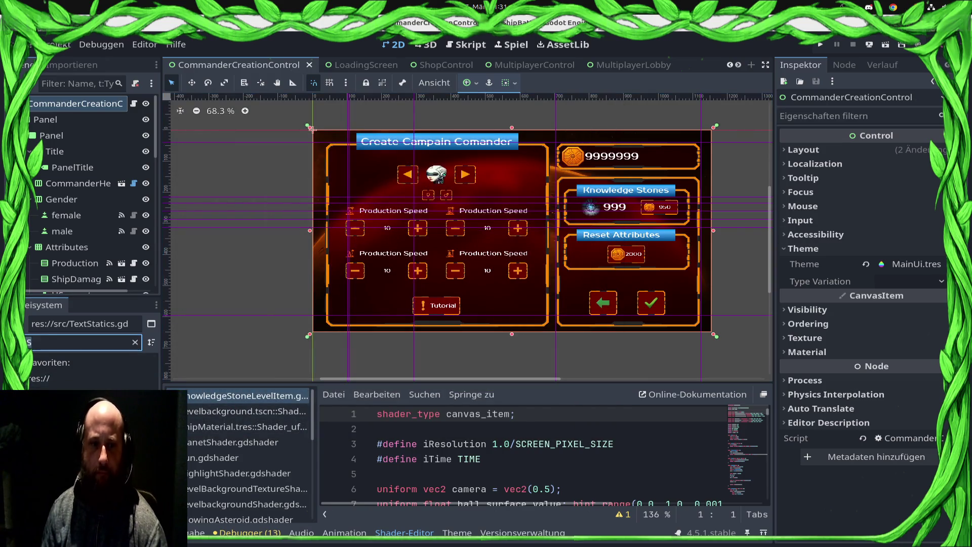
{"action": "key", "text": "BackSpace"}
{"action": "type", "text": "n"}
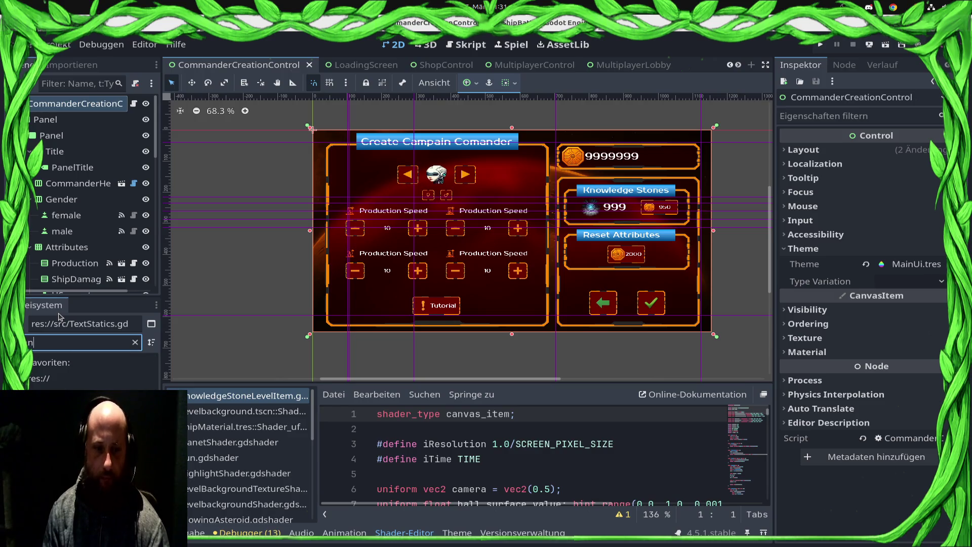
{"action": "mouse_move", "coordinate": [70, 395]}
{"action": "left_mouse_down"}
{"action": "mouse_move", "coordinate": [60, 263]}
{"action": "mouse_move", "coordinate": [77, 104]}
{"action": "left_mouse_up"}
{"action": "key", "text": "super"}
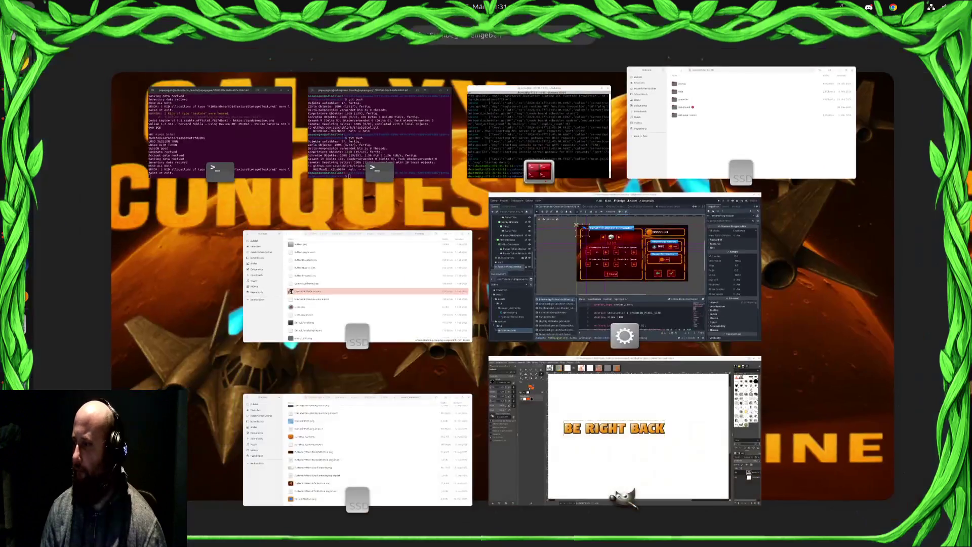
{"action": "key", "text": "super"}
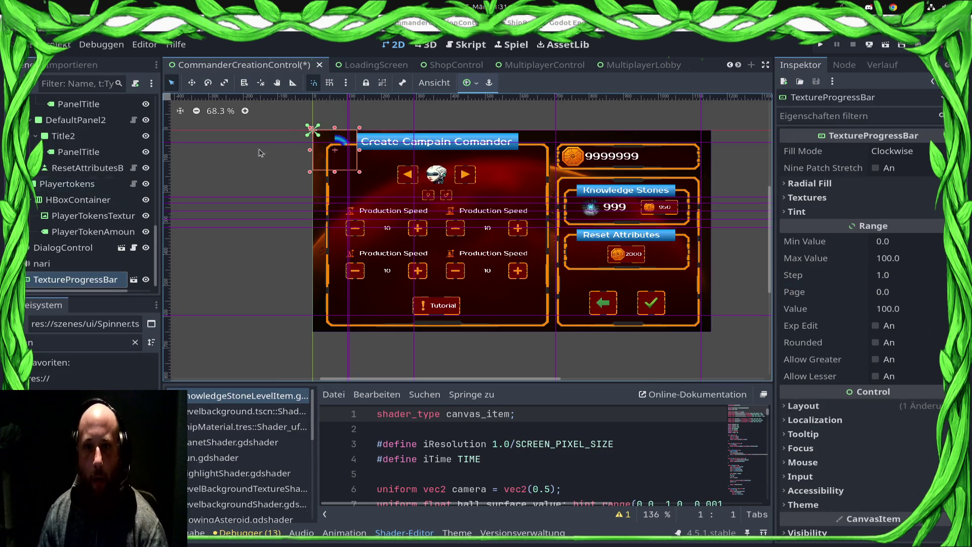
Delete the TextureProgressBar node and open the CommanderCreationControl script
{"action": "scroll", "coordinate": [71, 256], "scroll_direction": "up", "scroll_amount": 5}
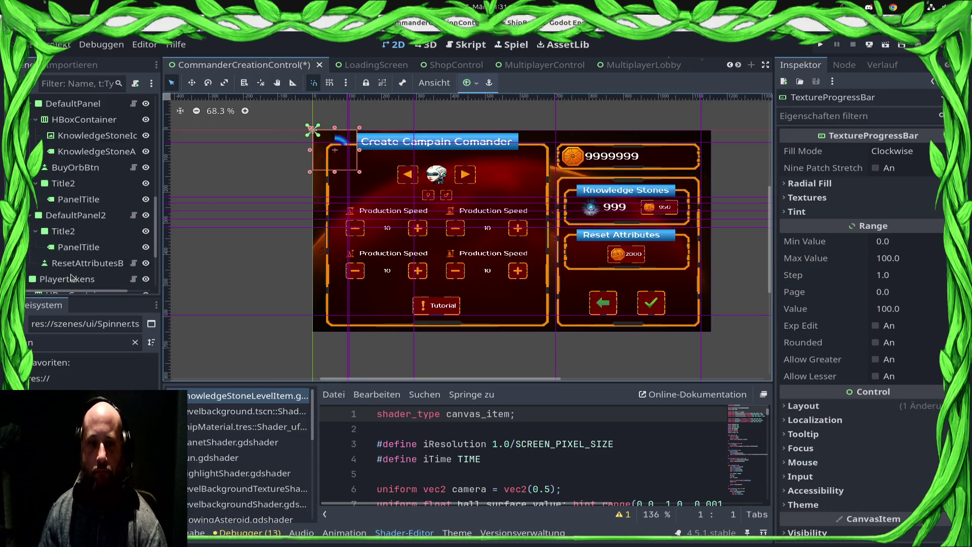
{"action": "scroll", "coordinate": [68, 261], "scroll_direction": "up", "scroll_amount": 5}
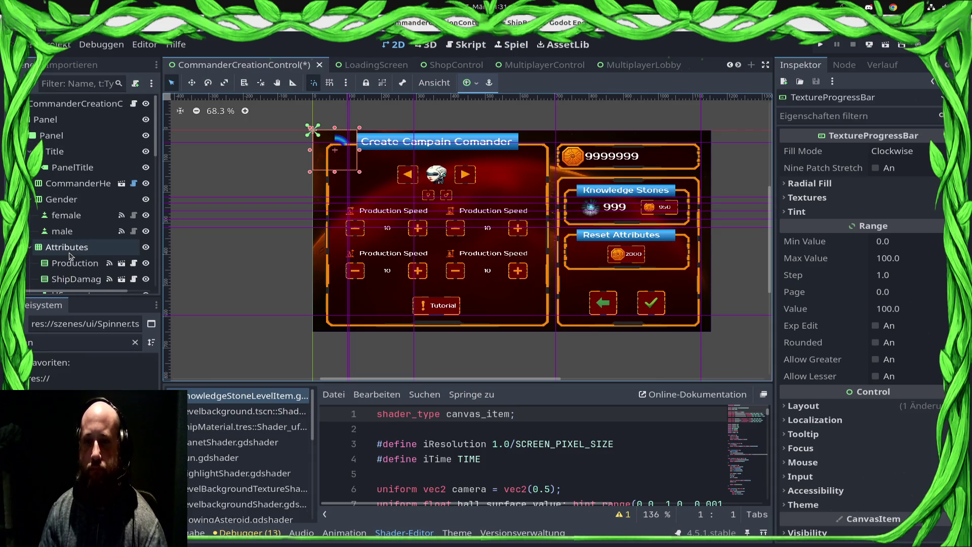
{"action": "scroll", "coordinate": [80, 204], "scroll_direction": "down", "scroll_amount": 10}
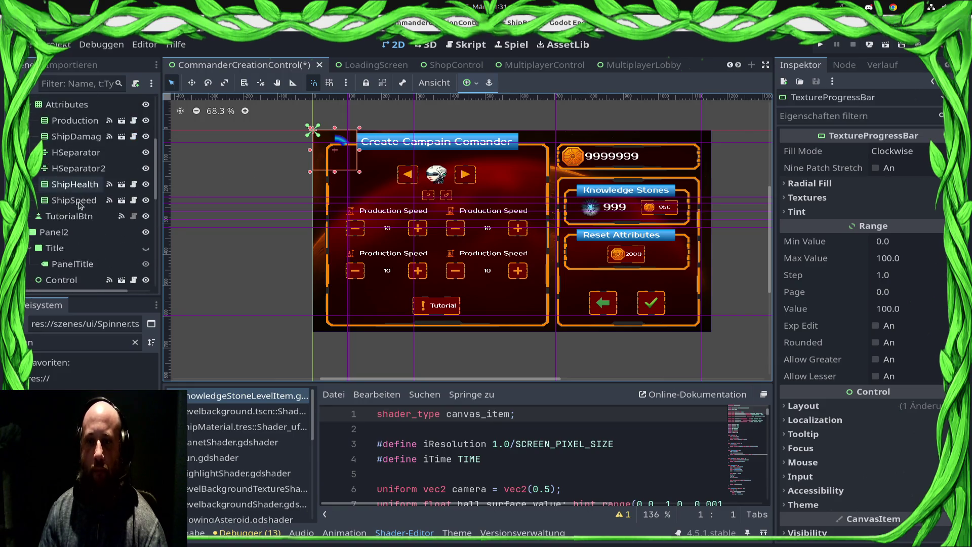
{"action": "scroll", "coordinate": [80, 204], "scroll_direction": "down", "scroll_amount": 5}
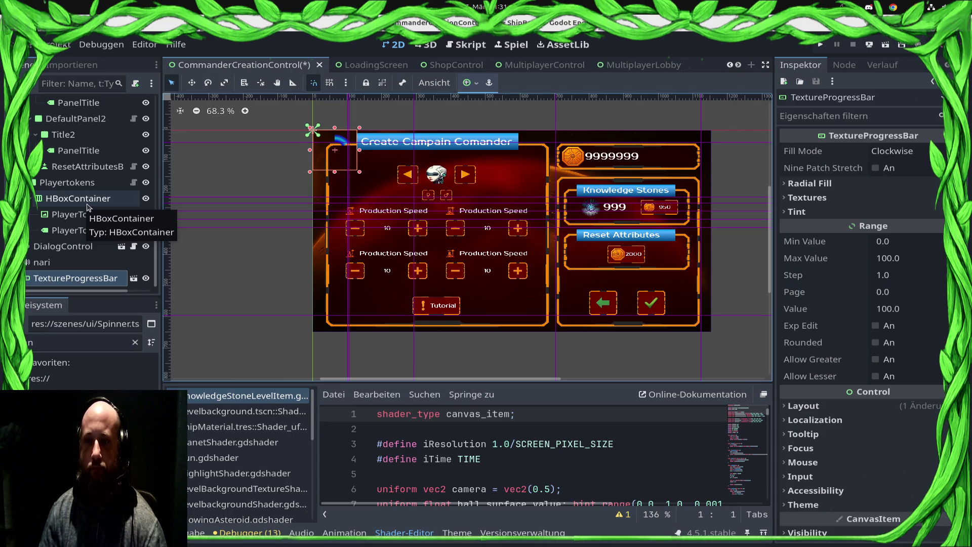
{"action": "right_click", "coordinate": [65, 286]}
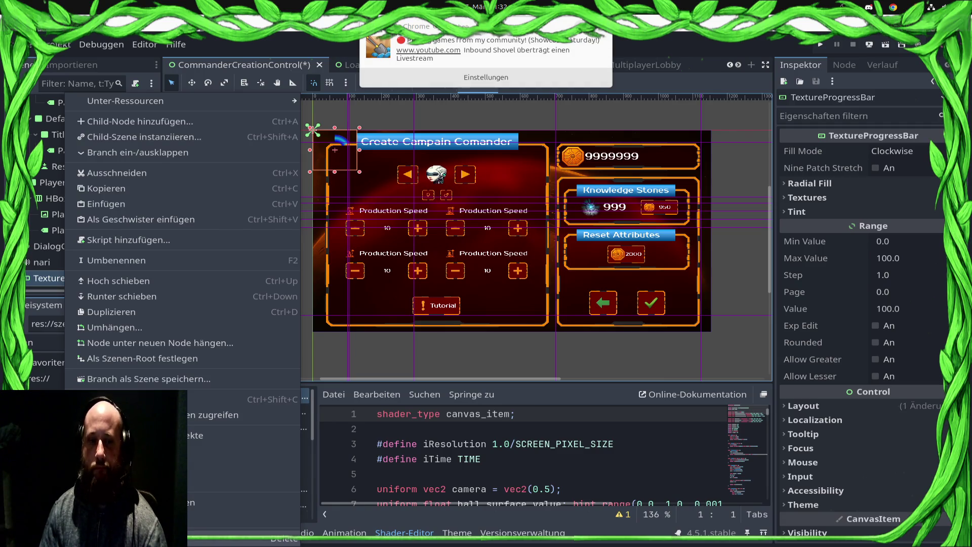
{"action": "left_click", "coordinate": [254, 538]}
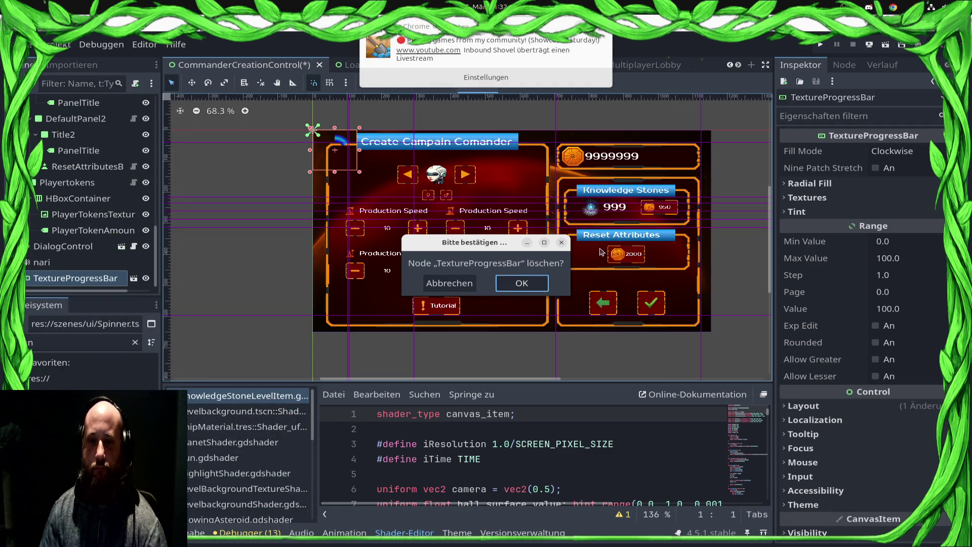
{"action": "left_click", "coordinate": [534, 281]}
{"action": "scroll", "coordinate": [50, 226], "scroll_direction": "up", "scroll_amount": 5}
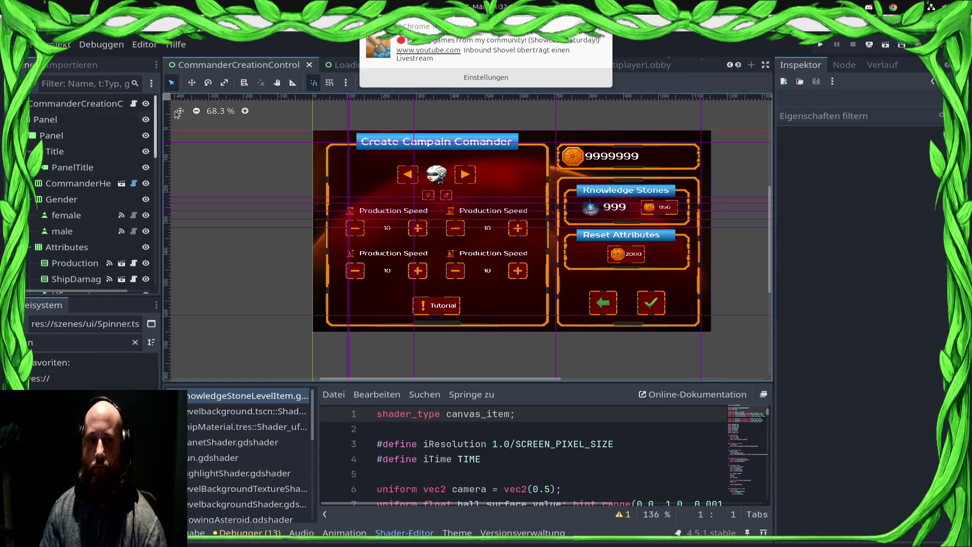
{"action": "left_click", "coordinate": [134, 103]}
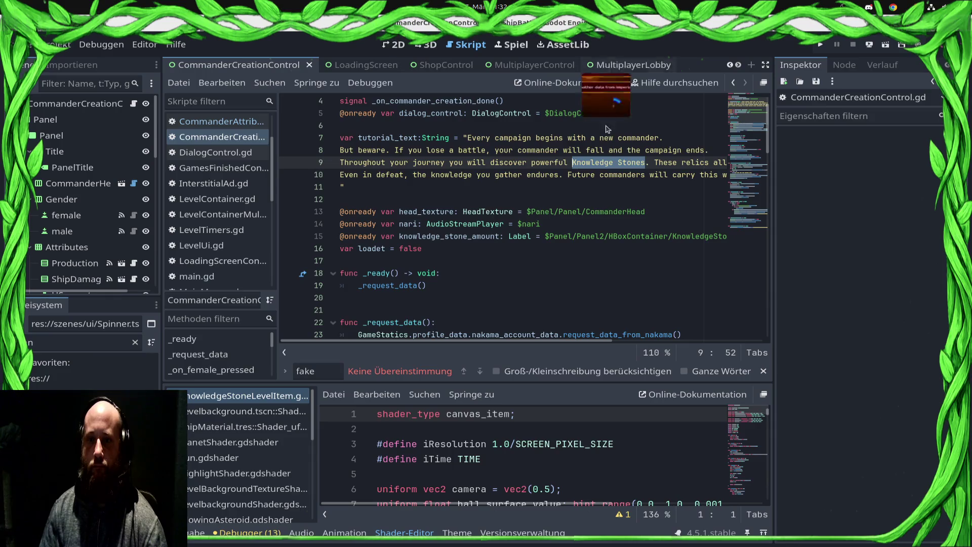
Select the KnowledgeStoneAmount node and erase the old path on the knowledge_stone_amount line
{"action": "scroll", "coordinate": [539, 252], "scroll_direction": "up", "scroll_amount": 1}
{"action": "scroll", "coordinate": [541, 253], "scroll_direction": "down", "scroll_amount": 4}
{"action": "scroll", "coordinate": [537, 254], "scroll_direction": "up", "scroll_amount": 3}
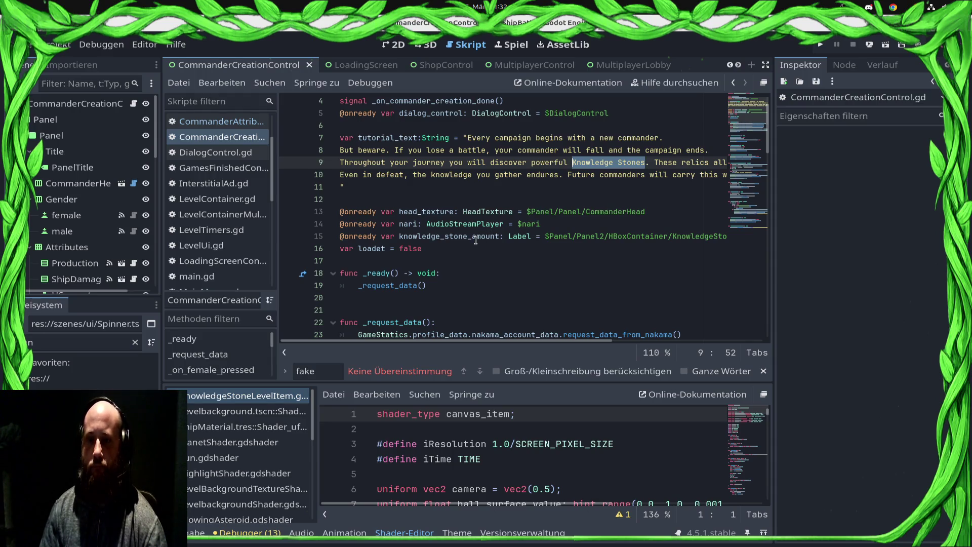
{"action": "scroll", "coordinate": [43, 208], "scroll_direction": "down", "scroll_amount": 10}
{"action": "scroll", "coordinate": [43, 209], "scroll_direction": "down", "scroll_amount": 3}
{"action": "left_click", "coordinate": [94, 200]}
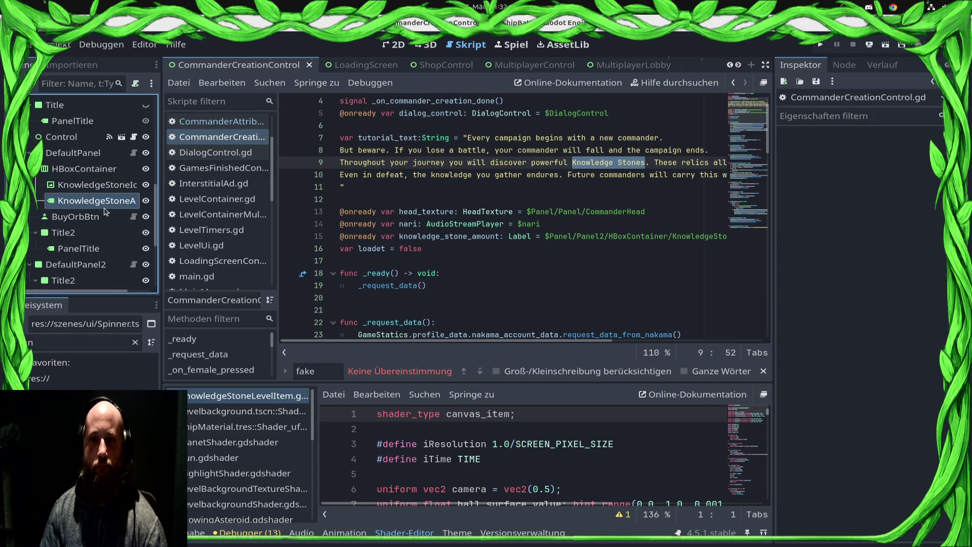
{"action": "left_click", "coordinate": [544, 236]}
{"action": "key", "text": "shift+End"}
{"action": "key", "text": "BackSpace"}
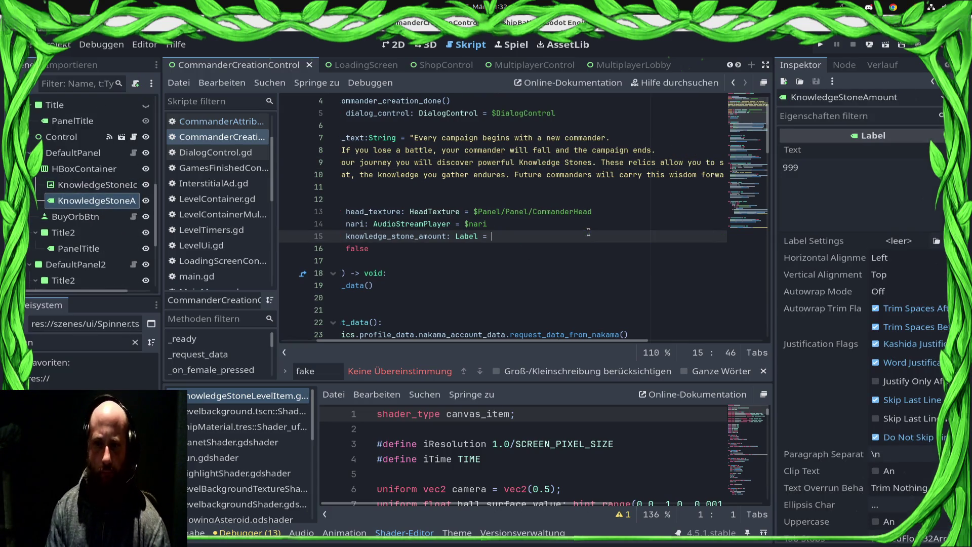
Insert $Panel/Panel2/DefaultPanel/HBoxContainer/KnowledgeStoneAmount by dragging the node in, and delete the leftover duplicate line
{"action": "mouse_move", "coordinate": [93, 201]}
{"action": "left_mouse_down"}
{"action": "mouse_move", "coordinate": [562, 223]}
{"action": "mouse_move", "coordinate": [557, 248]}
{"action": "left_mouse_up"}
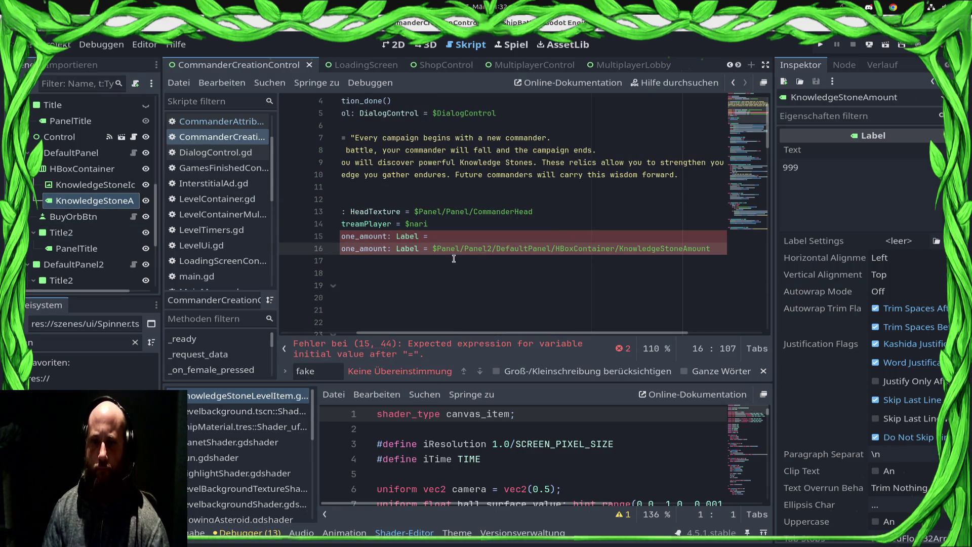
{"action": "left_click", "coordinate": [449, 236]}
{"action": "key", "text": "ctrl+shift+k"}
{"action": "left_click", "coordinate": [659, 228]}
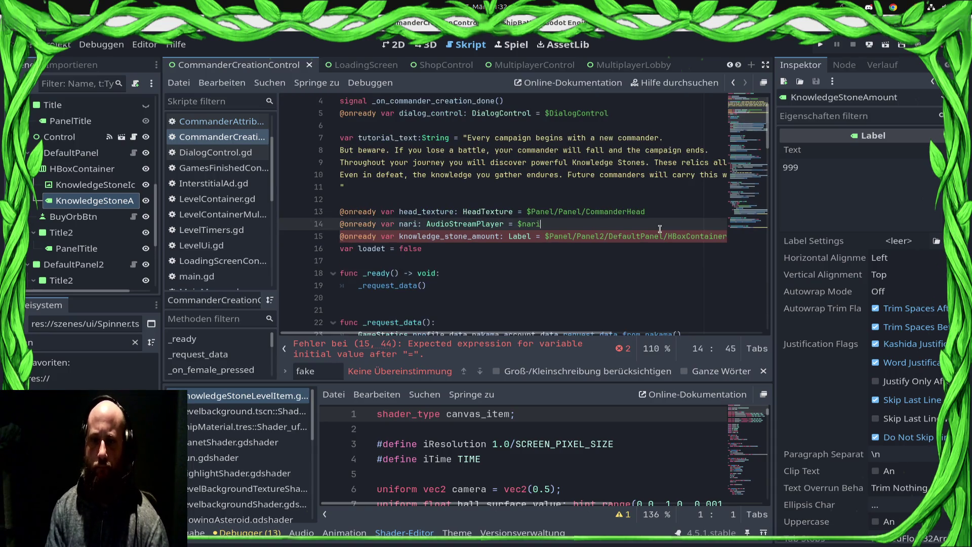
{"action": "left_click", "coordinate": [345, 248]}
Select BuyOrbBtn and show its signals in the Node dock
{"action": "left_click", "coordinate": [117, 232]}
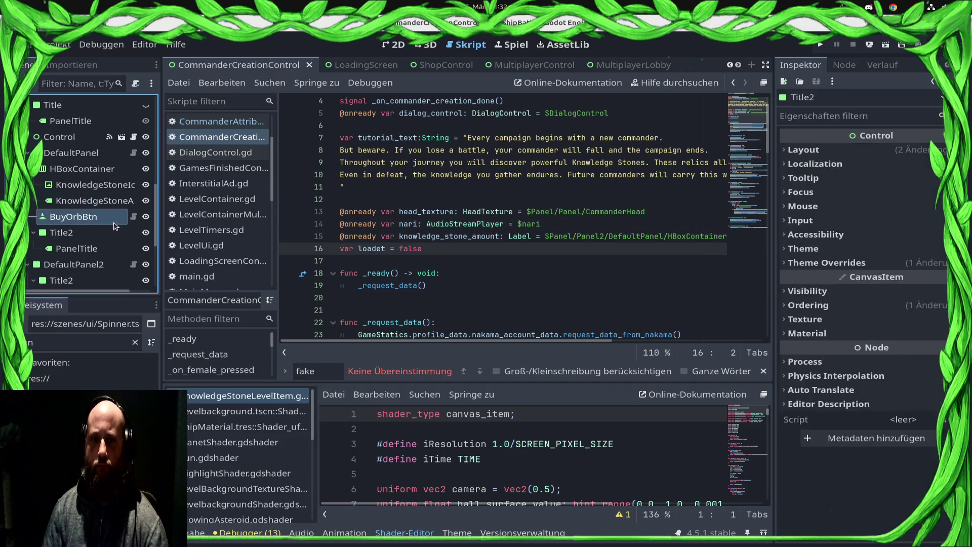
{"action": "left_click", "coordinate": [115, 222]}
{"action": "left_click", "coordinate": [854, 68]}
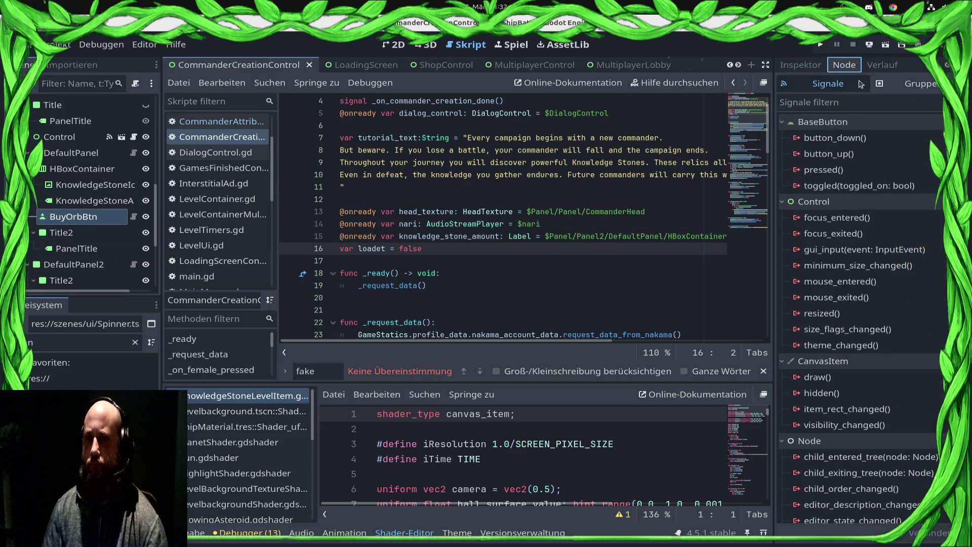
Connect BuyOrbBtn's pressed signal to a new _on_buy_orb_btn_pressed handler and delete _on_shop_btn_pressed
{"action": "double_click", "coordinate": [823, 170]}
{"action": "left_click", "coordinate": [528, 374]}
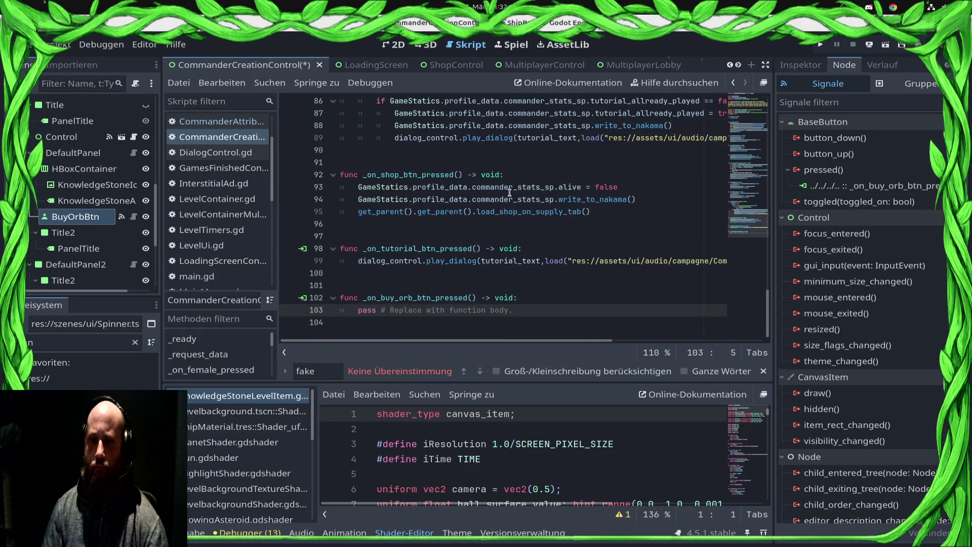
{"action": "scroll", "coordinate": [390, 238], "scroll_direction": "up", "scroll_amount": 3}
{"action": "scroll", "coordinate": [373, 215], "scroll_direction": "down", "scroll_amount": 3}
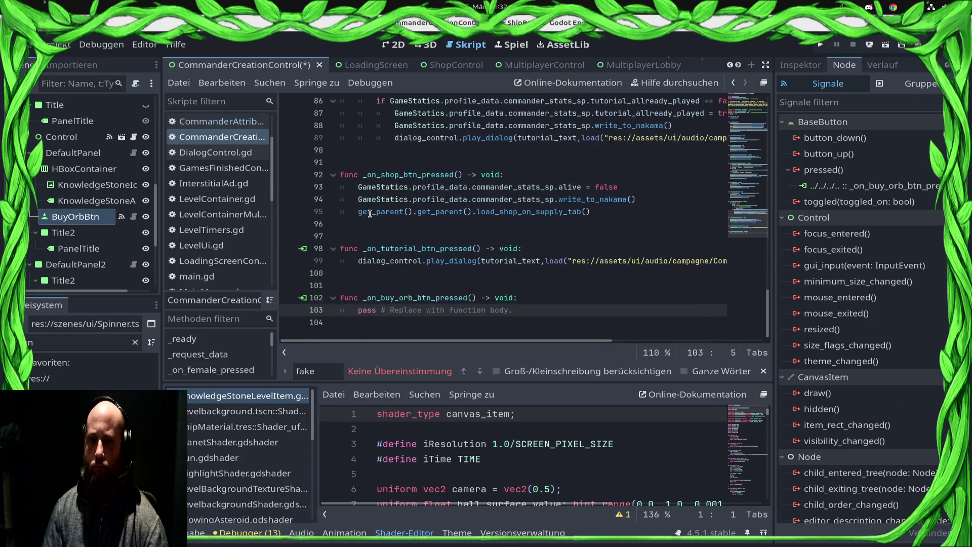
{"action": "mouse_move", "coordinate": [357, 236]}
{"action": "left_mouse_down"}
{"action": "mouse_move", "coordinate": [344, 170]}
{"action": "mouse_move", "coordinate": [342, 177]}
{"action": "left_mouse_up"}
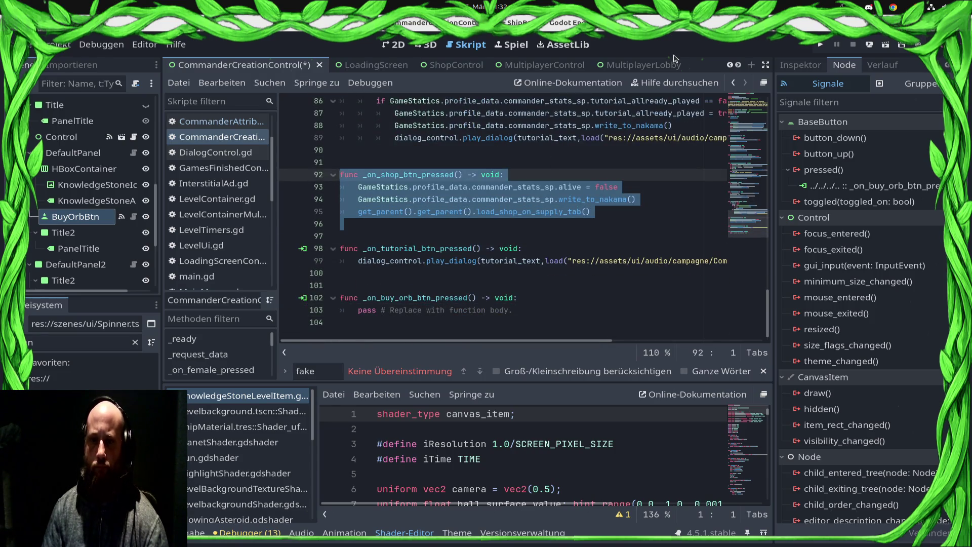
{"action": "key", "text": "BackSpace"}
Replace the new handler's placeholder body with pass and save the script
{"action": "key", "text": "Down"}
{"action": "key", "text": "Down"}
{"action": "key", "text": "Down"}
{"action": "key", "text": "End"}
{"action": "key", "text": "shift+Home"}
{"action": "key", "text": "BackSpace"}
{"action": "type", "text": "ppass"}
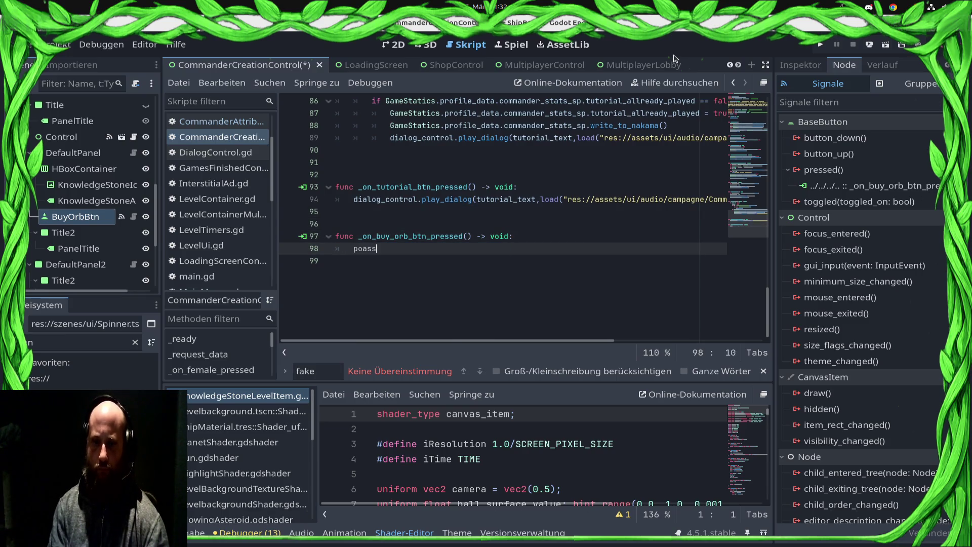
{"action": "key", "text": "ctrl+s"}
{"action": "key", "text": "Home"}
{"action": "key", "text": "Delete"}
{"action": "key", "text": "ctrl+s"}
Start a new _show_loading_screen function above the buy-orb handler
{"action": "key", "text": "Escape"}
{"action": "key", "text": "Up"}
{"action": "key", "text": "Up"}
{"action": "key", "text": "Up"}
{"action": "key", "text": "Up"}
{"action": "key", "text": "Up"}
{"action": "key", "text": "Up"}
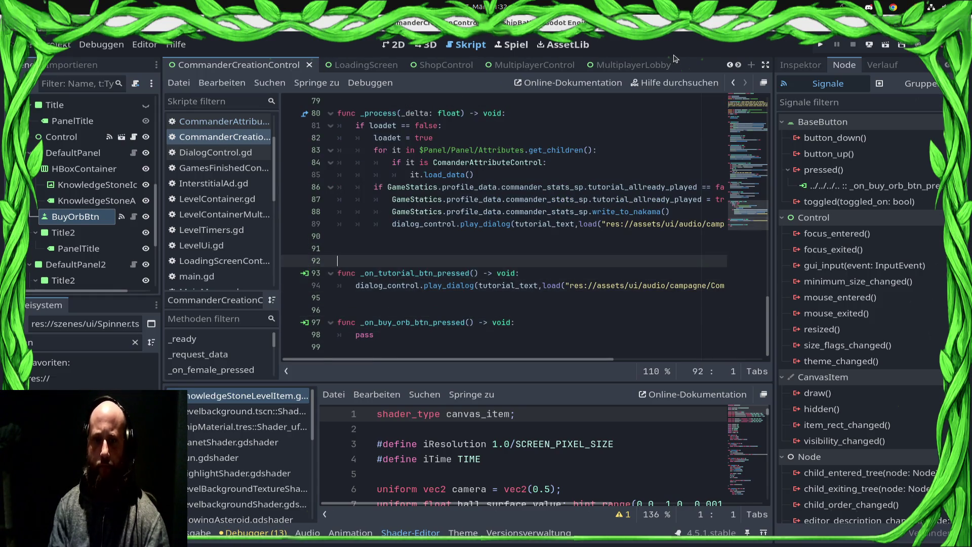
{"action": "key", "text": "Return"}
{"action": "key", "text": "Return"}
{"action": "key", "text": "Up"}
{"action": "key", "text": "Up"}
{"action": "type", "text": "func"}
{"action": "key", "text": "BackSpace"}
{"action": "key", "text": "BackSpace"}
{"action": "key", "text": "BackSpace"}
{"action": "key", "text": "Delete"}
{"action": "key", "text": "Delete"}
{"action": "key", "text": "Delete"}
{"action": "key", "text": "Down"}
{"action": "key", "text": "Down"}
{"action": "key", "text": "Down"}
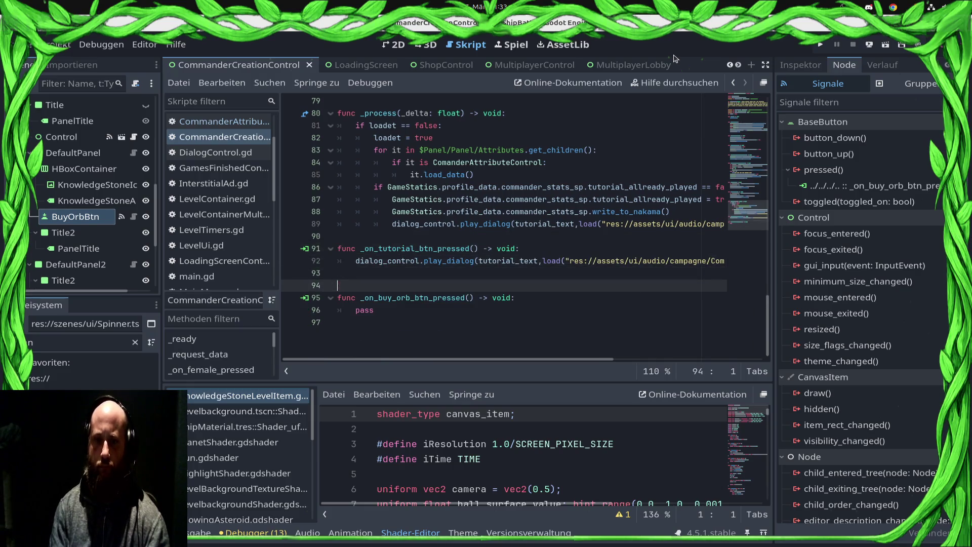
{"action": "key", "text": "Return"}
{"action": "key", "text": "Return"}
{"action": "key", "text": "Up"}
{"action": "key", "text": "Up"}
{"action": "type", "text": "func _show_loadingS"}
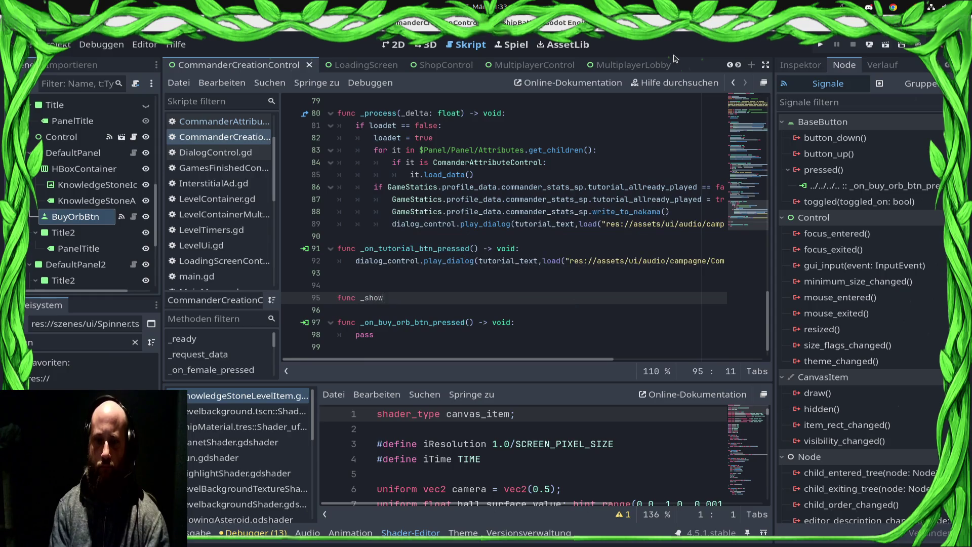
Finish the _show_loading_screen(): header and begin a loading_screen variable in its body
{"action": "key", "text": "BackSpace"}
{"action": "type", "text": "_screen():"}
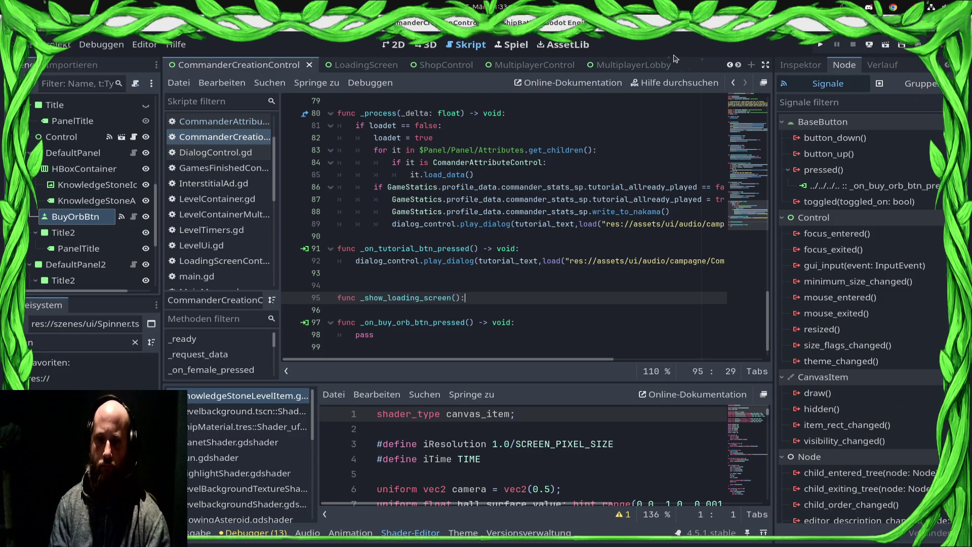
{"action": "key", "text": "Return"}
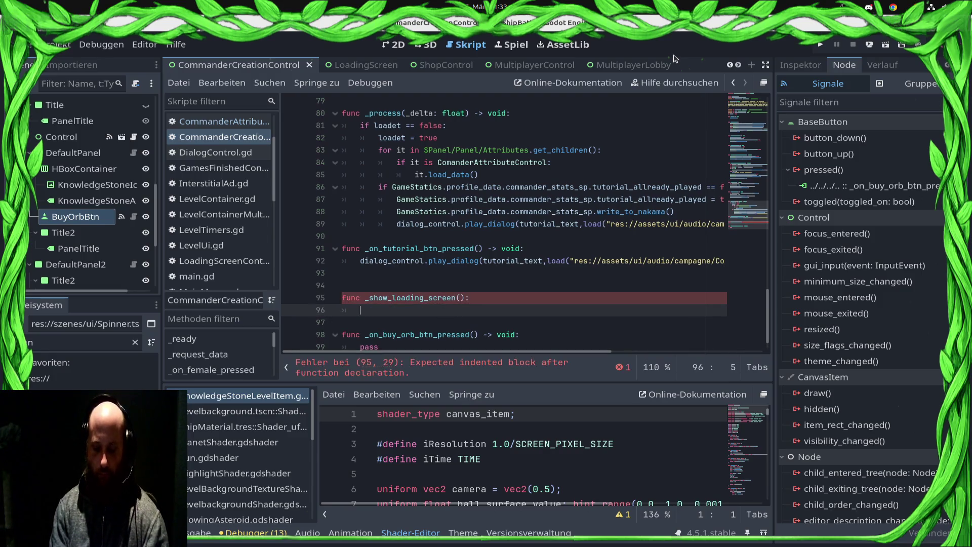
{"action": "type", "text": "ar loading_scre"}
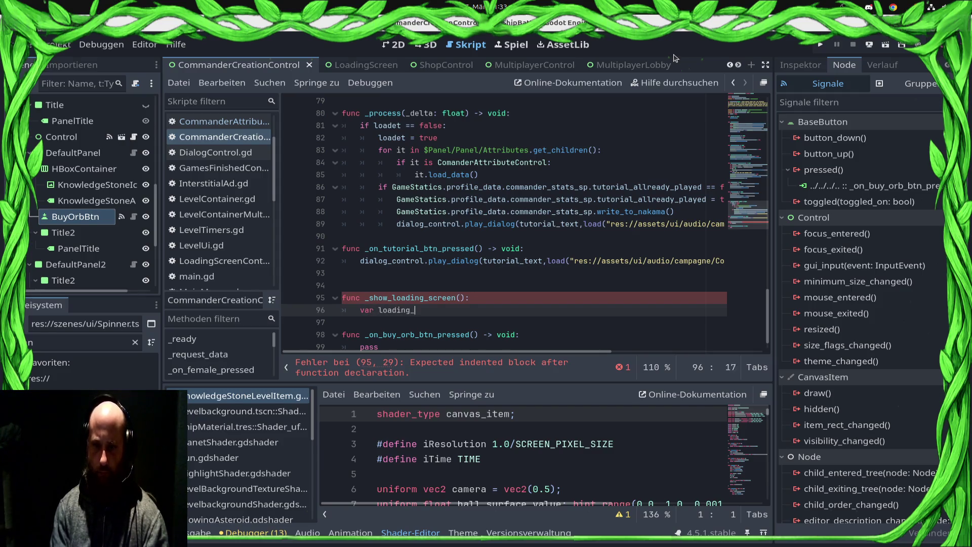
{"action": "type", "text": "en = "}
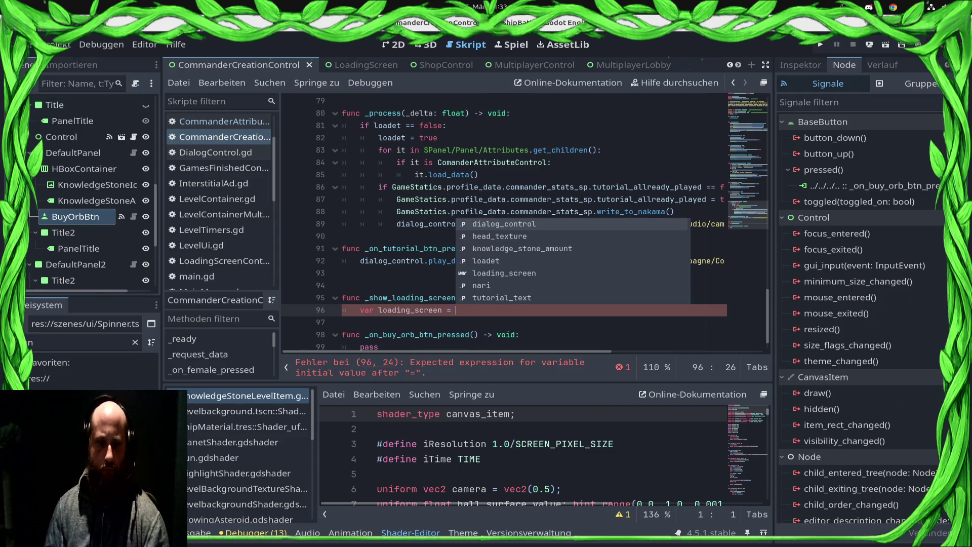
{"action": "type", "text": "ad"}
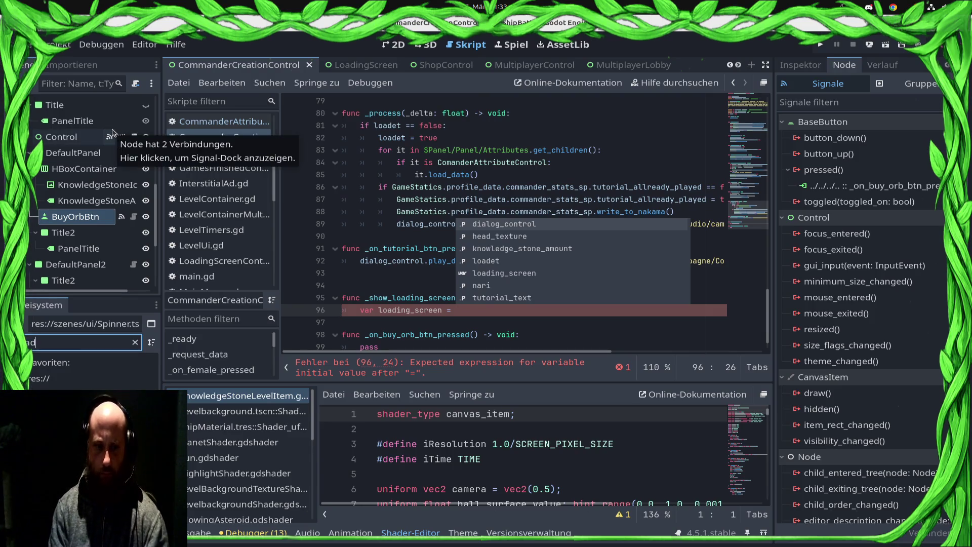
{"action": "type", "text": "ing"}
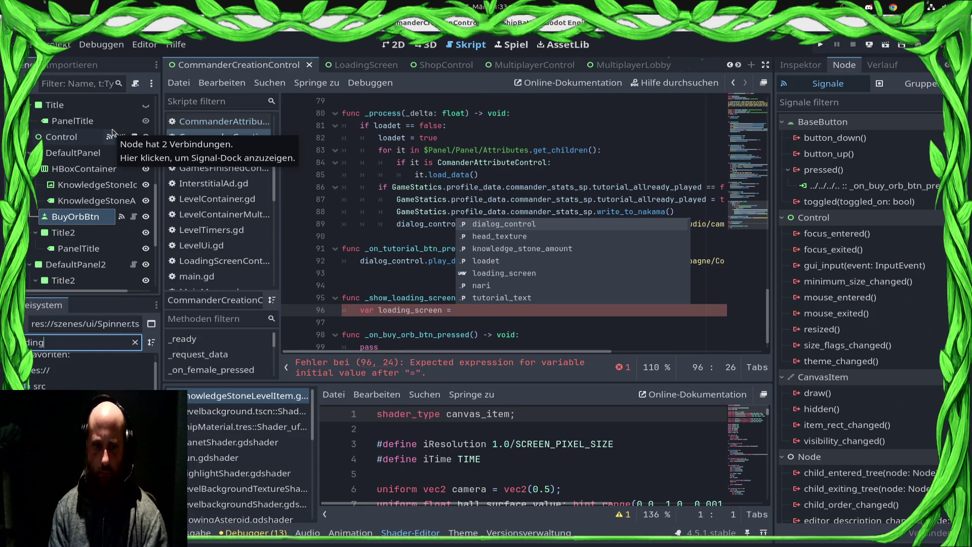
Insert a preload of LoadingScreen.tscn on line 96 and strip out its uid string
{"action": "left_click", "coordinate": [76, 405]}
{"action": "mouse_move", "coordinate": [76, 400]}
{"action": "left_mouse_down"}
{"action": "mouse_move", "coordinate": [488, 291]}
{"action": "mouse_move", "coordinate": [491, 303]}
{"action": "mouse_move", "coordinate": [465, 309]}
{"action": "left_mouse_up"}
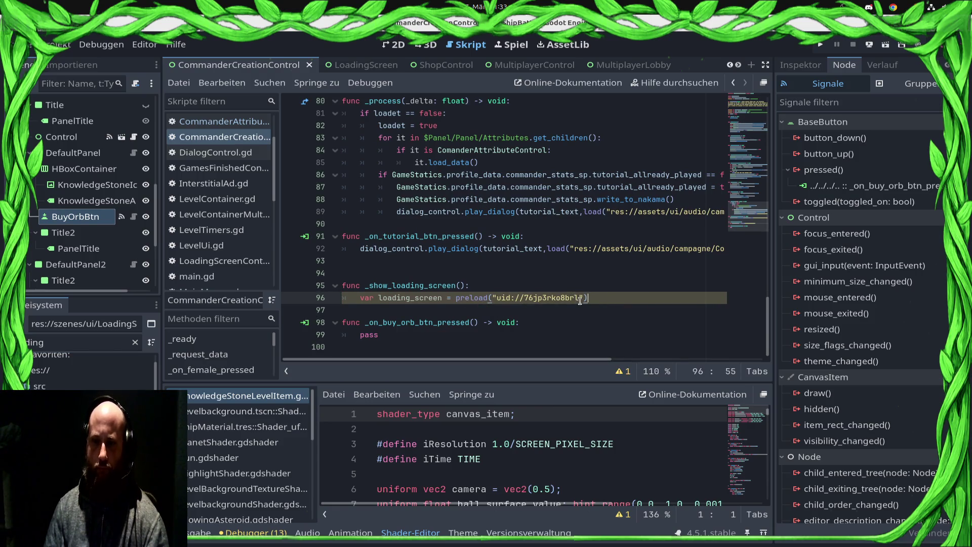
{"action": "left_click_drag", "start_coordinate": [583, 299], "coordinate": [490, 298]}
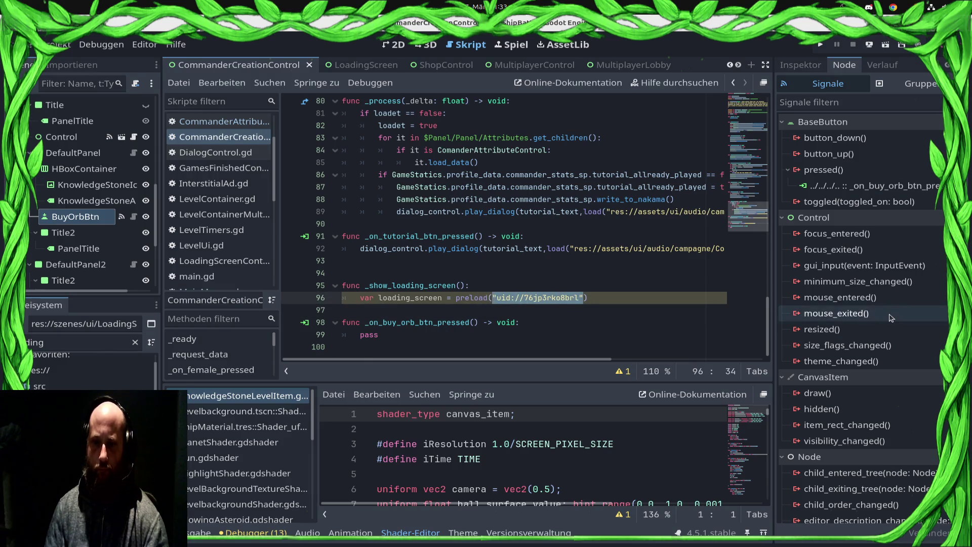
{"action": "key", "text": "BackSpace"}
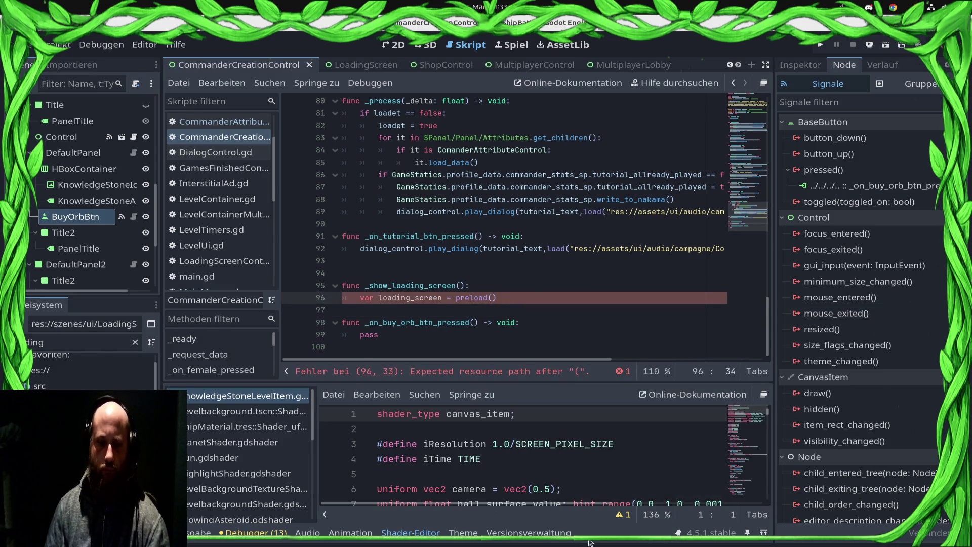
Change it to load("res://szenes/ui/LoadingScreen.tscn") with the copied path, and save
{"action": "right_click", "coordinate": [136, 506]}
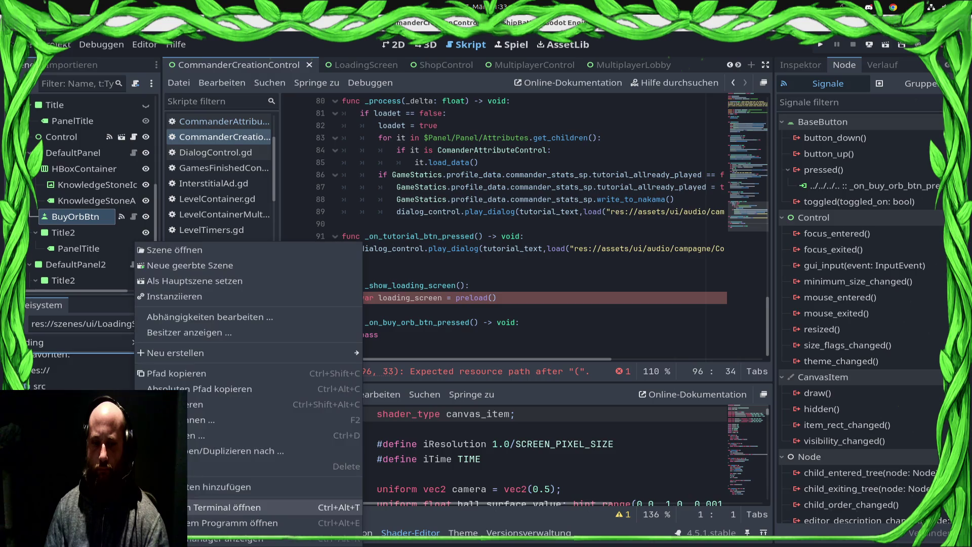
{"action": "left_click", "coordinate": [178, 373]}
{"action": "key", "text": "Left"}
{"action": "key", "text": "Left"}
{"action": "key", "text": "Left"}
{"action": "key", "text": "BackSpace"}
{"action": "key", "text": "BackSpace"}
{"action": "key", "text": "Right"}
{"action": "key", "text": "Right"}
{"action": "key", "text": "Right"}
{"action": "type", "text": "\""}
{"action": "type", "text": "res://szenes/ui/LoadingScreen.tscn"}
{"action": "key", "text": "ctrl+s"}
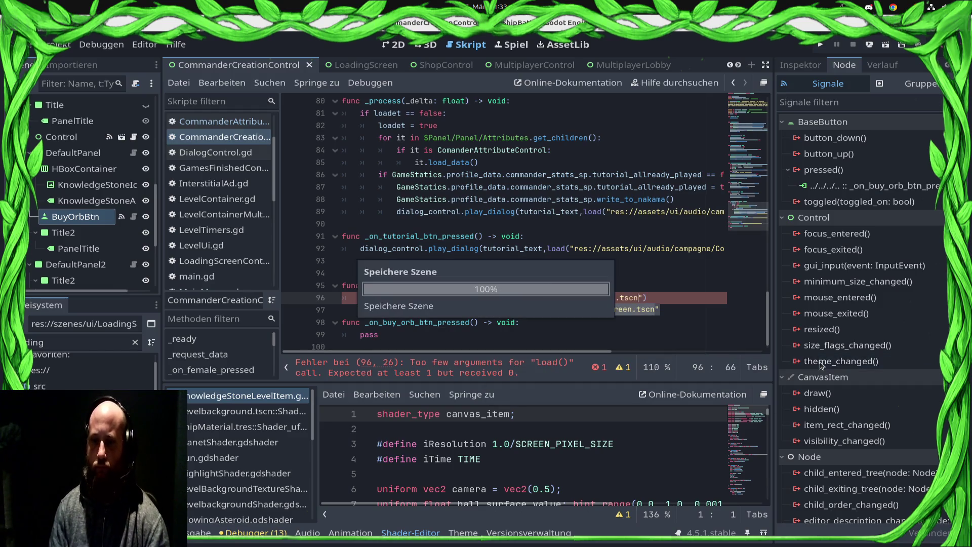
{"action": "left_click", "coordinate": [219, 169]}
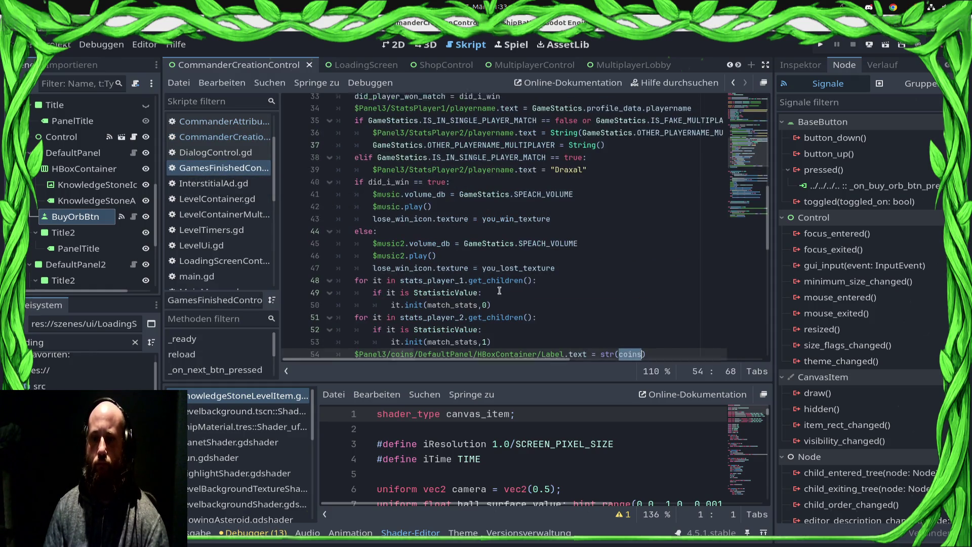
{"action": "scroll", "coordinate": [499, 290], "scroll_direction": "up", "scroll_amount": 7}
{"action": "scroll", "coordinate": [501, 290], "scroll_direction": "down", "scroll_amount": 15}
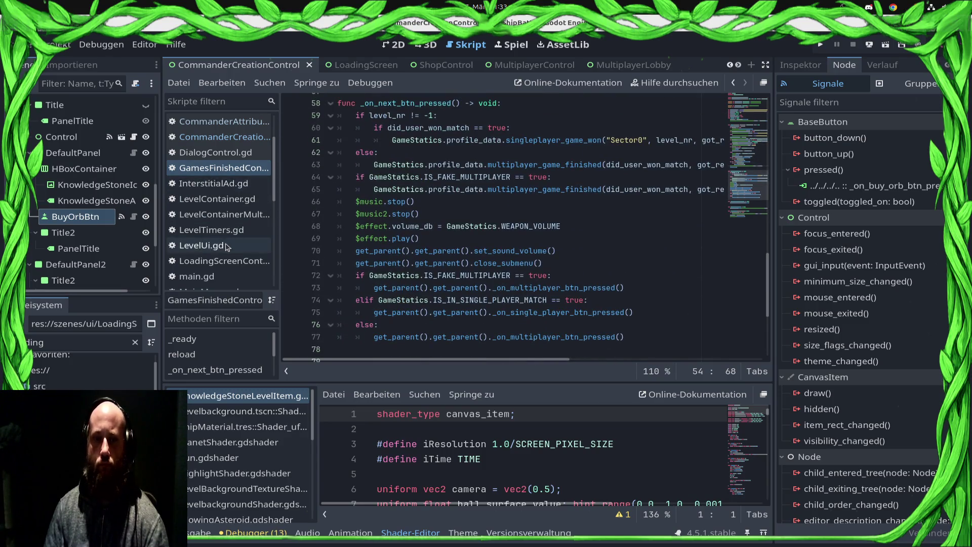
{"action": "scroll", "coordinate": [225, 231], "scroll_direction": "down", "scroll_amount": 4}
{"action": "left_click", "coordinate": [223, 204]}
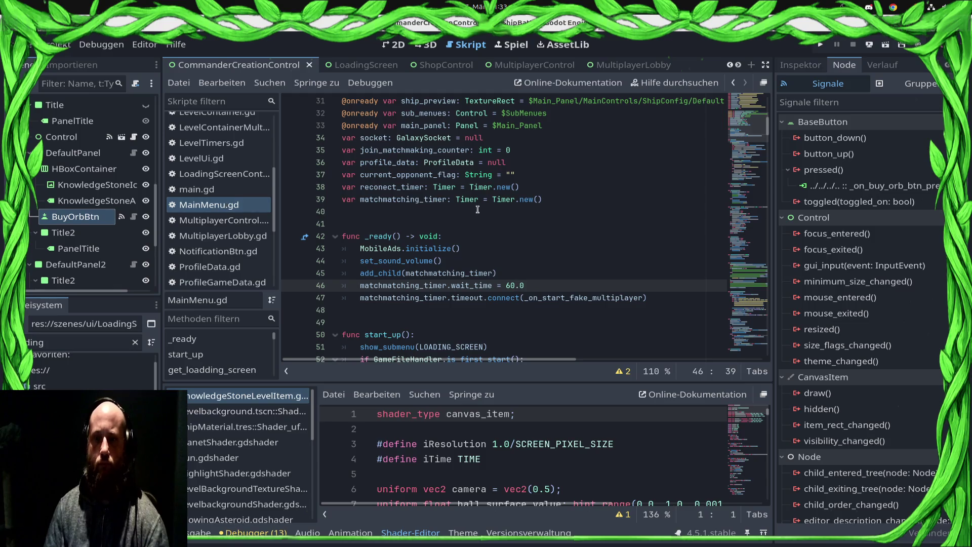
{"action": "scroll", "coordinate": [511, 298], "scroll_direction": "down", "scroll_amount": 6}
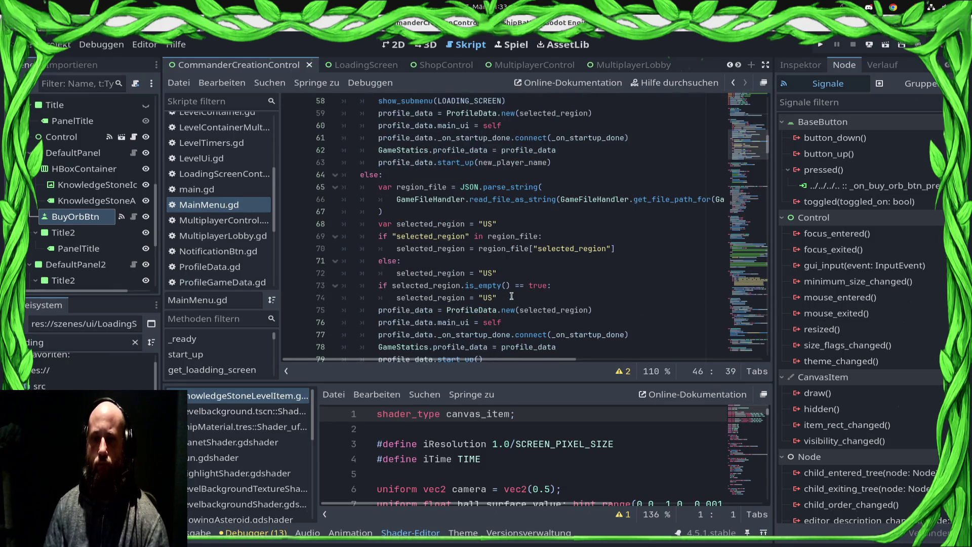
{"action": "left_click", "coordinate": [421, 127], "text": "ctrl"}
{"action": "scroll", "coordinate": [430, 235], "scroll_direction": "down", "scroll_amount": 1}
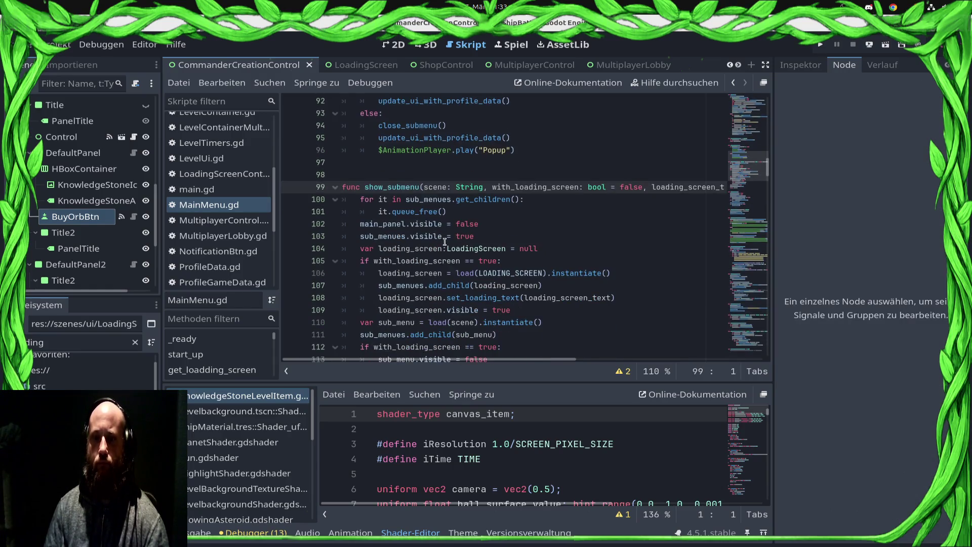
{"action": "double_click", "coordinate": [574, 273]}
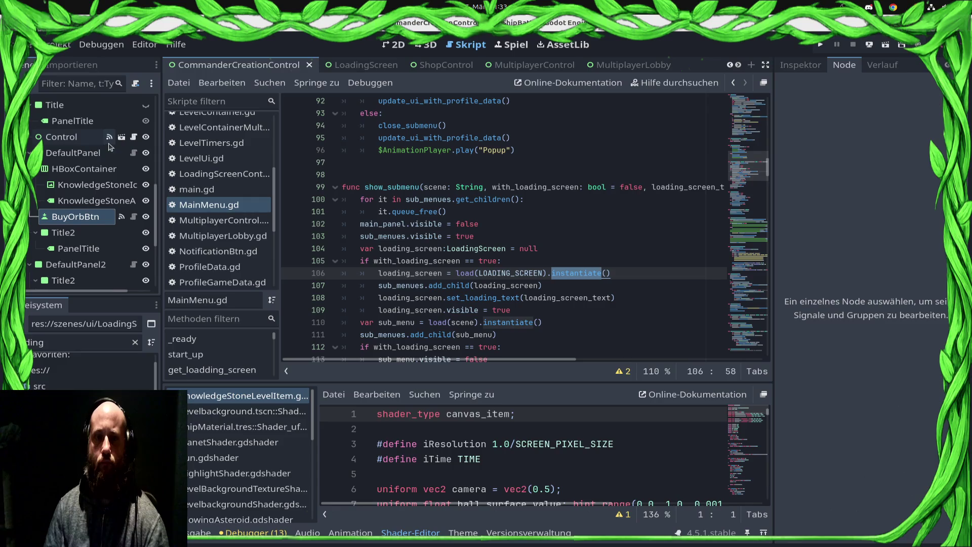
{"action": "scroll", "coordinate": [89, 148], "scroll_direction": "down", "scroll_amount": 5}
{"action": "scroll", "coordinate": [89, 148], "scroll_direction": "up", "scroll_amount": 4}
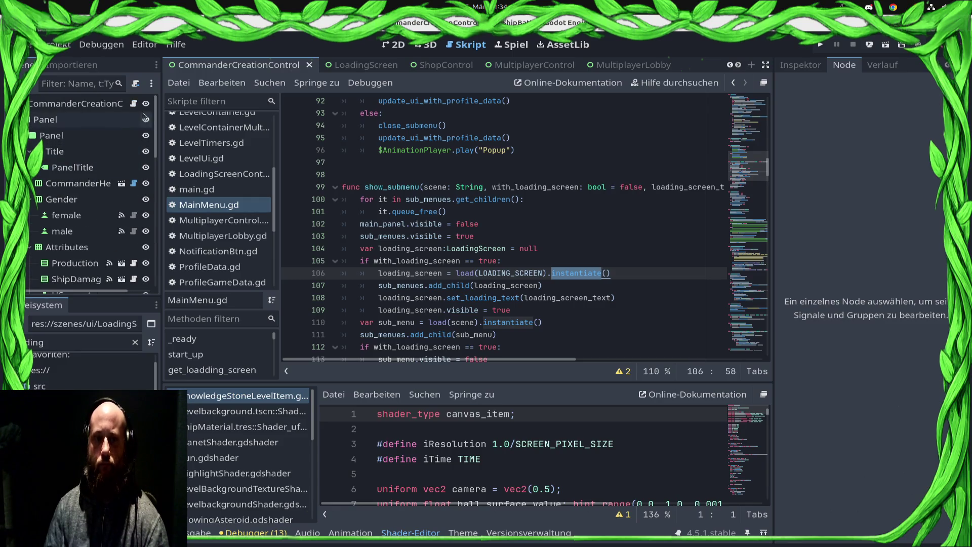
{"action": "left_click", "coordinate": [133, 103]}
{"action": "left_click", "coordinate": [660, 299]}
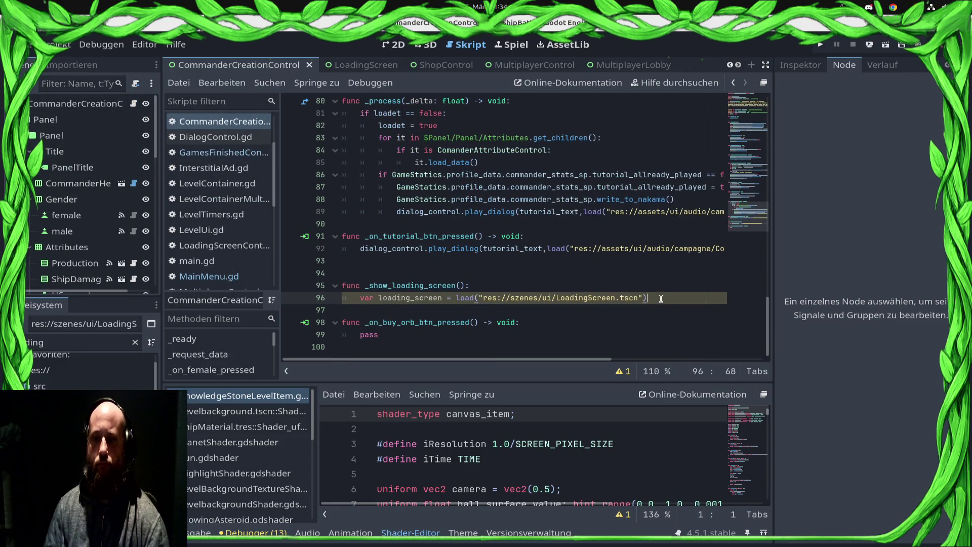
Append .instantiate() on line 96 and add an 'if loading_screen != null:' check
{"action": "type", "text": ".instantiate"}
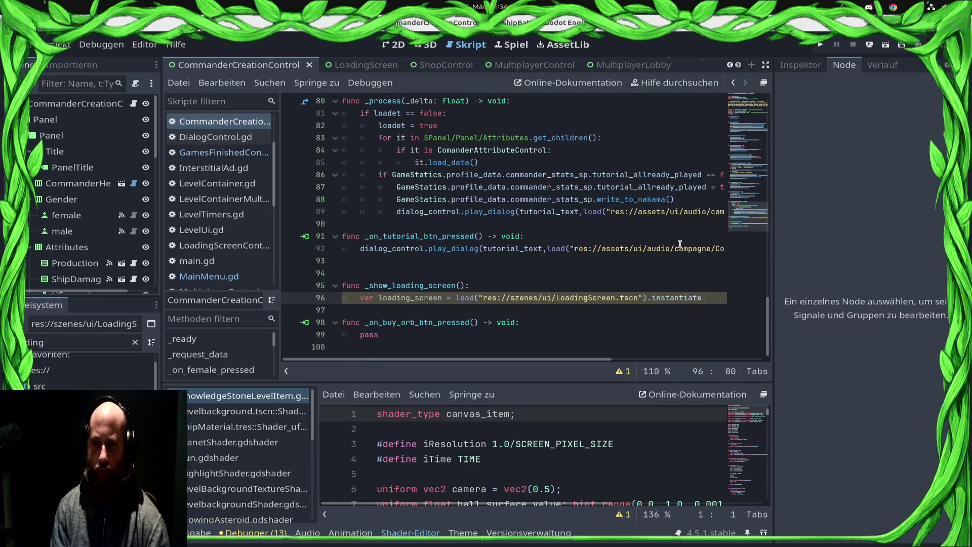
{"action": "type", "text": "()"}
{"action": "key", "text": "Return"}
{"action": "type", "text": "if "}
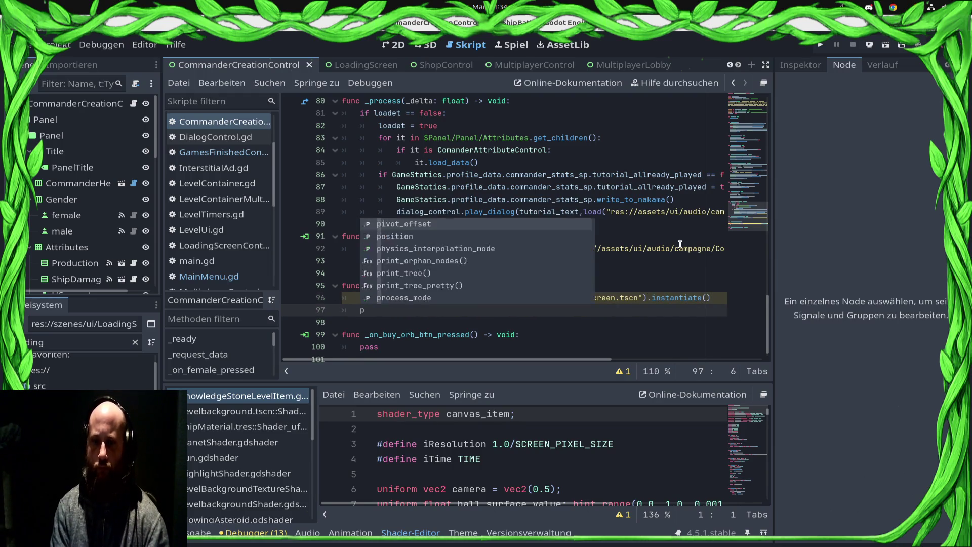
{"action": "type", "text": "loadet"}
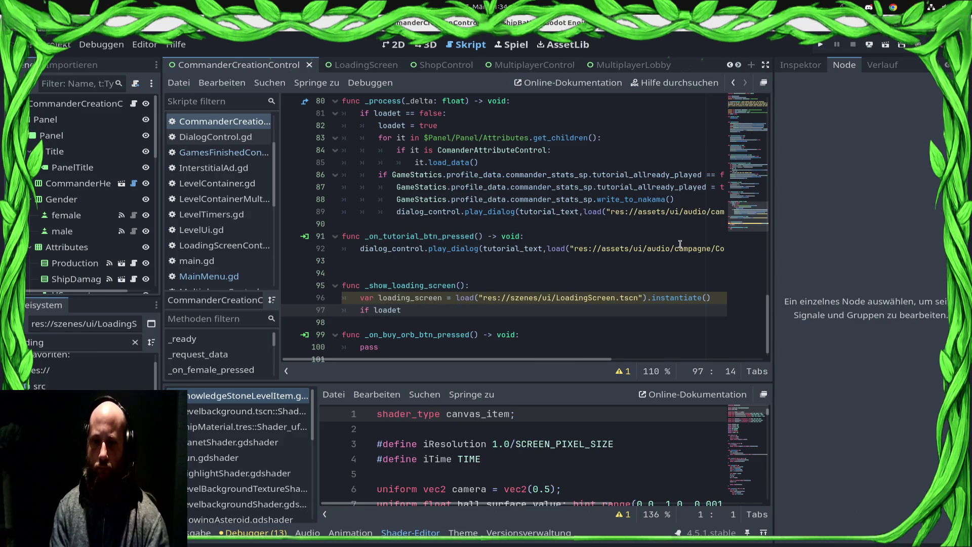
{"action": "key", "text": "BackSpace"}
{"action": "key", "text": "Down"}
{"action": "key", "text": "Return"}
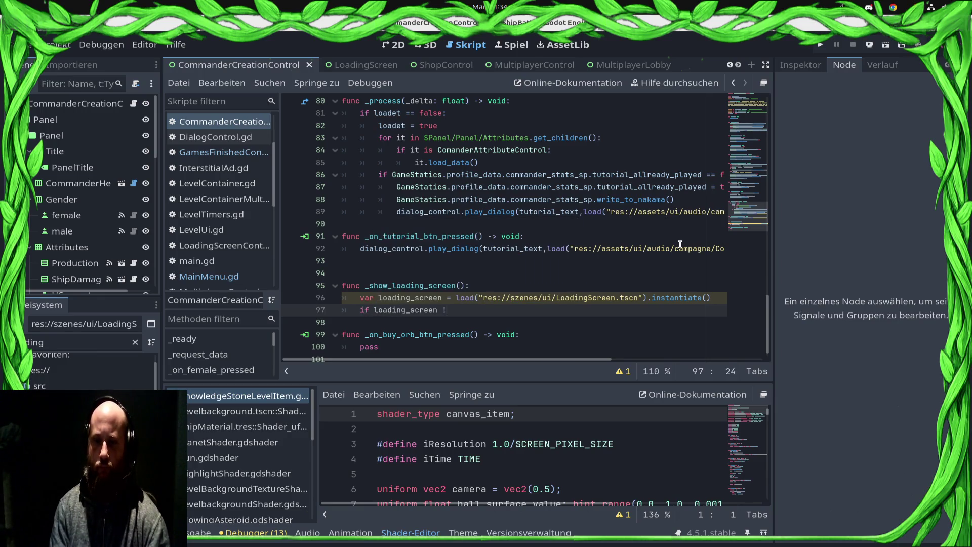
{"action": "type", "text": "ll:"}
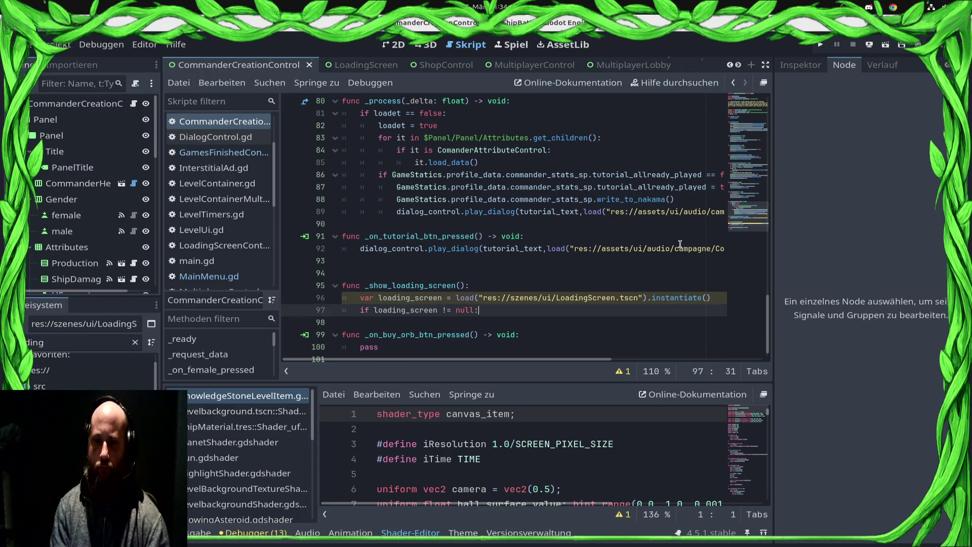
{"action": "key", "text": "Return"}
Inside the check, write $Panel.add_child(loading_screen)
{"action": "left_click", "coordinate": [86, 124]}
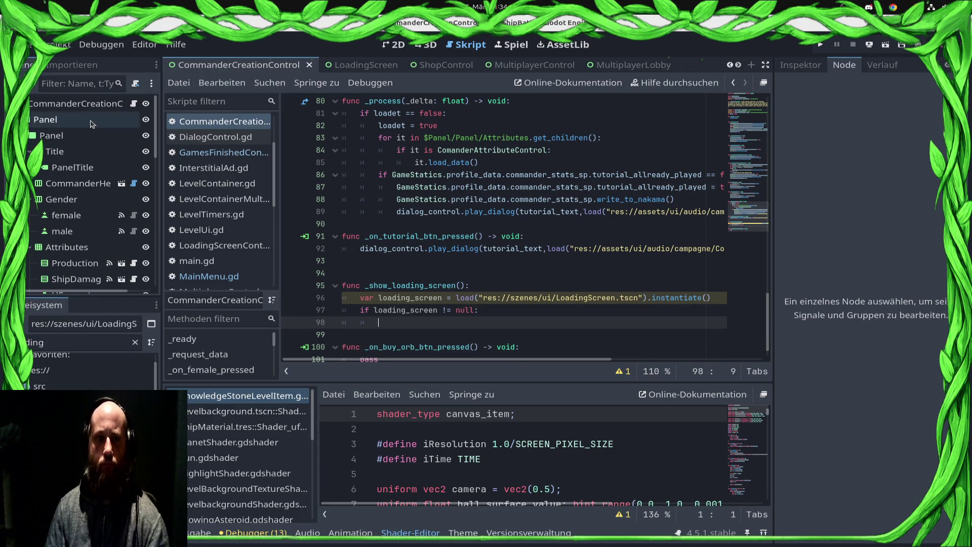
{"action": "mouse_move", "coordinate": [87, 125]}
{"action": "left_mouse_down"}
{"action": "mouse_move", "coordinate": [397, 308]}
{"action": "mouse_move", "coordinate": [385, 298]}
{"action": "left_mouse_up"}
{"action": "type", "text": ".add_ch"}
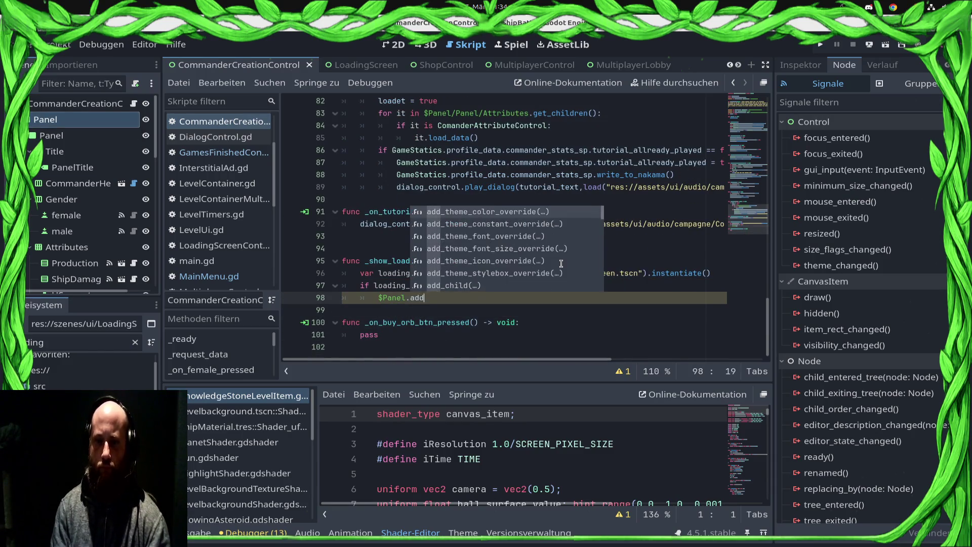
{"action": "key", "text": "Return"}
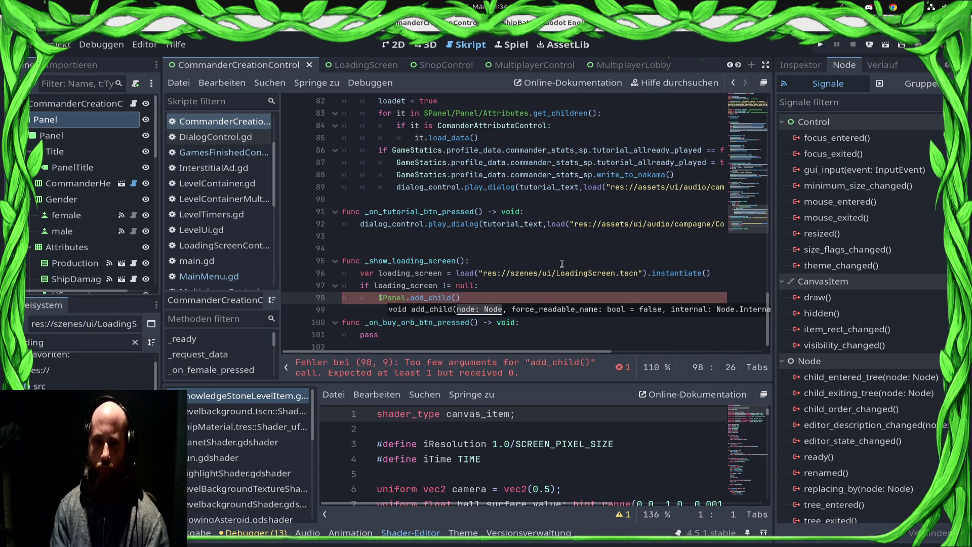
{"action": "type", "text": "load"}
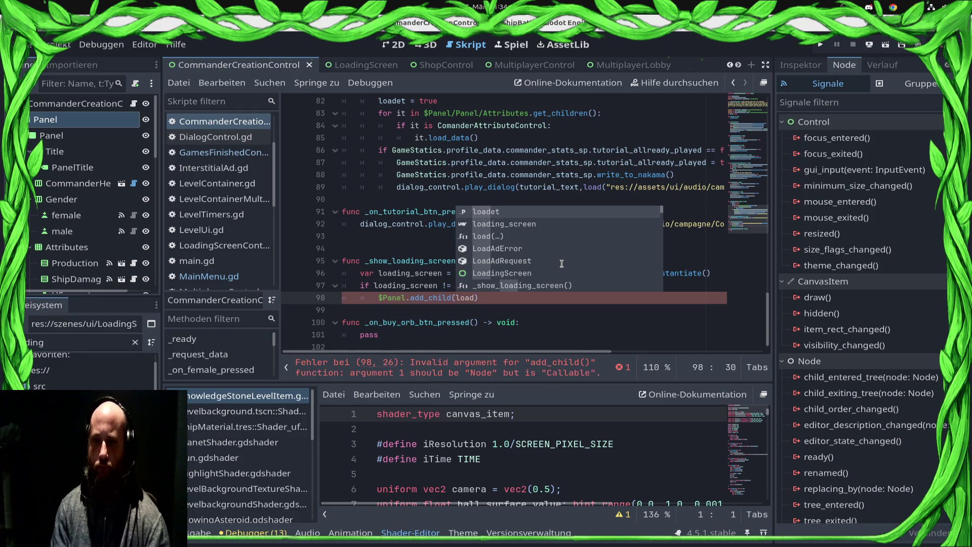
{"action": "key", "text": "Down"}
{"action": "key", "text": "Return"}
Type the variable as LoadingScreen and begin another loading_screen line in the if block
{"action": "key", "text": "End"}
{"action": "key", "text": "Return"}
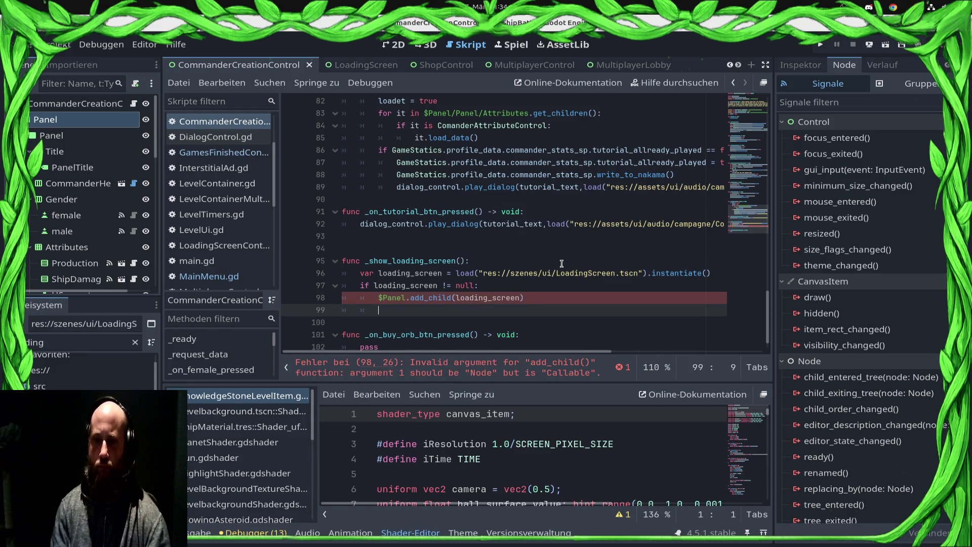
{"action": "type", "text": "load"}
{"action": "key", "text": "Return"}
{"action": "type", "text": "y"}
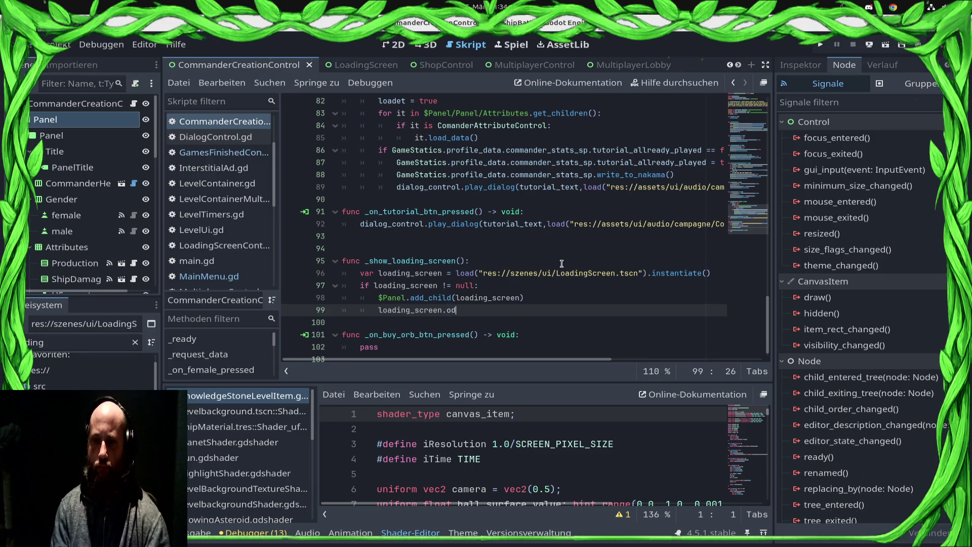
{"action": "type", "text": "et_lay"}
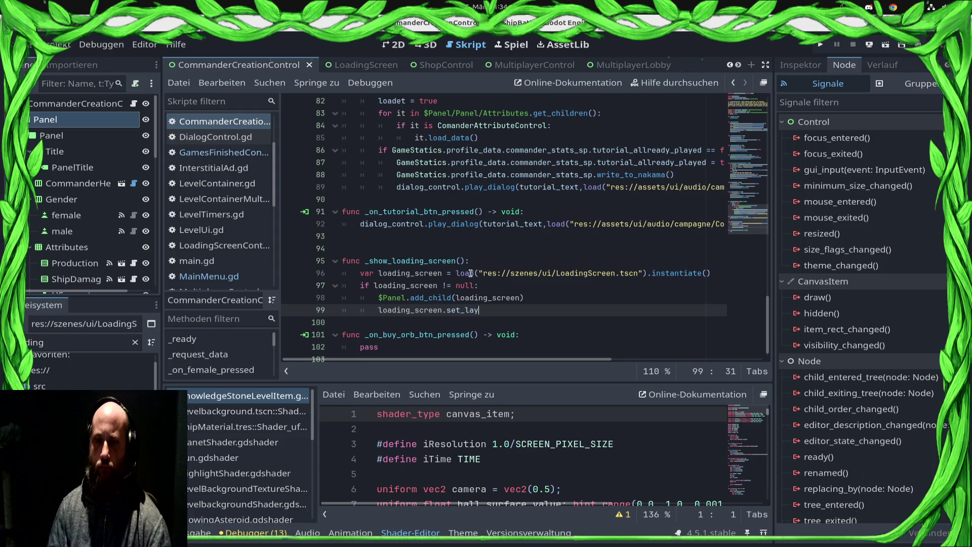
{"action": "left_click", "coordinate": [446, 274]}
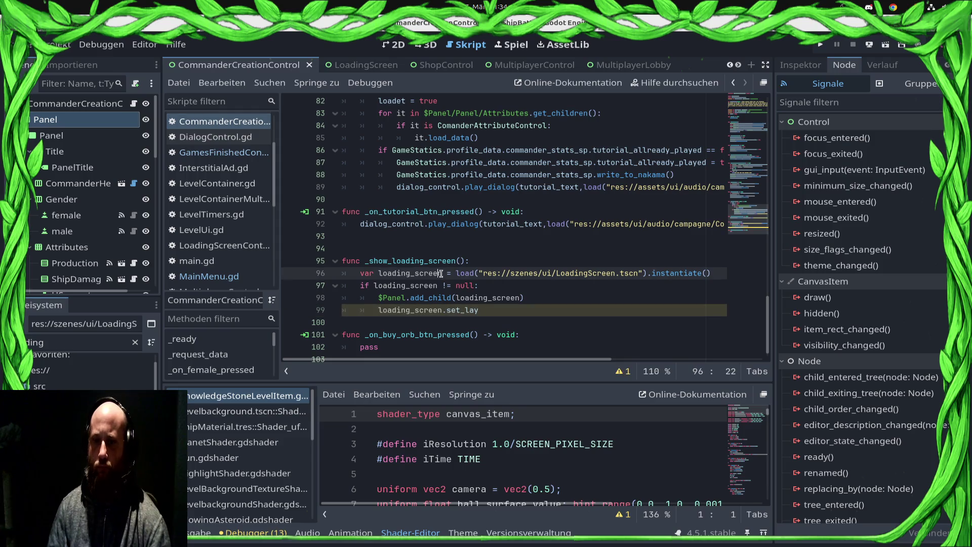
{"action": "type", "text": ":Load"}
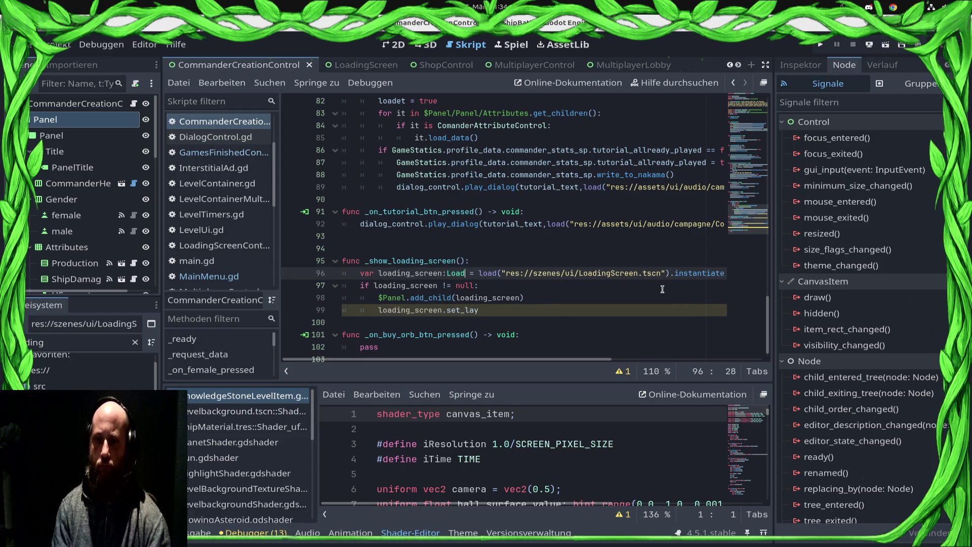
{"action": "key", "text": "Return"}
{"action": "key", "text": "Down"}
{"action": "key", "text": "Down"}
{"action": "key", "text": "Down"}
{"action": "key", "text": "BackSpace"}
{"action": "key", "text": "BackSpace"}
{"action": "key", "text": "BackSpace"}
{"action": "key", "text": "BackSpace"}
{"action": "key", "text": "BackSpace"}
{"action": "key", "text": "BackSpace"}
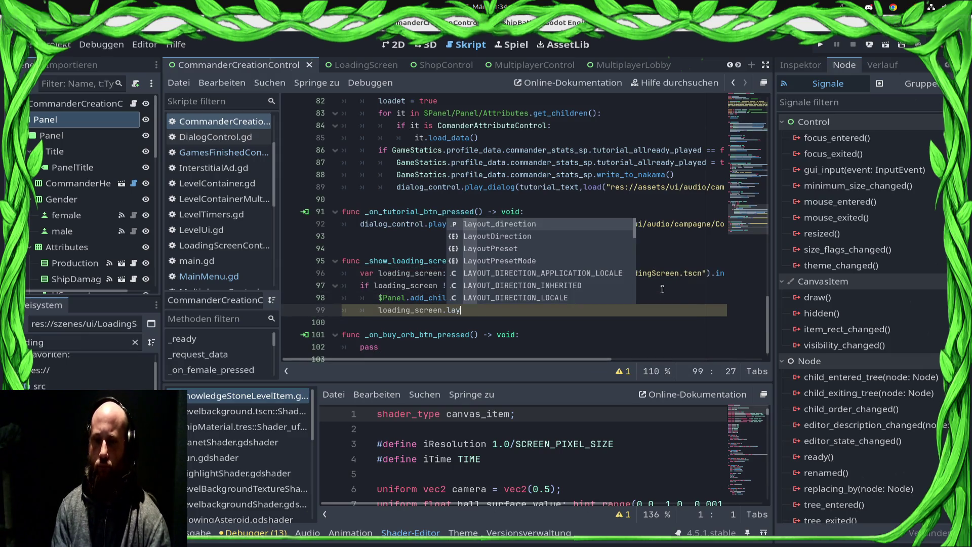
{"action": "type", "text": "or"}
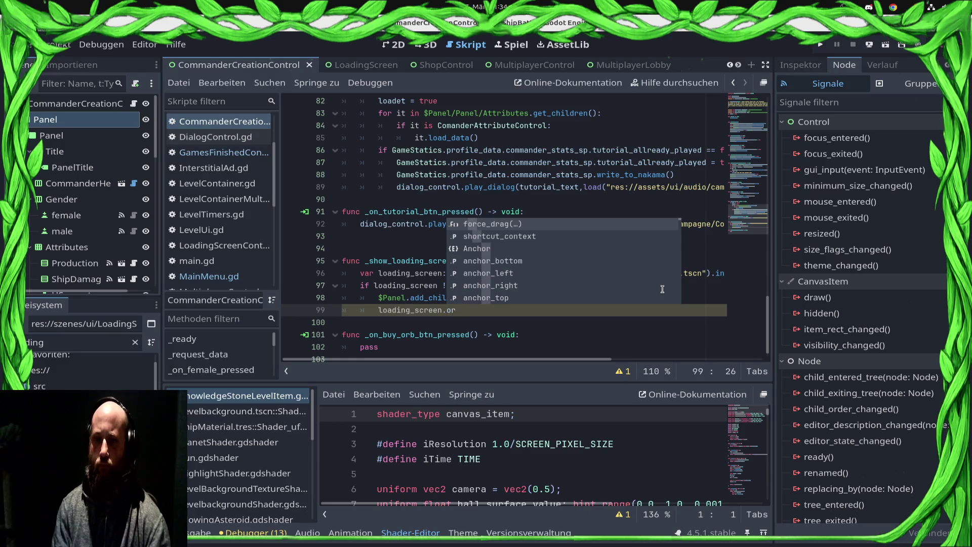
{"action": "key", "text": "BackSpace"}
{"action": "key", "text": "BackSpace"}
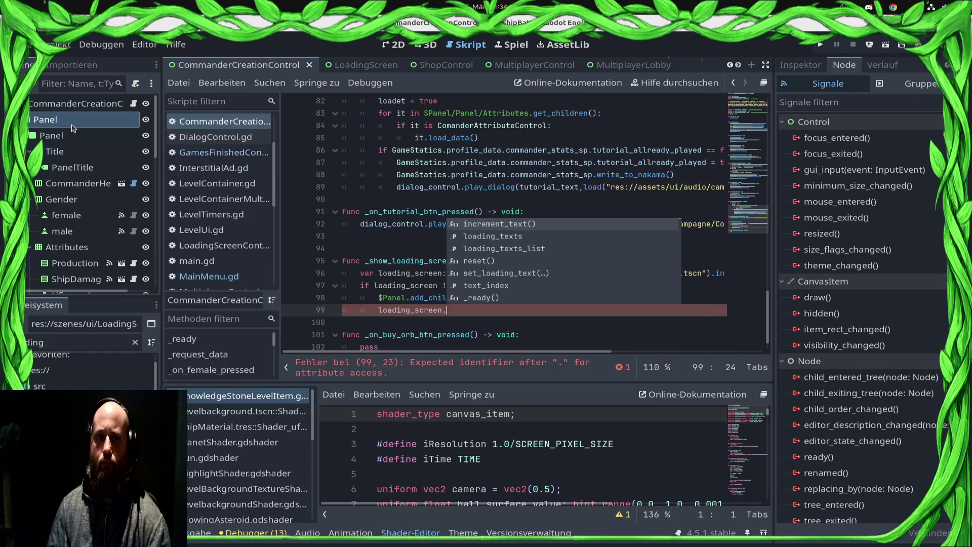
Add 'loading_screen.z_index = 1000' before add_child and save
{"action": "left_click", "coordinate": [800, 65]}
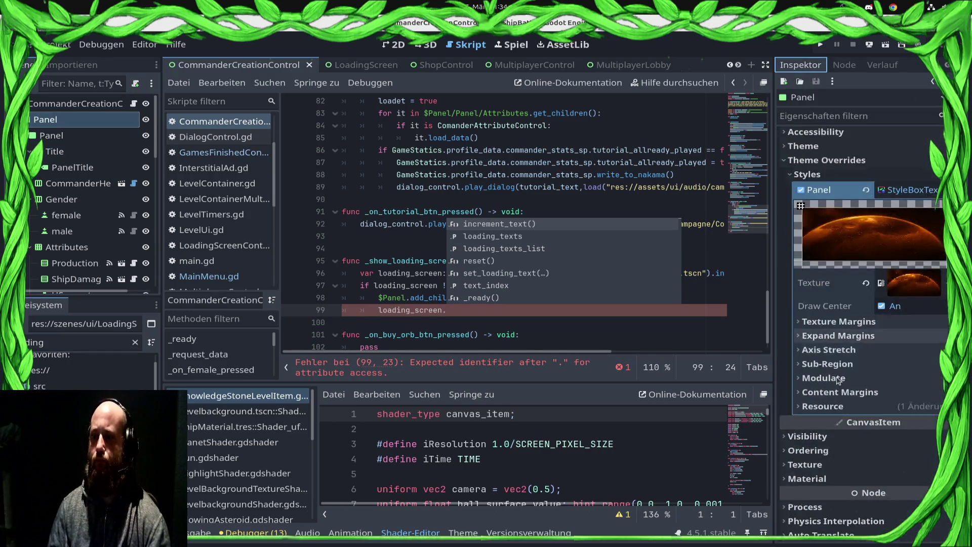
{"action": "scroll", "coordinate": [839, 380], "scroll_direction": "down", "scroll_amount": 2}
{"action": "left_click", "coordinate": [824, 398]}
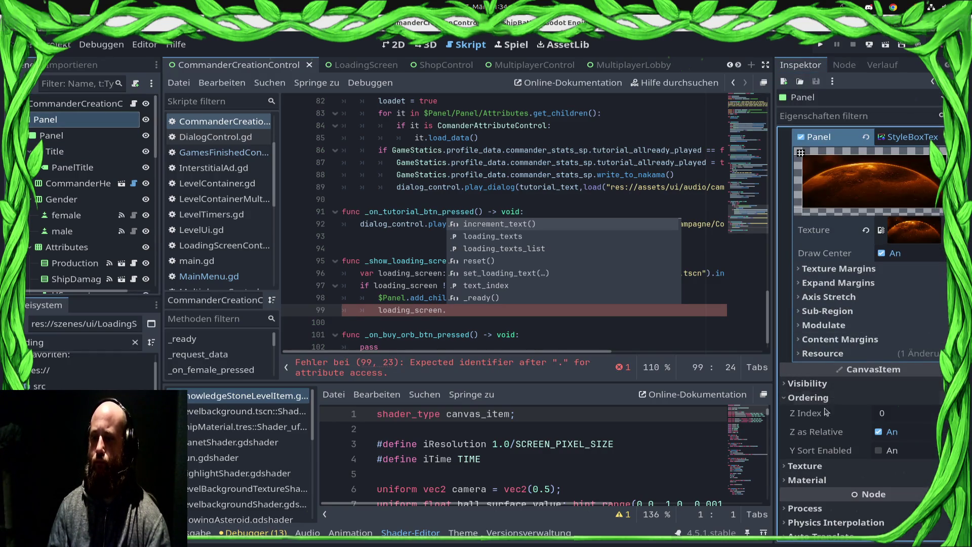
{"action": "left_click", "coordinate": [454, 309]}
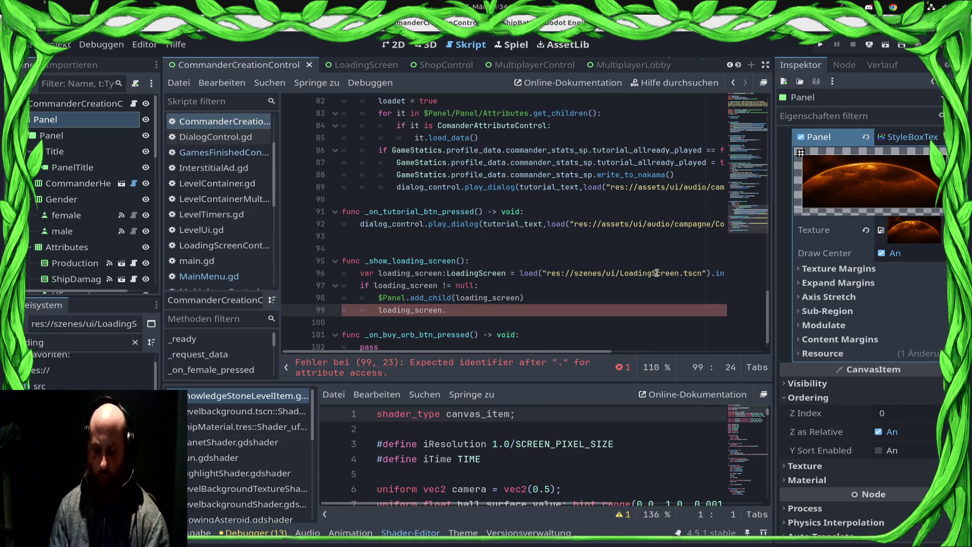
{"action": "type", "text": "index = "}
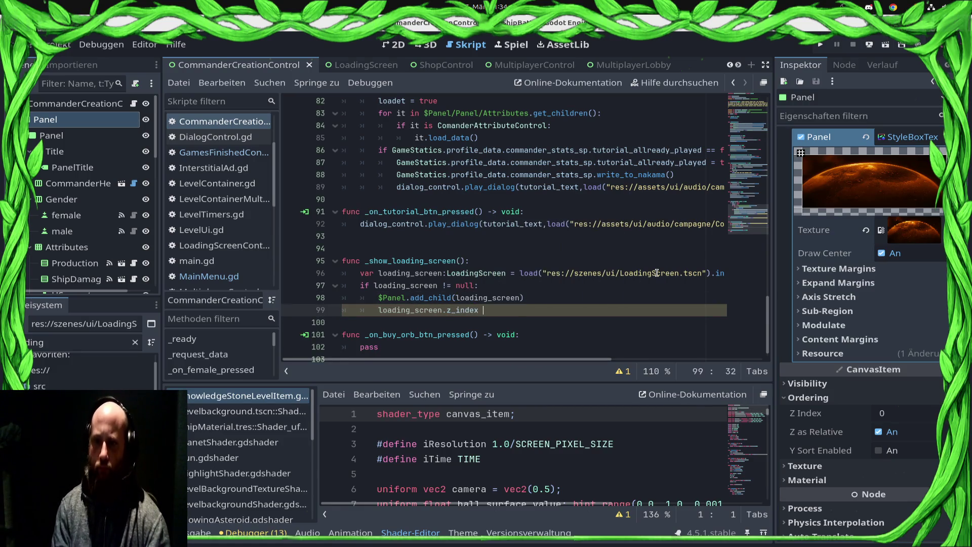
{"action": "type", "text": "1000"}
{"action": "key", "text": "ctrl+s"}
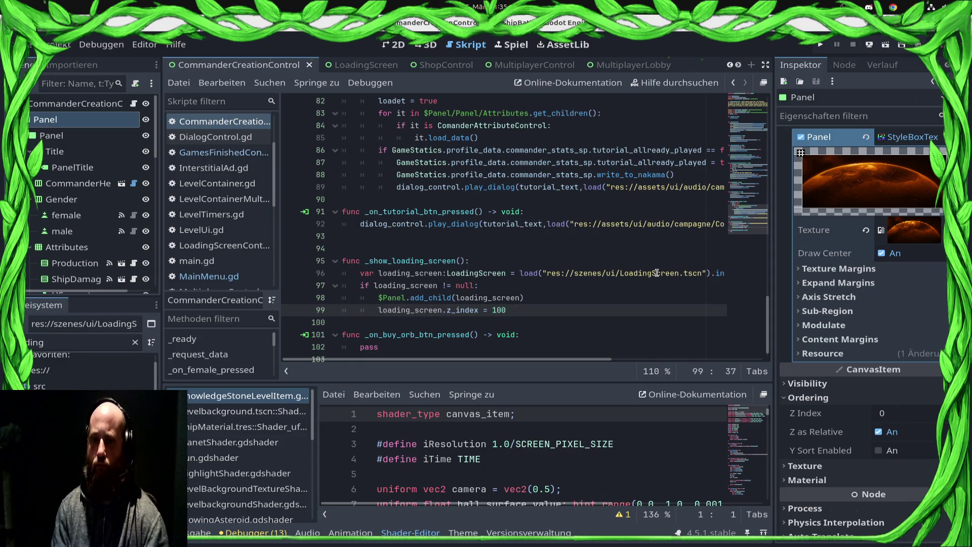
{"action": "key", "text": "ctrl+z"}
{"action": "key", "text": "ctrl+z"}
{"action": "key", "text": "ctrl+z"}
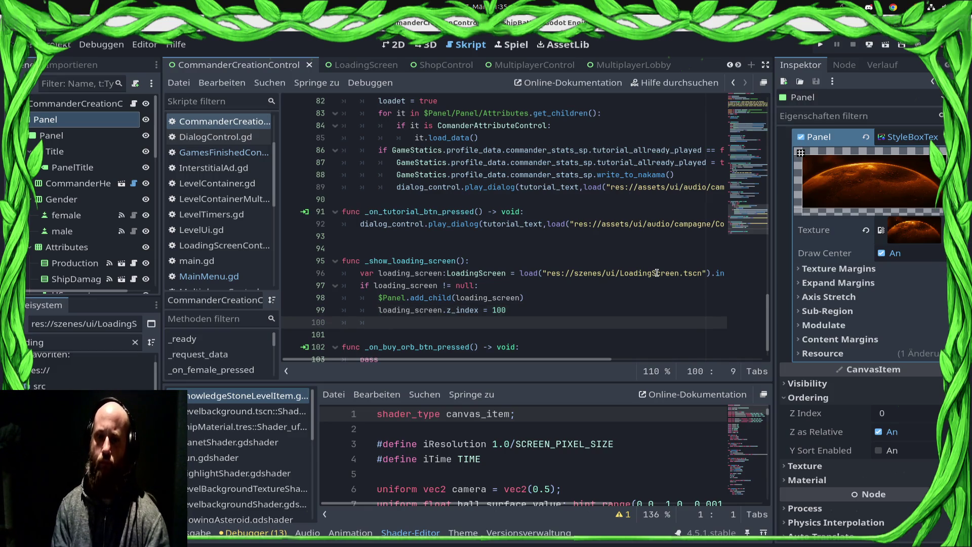
{"action": "key", "text": "ctrl+shift+z"}
{"action": "key", "text": "ctrl+shift+z"}
{"action": "key", "text": "ctrl+shift+z"}
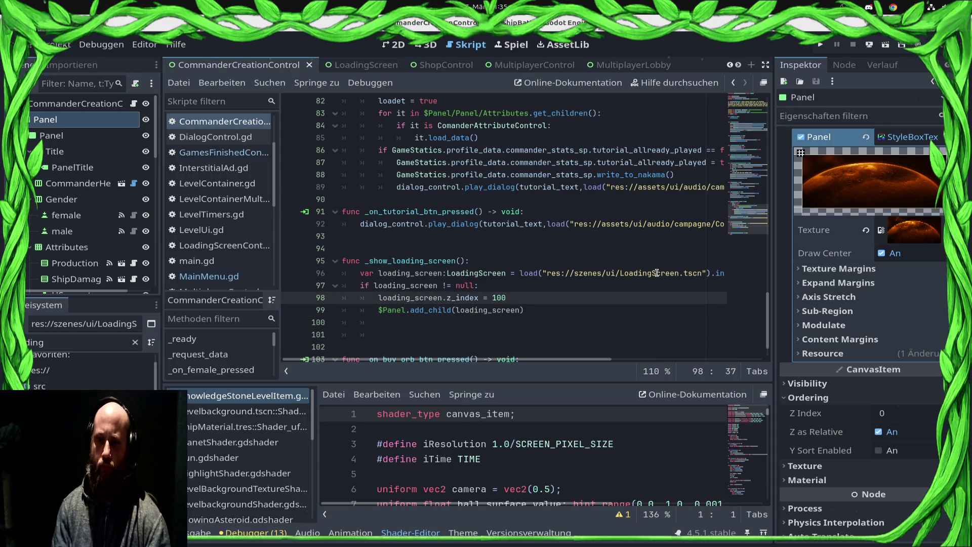
{"action": "key", "text": "Down"}
{"action": "key", "text": "Down"}
Begin a loading_screen.loading_texts("Buying ") call on line 100
{"action": "type", "text": "loadet"}
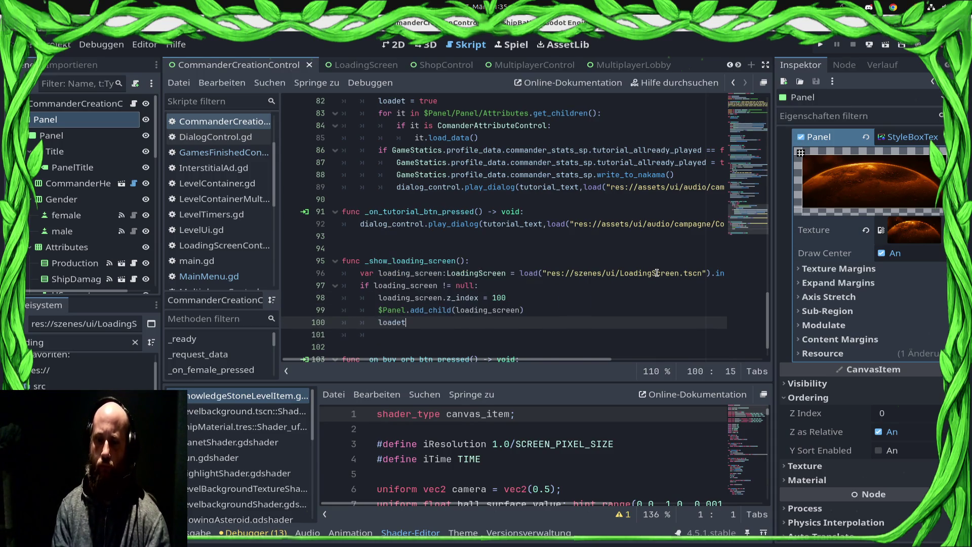
{"action": "key", "text": "BackSpace"}
{"action": "key", "text": "BackSpace"}
{"action": "key", "text": "BackSpace"}
{"action": "type", "text": "oading_screen."}
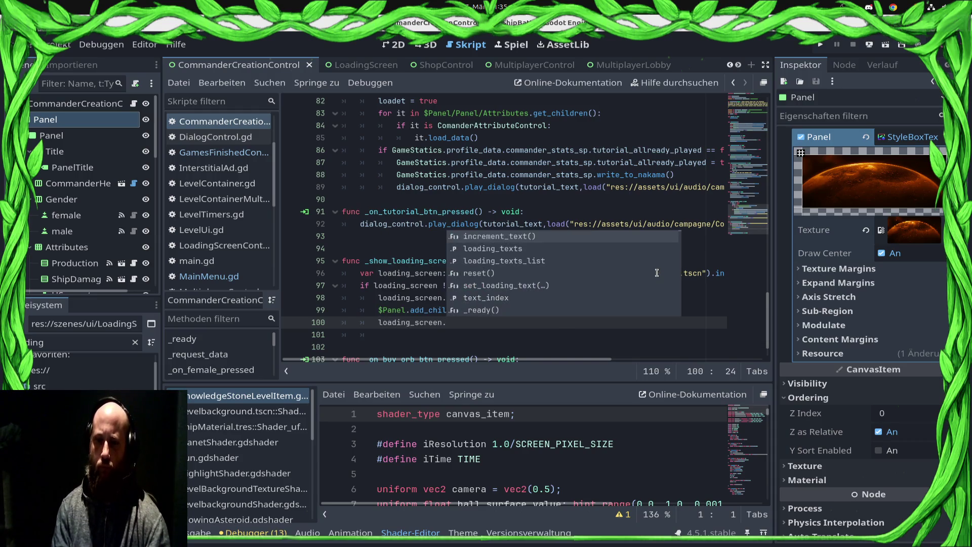
{"action": "key", "text": "Down"}
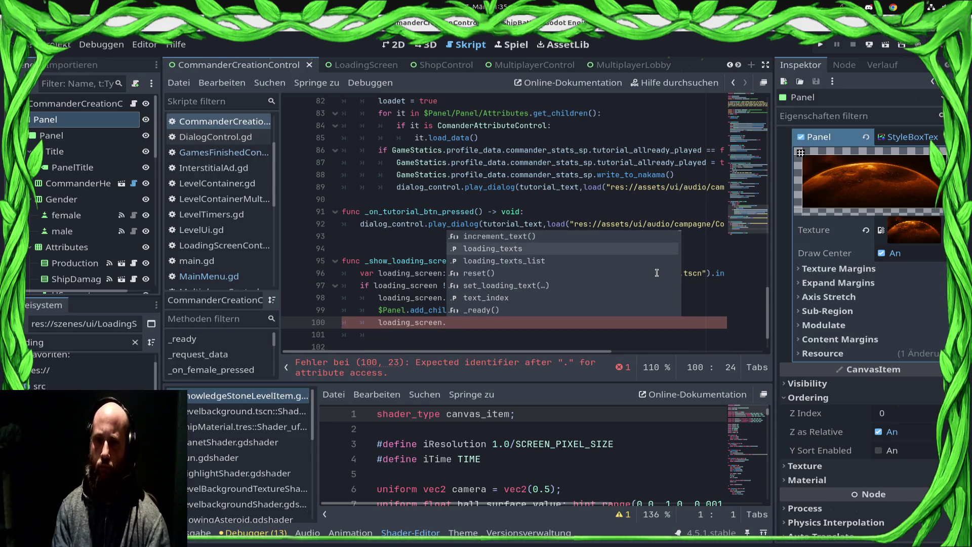
{"action": "key", "text": "Return"}
{"action": "type", "text": "(\"Buy"}
{"action": "key", "text": "BackSpace"}
{"action": "type", "text": "ing Knoi"}
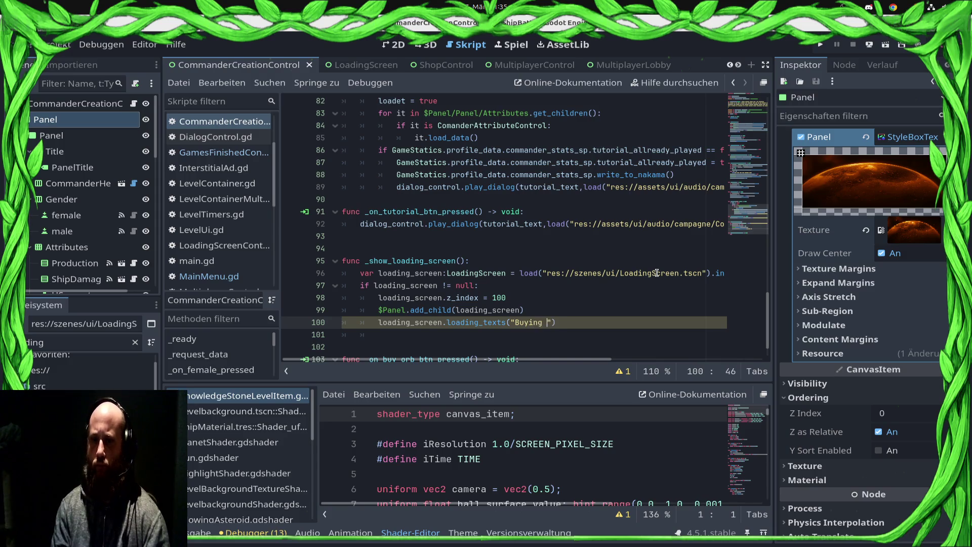
{"action": "key", "text": "BackSpace"}
{"action": "key", "text": "BackSpace"}
{"action": "key", "text": "BackSpace"}
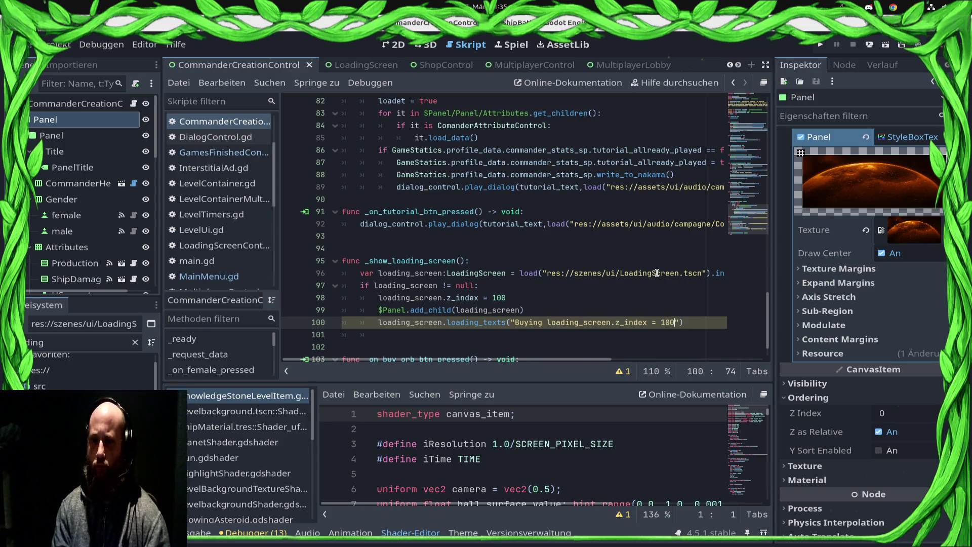
{"action": "scroll", "coordinate": [620, 269], "scroll_direction": "up", "scroll_amount": 10}
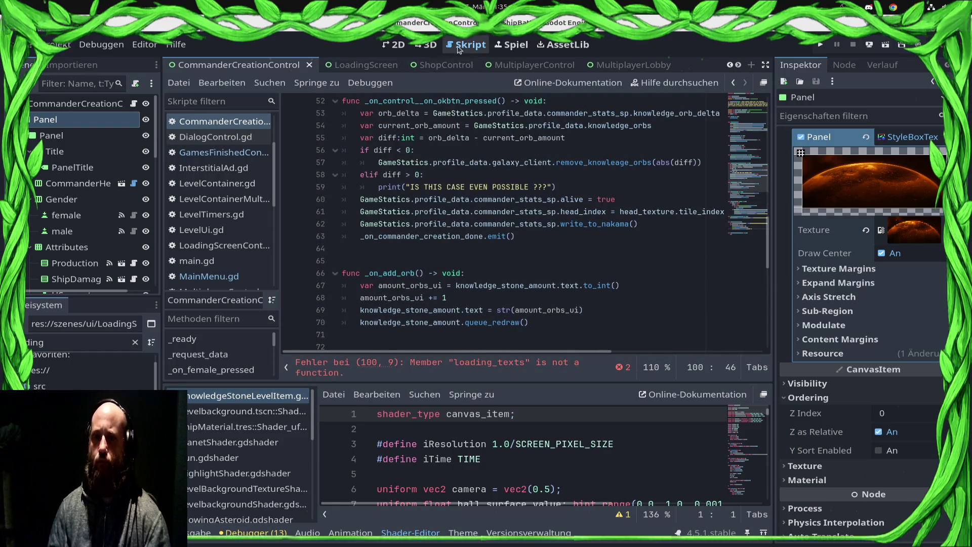
Copy the PanelTitle label's 'Knowledge Stones' text and paste it after 'Buying' in the message
{"action": "left_click", "coordinate": [395, 45]}
{"action": "left_click", "coordinate": [659, 193]}
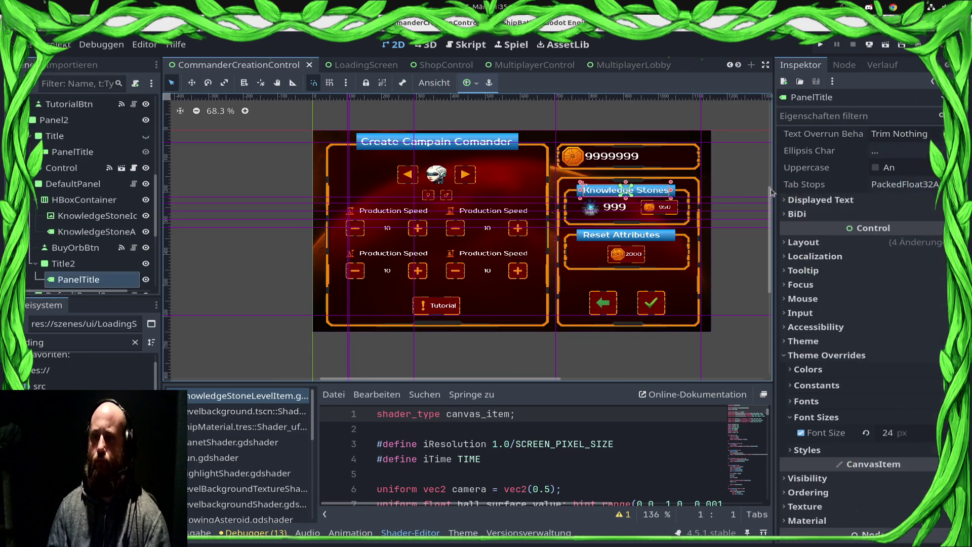
{"action": "scroll", "coordinate": [890, 183], "scroll_direction": "up", "scroll_amount": 5}
{"action": "left_click", "coordinate": [891, 183]}
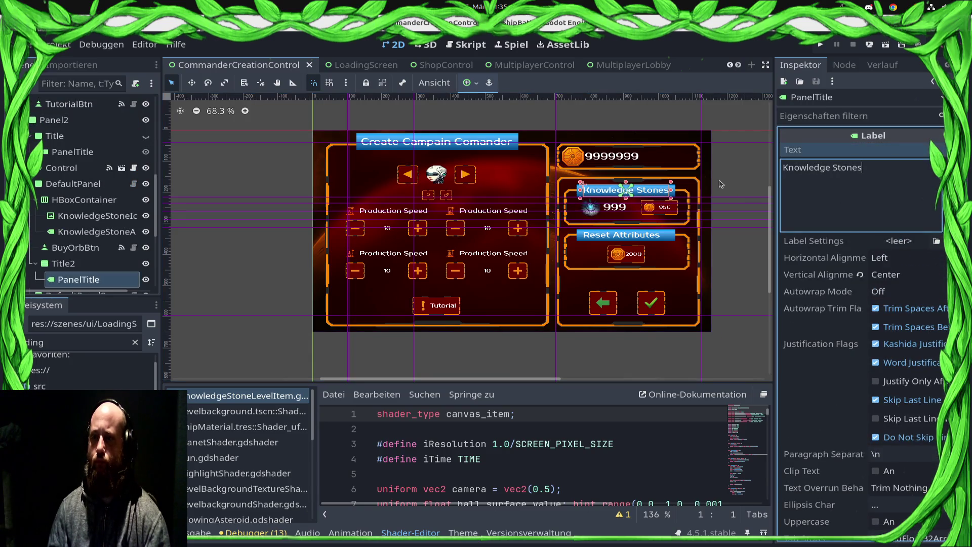
{"action": "key", "text": "ctrl+a"}
{"action": "key", "text": "ctrl+c"}
{"action": "key", "text": "ctrl+s"}
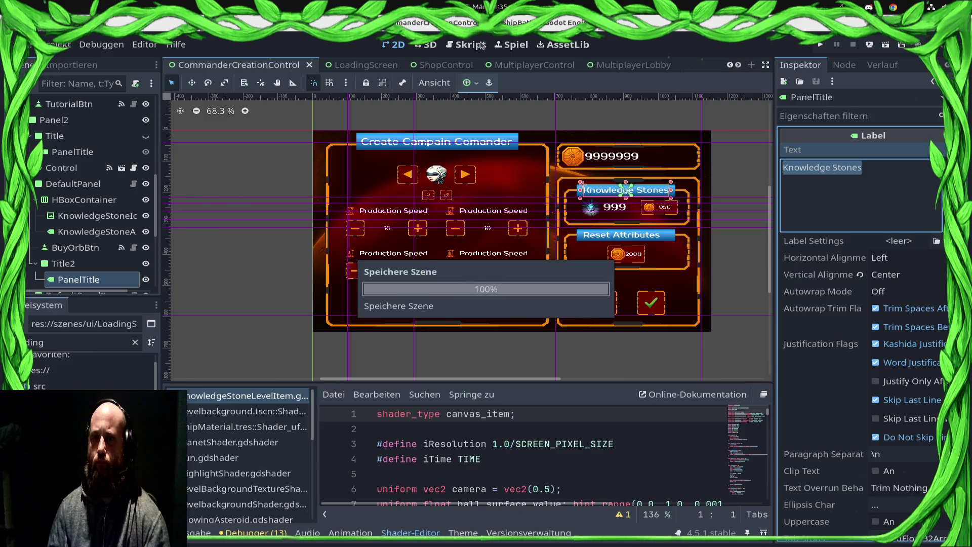
{"action": "left_click", "coordinate": [482, 44]}
{"action": "scroll", "coordinate": [527, 253], "scroll_direction": "down", "scroll_amount": 10}
{"action": "double_click", "coordinate": [536, 273]}
{"action": "left_click", "coordinate": [551, 273]}
{"action": "key", "text": "ctrl+v"}
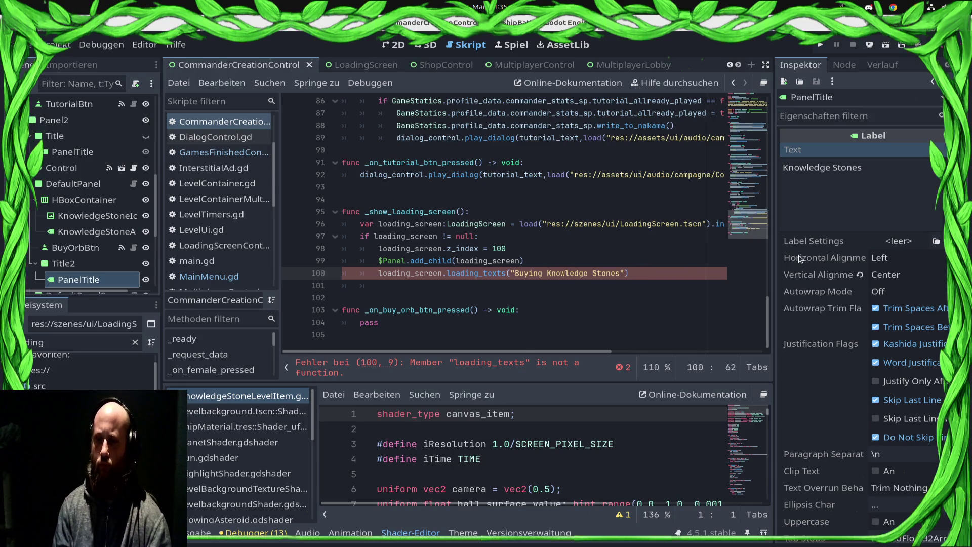
Reword the message to "Gather Knowledge Stone..."
{"action": "type", "text": "..."}
{"action": "key", "text": "Left"}
{"action": "key", "text": "shift+Left"}
{"action": "key", "text": "shift+Left"}
{"action": "key", "text": "shift+Left"}
{"action": "type", "text": "Crafting"}
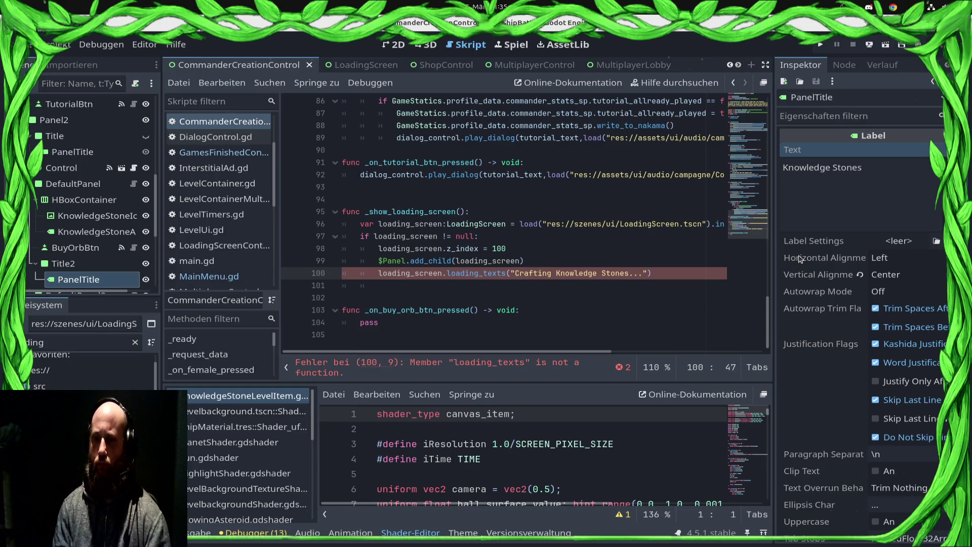
{"action": "key", "text": "BackSpace"}
{"action": "key", "text": "BackSpace"}
{"action": "key", "text": "BackSpace"}
{"action": "type", "text": "Gat"}
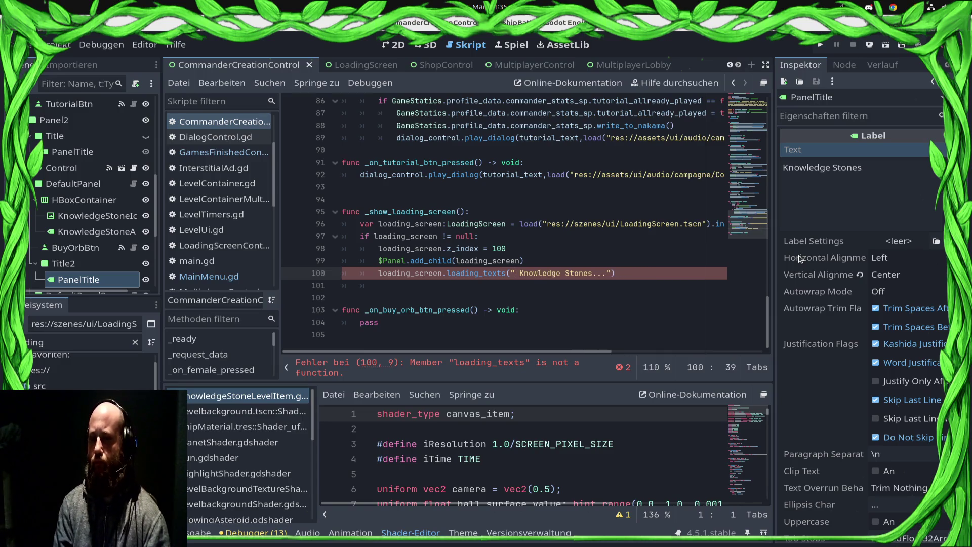
{"action": "type", "text": "her"}
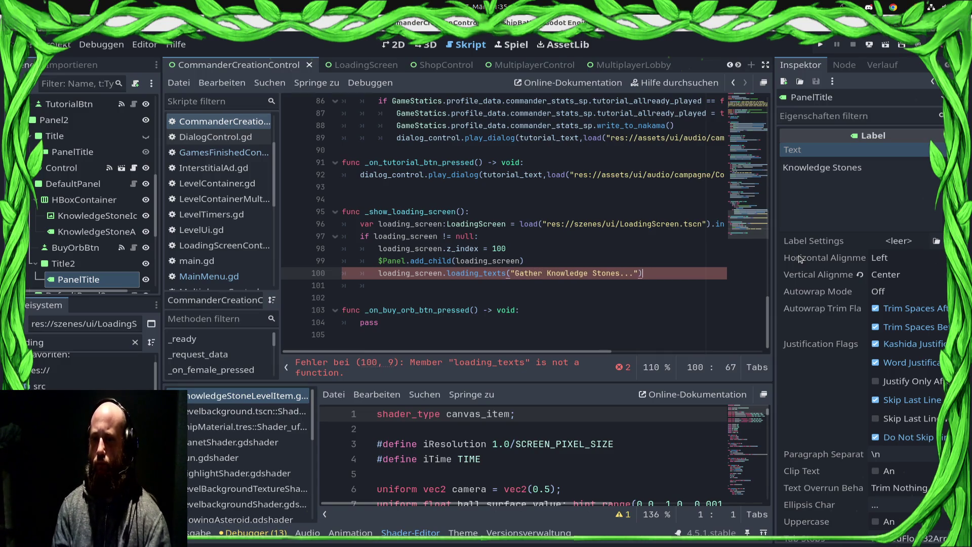
{"action": "key", "text": "BackSpace"}
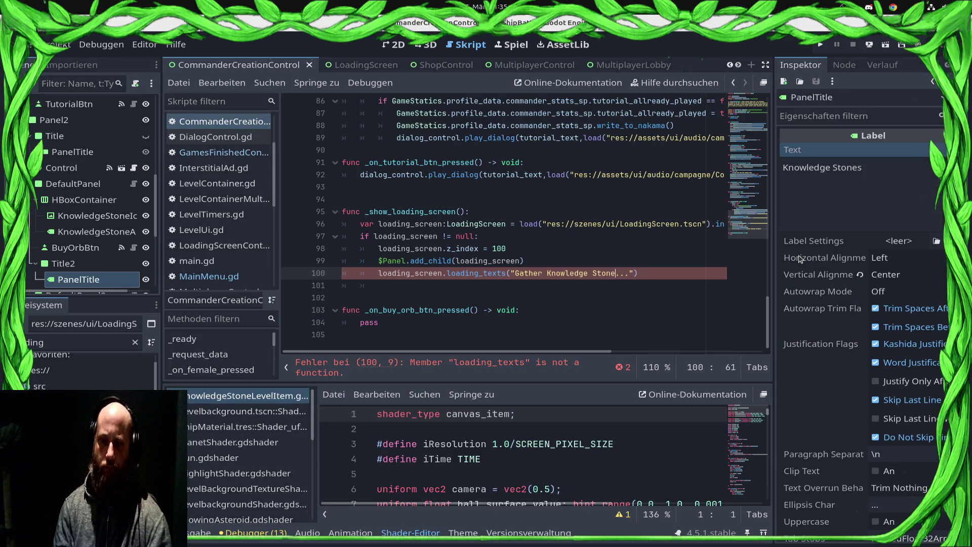
{"action": "key", "text": "Return"}
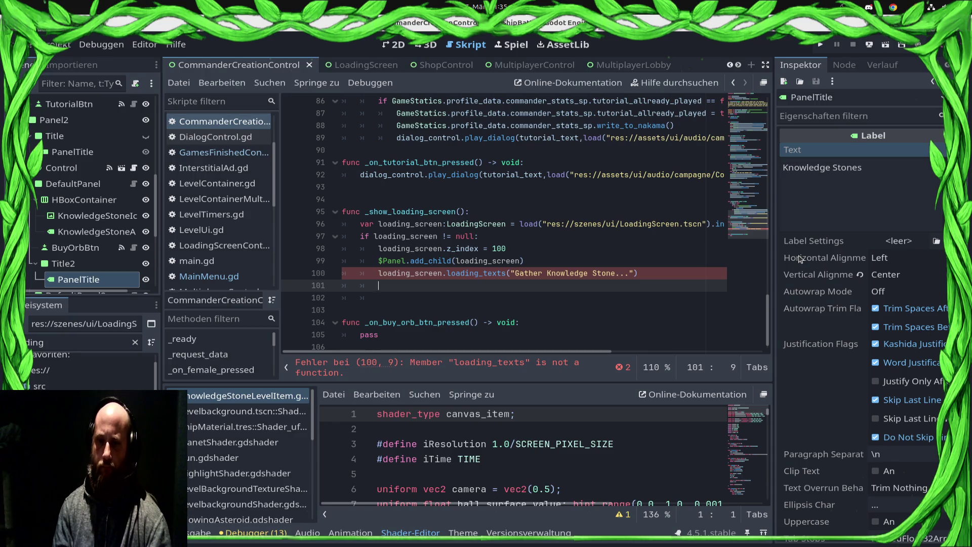
Switch the call from loading_texts to set_loading_text
{"action": "key", "text": "Up"}
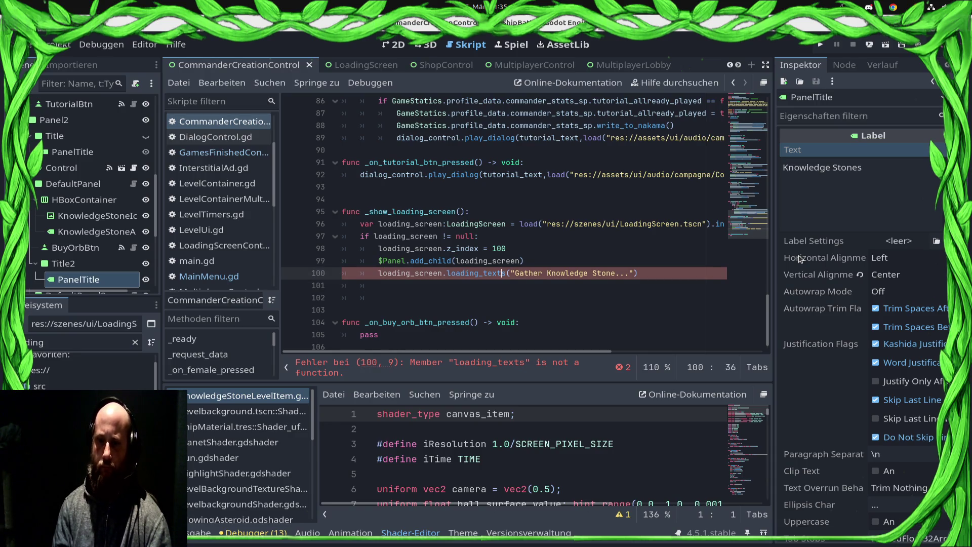
{"action": "key", "text": "BackSpace"}
{"action": "key", "text": "BackSpace"}
{"action": "key", "text": "BackSpace"}
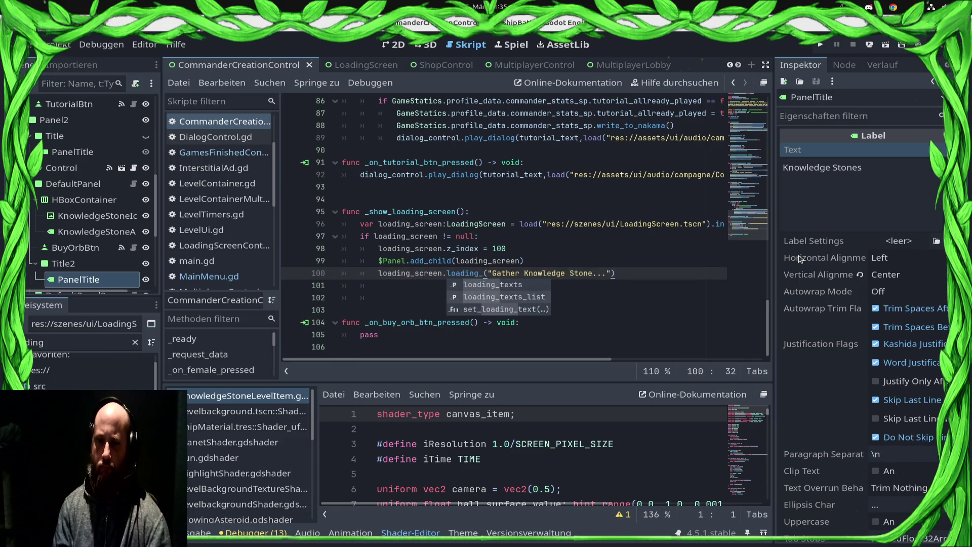
{"action": "key", "text": "Down"}
{"action": "key", "text": "Return"}
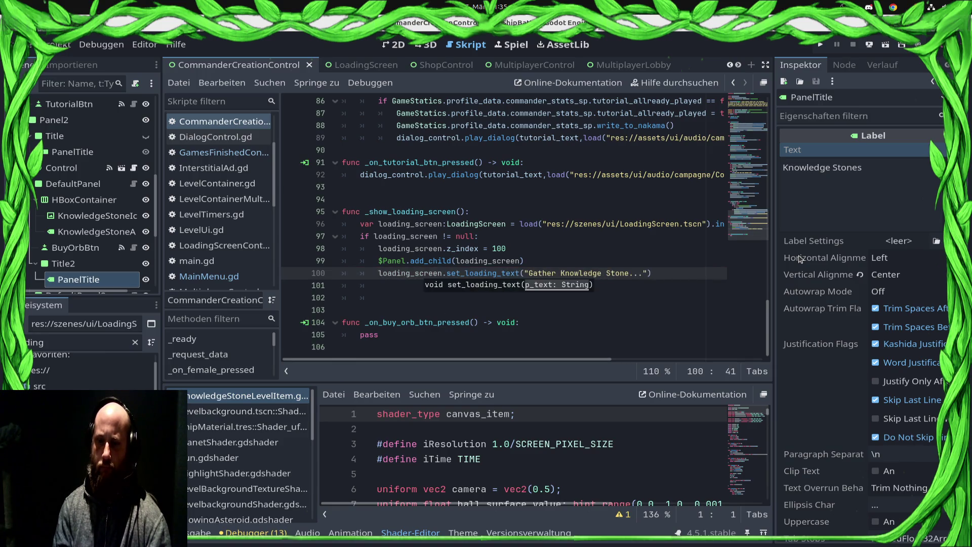
{"action": "key", "text": "End"}
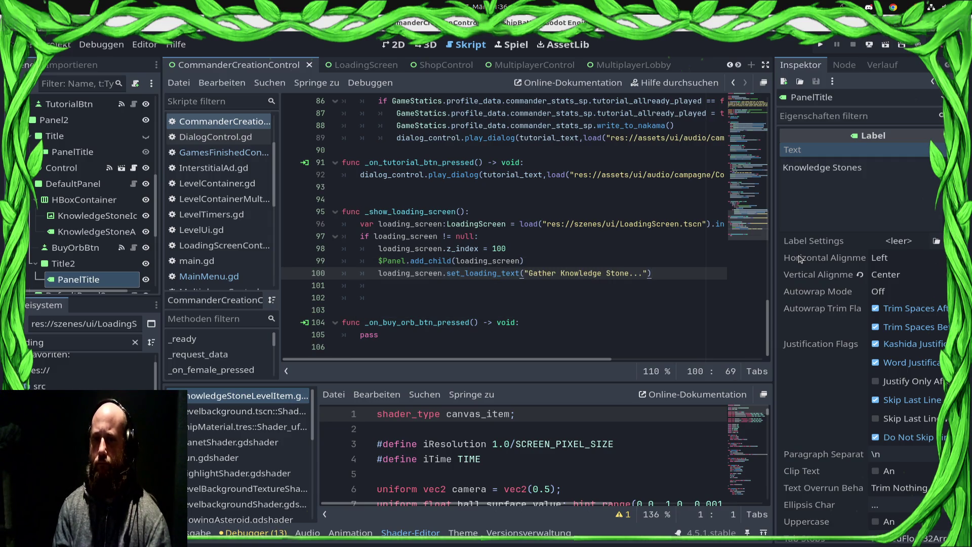
{"action": "key", "text": "Up"}
{"action": "key", "text": "Up"}
{"action": "key", "text": "Up"}
{"action": "key", "text": "Down"}
{"action": "key", "text": "Down"}
{"action": "key", "text": "Down"}
{"action": "key", "text": "Up"}
{"action": "key", "text": "End"}
Replace pass with an 'if GameStatics.profile_data.gold >= 950' check
{"action": "key", "text": "ctrl+BackSpace"}
{"action": "type", "text": "if GameStatics.pr"}
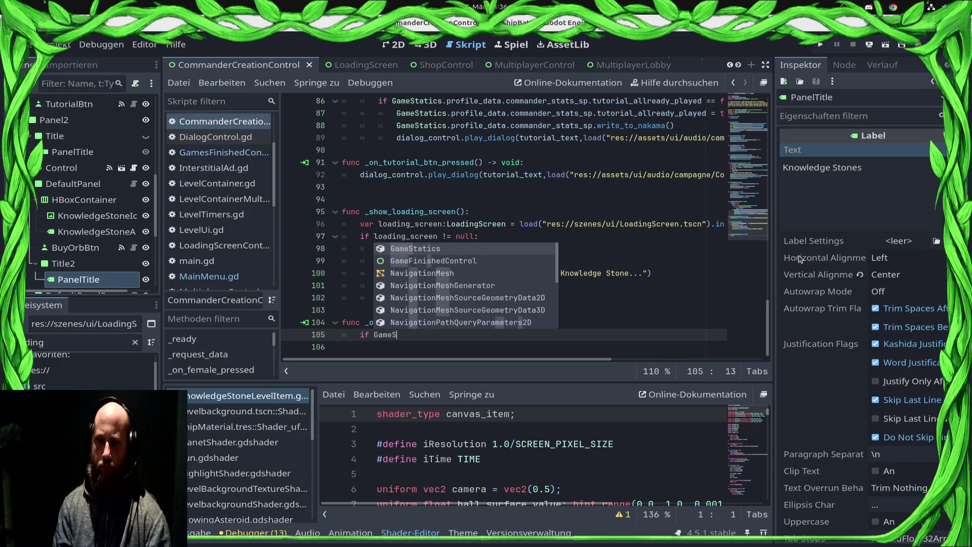
{"action": "type", "text": "ofile_data.gold >="}
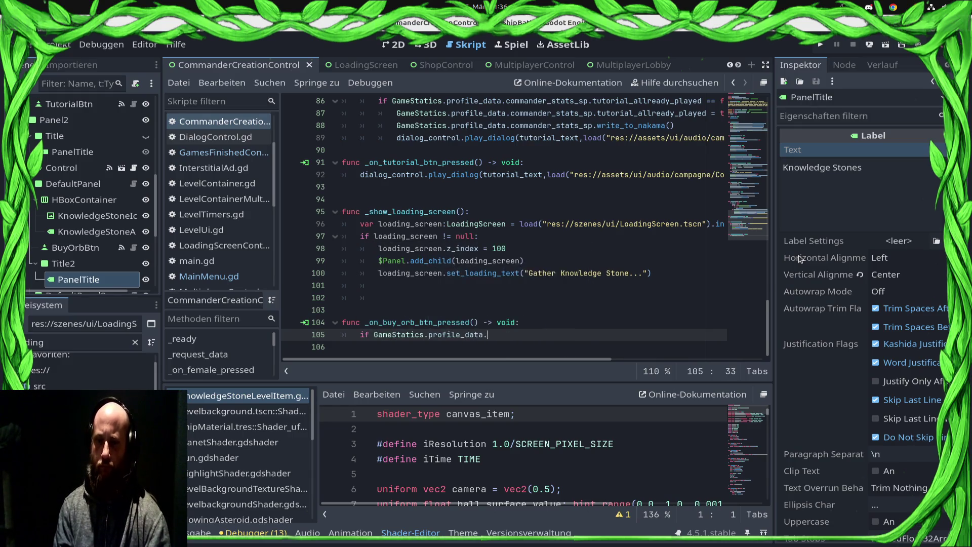
{"action": "type", "text": " 950:"}
{"action": "key", "text": "Return"}
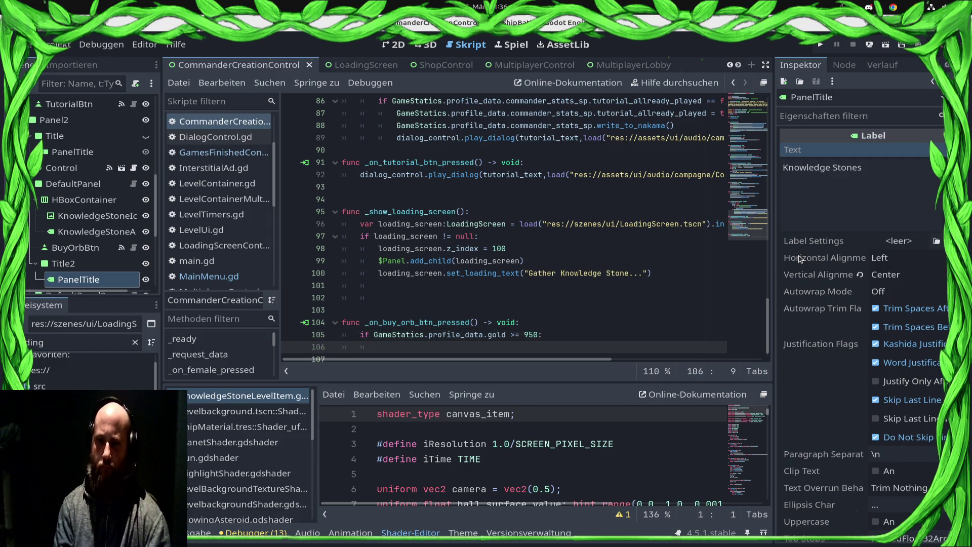
Call GameStatics.profile_data.galaxy_client.request_item_buy( inside the gold check
{"action": "type", "text": "GameS"}
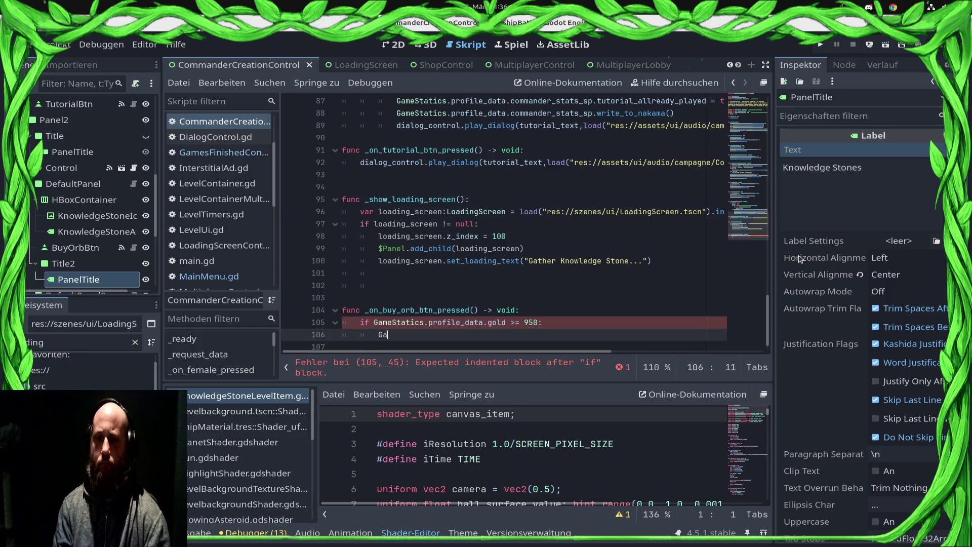
{"action": "key", "text": "Return"}
{"action": "key", "text": "BackSpace"}
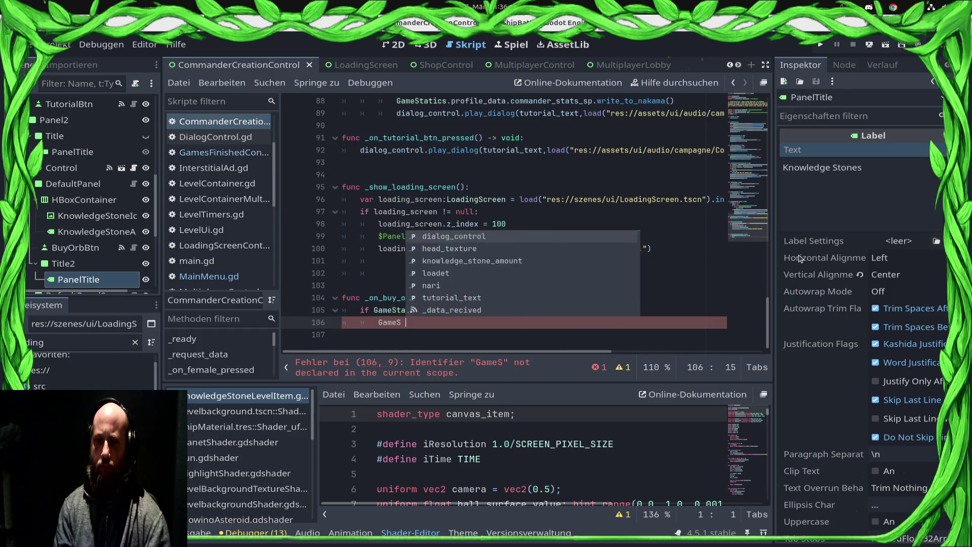
{"action": "type", "text": "tatics.profile_data."}
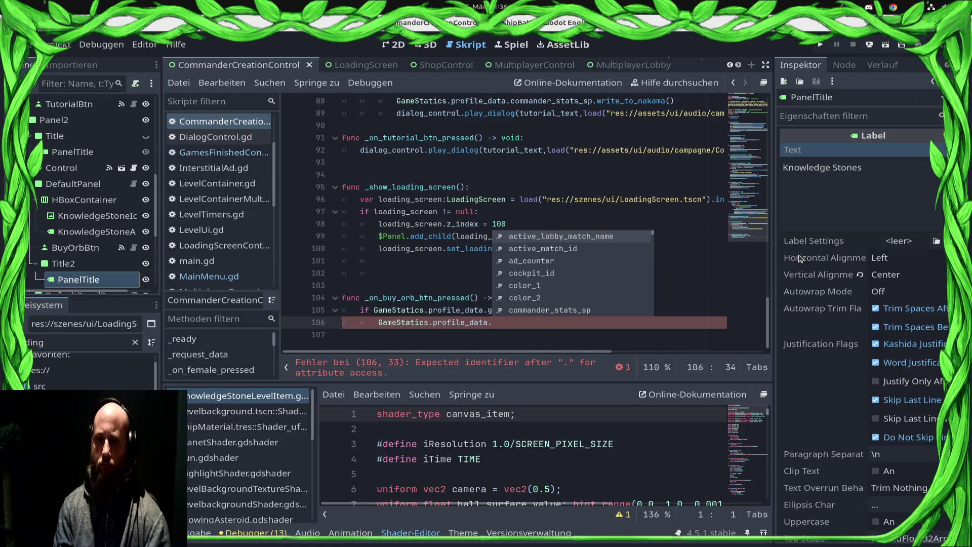
{"action": "type", "text": "gala"}
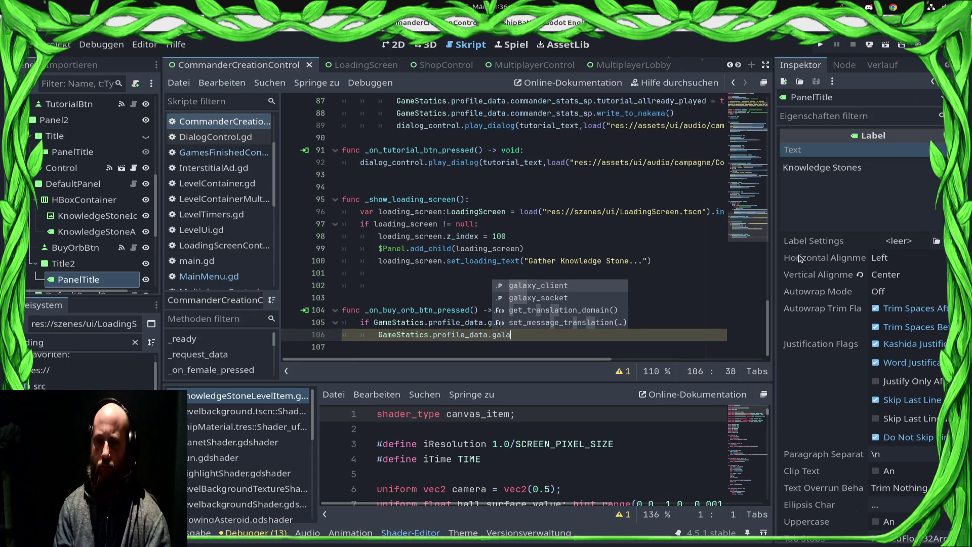
{"action": "key", "text": "Return"}
{"action": "type", "text": "."}
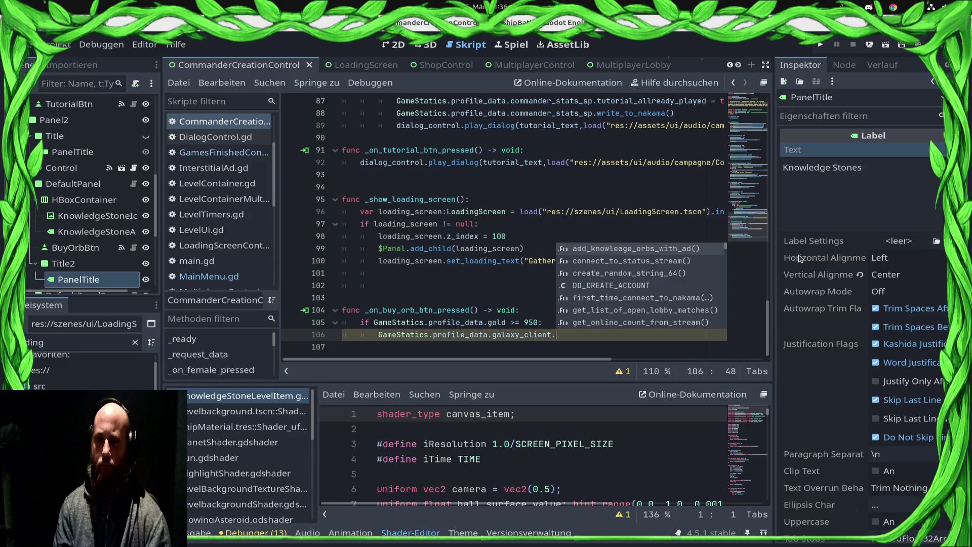
{"action": "type", "text": "buy"}
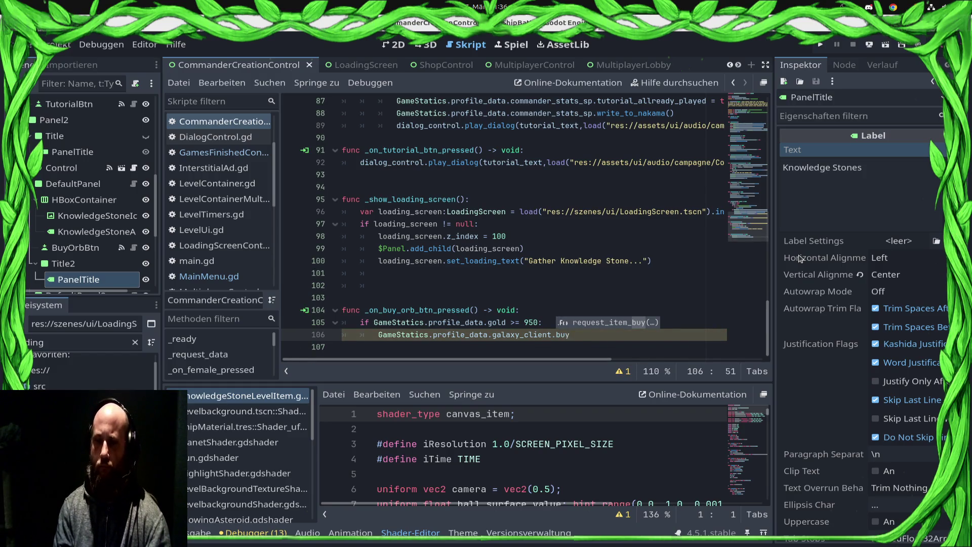
{"action": "key", "text": "Return"}
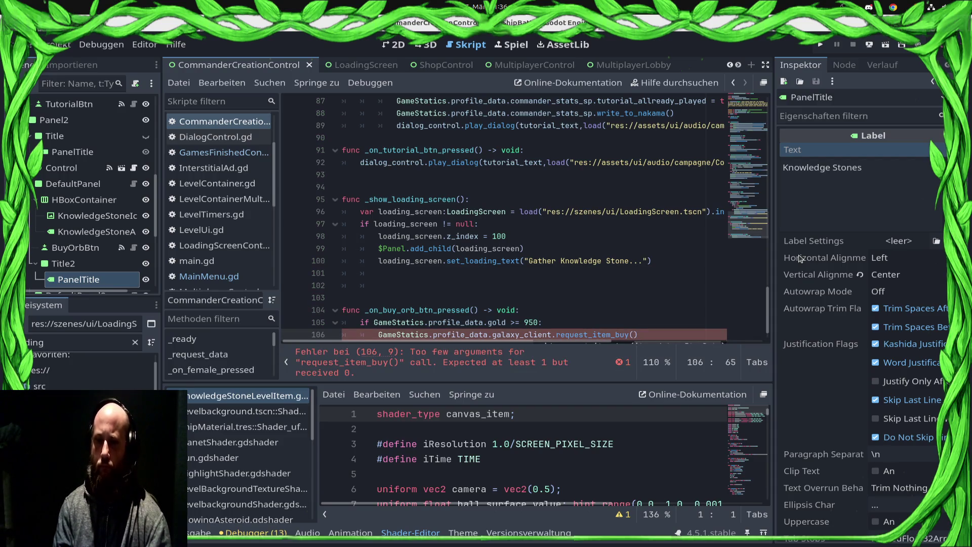
Pass GameStatics.profile_data.item_storage.get_item_by_id() as the argument on its own line
{"action": "type", "text": "Game"}
{"action": "key", "text": "BackSpace"}
{"action": "key", "text": "BackSpace"}
{"action": "key", "text": "BackSpace"}
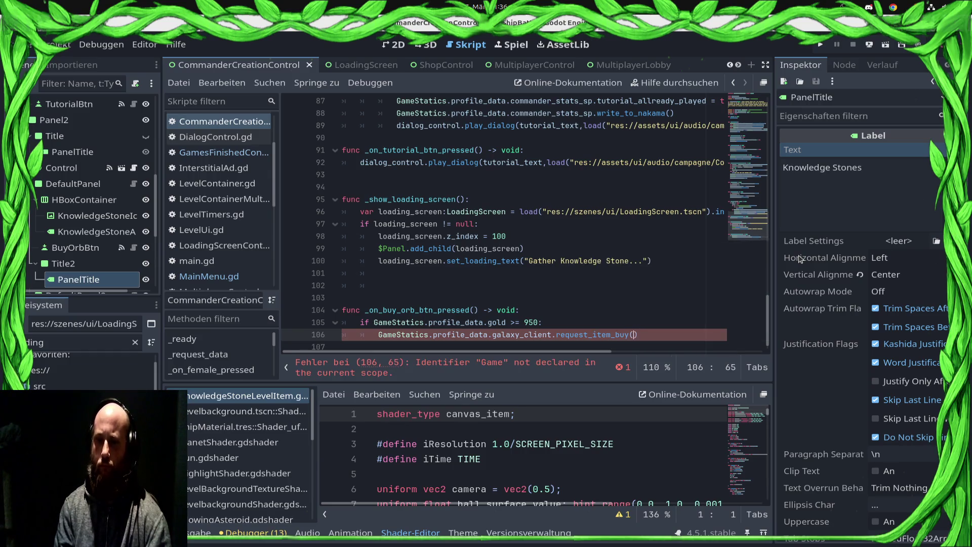
{"action": "key", "text": "Return"}
{"action": "type", "text": "Game"}
{"action": "key", "text": "Return"}
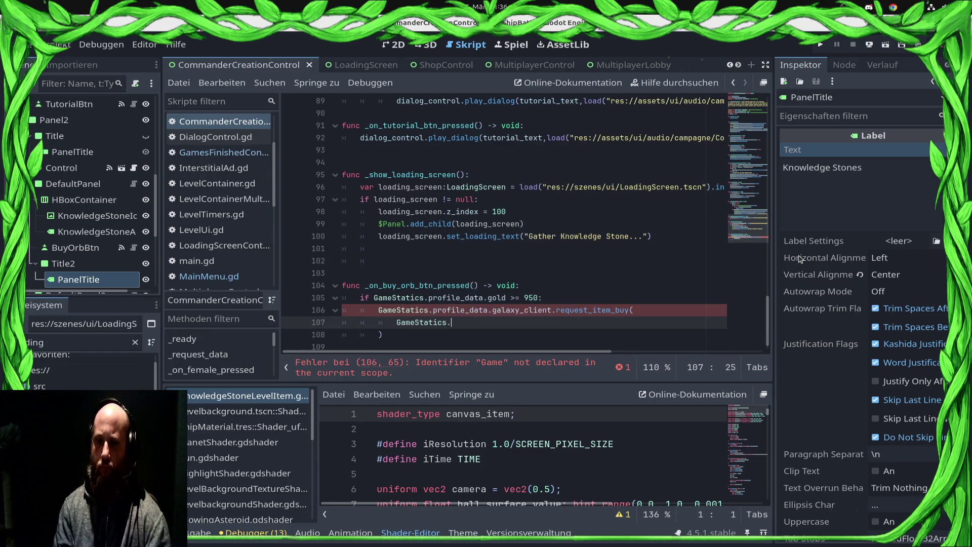
{"action": "type", "text": ".prof"}
{"action": "key", "text": "Return"}
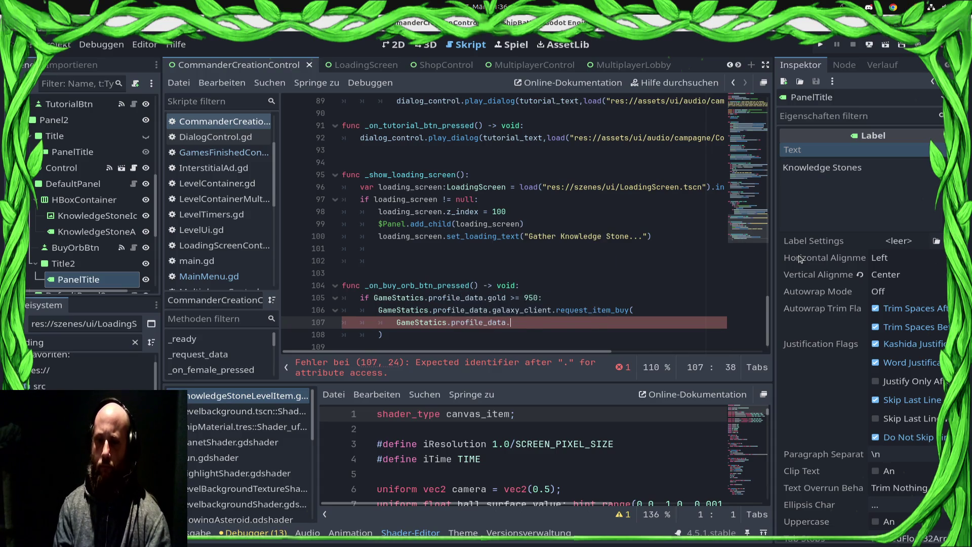
{"action": "type", "text": ".item"}
{"action": "key", "text": "Return"}
{"action": "type", "text": "."}
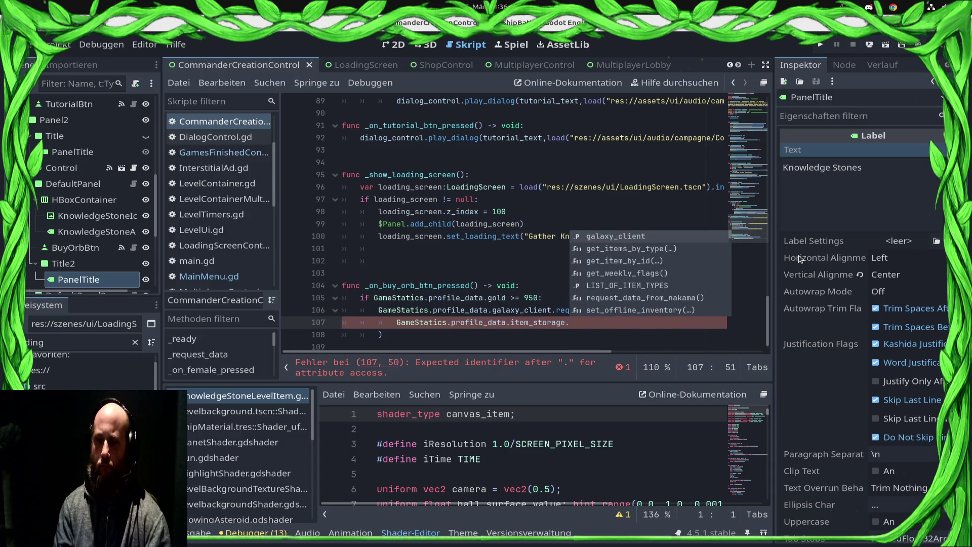
{"action": "key", "text": "Down"}
{"action": "key", "text": "Down"}
{"action": "key", "text": "Return"}
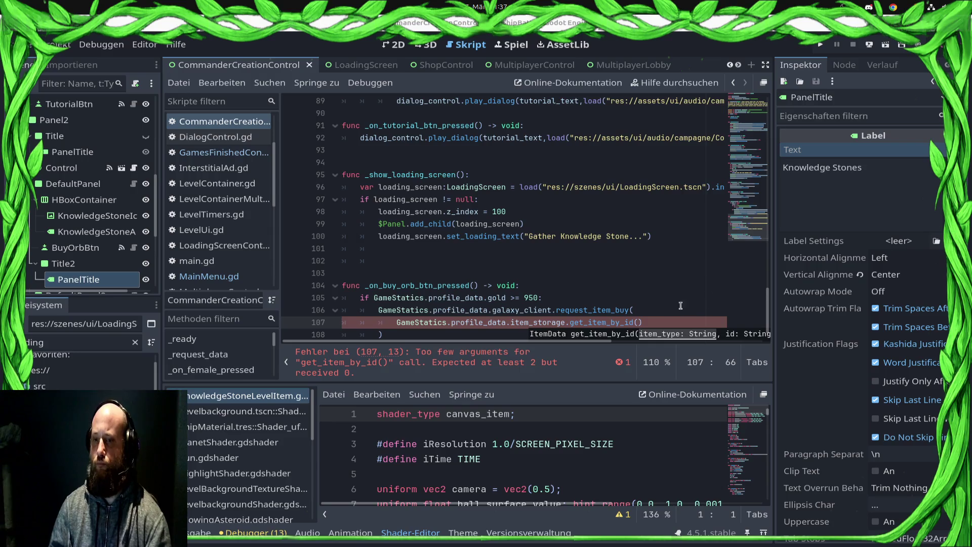
{"action": "left_click", "coordinate": [639, 321]}
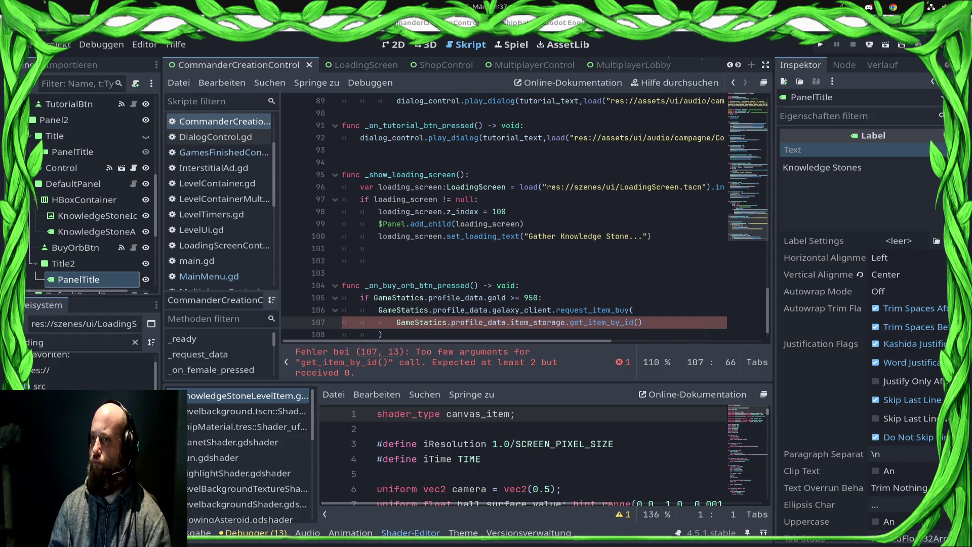
{"action": "left_click", "coordinate": [636, 324]}
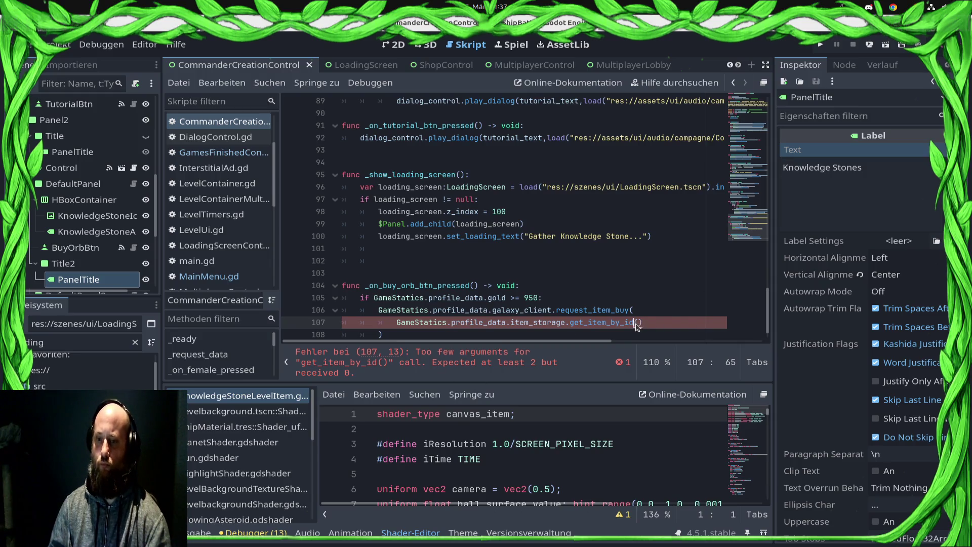
Pass ItemData.TYPE_SUPPLY, "101" to get_item_by_id with a # Knowledge Stones comment, and save
{"action": "type", "text": "\"101"}
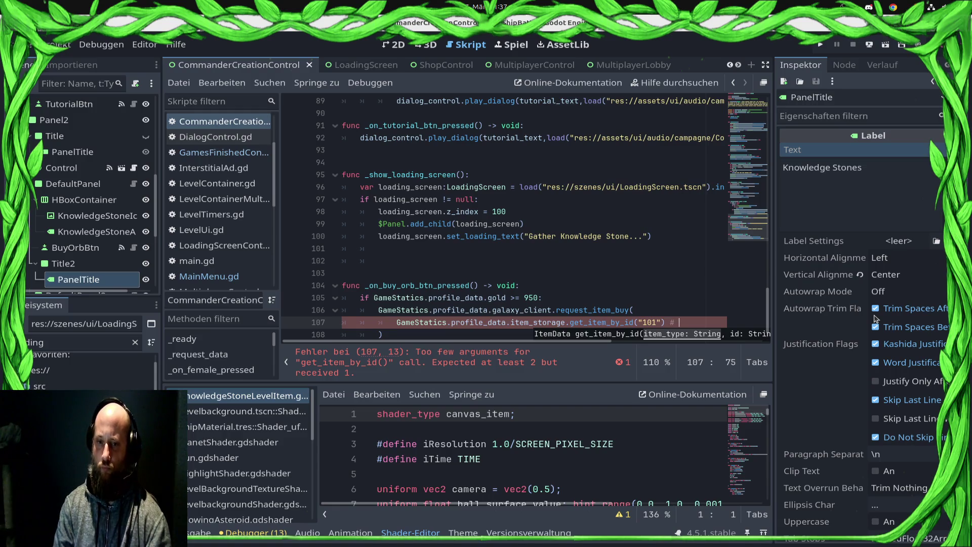
{"action": "type", "text": "Knowledge Stones"}
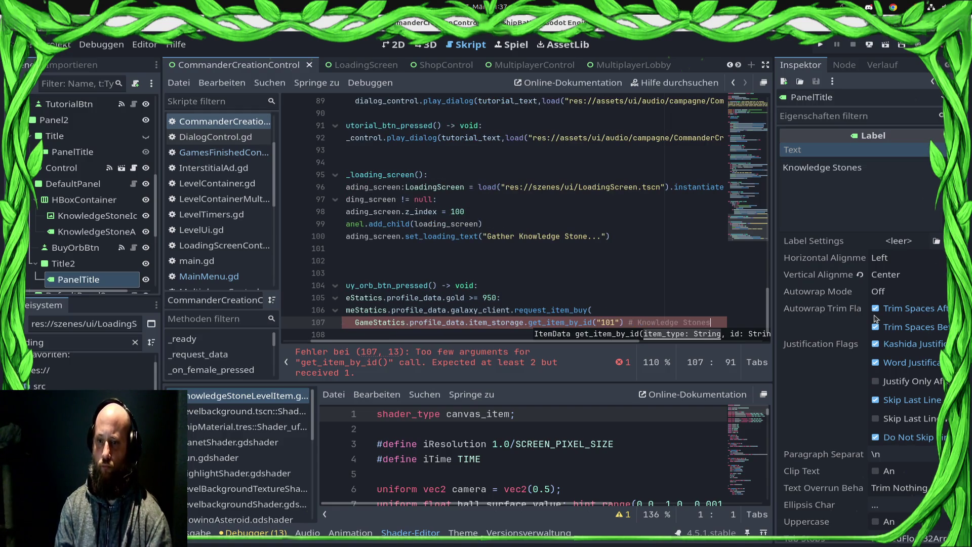
{"action": "scroll", "coordinate": [455, 331], "scroll_direction": "down", "scroll_amount": 1}
{"action": "left_click", "coordinate": [455, 331]}
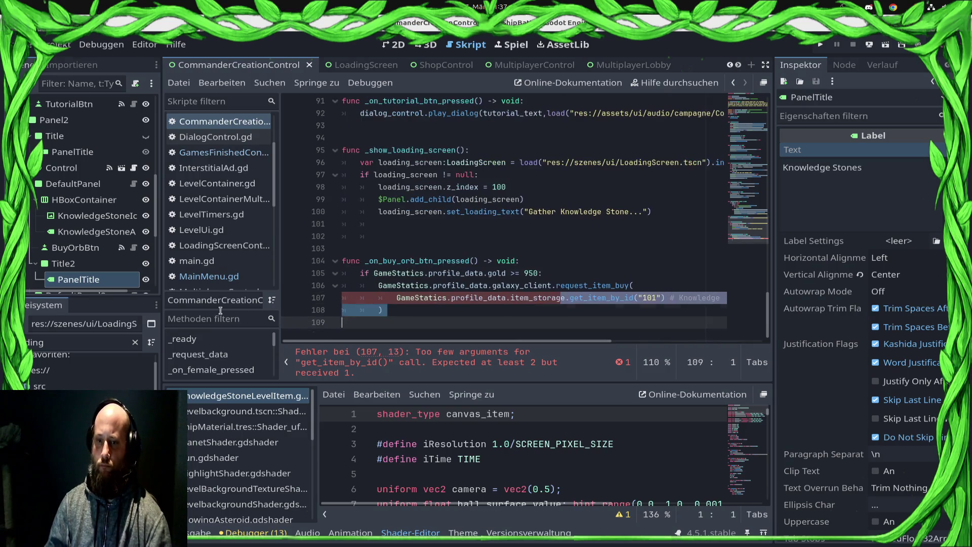
{"action": "left_click", "coordinate": [669, 297]}
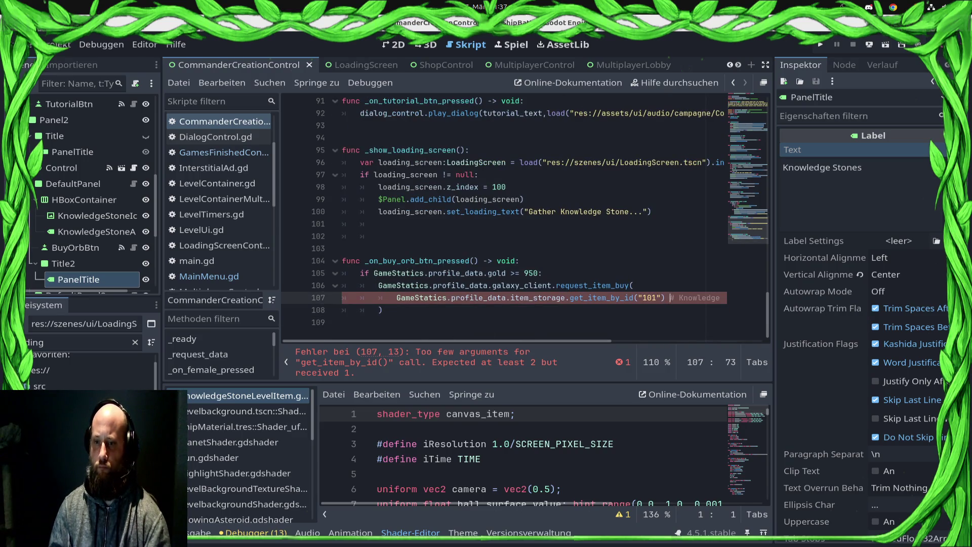
{"action": "type", "text": ","}
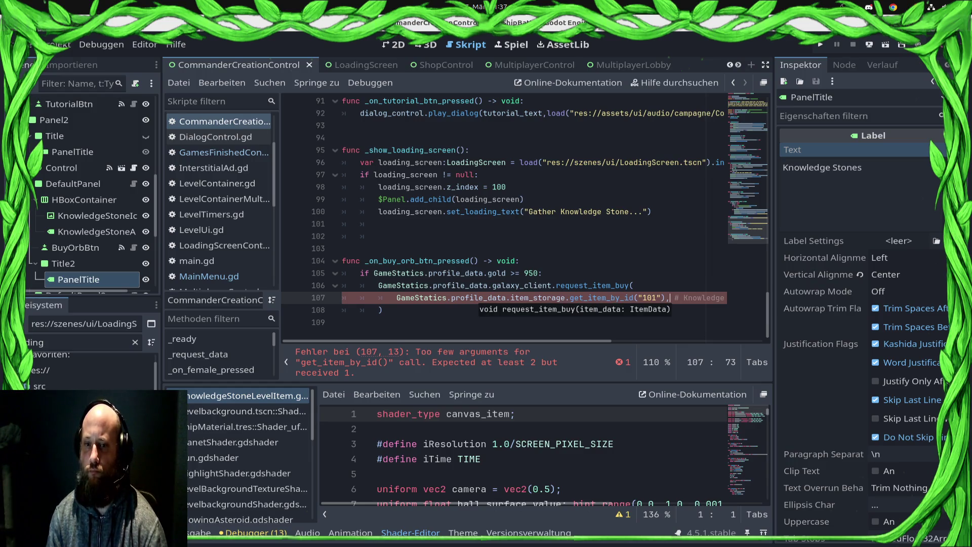
{"action": "key", "text": "BackSpace"}
{"action": "key", "text": "Left"}
{"action": "type", "text": ","}
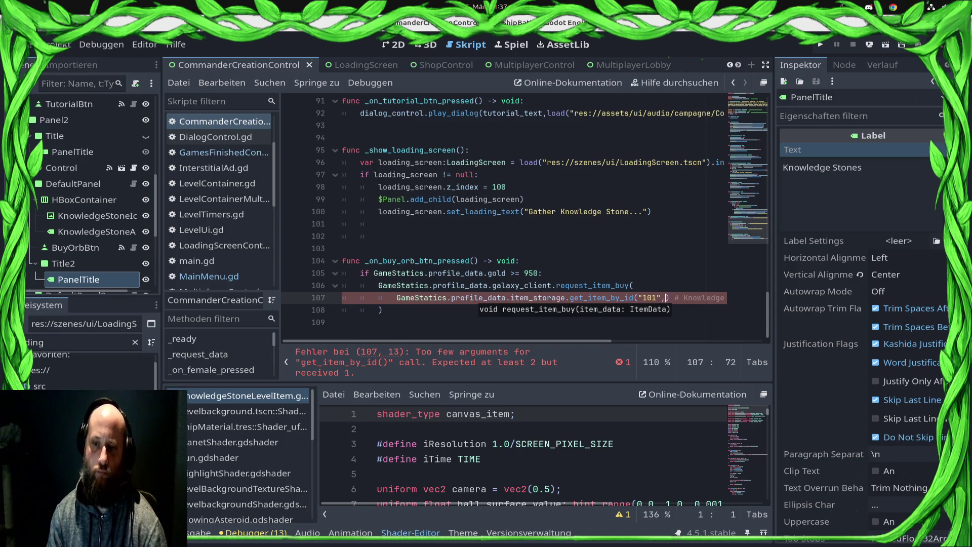
{"action": "key", "text": "BackSpace"}
{"action": "key", "text": "Left"}
{"action": "key", "text": "Left"}
{"action": "key", "text": "Left"}
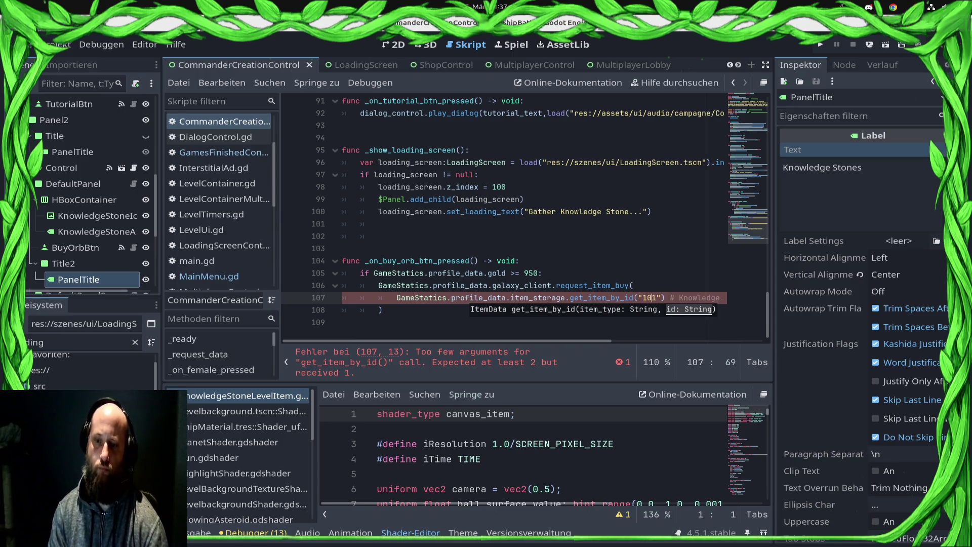
{"action": "type", "text": ","}
{"action": "type", "text": "temData."}
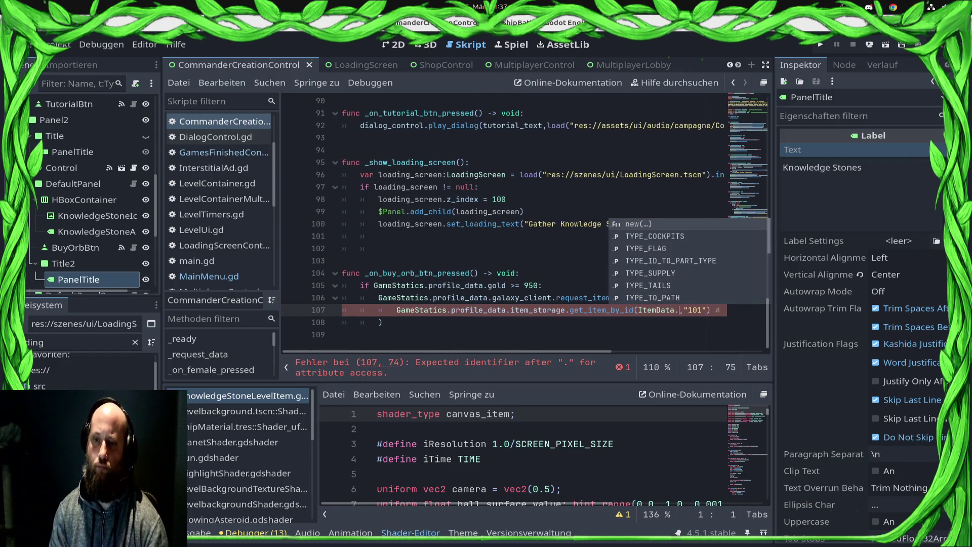
{"action": "type", "text": "TYPE_SUPPLY"}
{"action": "key", "text": "ctrl+s"}
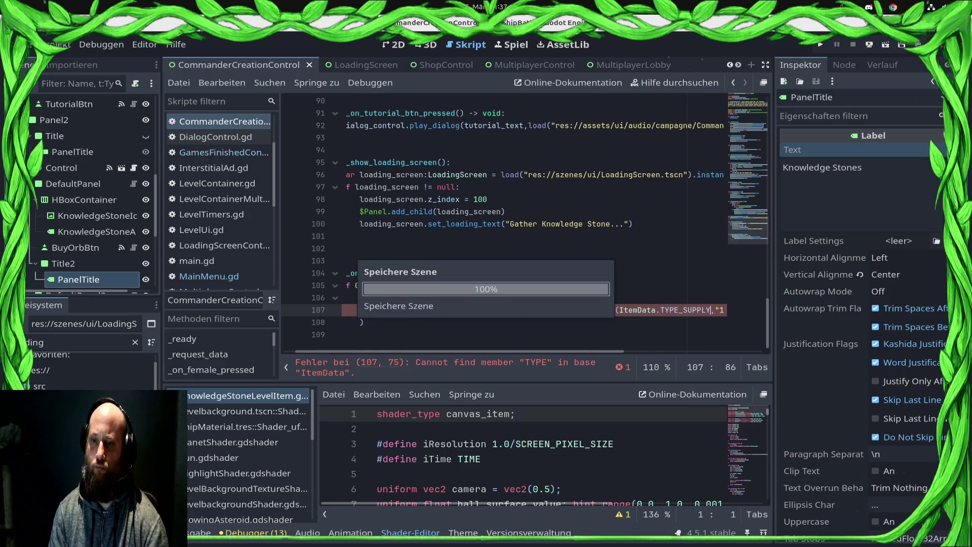
Insert _show_loading_screen() above the request_item_buy call, save, and add a line after the request
{"action": "key", "text": "End"}
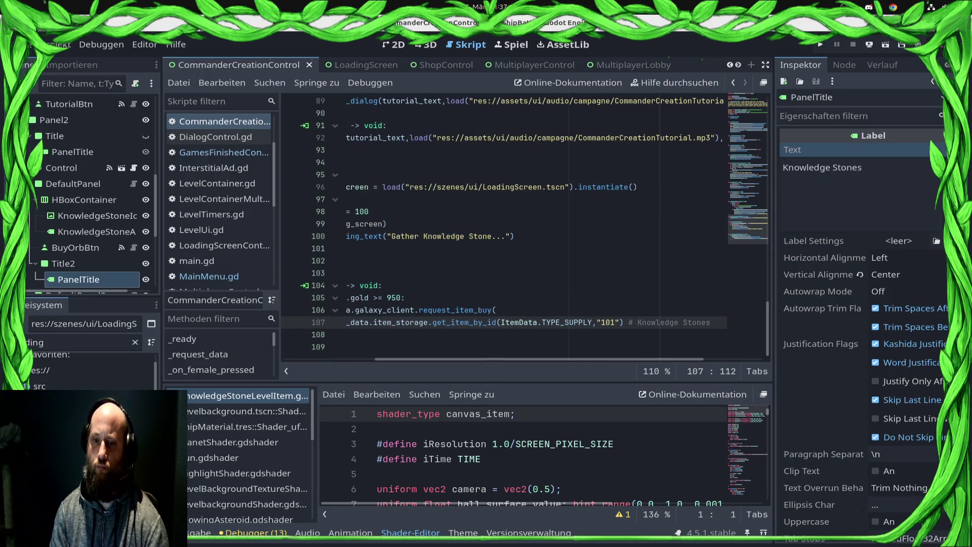
{"action": "key", "text": "Home"}
{"action": "key", "text": "Home"}
{"action": "key", "text": "Up"}
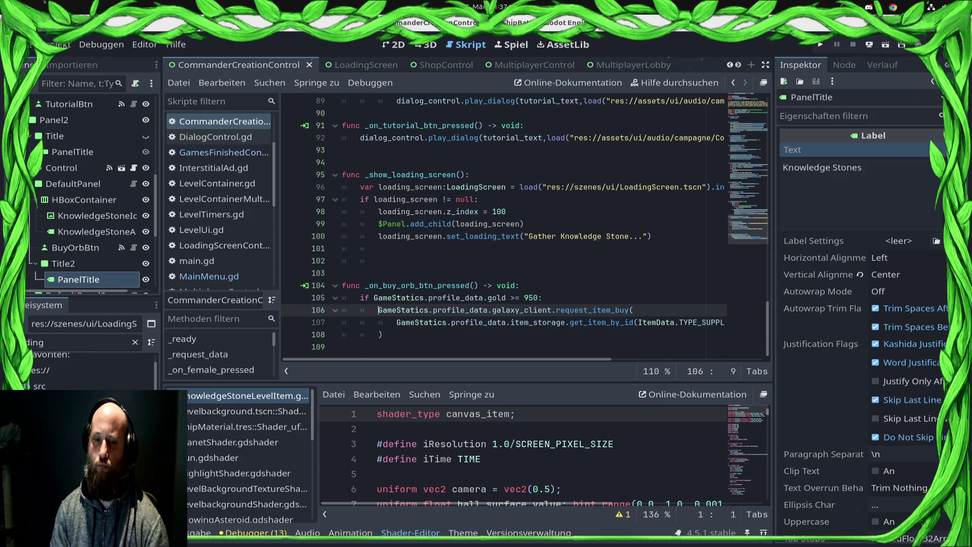
{"action": "left_click", "coordinate": [375, 298]}
{"action": "key", "text": "End"}
{"action": "key", "text": "Return"}
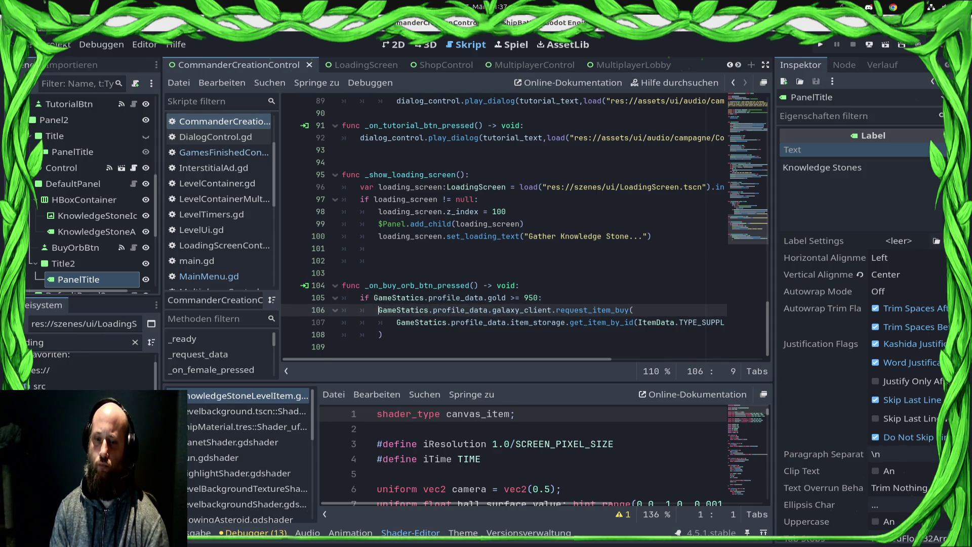
{"action": "type", "text": "load"}
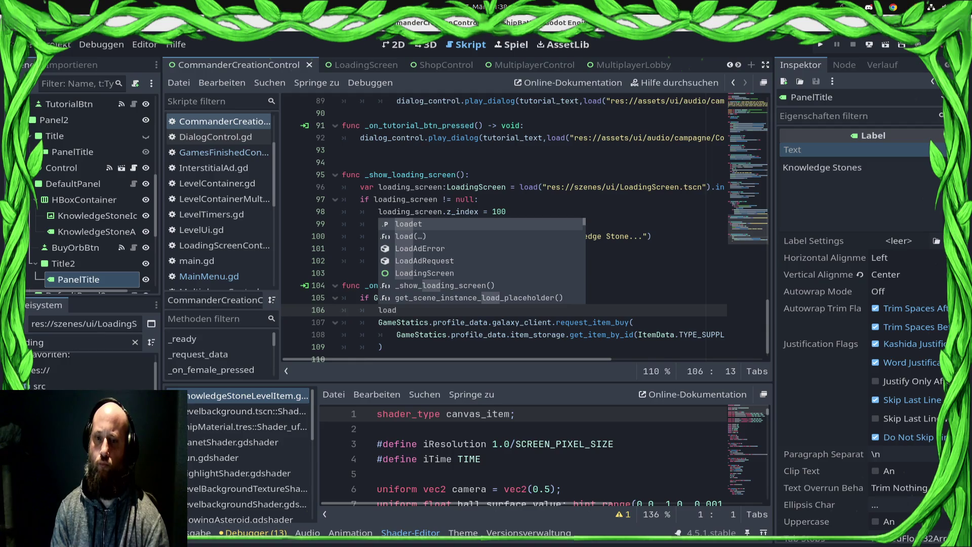
{"action": "type", "text": "ing_sc"}
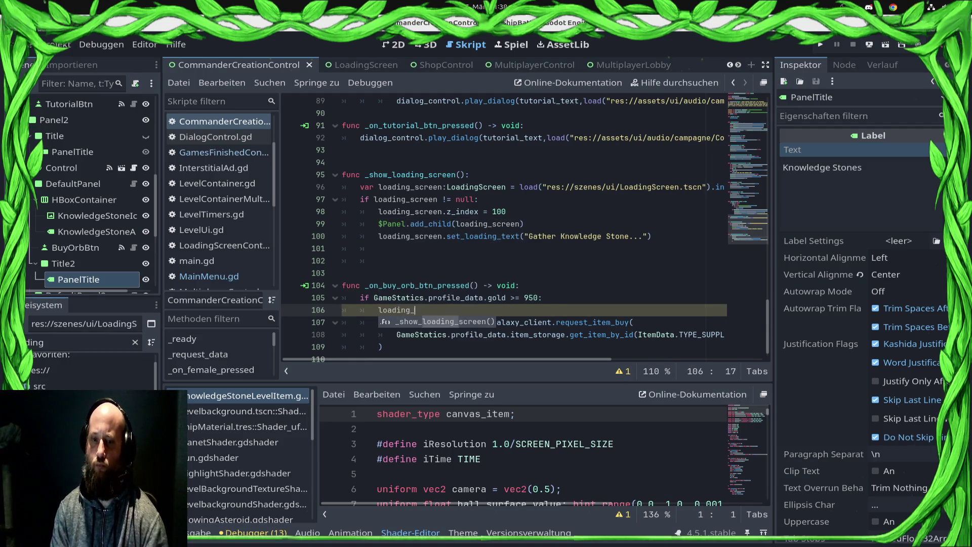
{"action": "key", "text": "Return"}
{"action": "key", "text": "ctrl+s"}
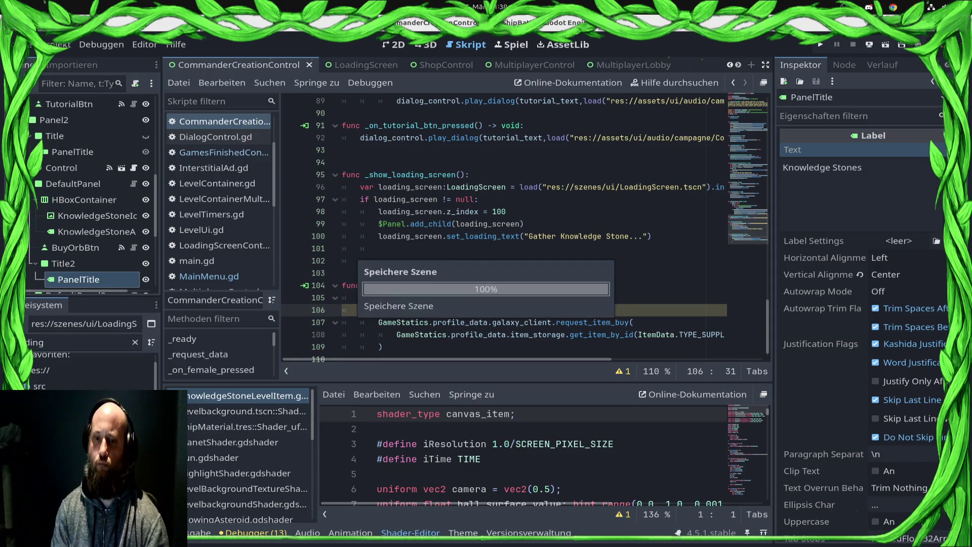
{"action": "key", "text": "Down"}
{"action": "key", "text": "Down"}
{"action": "key", "text": "Down"}
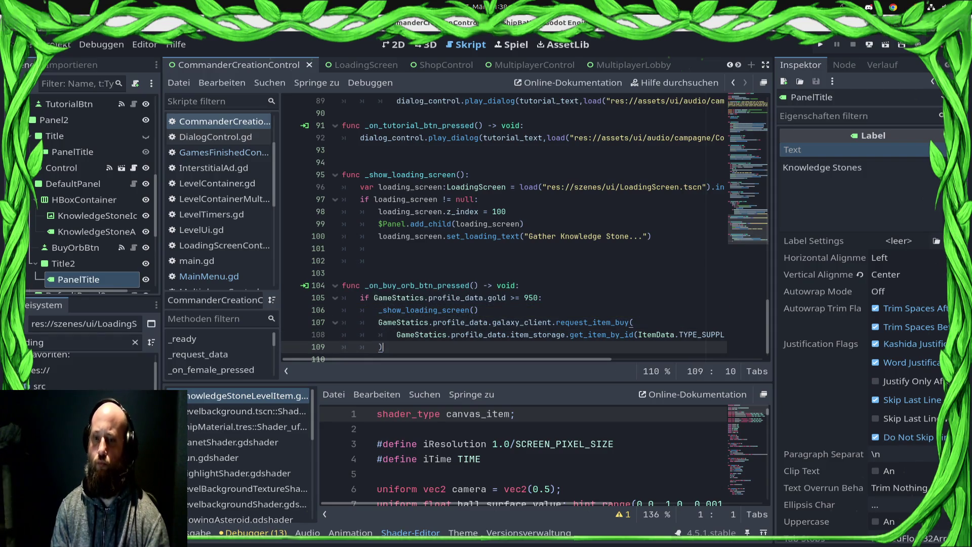
{"action": "key", "text": "Return"}
{"action": "scroll", "coordinate": [412, 291], "scroll_direction": "up", "scroll_amount": 13}
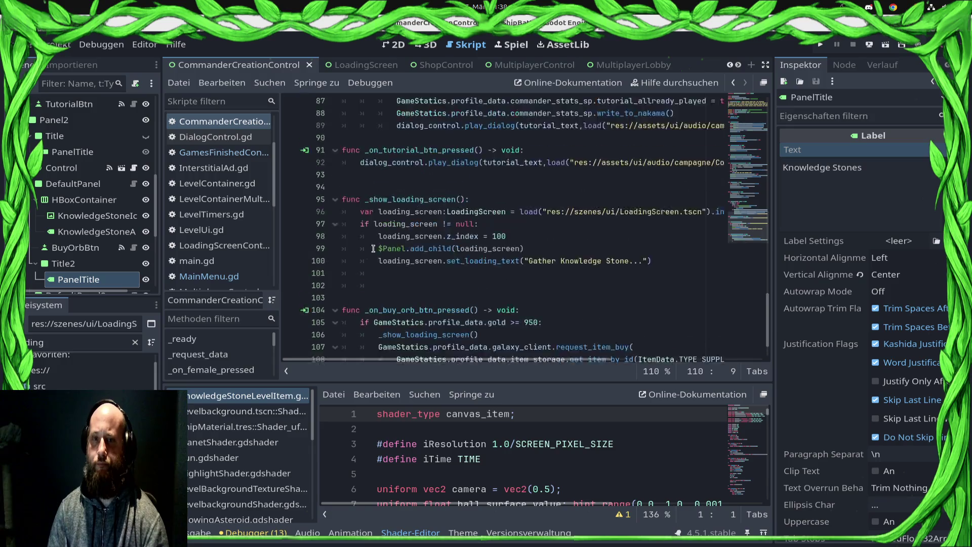
Add an empty line 29 in _request_data, just before _data_recived.emit()
{"action": "scroll", "coordinate": [412, 291], "scroll_direction": "up", "scroll_amount": 8}
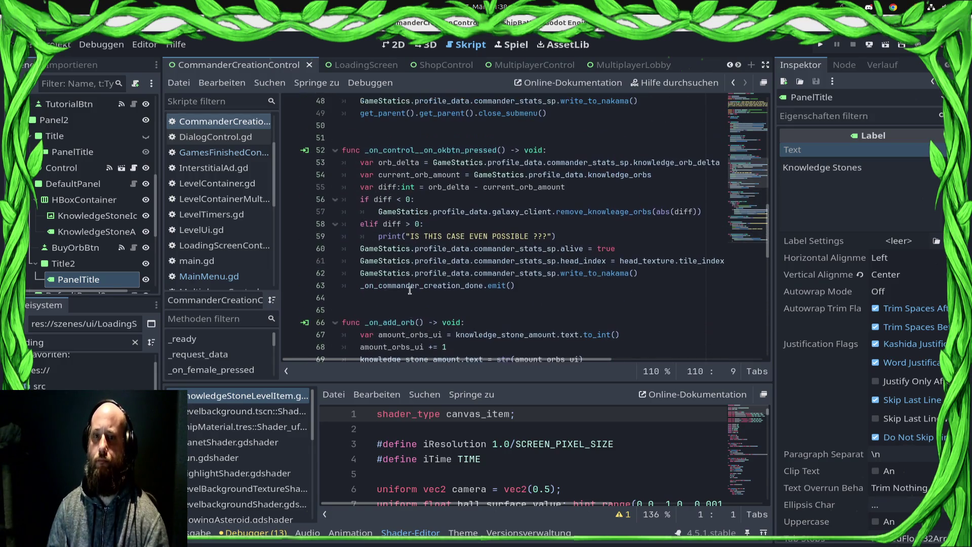
{"action": "scroll", "coordinate": [406, 290], "scroll_direction": "up", "scroll_amount": 6}
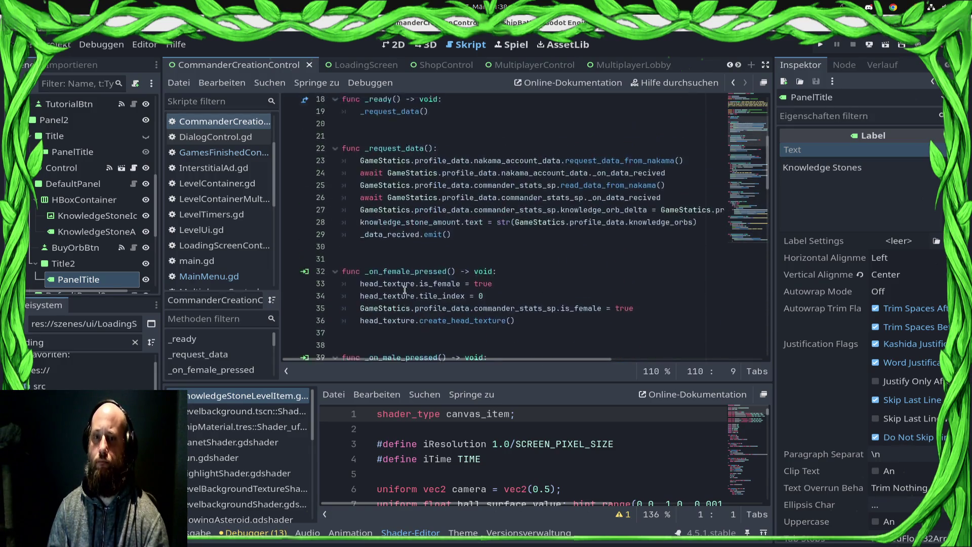
{"action": "scroll", "coordinate": [406, 291], "scroll_direction": "down", "scroll_amount": 4}
{"action": "scroll", "coordinate": [462, 230], "scroll_direction": "up", "scroll_amount": 3}
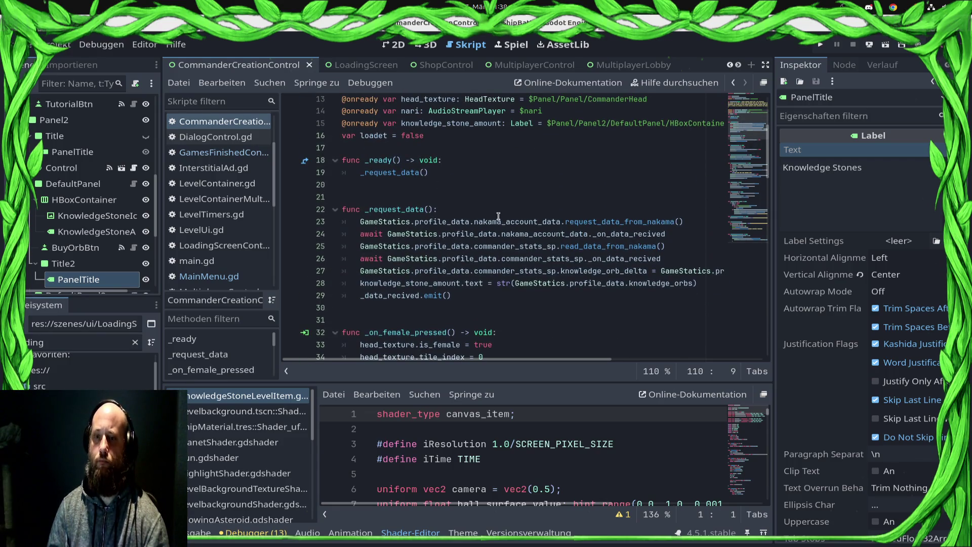
{"action": "left_click", "coordinate": [685, 238]}
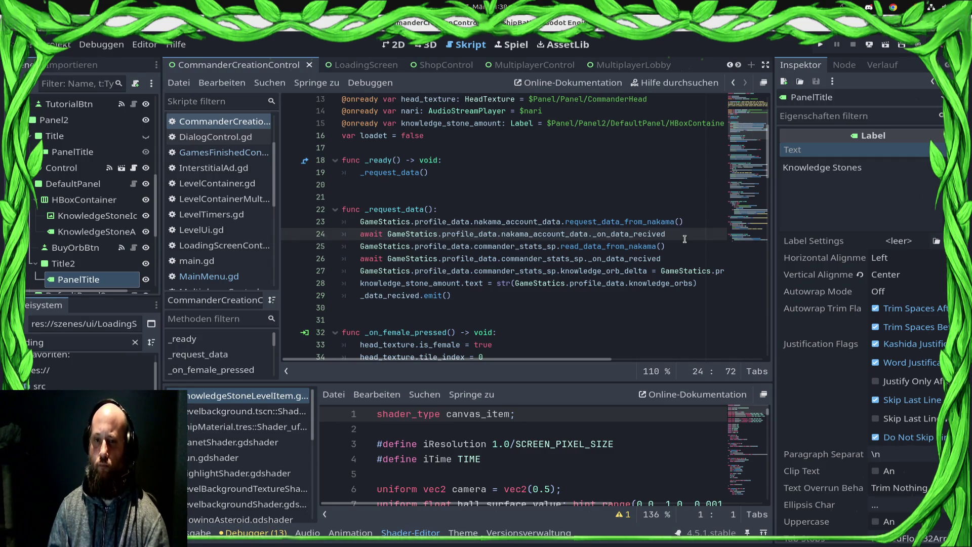
{"action": "mouse_move", "coordinate": [632, 279]}
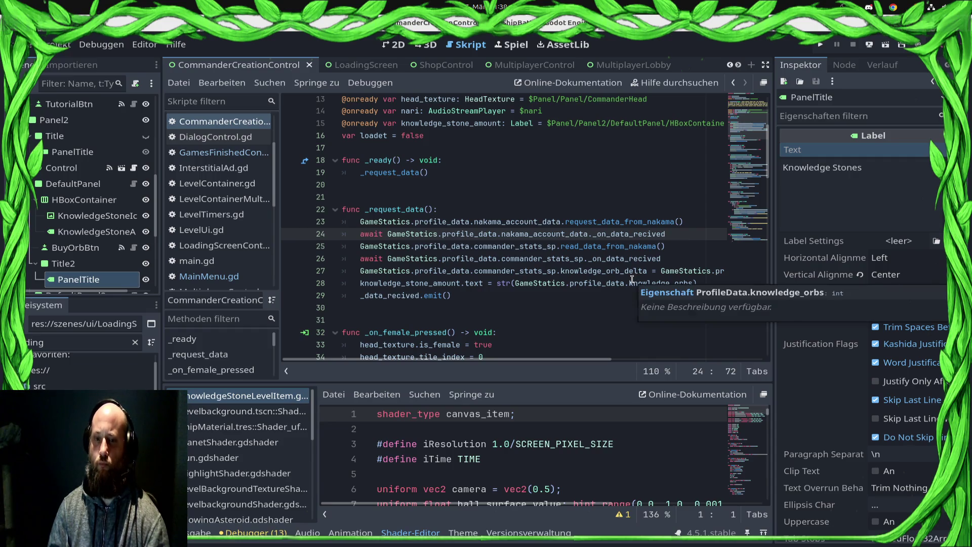
{"action": "left_click", "coordinate": [704, 285]}
{"action": "key", "text": "Return"}
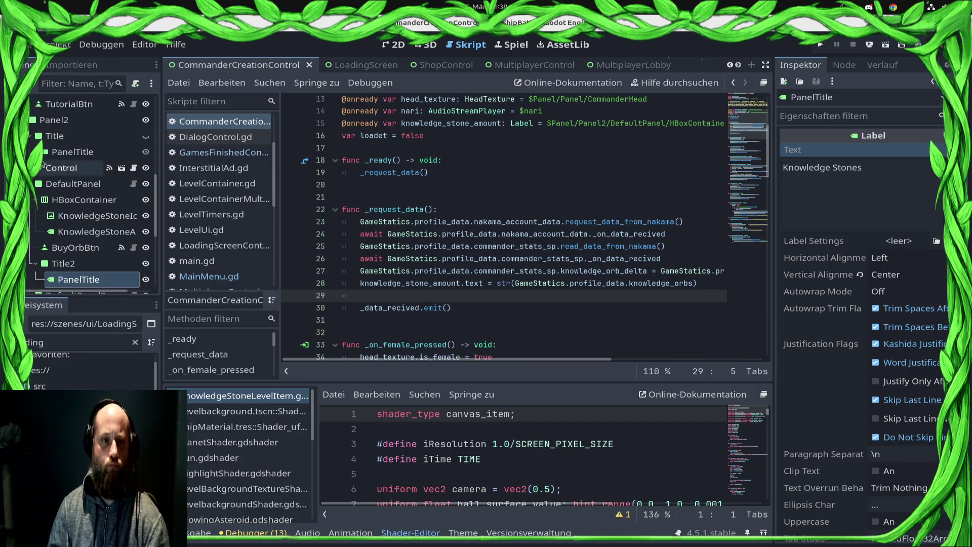
{"action": "scroll", "coordinate": [43, 164], "scroll_direction": "up", "scroll_amount": 6}
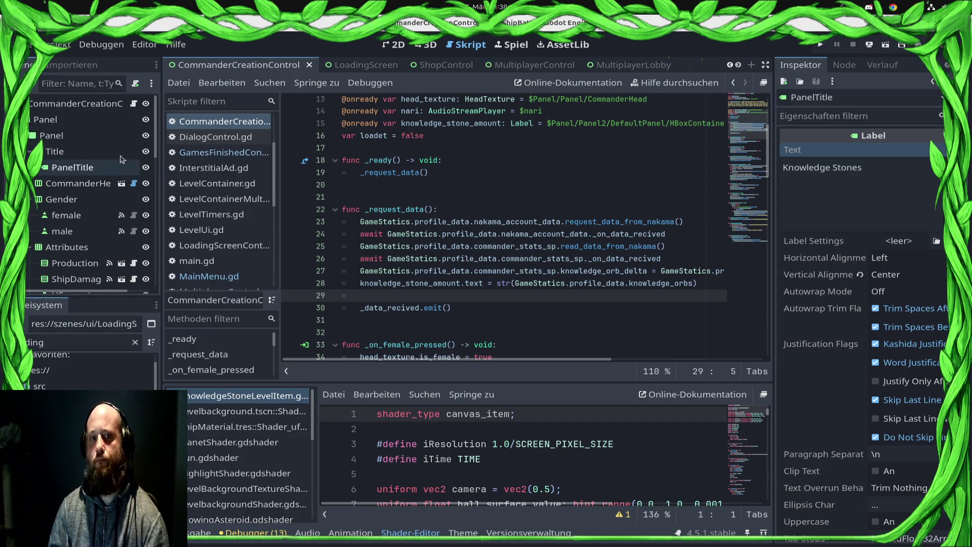
{"action": "left_click", "coordinate": [394, 44]}
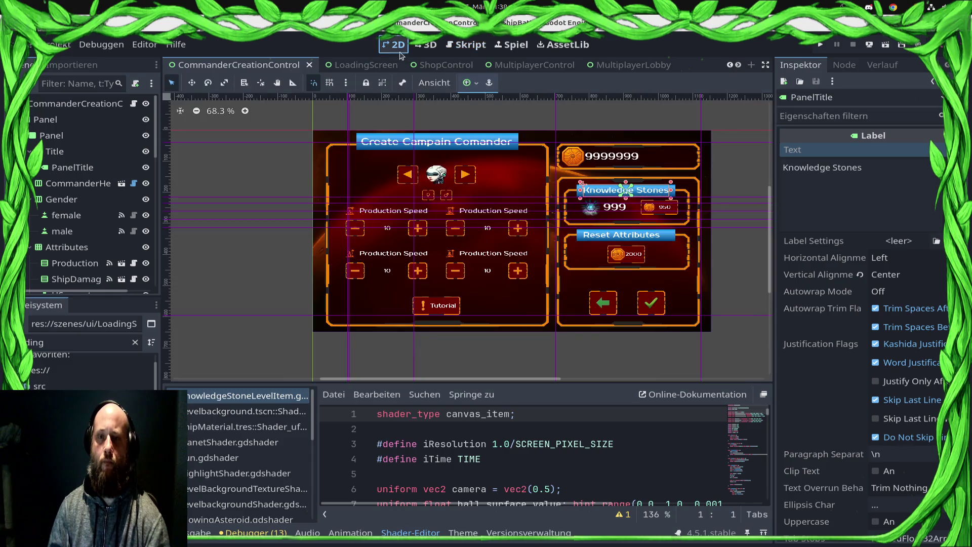
{"action": "left_click", "coordinate": [599, 160]}
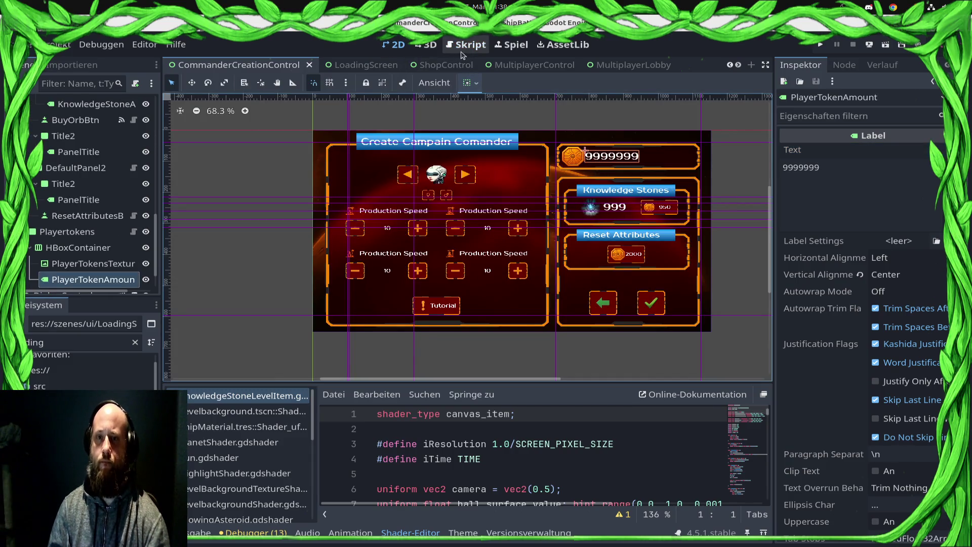
{"action": "left_click", "coordinate": [462, 51]}
{"action": "scroll", "coordinate": [405, 202], "scroll_direction": "up", "scroll_amount": 5}
{"action": "mouse_move", "coordinate": [87, 282]}
{"action": "left_mouse_down"}
{"action": "mouse_move", "coordinate": [521, 260]}
{"action": "mouse_move", "coordinate": [402, 244]}
{"action": "mouse_move", "coordinate": [426, 238]}
{"action": "left_mouse_up"}
{"action": "double_click", "coordinate": [425, 238]}
{"action": "key", "text": "ctrl+c"}
{"action": "left_click", "coordinate": [433, 249]}
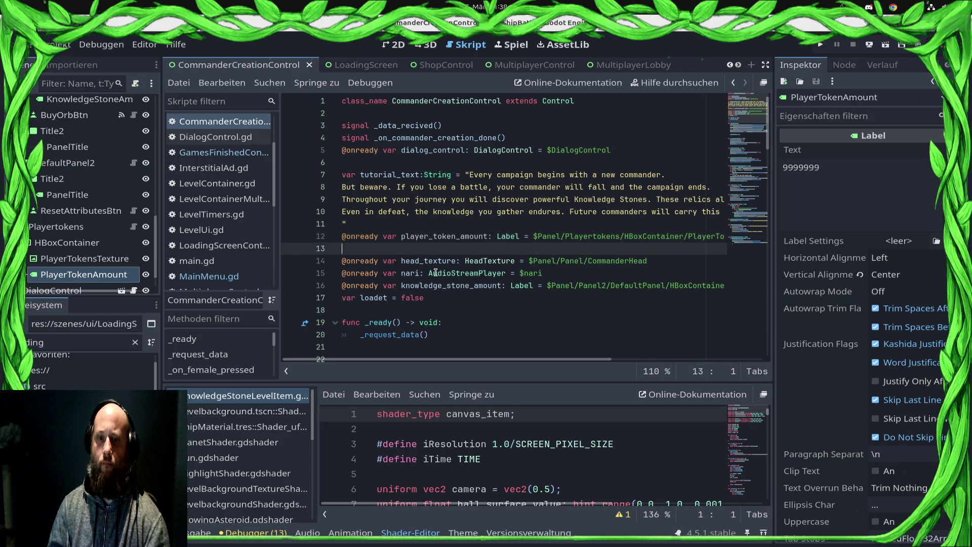
{"action": "key", "text": "BackSpace"}
Write player_token_amount.text = str(GameStatics.profile_data.gold) on line 29 and save
{"action": "scroll", "coordinate": [433, 354], "scroll_direction": "down", "scroll_amount": 4}
{"action": "left_click_drag", "start_coordinate": [433, 310], "coordinate": [345, 285]}
{"action": "scroll", "coordinate": [459, 245], "scroll_direction": "down", "scroll_amount": 4}
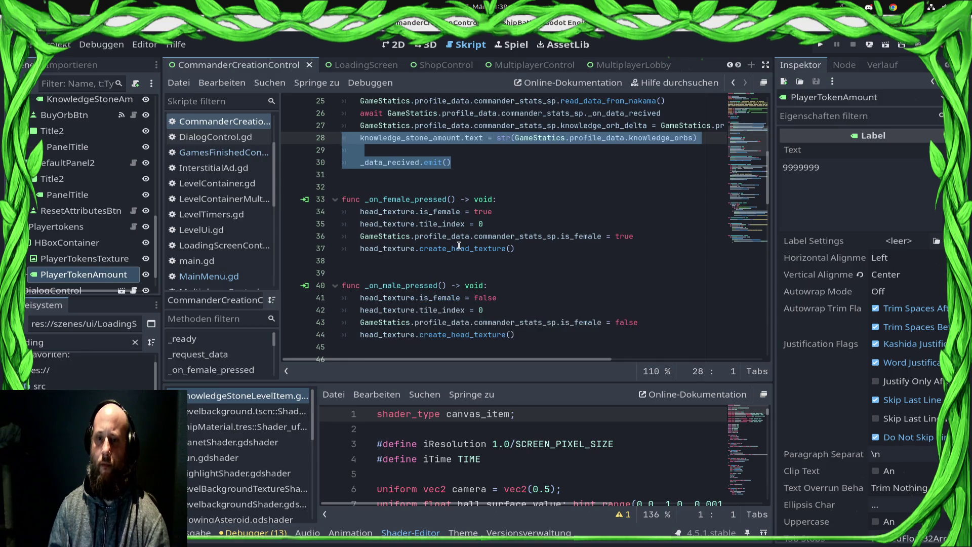
{"action": "scroll", "coordinate": [459, 245], "scroll_direction": "up", "scroll_amount": 2}
{"action": "left_click", "coordinate": [405, 223]}
{"action": "key", "text": "ctrl+v"}
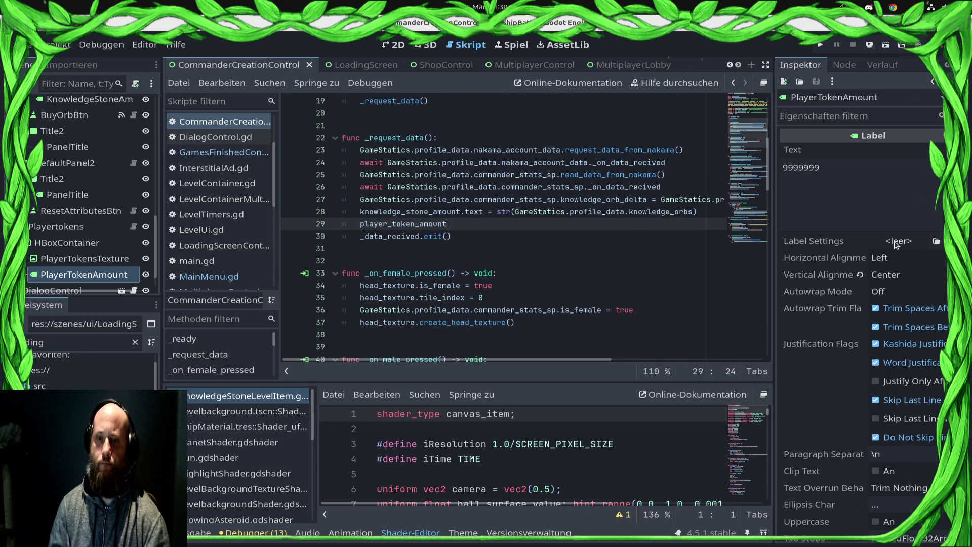
{"action": "type", "text": "text = s"}
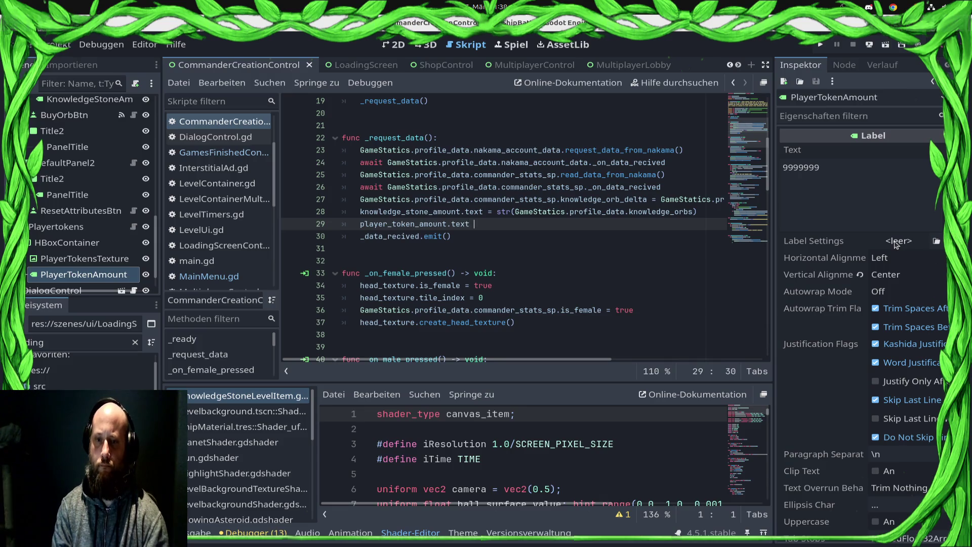
{"action": "type", "text": "tr(GameS"}
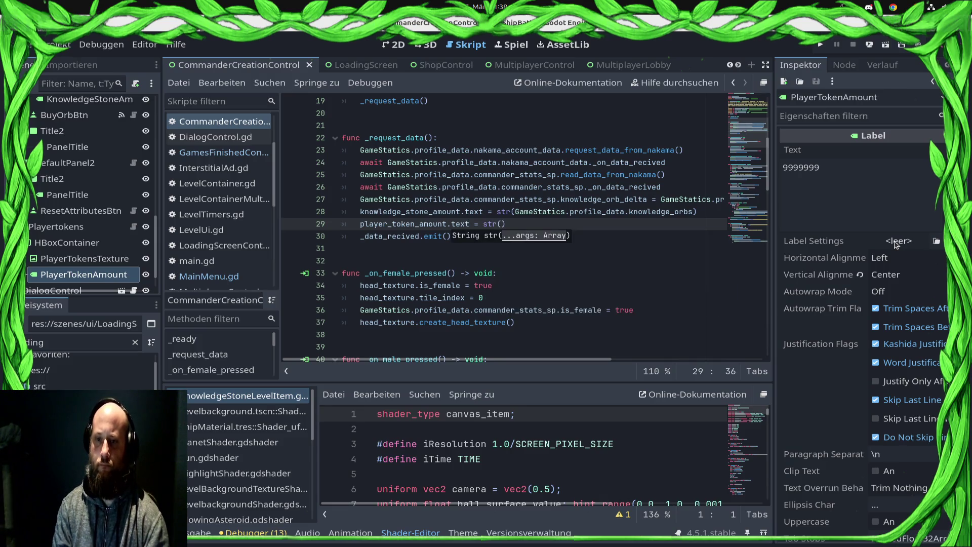
{"action": "key", "text": "Return"}
{"action": "type", "text": ".profile_data.gold"}
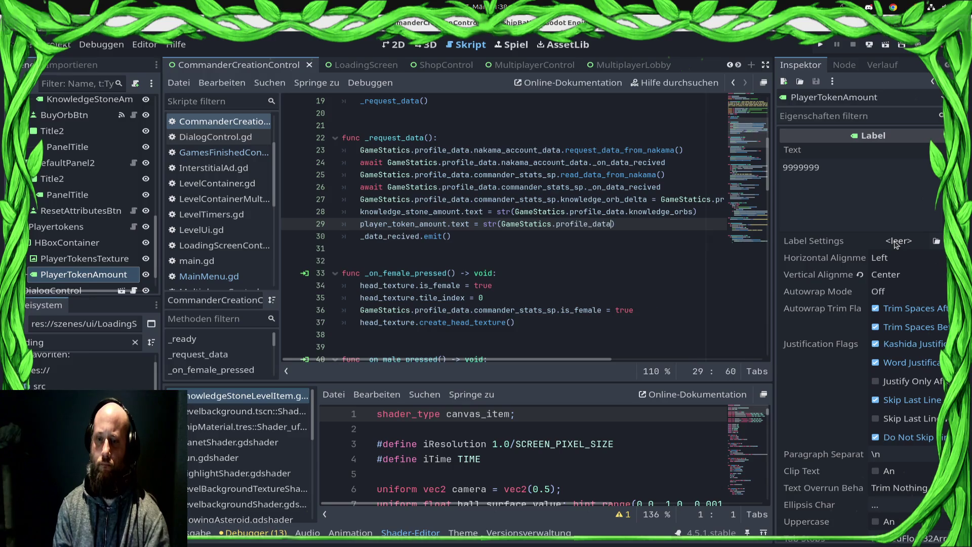
{"action": "key", "text": "ctrl+s"}
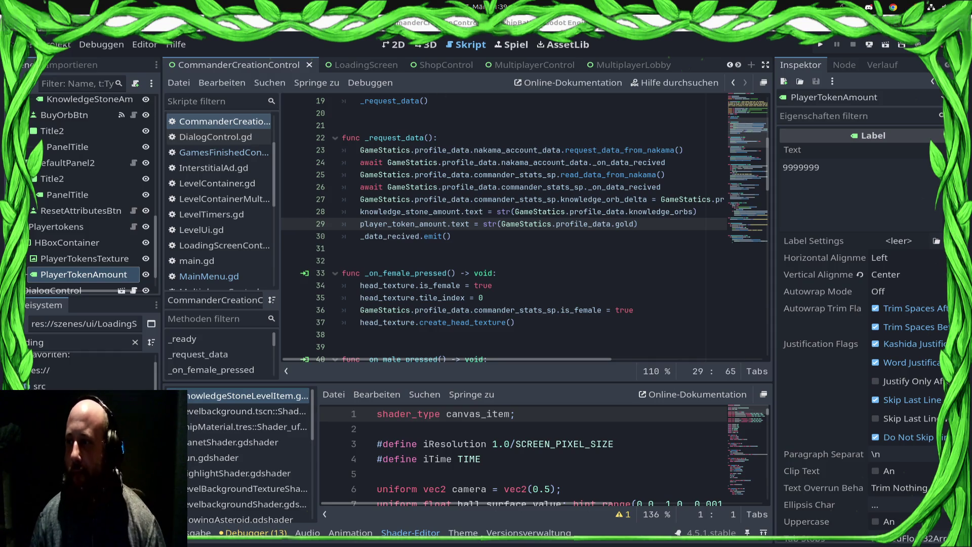
{"action": "double_click", "coordinate": [400, 237]}
{"action": "mouse_move", "coordinate": [767, 168]}
{"action": "left_mouse_down"}
{"action": "mouse_move", "coordinate": [767, 324]}
{"action": "mouse_move", "coordinate": [590, 359]}
{"action": "left_mouse_up"}
{"action": "left_click", "coordinate": [547, 335]}
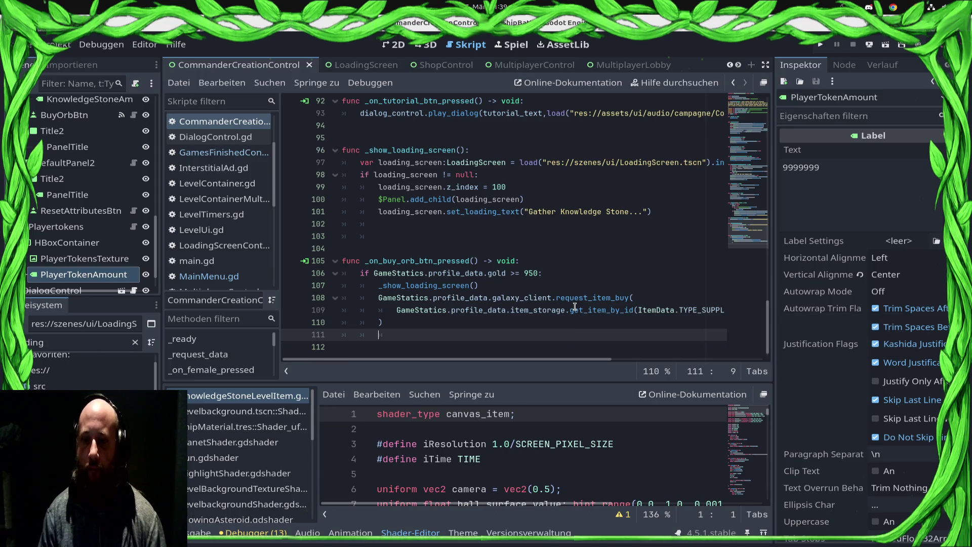
Add 'await _data_recived' in the buy-orb handler with an empty line above it
{"action": "type", "text": "await _data_recived"}
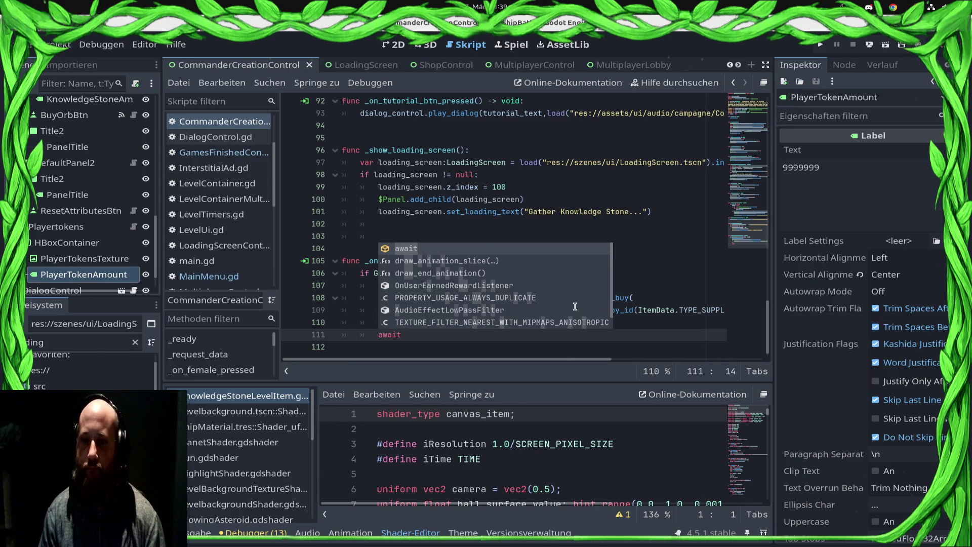
{"action": "key", "text": "ctrl+shift+Return"}
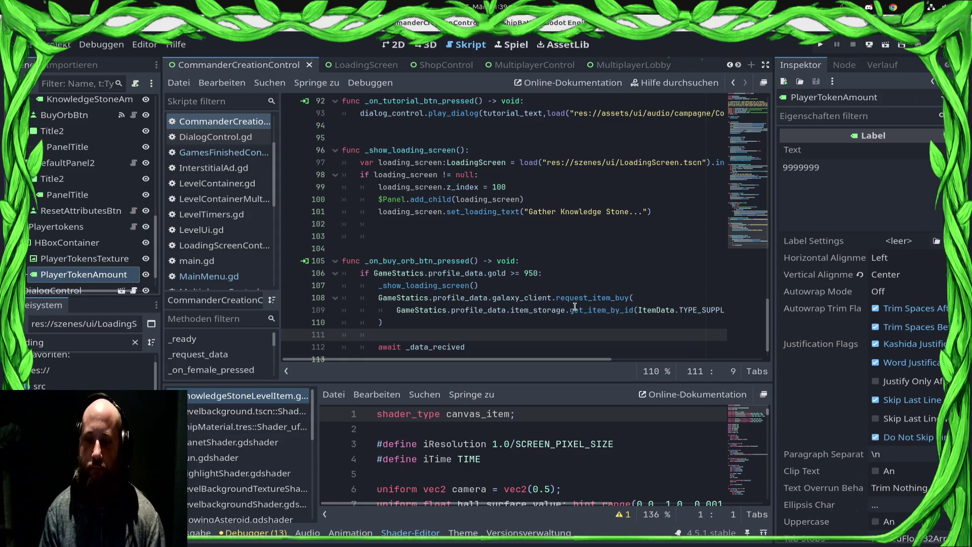
{"action": "type", "text": "load"}
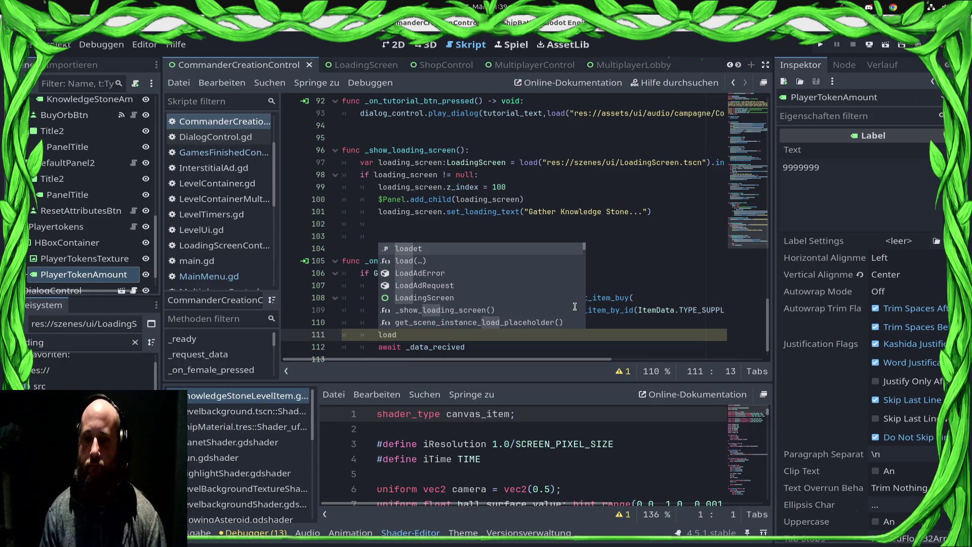
{"action": "key", "text": "BackSpace"}
{"action": "key", "text": "BackSpace"}
{"action": "key", "text": "BackSpace"}
{"action": "type", "text": "re"}
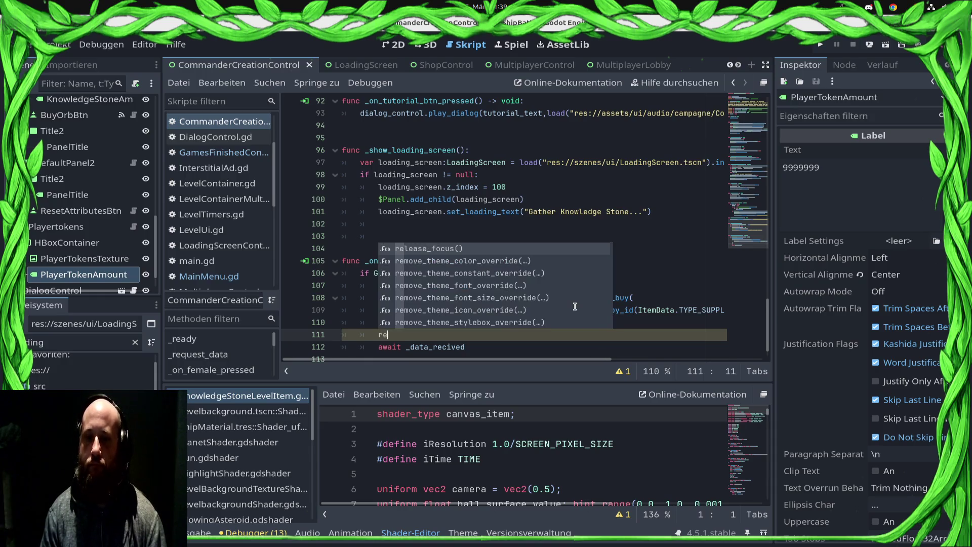
{"action": "key", "text": "BackSpace"}
{"action": "key", "text": "BackSpace"}
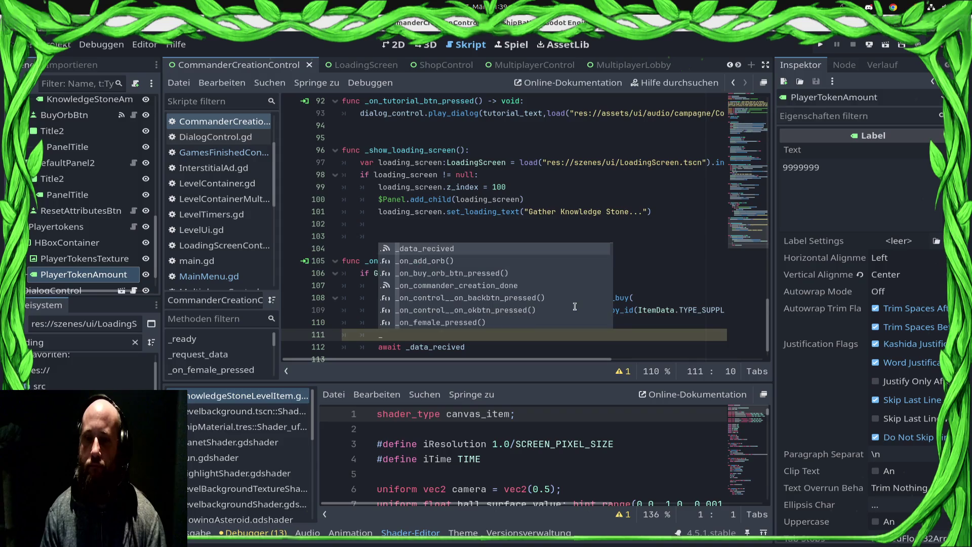
Call _request_data() on the line above the await and save
{"action": "scroll", "coordinate": [396, 296], "scroll_direction": "up", "scroll_amount": 13}
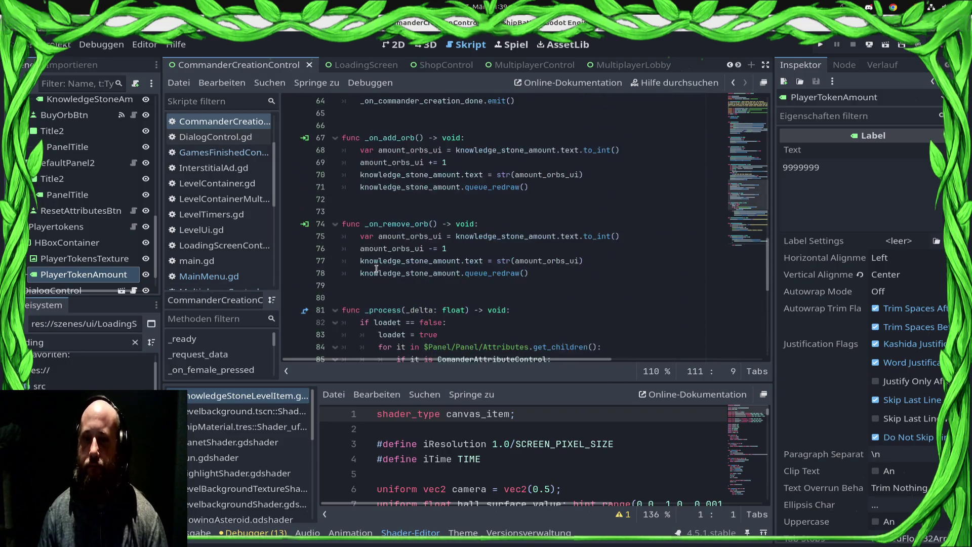
{"action": "scroll", "coordinate": [378, 262], "scroll_direction": "up", "scroll_amount": 16}
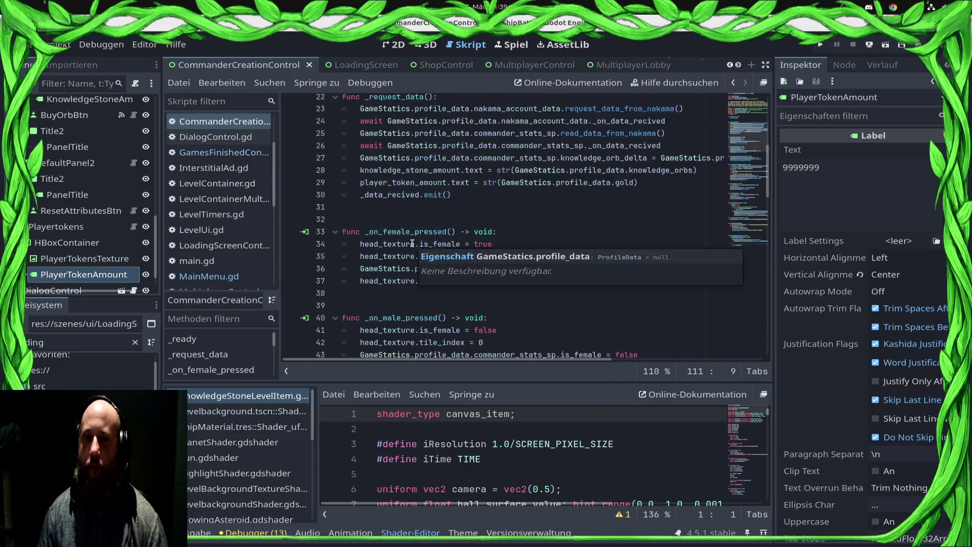
{"action": "scroll", "coordinate": [412, 243], "scroll_direction": "down", "scroll_amount": 4}
{"action": "double_click", "coordinate": [394, 170]}
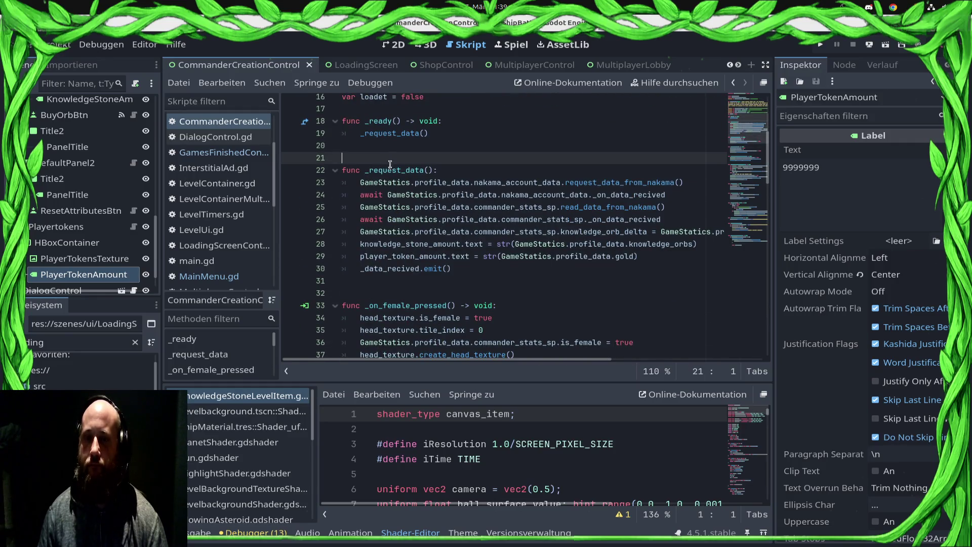
{"action": "key", "text": "ctrl+z"}
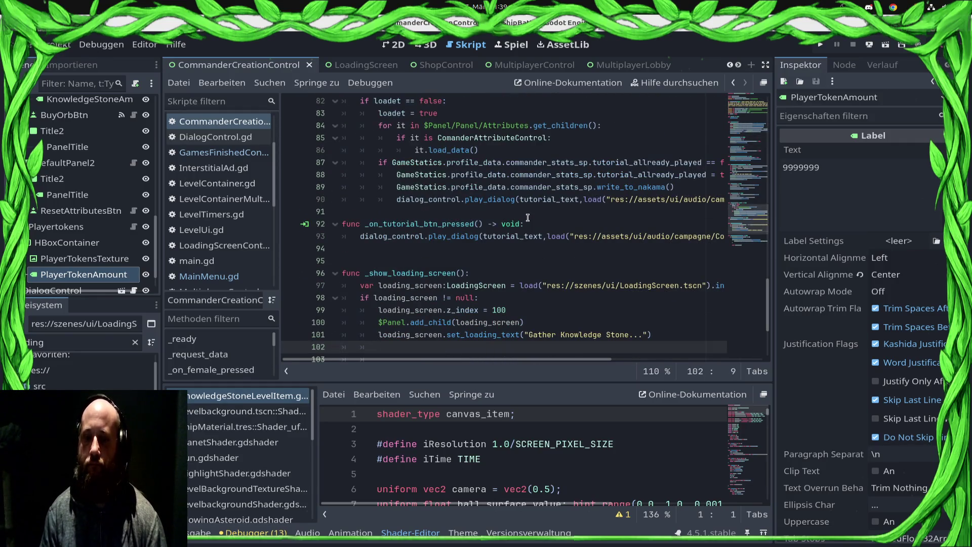
{"action": "scroll", "coordinate": [528, 218], "scroll_direction": "down", "scroll_amount": 1}
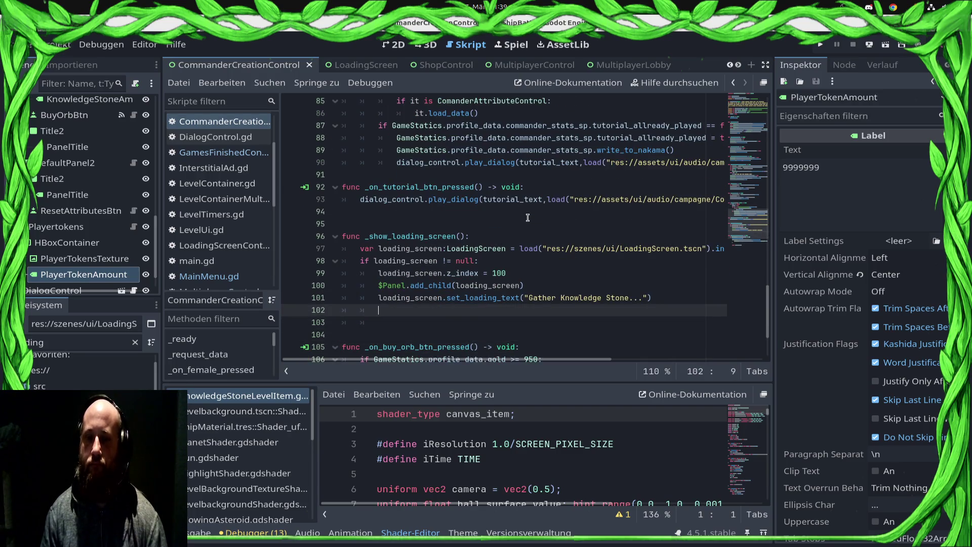
{"action": "key", "text": "Down"}
{"action": "key", "text": "Down"}
{"action": "key", "text": "Down"}
{"action": "key", "text": "Down"}
{"action": "key", "text": "Down"}
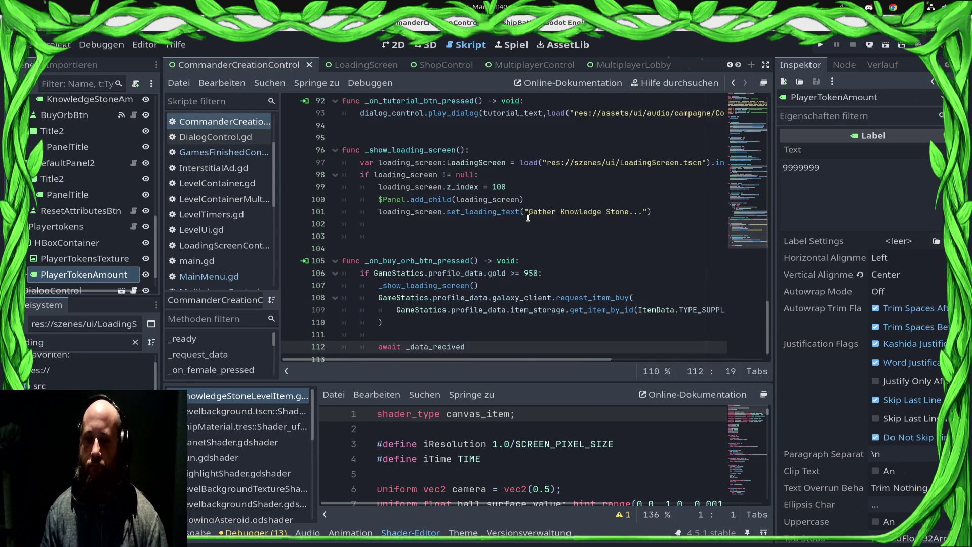
{"action": "key", "text": "Up"}
{"action": "type", "text": "_request_data"}
{"action": "key", "text": "ctrl+s"}
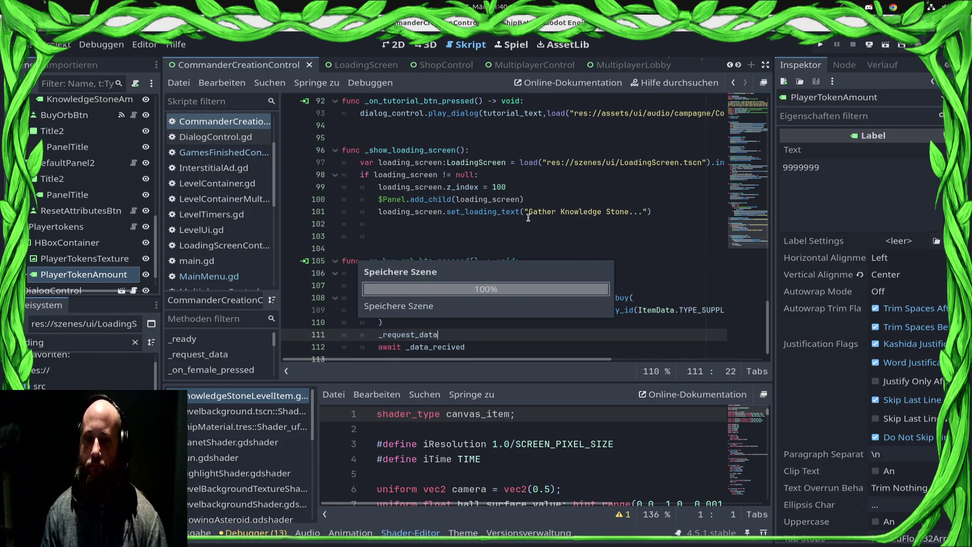
{"action": "type", "text": "()"}
{"action": "key", "text": "ctrl+s"}
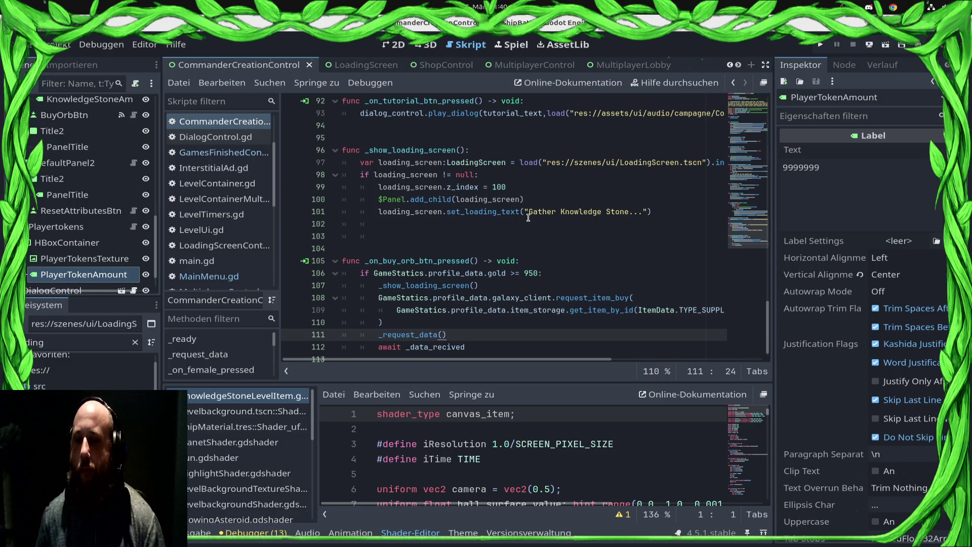
Open a line after the await and select 'var loading_screen:LoadingScreen' on line 97
{"action": "key", "text": "Down"}
{"action": "key", "text": "Return"}
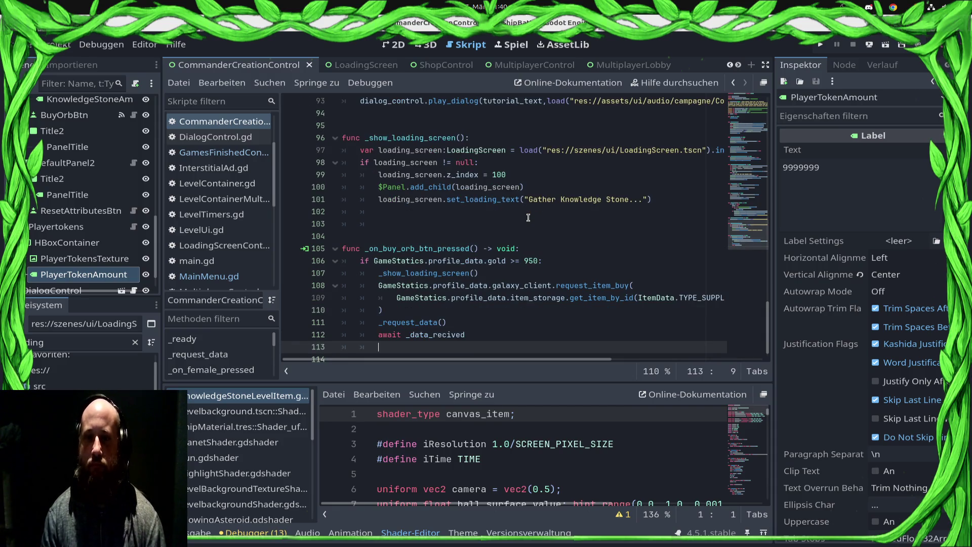
{"action": "left_click_drag", "start_coordinate": [360, 151], "coordinate": [499, 149]}
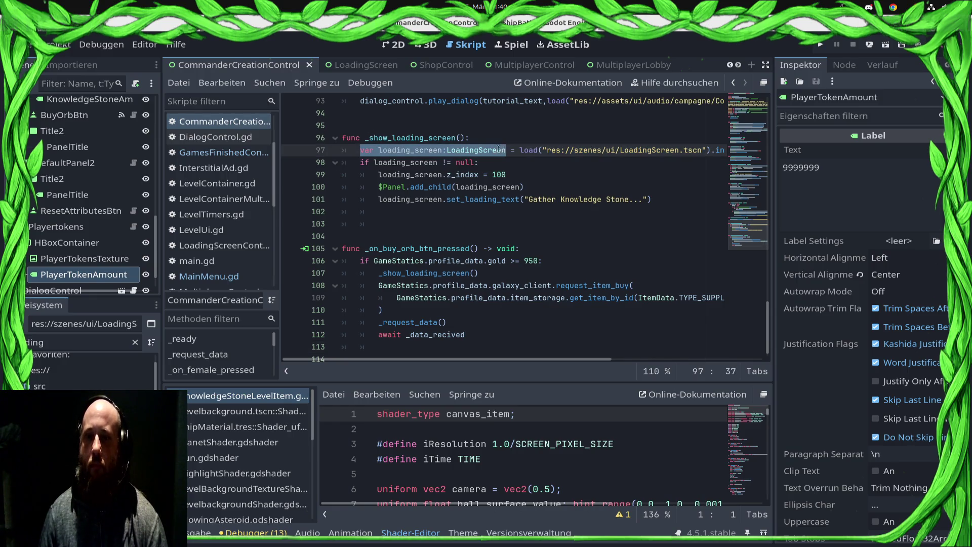
{"action": "scroll", "coordinate": [464, 172], "scroll_direction": "up", "scroll_amount": 20}
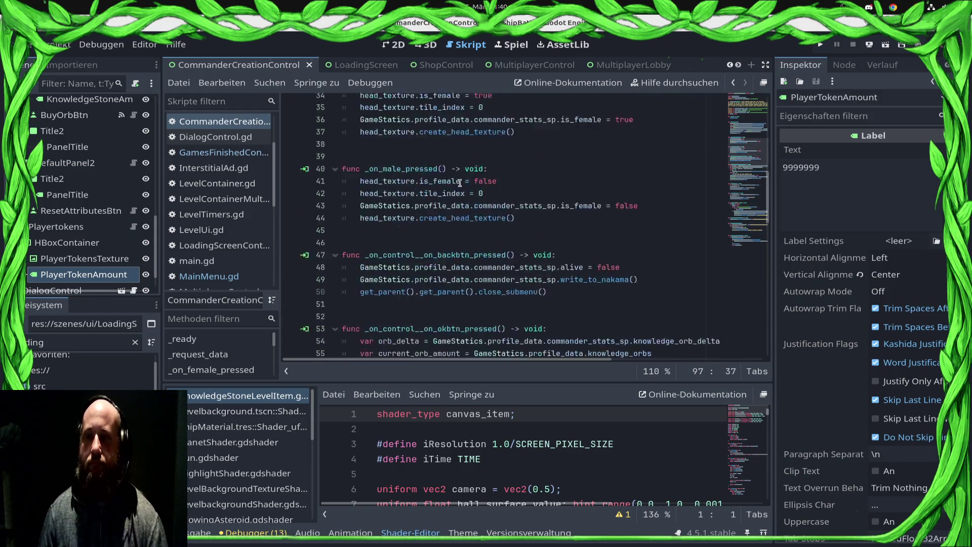
{"action": "scroll", "coordinate": [458, 183], "scroll_direction": "up", "scroll_amount": 2}
Declare loading_screen:LoadingScreen = null at class level on line 17 and save
{"action": "left_click", "coordinate": [716, 299]}
{"action": "type", "text": "var loading_screen:LoadingScreen"}
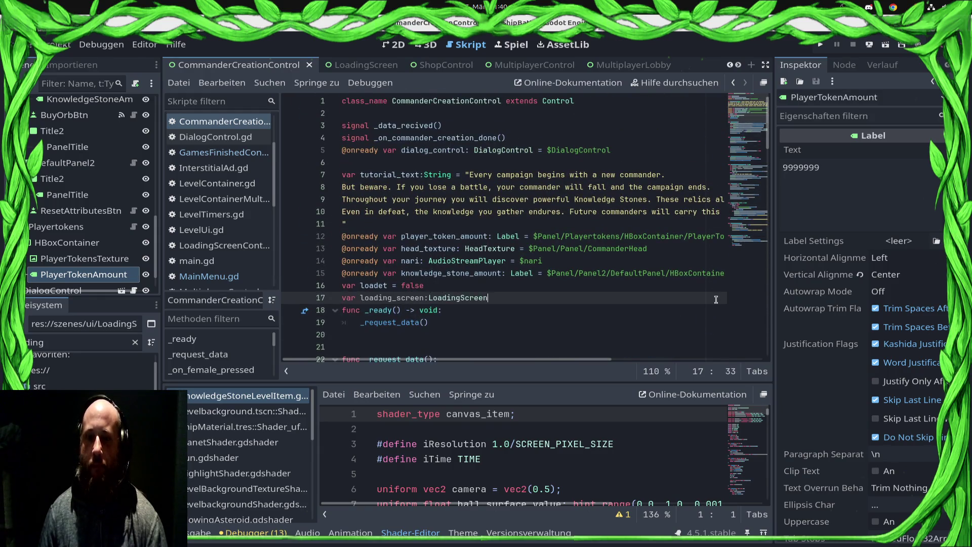
{"action": "type", "text": "ull"}
{"action": "key", "text": "ctrl+s"}
{"action": "key", "text": "Return"}
{"action": "key", "text": "Return"}
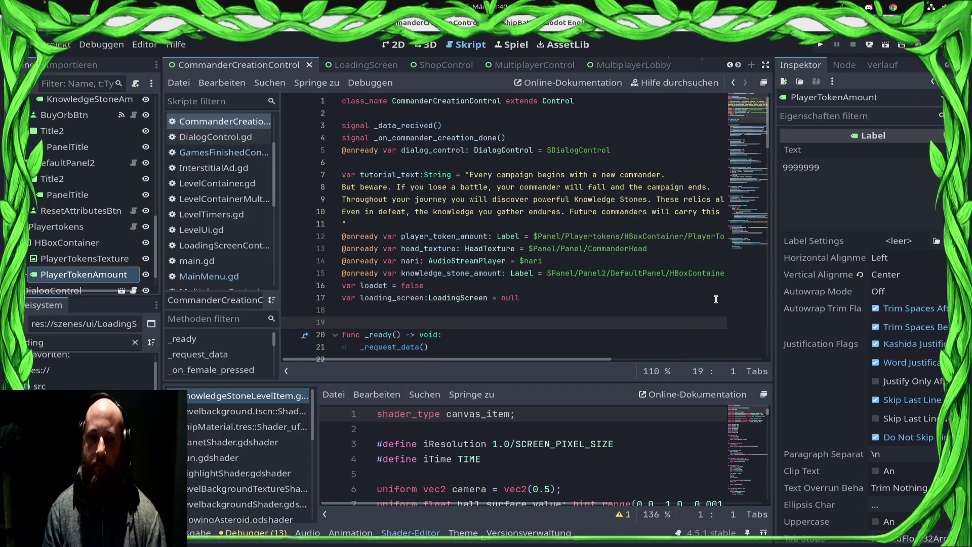
{"action": "key", "text": "ctrl+s"}
Drop 'var' and the type annotation from loading_screen on line 99 so it reuses the member
{"action": "scroll", "coordinate": [446, 269], "scroll_direction": "down", "scroll_amount": 18}
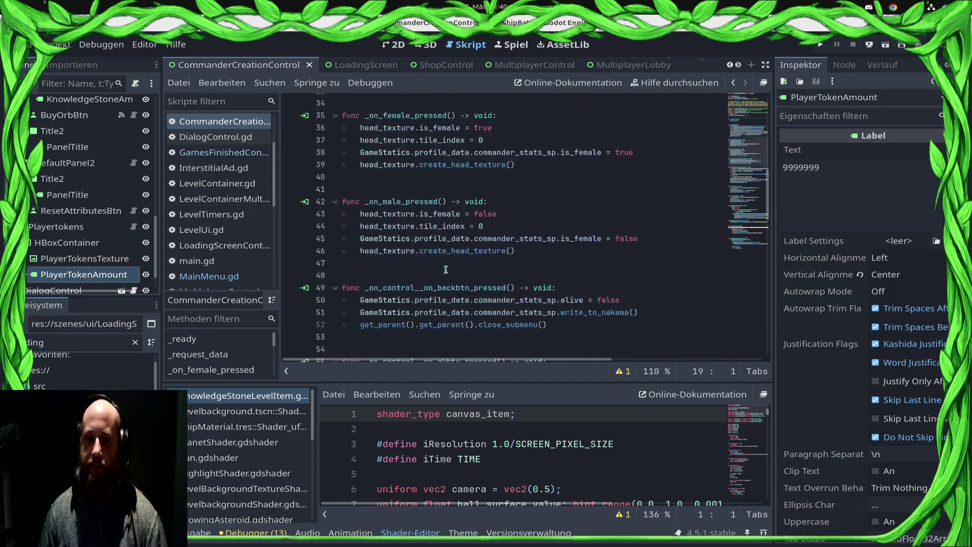
{"action": "scroll", "coordinate": [445, 269], "scroll_direction": "down", "scroll_amount": 5}
{"action": "scroll", "coordinate": [407, 300], "scroll_direction": "down", "scroll_amount": 4}
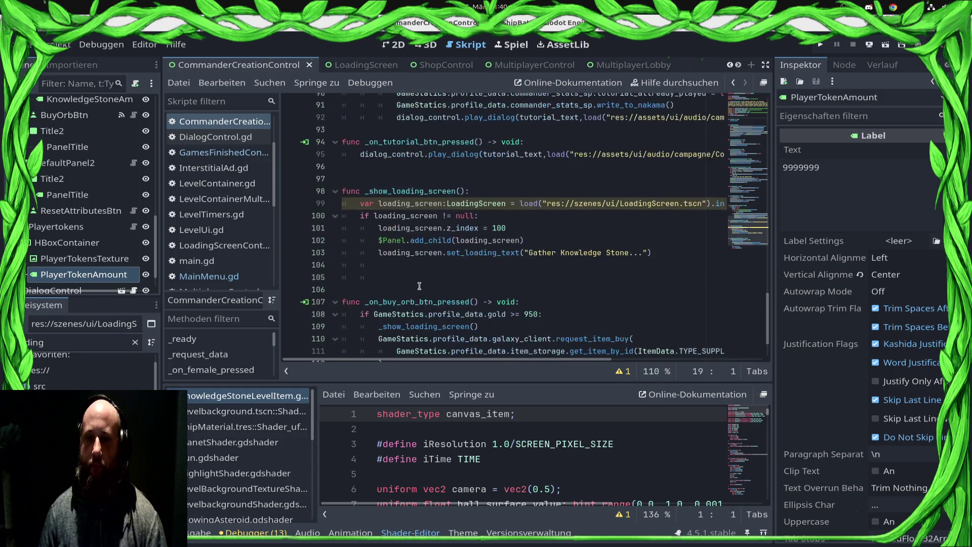
{"action": "left_click", "coordinate": [379, 203]}
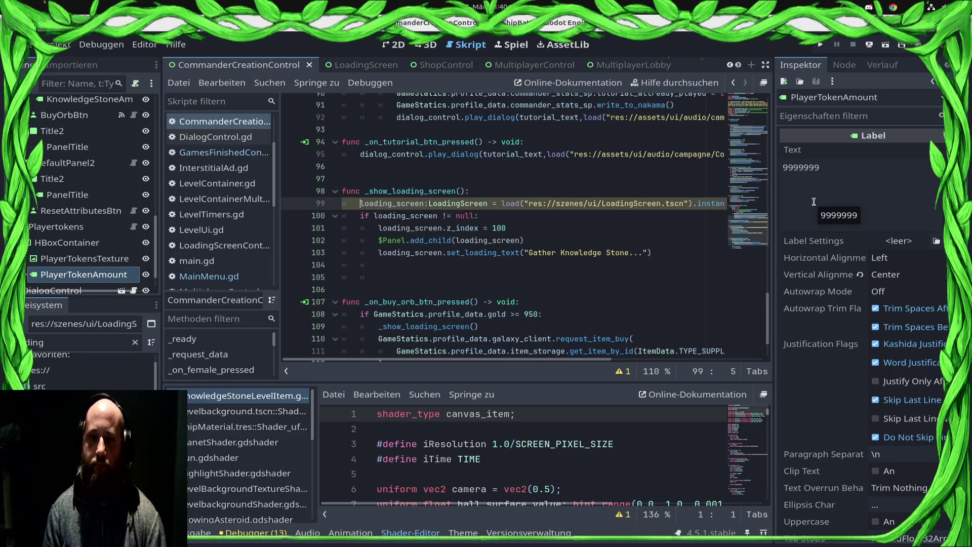
{"action": "key", "text": "BackSpace"}
{"action": "key", "text": "BackSpace"}
{"action": "key", "text": "BackSpace"}
{"action": "key", "text": "Down"}
{"action": "key", "text": "Down"}
{"action": "key", "text": "Down"}
{"action": "key", "text": "ctrl+s"}
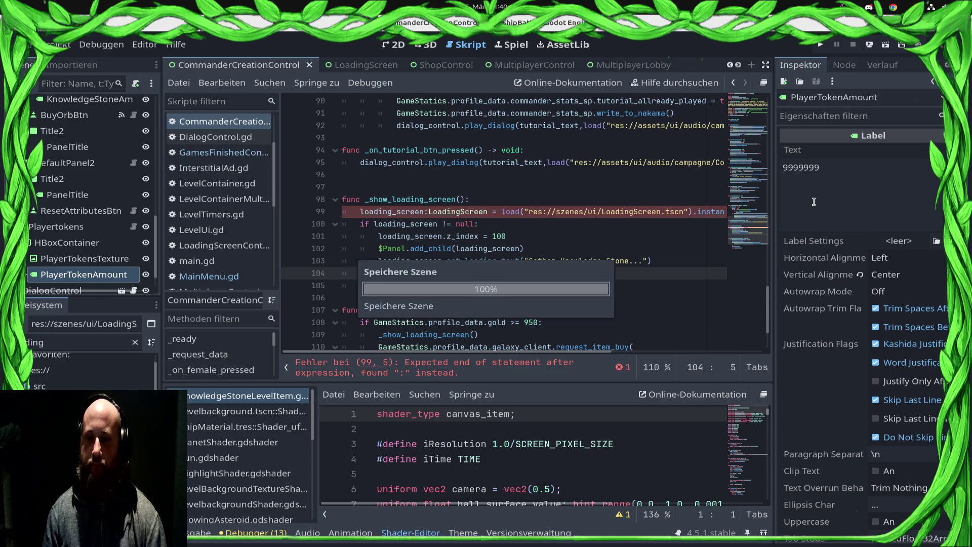
{"action": "key", "text": "Up"}
{"action": "key", "text": "Up"}
{"action": "key", "text": "Up"}
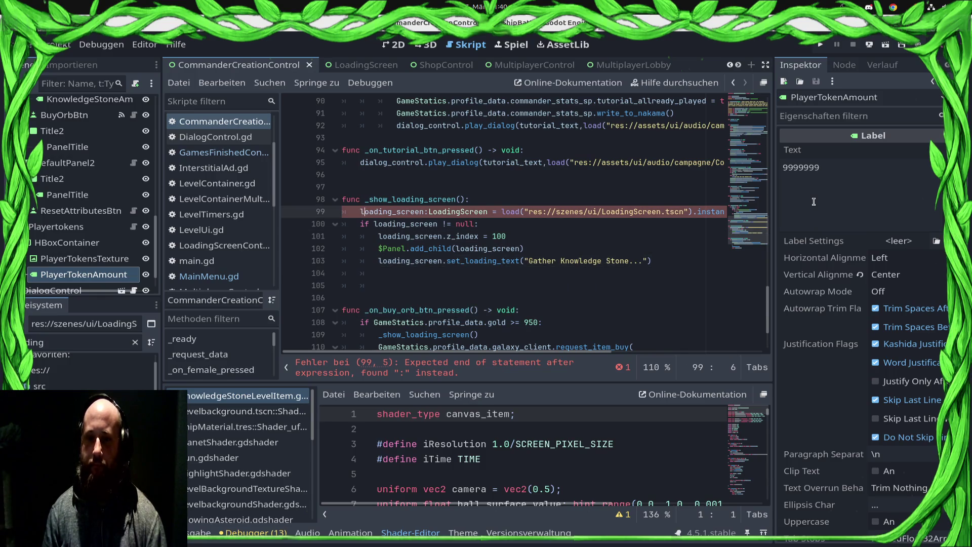
{"action": "key", "text": "Right"}
{"action": "key", "text": "shift+Right"}
{"action": "key", "text": "shift+Right"}
{"action": "key", "text": "shift+Right"}
{"action": "key", "text": "BackSpace"}
{"action": "key", "text": "ctrl+s"}
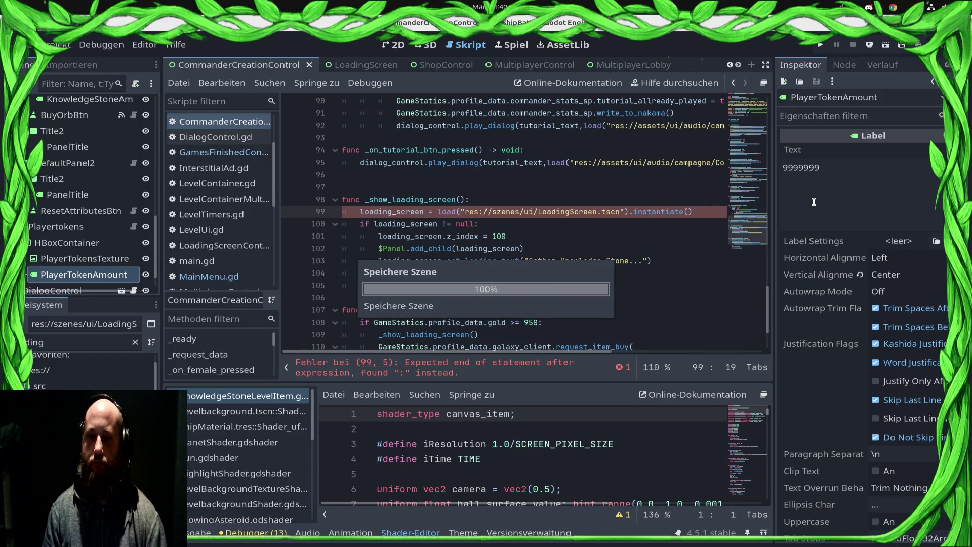
Add loading_screen.queue_free() at the end of the buy-orb handler, save, and run the project
{"action": "key", "text": "Down"}
{"action": "key", "text": "Down"}
{"action": "key", "text": "Down"}
{"action": "key", "text": "Up"}
{"action": "key", "text": "Up"}
{"action": "key", "text": "Down"}
{"action": "key", "text": "Down"}
{"action": "key", "text": "Tab"}
{"action": "key", "text": "Tab"}
{"action": "type", "text": "load"}
{"action": "key", "text": "Down"}
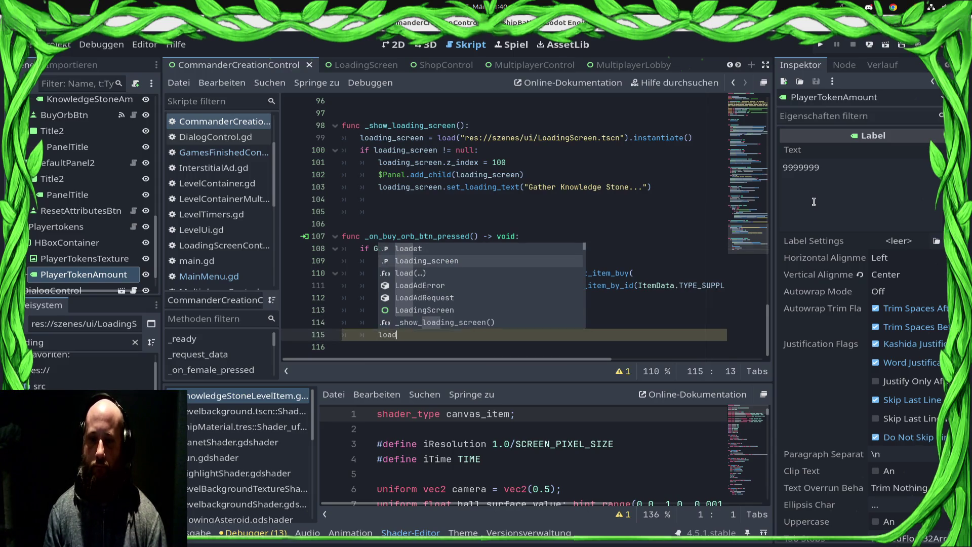
{"action": "key", "text": "Return"}
{"action": "type", "text": ".qu"}
{"action": "key", "text": "Down"}
{"action": "key", "text": "Down"}
{"action": "key", "text": "Return"}
{"action": "key", "text": "Return"}
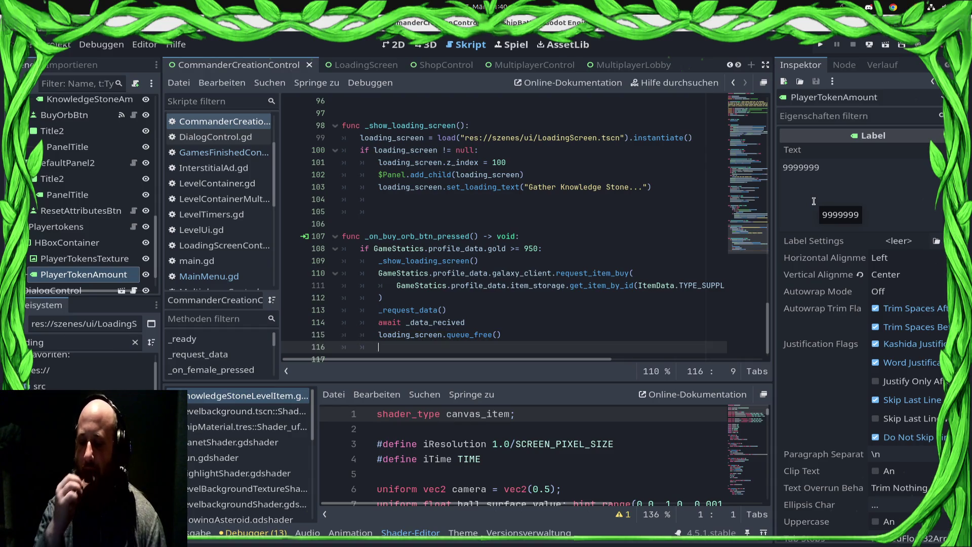
{"action": "key", "text": "ctrl+s"}
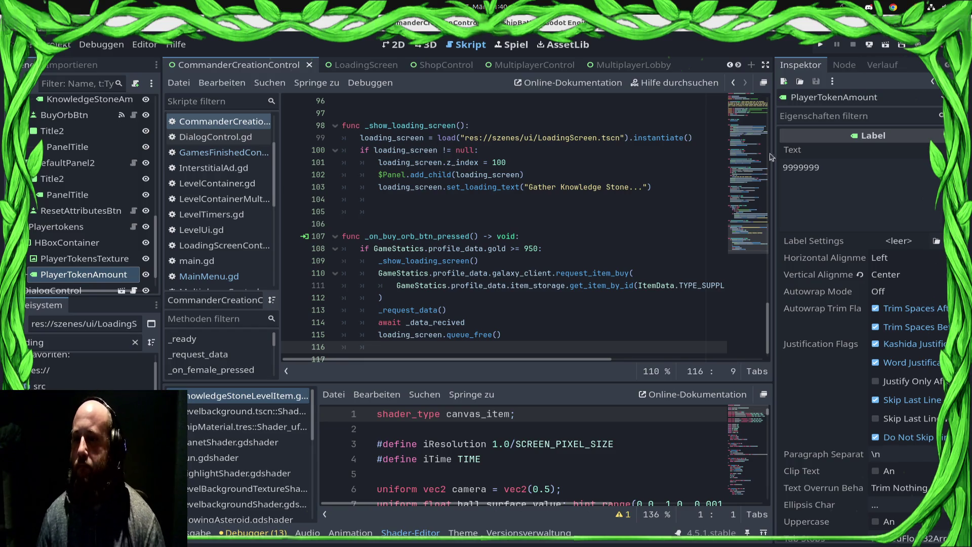
{"action": "left_click", "coordinate": [823, 44]}
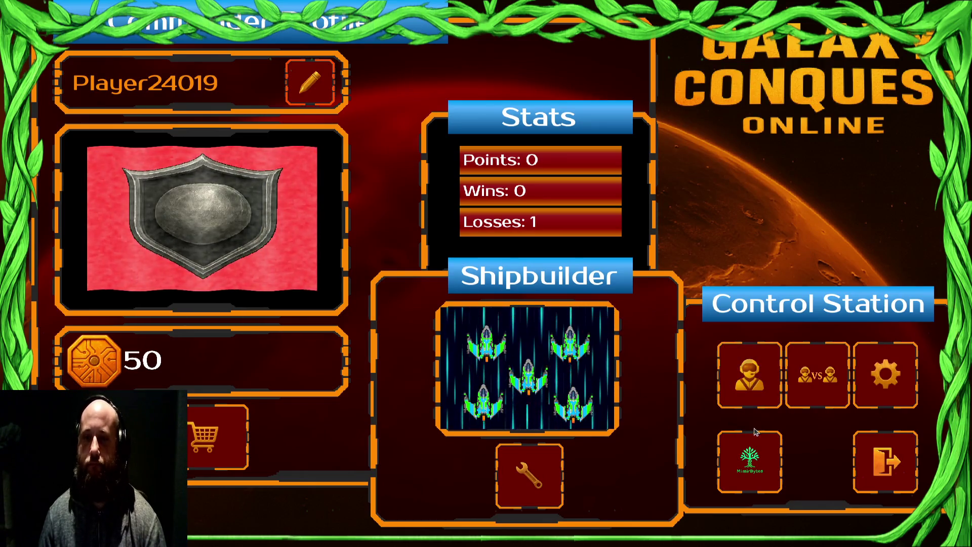
Start the Draxal Homesector tutorial level and surrender it
{"action": "key", "text": "super"}
{"action": "key", "text": "super"}
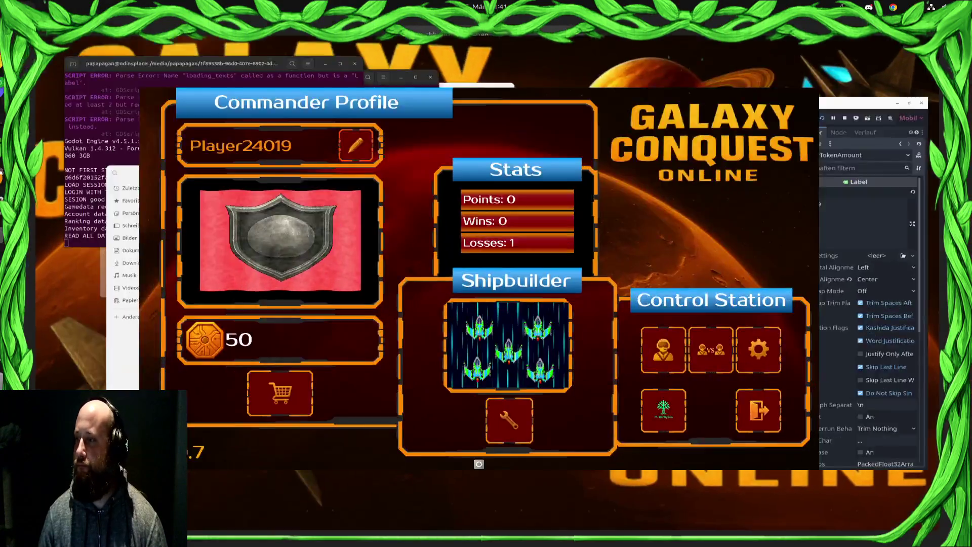
{"action": "key", "text": "super"}
{"action": "key", "text": "super"}
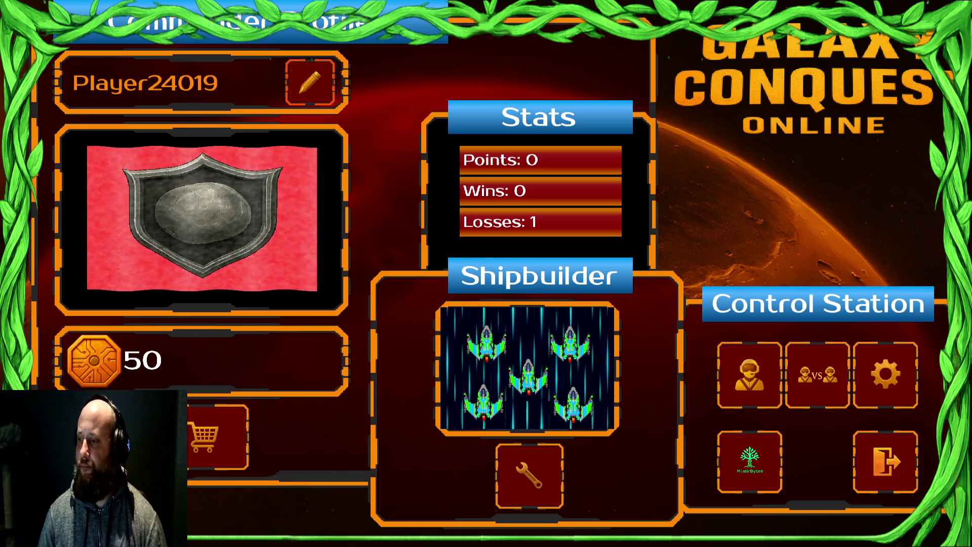
{"action": "left_click", "coordinate": [760, 386]}
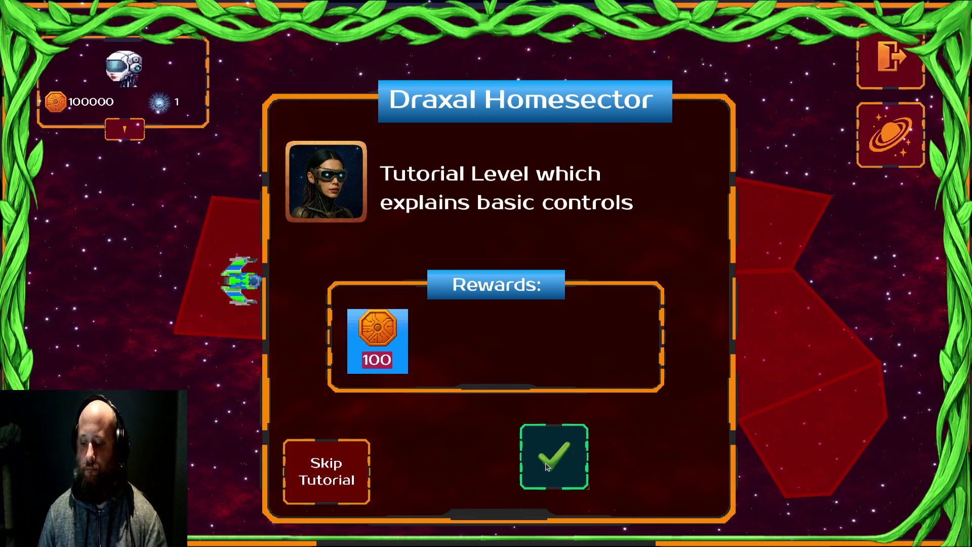
{"action": "left_click", "coordinate": [517, 437]}
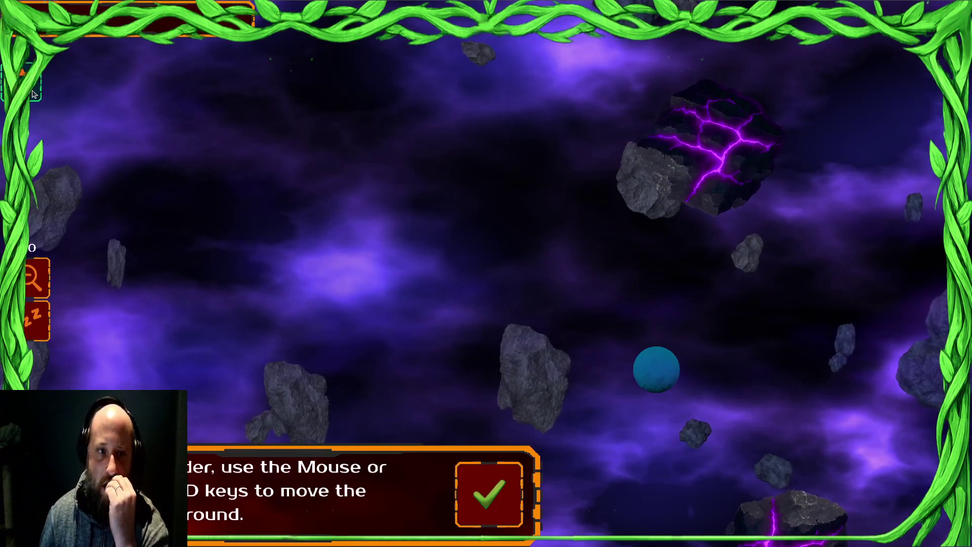
{"action": "left_click", "coordinate": [34, 94]}
{"action": "left_click", "coordinate": [496, 373]}
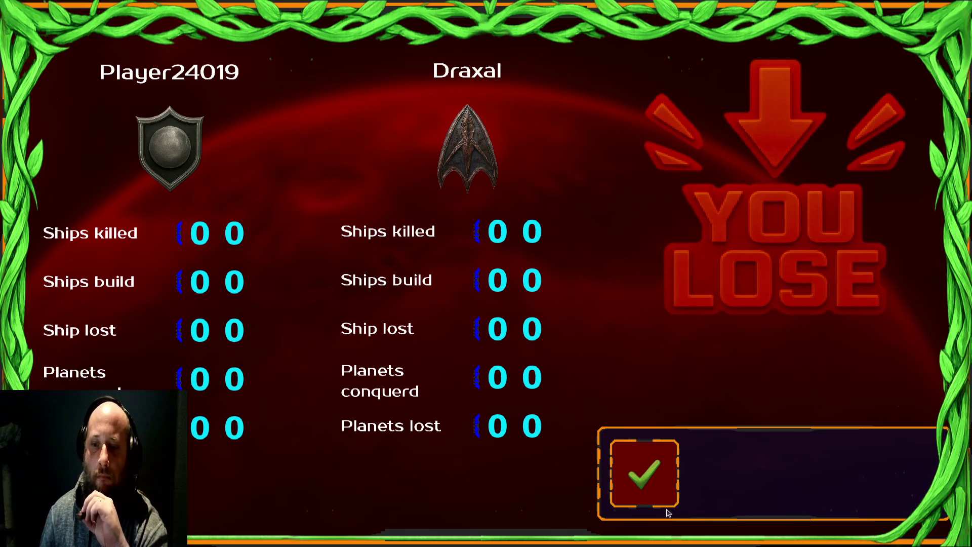
{"action": "left_click", "coordinate": [655, 497]}
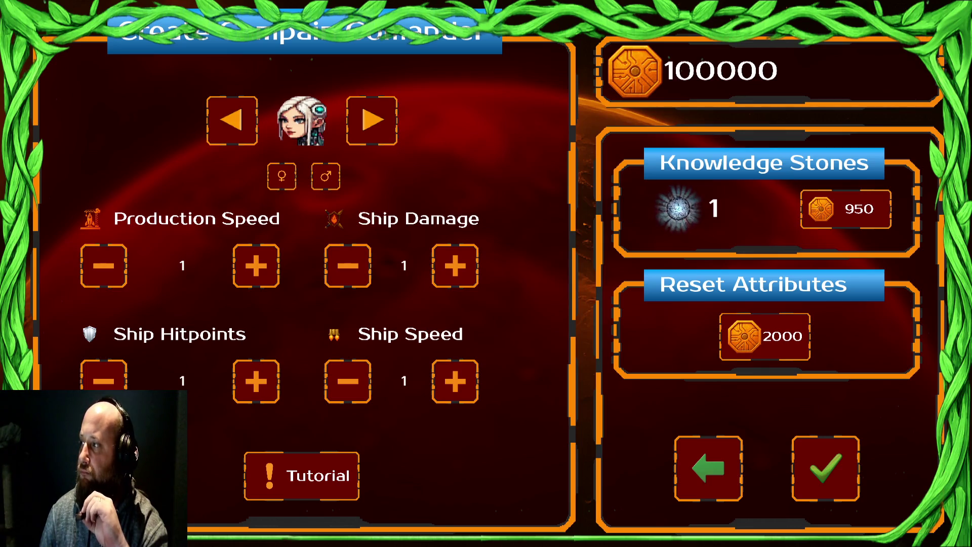
Buy Knowledge Stones for 950 coins each, reaching 4 stones and 97150 coins, then exit
{"action": "left_click", "coordinate": [858, 212]}
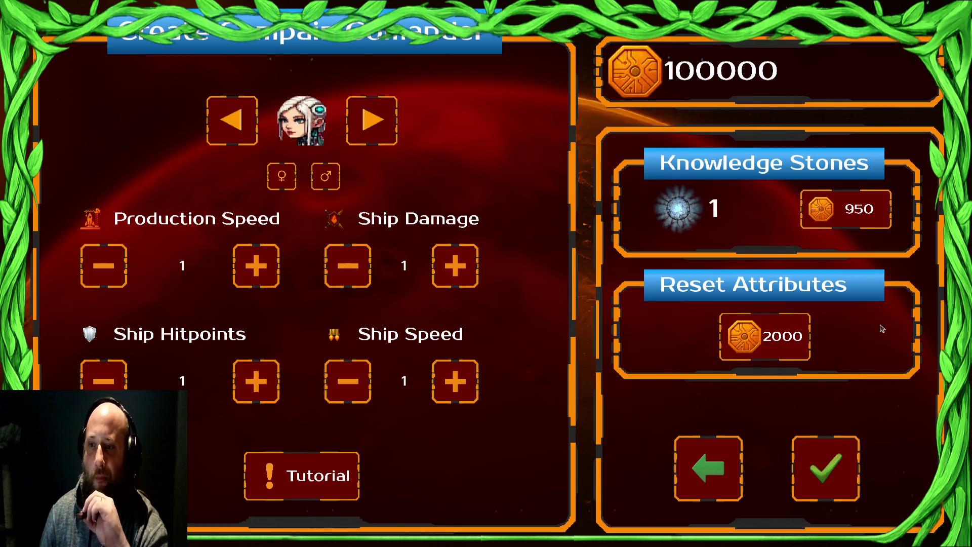
{"action": "left_click", "coordinate": [847, 218]}
{"action": "left_click", "coordinate": [845, 217]}
{"action": "left_click", "coordinate": [844, 208]}
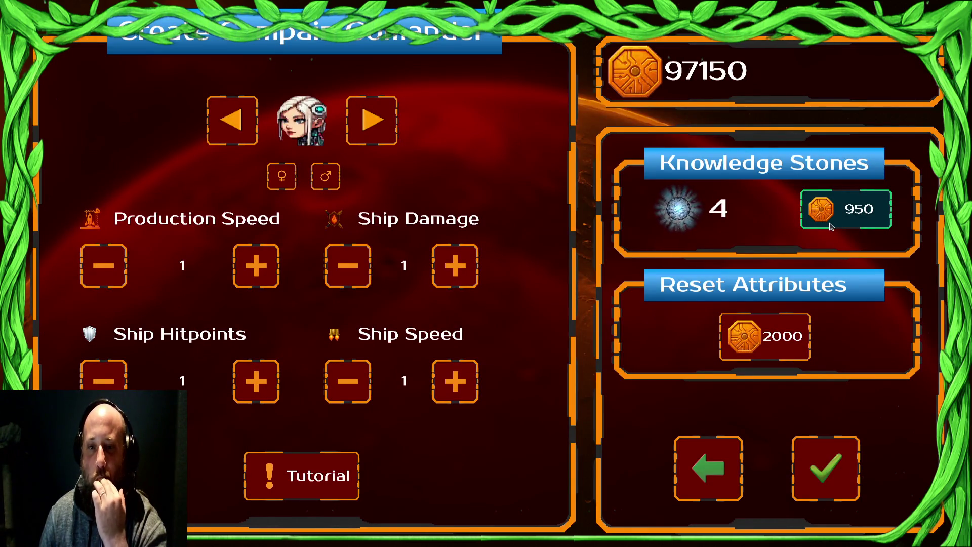
{"action": "left_click", "coordinate": [723, 472]}
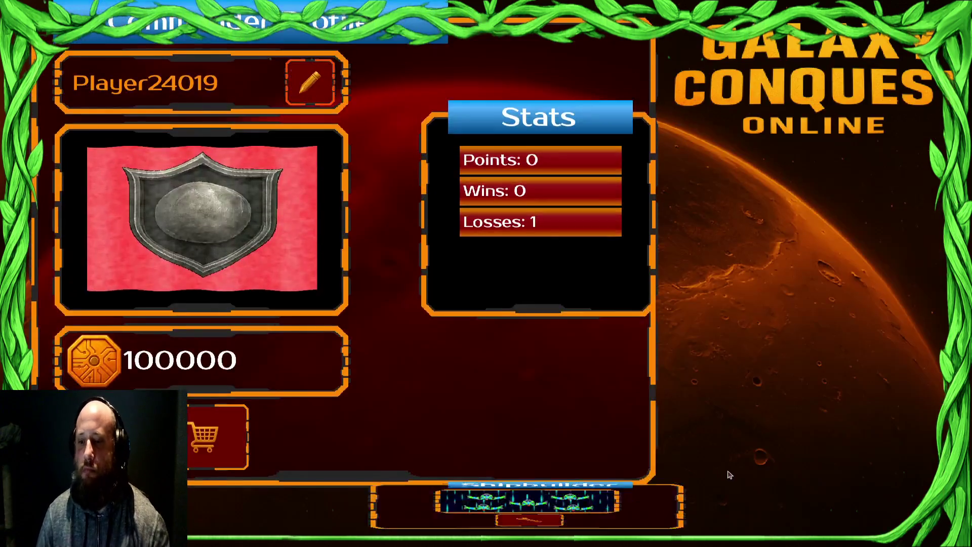
{"action": "left_click", "coordinate": [875, 461]}
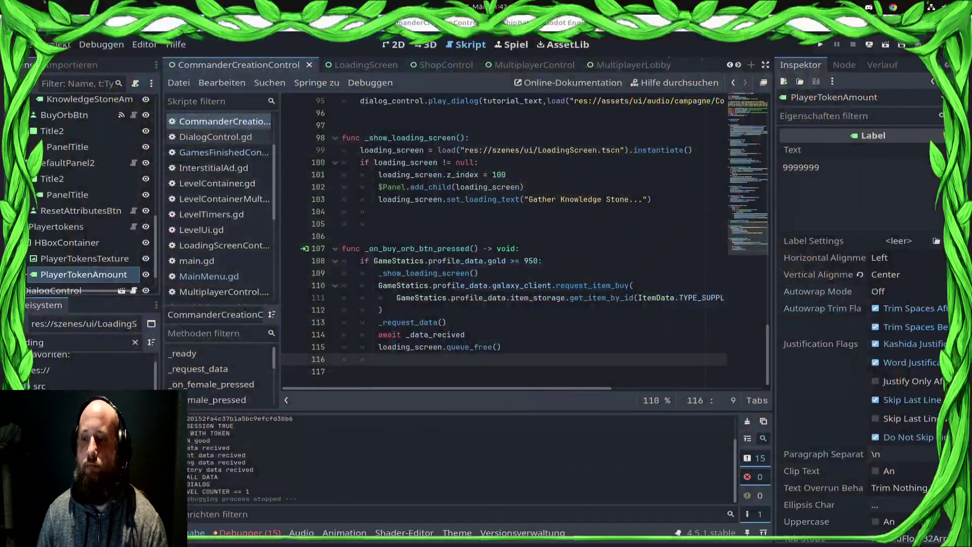
Inspect knowledge_orbs in _request_data, then filter the FileSystem dock and open ProfileData.gd
{"action": "scroll", "coordinate": [483, 218], "scroll_direction": "up", "scroll_amount": 10}
{"action": "scroll", "coordinate": [484, 218], "scroll_direction": "up", "scroll_amount": 15}
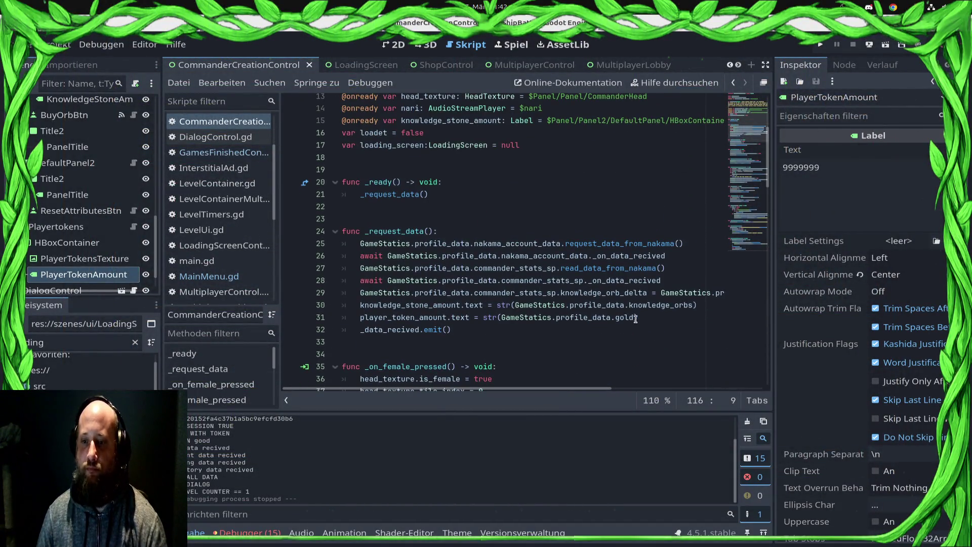
{"action": "double_click", "coordinate": [646, 305]}
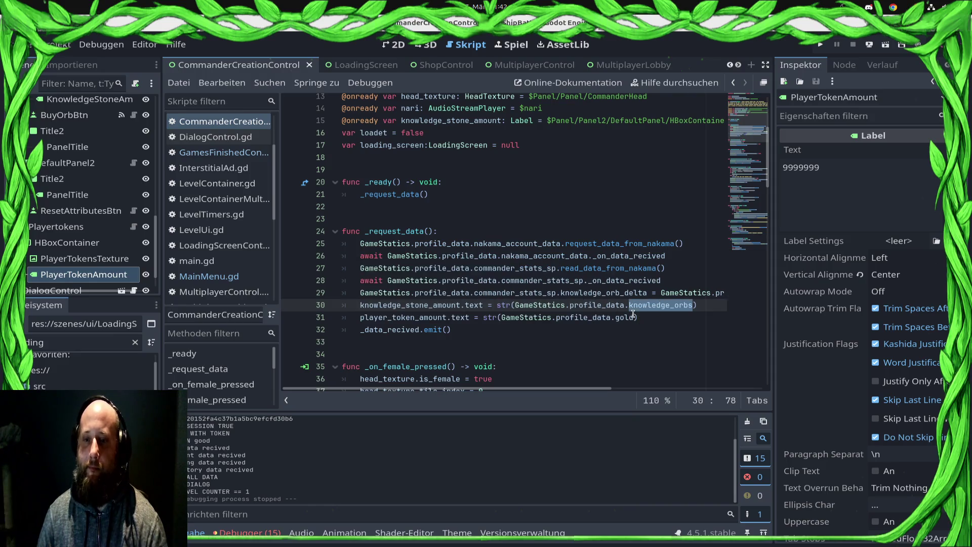
{"action": "scroll", "coordinate": [633, 315], "scroll_direction": "down", "scroll_amount": 5}
{"action": "scroll", "coordinate": [633, 314], "scroll_direction": "down", "scroll_amount": 20}
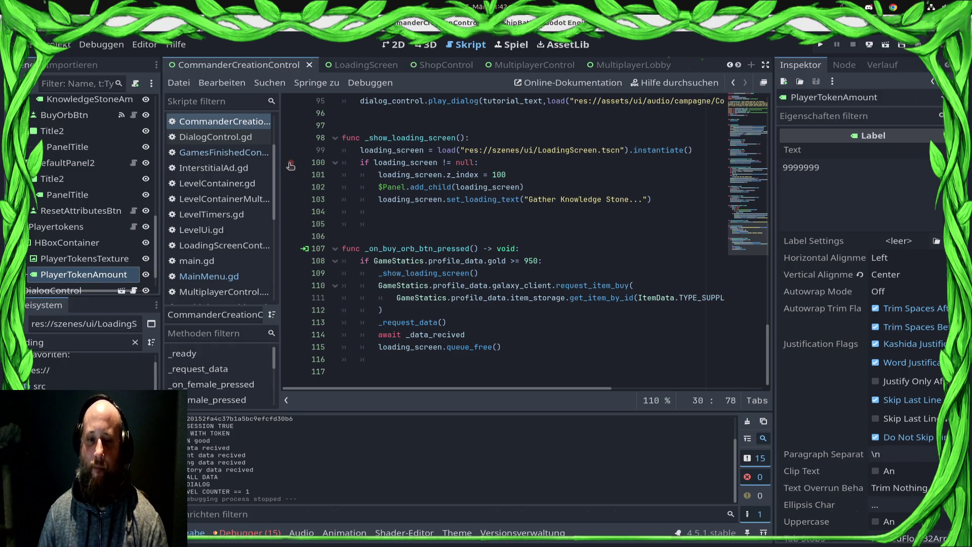
{"action": "double_click", "coordinate": [49, 344]}
{"action": "type", "text": "sceneSt4"}
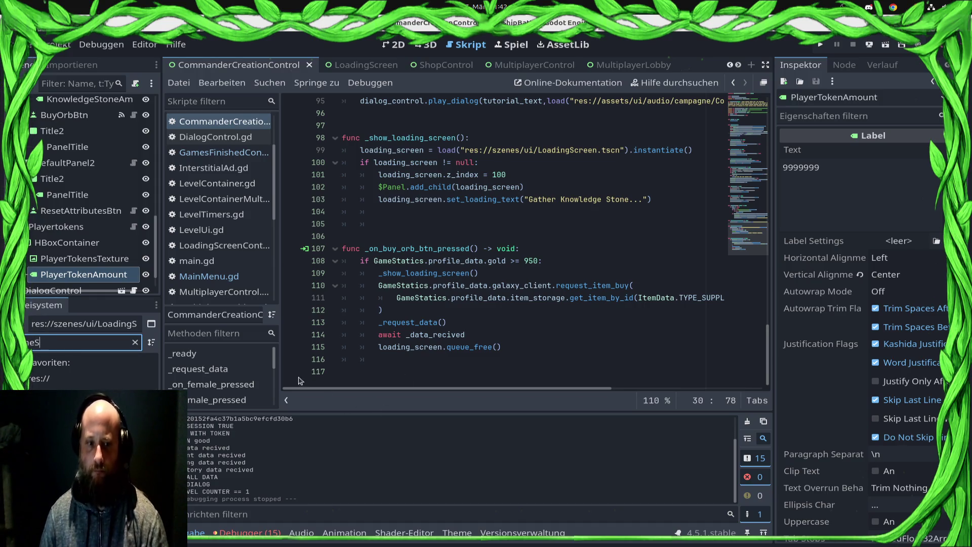
{"action": "key", "text": "BackSpace"}
{"action": "key", "text": "BackSpace"}
{"action": "key", "text": "BackSpace"}
{"action": "type", "text": "fil"}
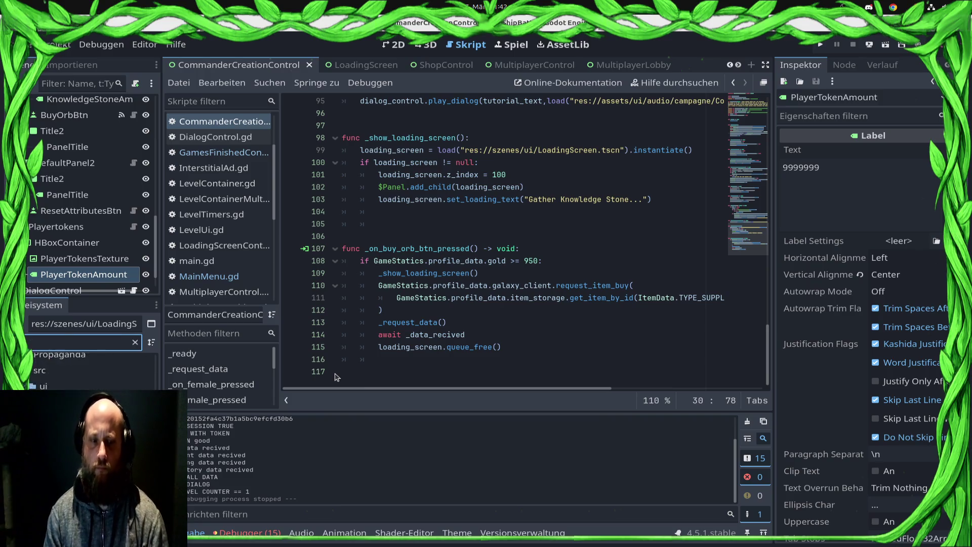
{"action": "double_click", "coordinate": [81, 410]}
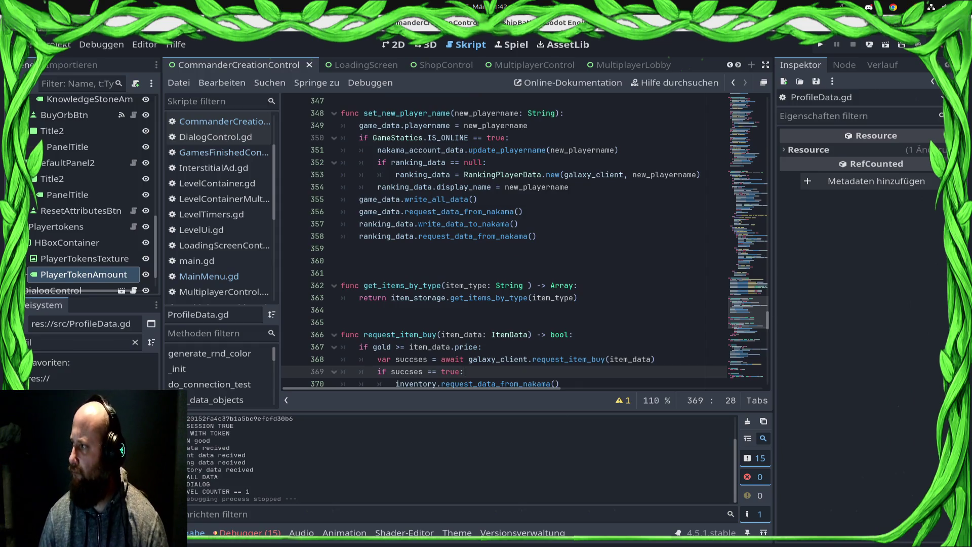
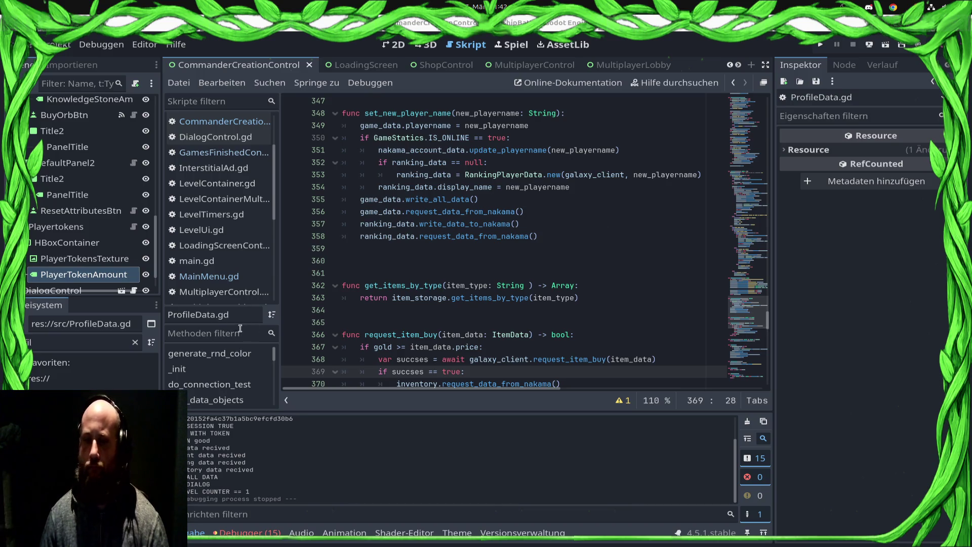
At the end of ProfileData.gd, add func reset_commander_attributes(): whose body starts commander_stats_sp
{"action": "scroll", "coordinate": [416, 294], "scroll_direction": "down", "scroll_amount": 2}
{"action": "scroll", "coordinate": [416, 294], "scroll_direction": "up", "scroll_amount": 5}
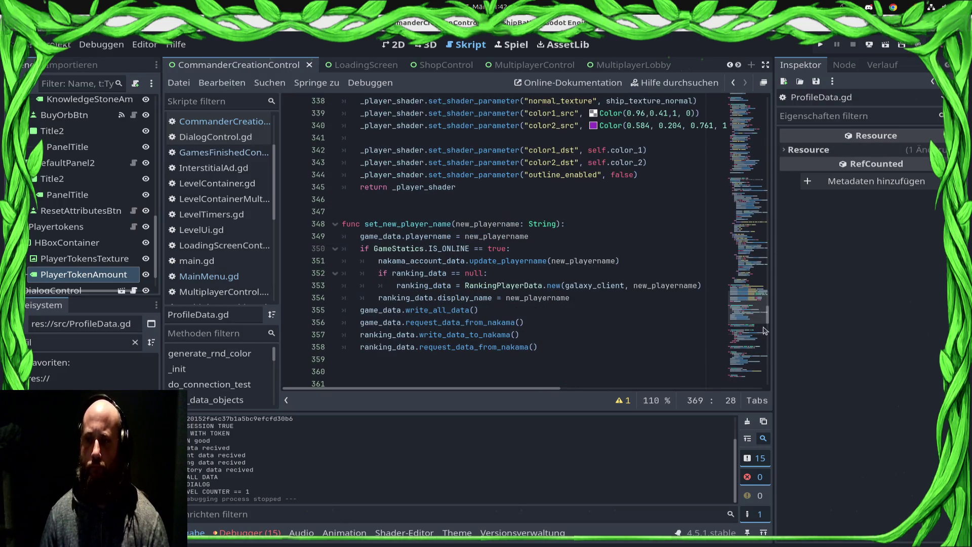
{"action": "left_click_drag", "start_coordinate": [769, 324], "coordinate": [767, 377]}
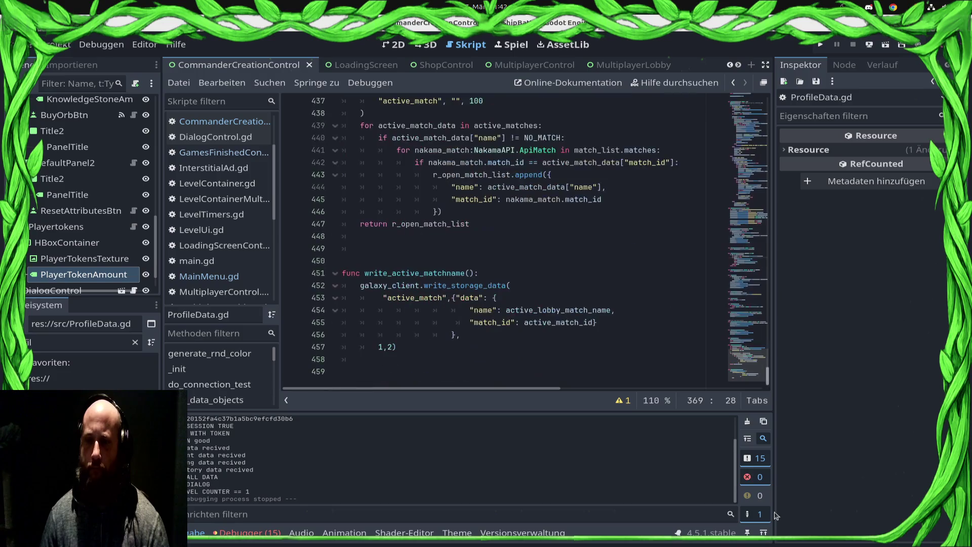
{"action": "left_click", "coordinate": [563, 372]}
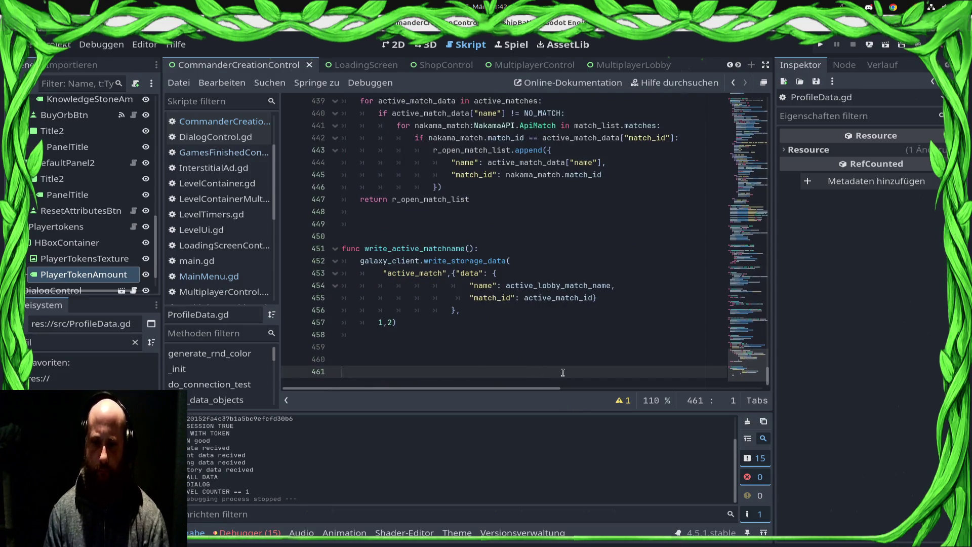
{"action": "key", "text": "Return"}
{"action": "key", "text": "Return"}
{"action": "key", "text": "Up"}
{"action": "type", "text": "fuinc"}
{"action": "key", "text": "BackSpace"}
{"action": "type", "text": "nc "}
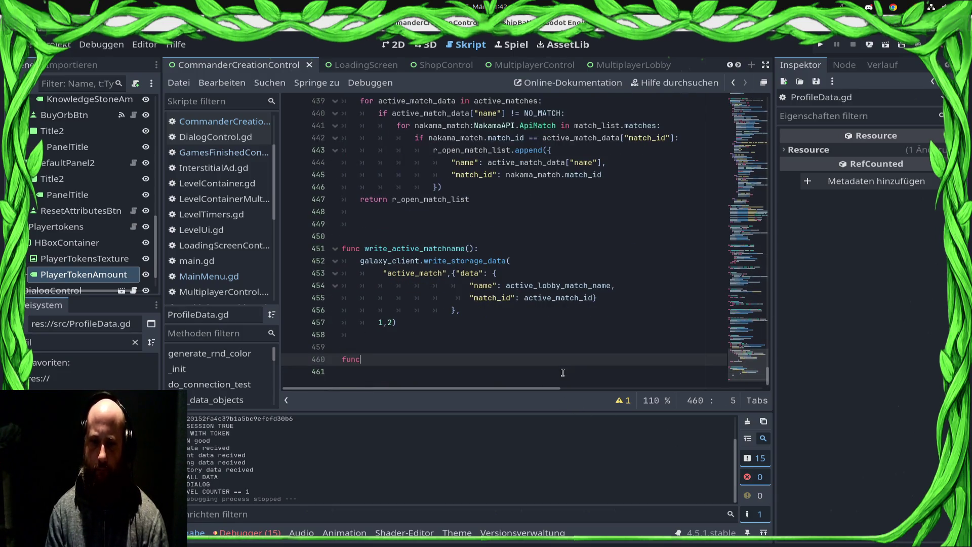
{"action": "type", "text": "reas"}
{"action": "type", "text": "et_"}
{"action": "key", "text": "BackSpace"}
{"action": "key", "text": "BackSpace"}
{"action": "key", "text": "BackSpace"}
{"action": "type", "text": "set_commander_attri"}
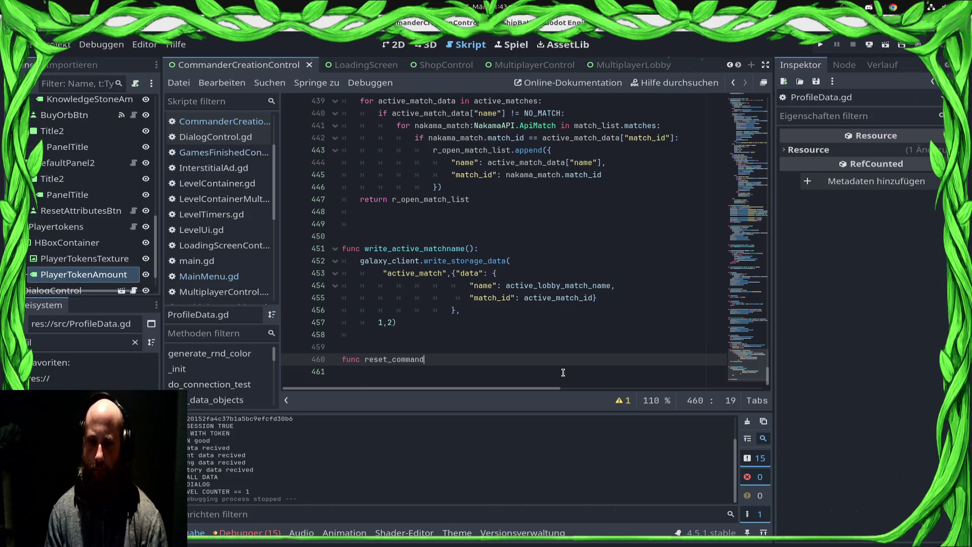
{"action": "type", "text": "butes():"}
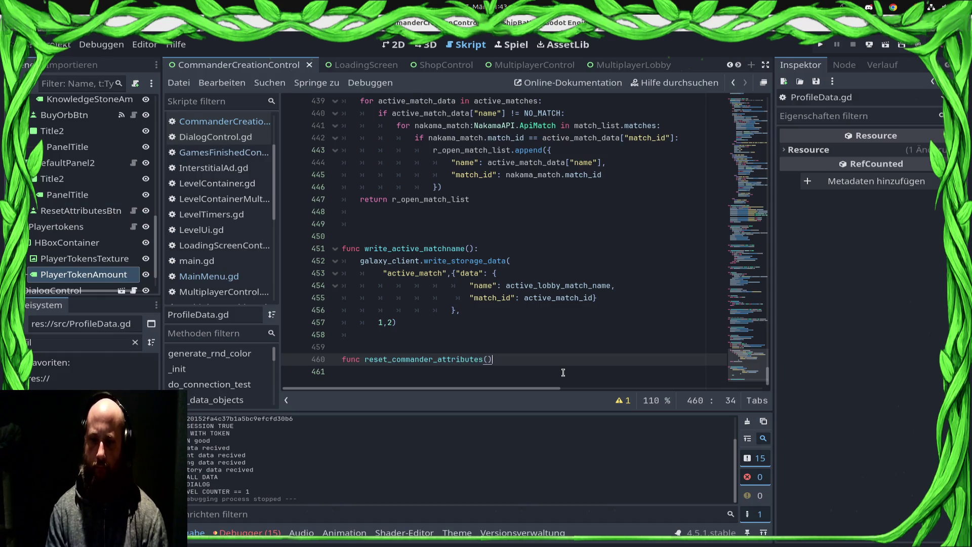
{"action": "key", "text": "Return"}
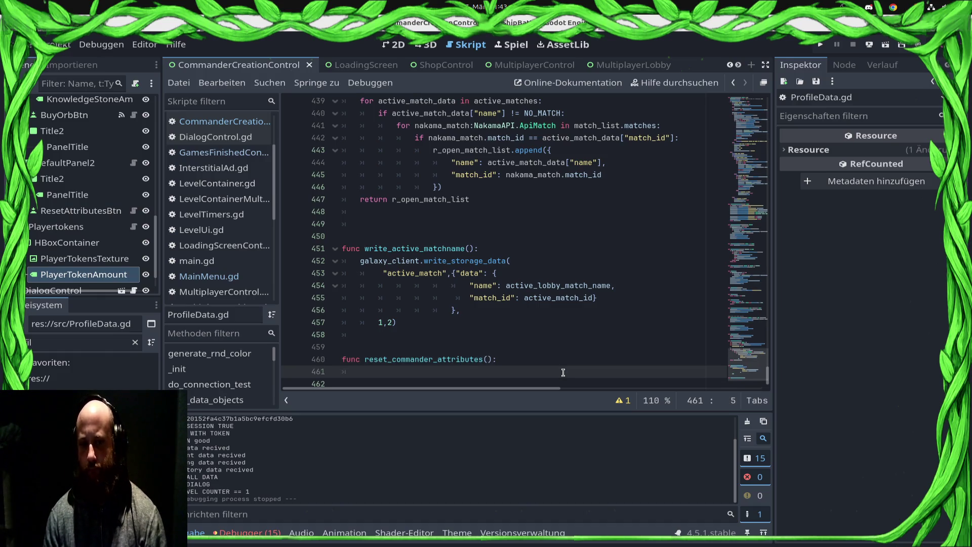
{"action": "type", "text": "com"}
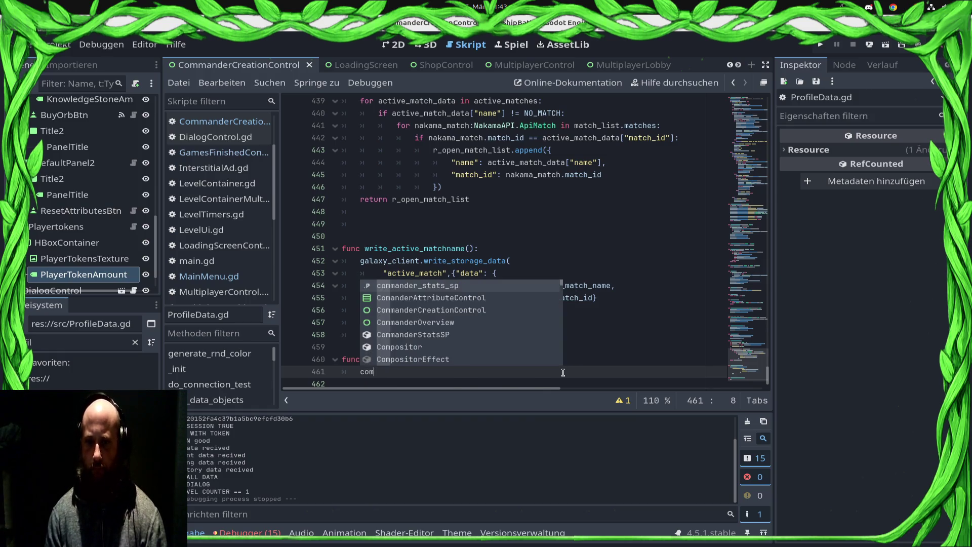
{"action": "key", "text": "Return"}
{"action": "type", "text": "."}
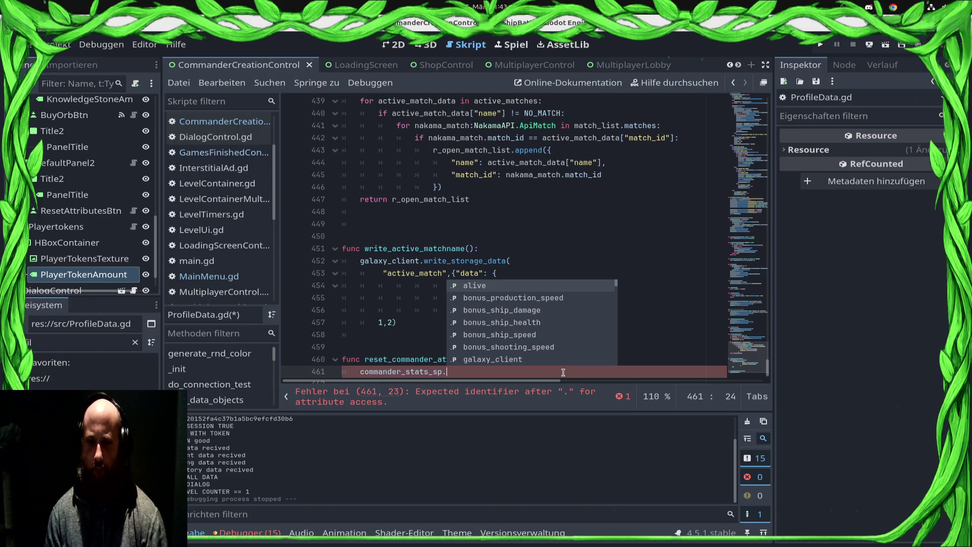
Follow the commander_stats_sp declaration to open the CommanderStatsSP script ComanderStats.gd
{"action": "left_click", "coordinate": [411, 371], "text": "ctrl"}
{"action": "left_click", "coordinate": [479, 239], "text": "ctrl"}
{"action": "scroll", "coordinate": [457, 272], "scroll_direction": "down", "scroll_amount": 10}
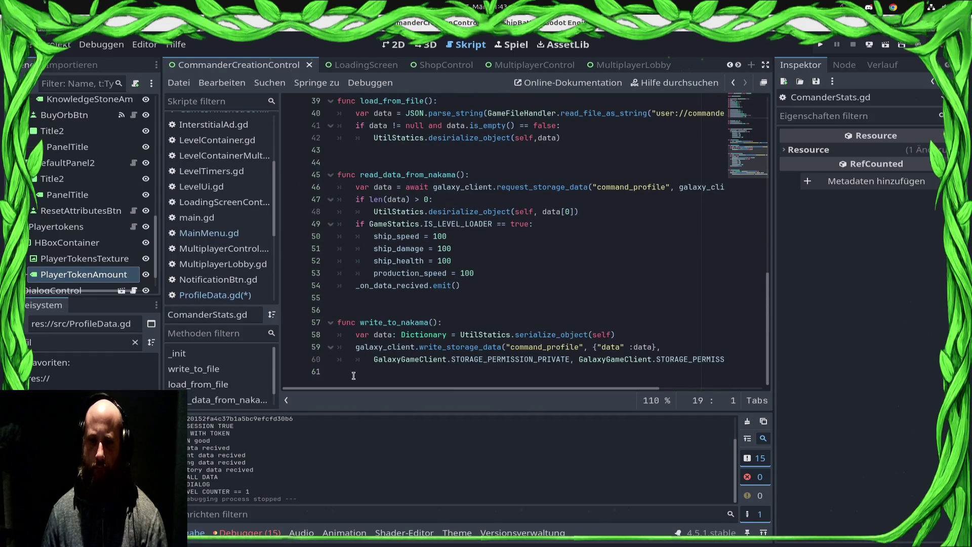
Add an empty reset_stats() function containing pass below write_to_nakama in ComanderStats.gd, and save
{"action": "left_click", "coordinate": [353, 374]}
{"action": "key", "text": "Return"}
{"action": "key", "text": "Return"}
{"action": "type", "text": "reset"}
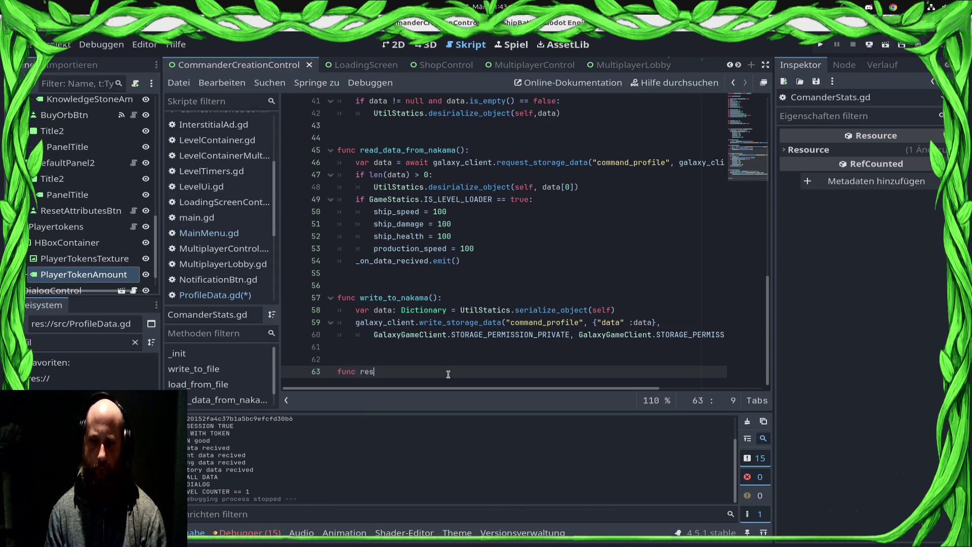
{"action": "type", "text": "_"}
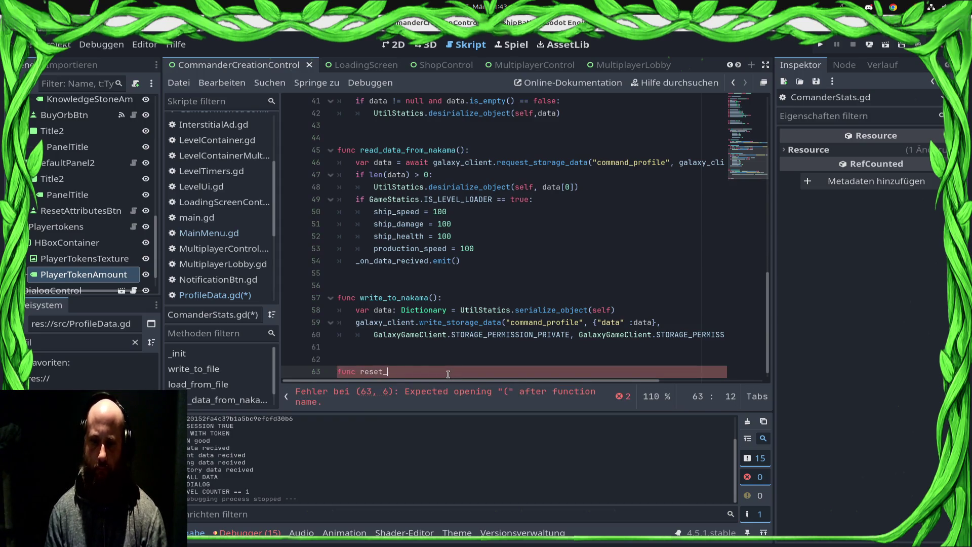
{"action": "type", "text": ":"}
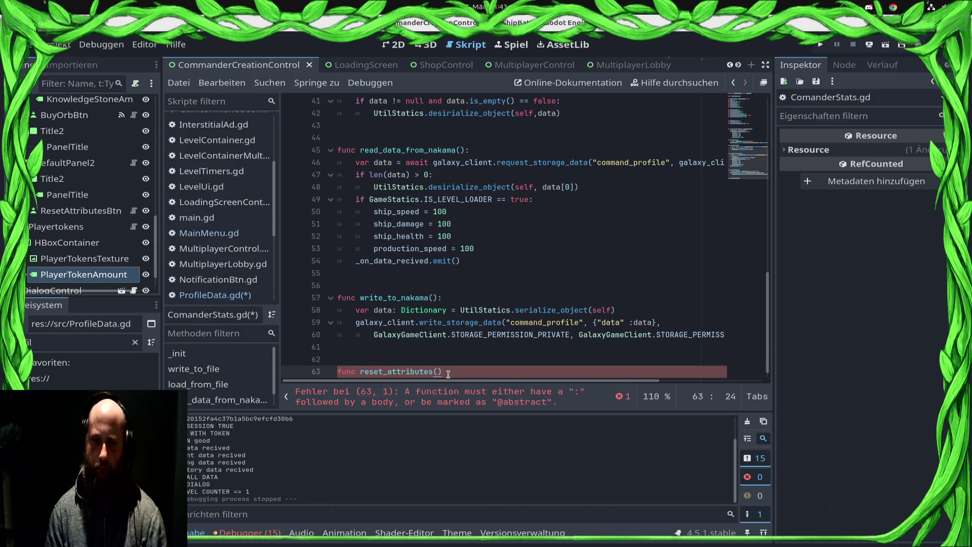
{"action": "key", "text": "Return"}
{"action": "type", "text": "pass"}
{"action": "key", "text": "ctrl+s"}
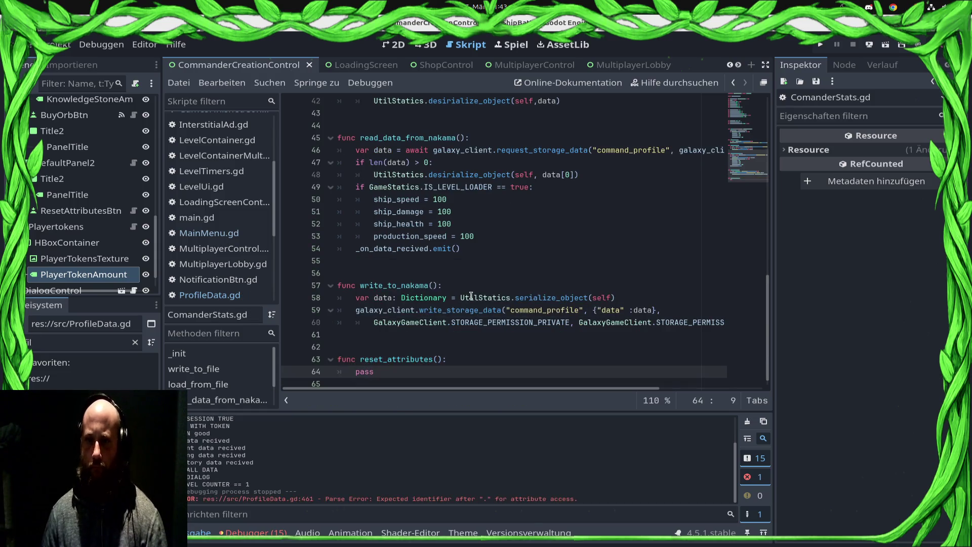
{"action": "left_click", "coordinate": [208, 294]}
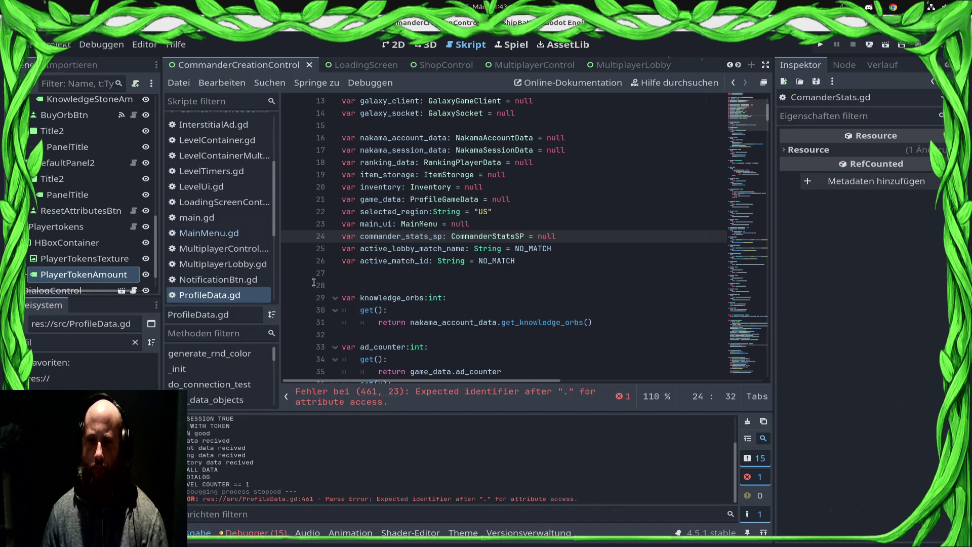
{"action": "left_click", "coordinate": [471, 238]}
{"action": "key", "text": "alt+Left"}
{"action": "left_click_drag", "start_coordinate": [433, 359], "coordinate": [383, 360]}
{"action": "type", "text": "stats"}
{"action": "key", "text": "ctrl+s"}
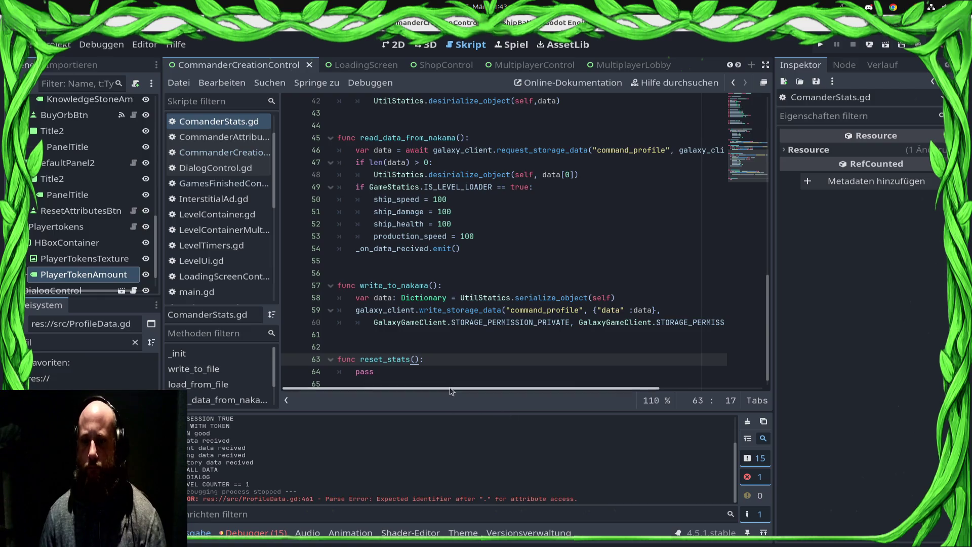
In ProfileData.gd, rename reset_commander_attributes to reset_commander_stats and save
{"action": "left_click", "coordinate": [435, 375]}
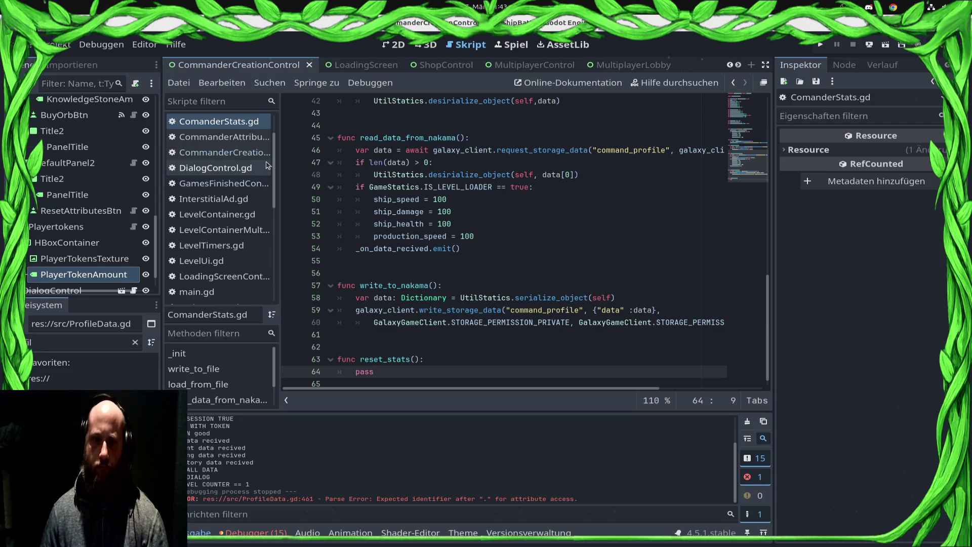
{"action": "left_click_drag", "start_coordinate": [276, 167], "coordinate": [277, 294]}
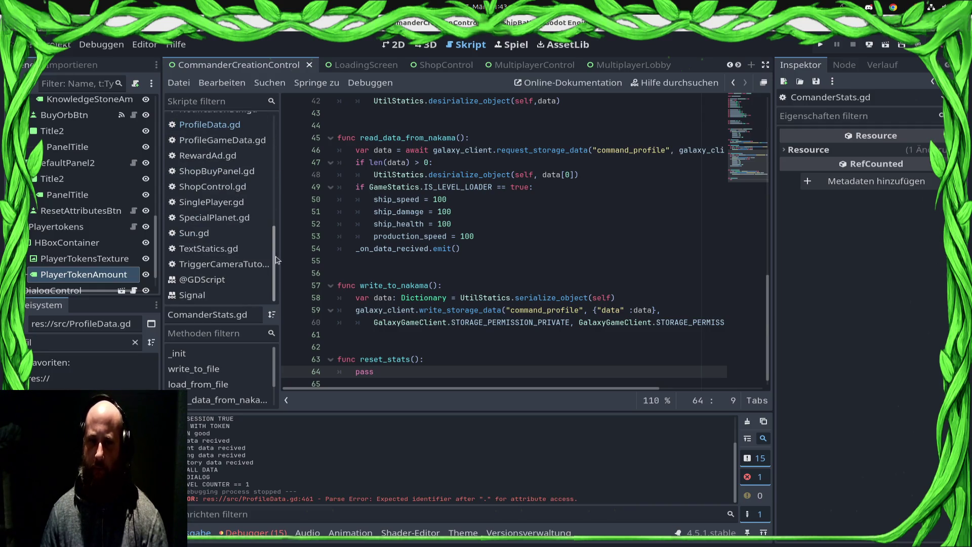
{"action": "scroll", "coordinate": [276, 260], "scroll_direction": "up", "scroll_amount": 2}
{"action": "left_click", "coordinate": [213, 180]}
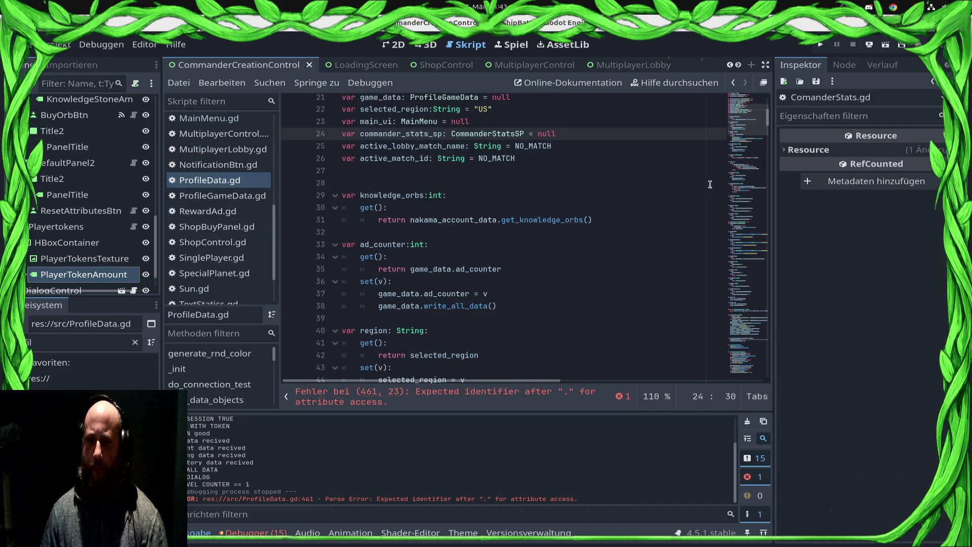
{"action": "left_click", "coordinate": [598, 395]}
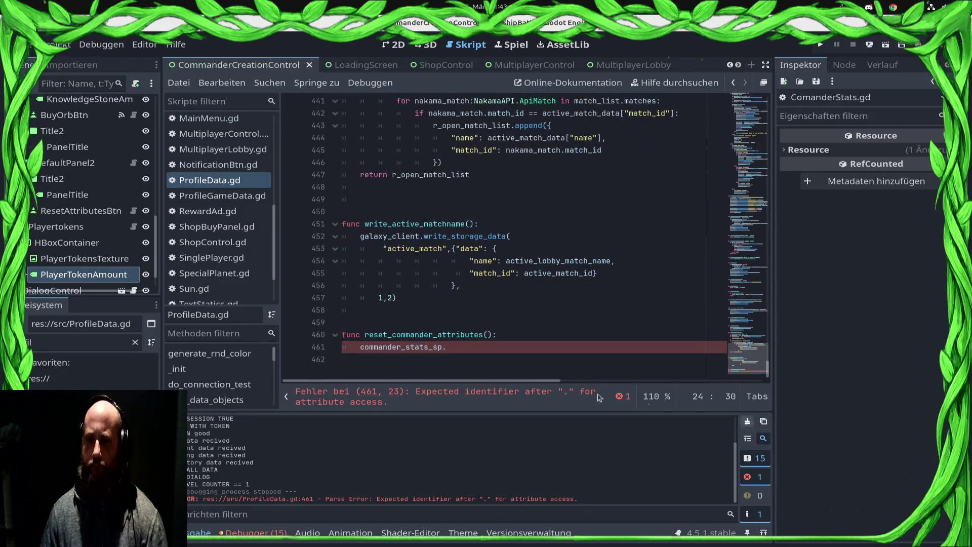
{"action": "left_click", "coordinate": [491, 347]}
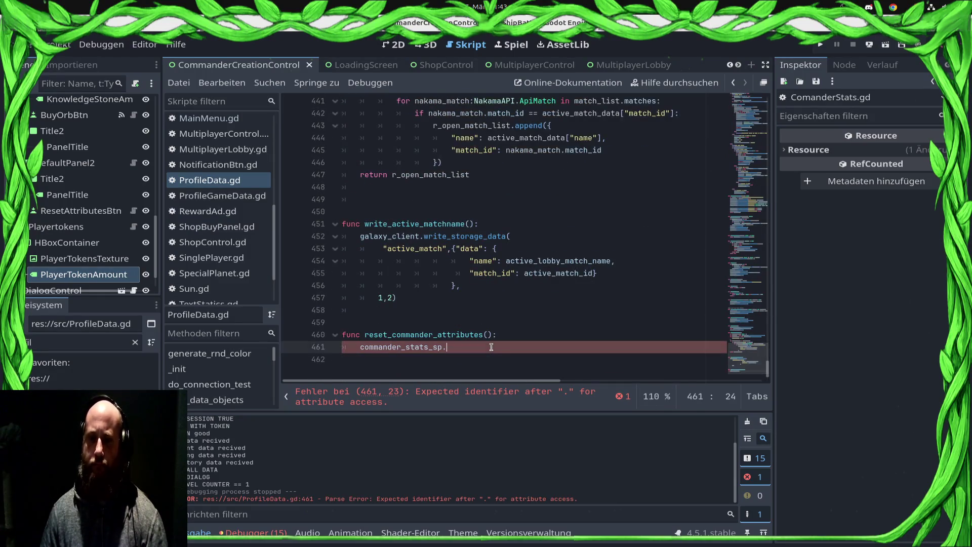
{"action": "left_click", "coordinate": [457, 332]}
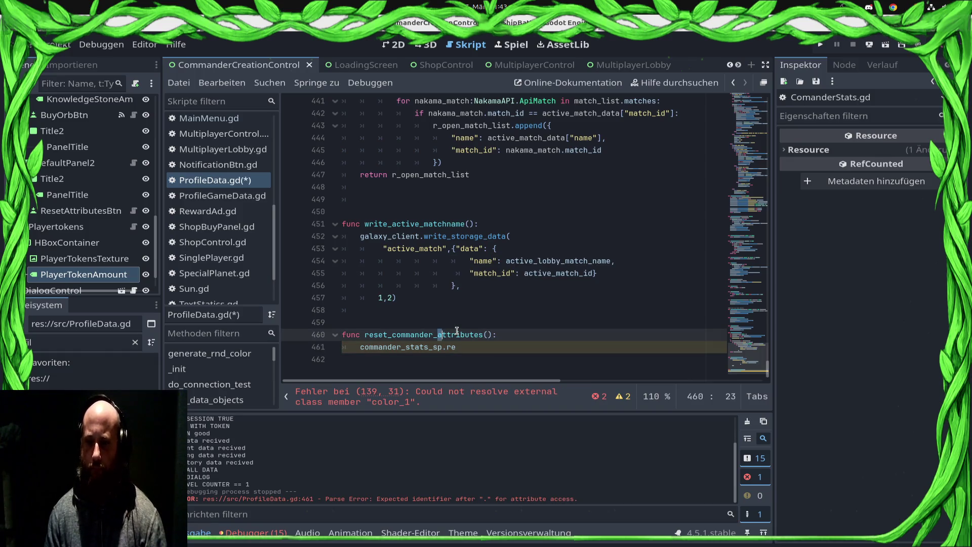
{"action": "key", "text": "shift+Right"}
{"action": "key", "text": "shift+Right"}
{"action": "key", "text": "shift+Right"}
{"action": "type", "text": "stats"}
{"action": "key", "text": "ctrl+s"}
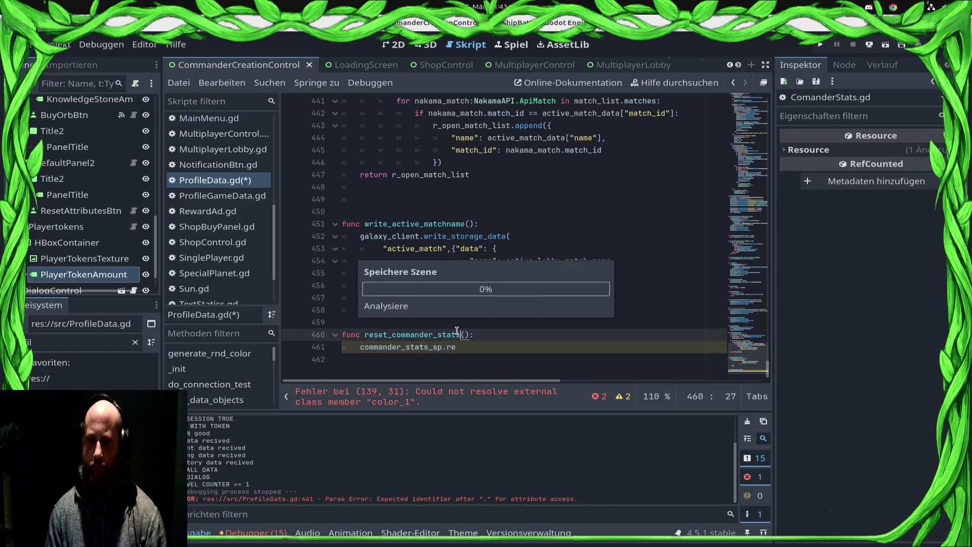
Complete the call on line 461 as commander_stats_sp.reset_stats(), save, and jump to its definition
{"action": "key", "text": "Down"}
{"action": "key", "text": "ctrl+space"}
{"action": "key", "text": "Down"}
{"action": "key", "text": "Return"}
{"action": "key", "text": "ctrl+s"}
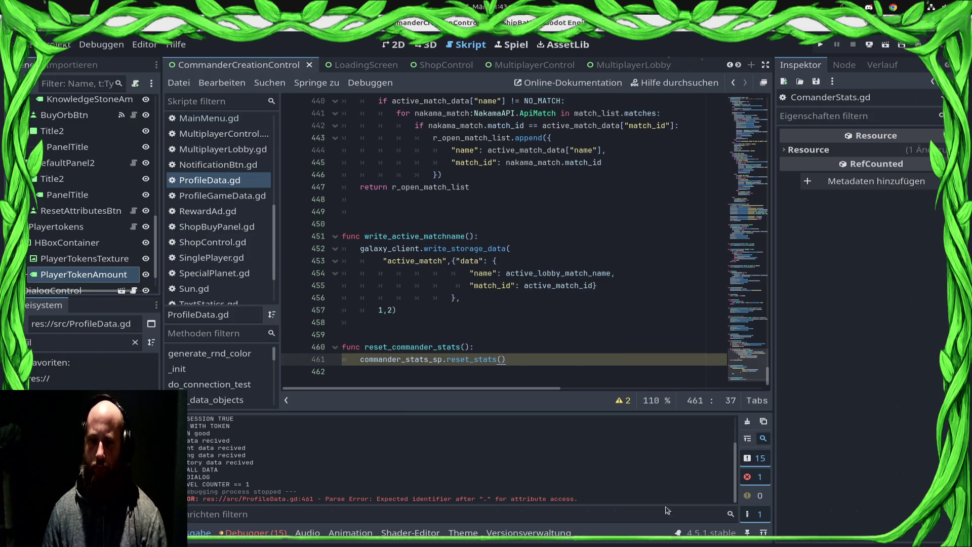
{"action": "left_click", "coordinate": [475, 359], "text": "ctrl"}
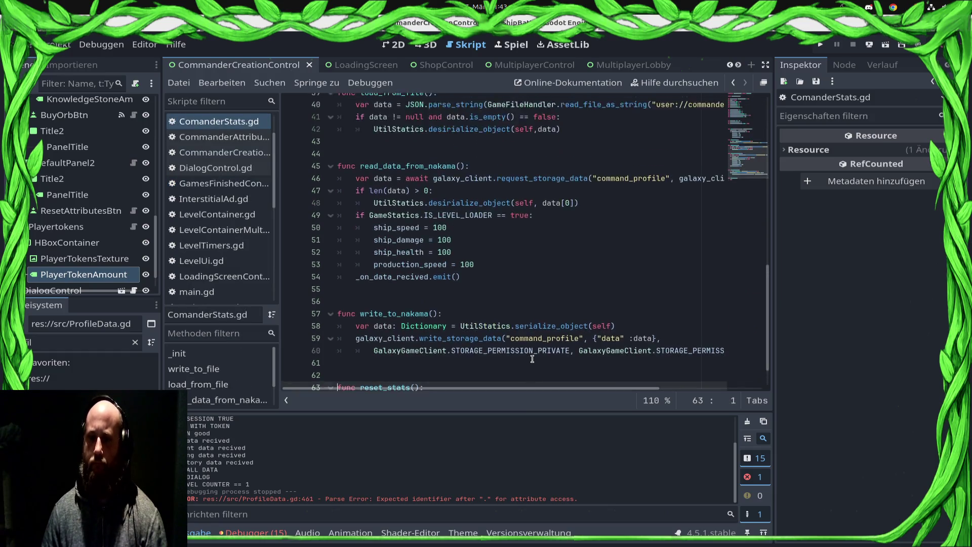
Replace pass in reset_stats() with the four base stat variables, indented
{"action": "scroll", "coordinate": [529, 354], "scroll_direction": "up", "scroll_amount": 13}
{"action": "mouse_move", "coordinate": [483, 226]}
{"action": "left_mouse_down"}
{"action": "mouse_move", "coordinate": [314, 165]}
{"action": "mouse_move", "coordinate": [298, 184]}
{"action": "left_mouse_up"}
{"action": "key", "text": "ctrl+c"}
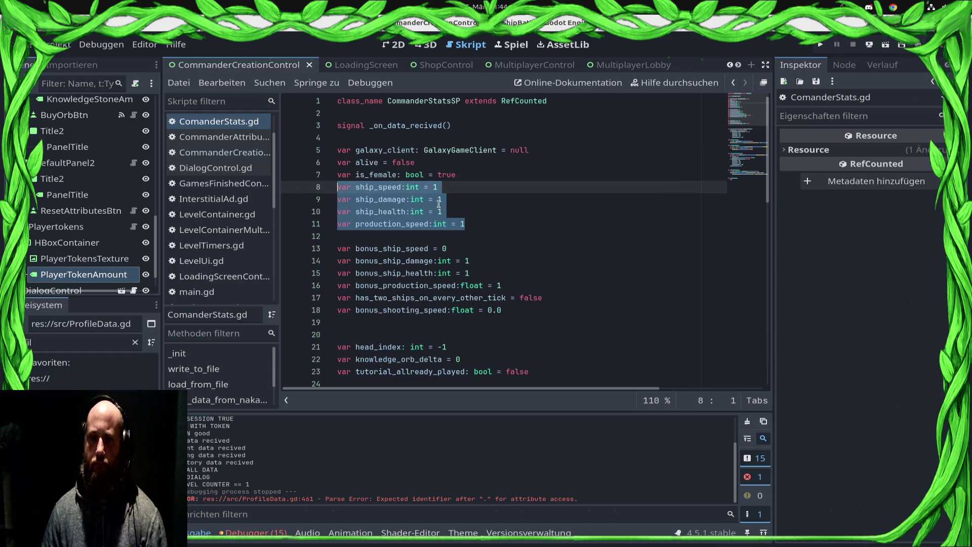
{"action": "scroll", "coordinate": [477, 203], "scroll_direction": "down", "scroll_amount": 14}
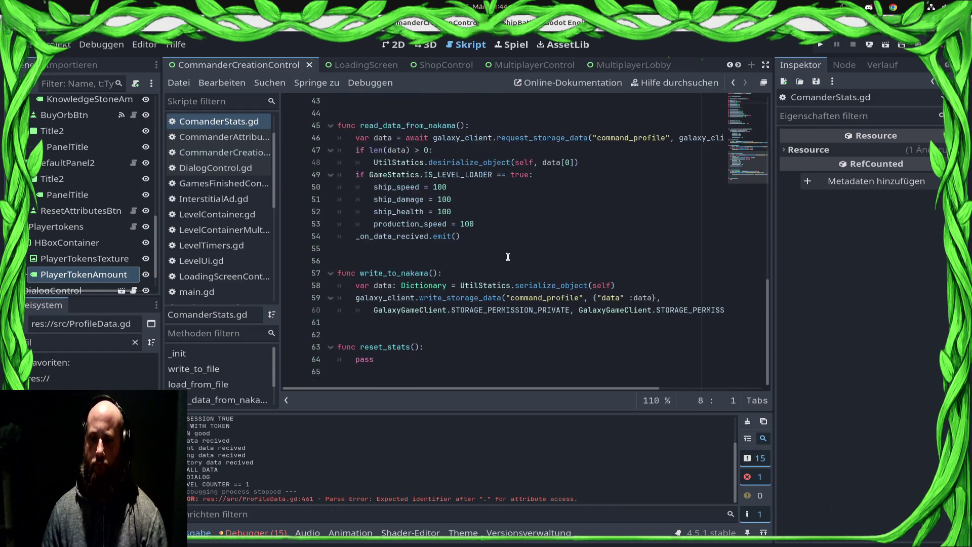
{"action": "double_click", "coordinate": [364, 358]}
{"action": "key", "text": "ctrl+v"}
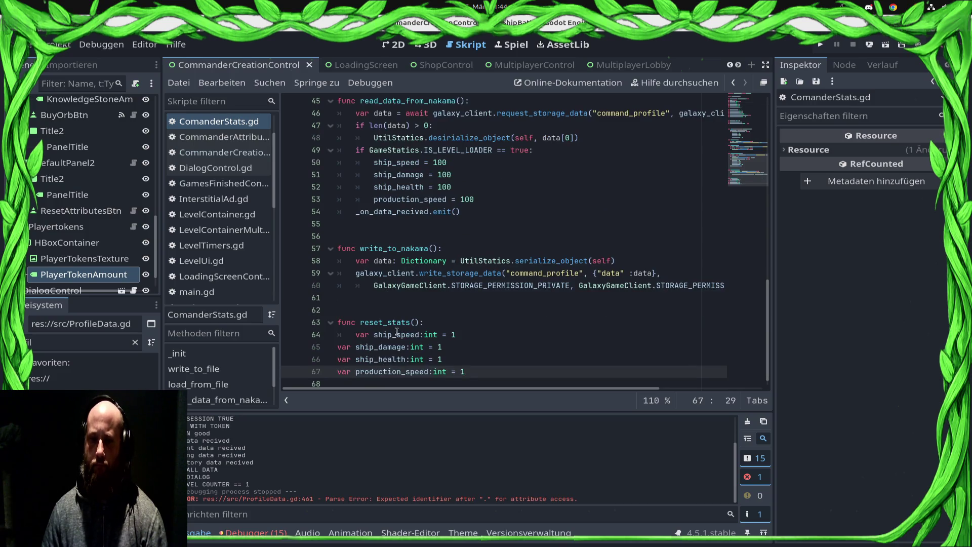
{"action": "left_click", "coordinate": [357, 335]}
{"action": "key", "text": "Down"}
{"action": "key", "text": "Home"}
{"action": "key", "text": "Tab"}
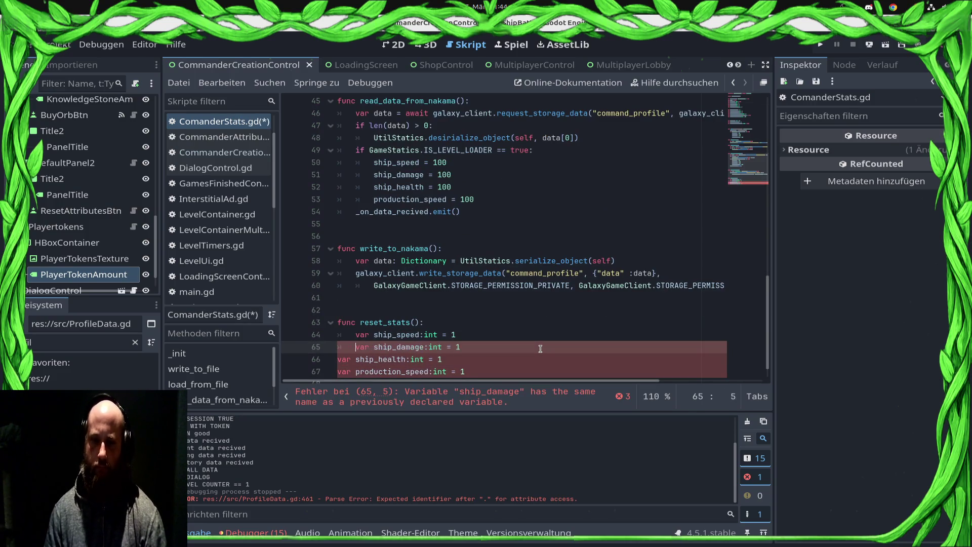
{"action": "key", "text": "Down"}
{"action": "key", "text": "Home"}
{"action": "key", "text": "Tab"}
{"action": "key", "text": "Down"}
{"action": "key", "text": "Home"}
{"action": "key", "text": "Tab"}
Add alive = false as the first line of reset_stats()
{"action": "key", "text": "Up"}
{"action": "key", "text": "Up"}
{"action": "key", "text": "Up"}
{"action": "key", "text": "End"}
{"action": "key", "text": "Return"}
{"action": "type", "text": "va"}
{"action": "key", "text": "BackSpace"}
{"action": "key", "text": "BackSpace"}
{"action": "type", "text": "is_"}
{"action": "key", "text": "Return"}
{"action": "key", "text": "BackSpace"}
{"action": "key", "text": "BackSpace"}
{"action": "key", "text": "BackSpace"}
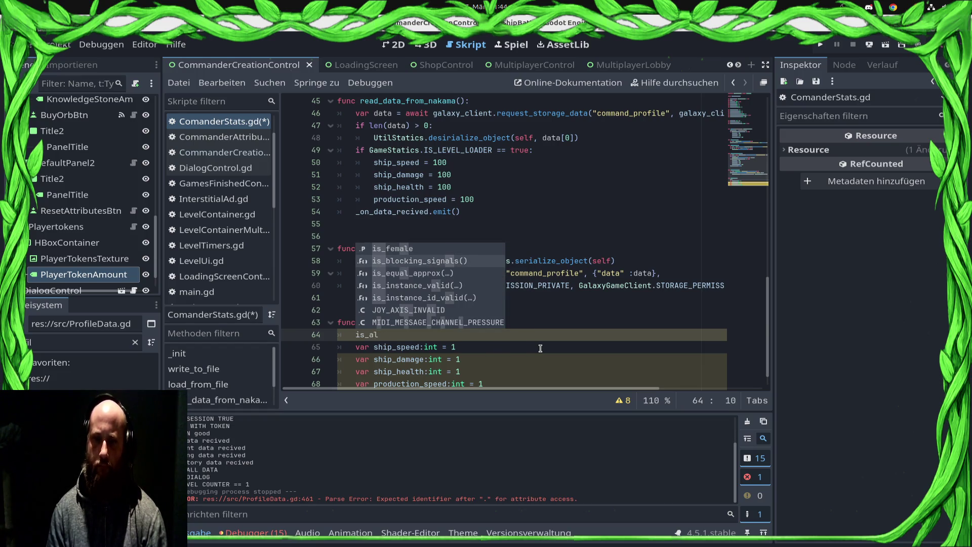
{"action": "key", "text": "BackSpace"}
{"action": "key", "text": "BackSpace"}
{"action": "key", "text": "BackSpace"}
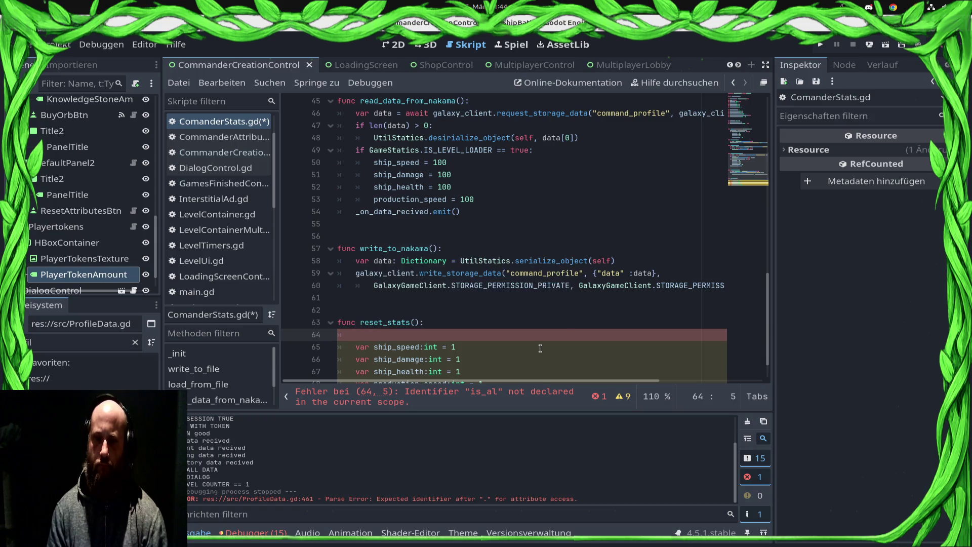
{"action": "type", "text": "ive = fals"}
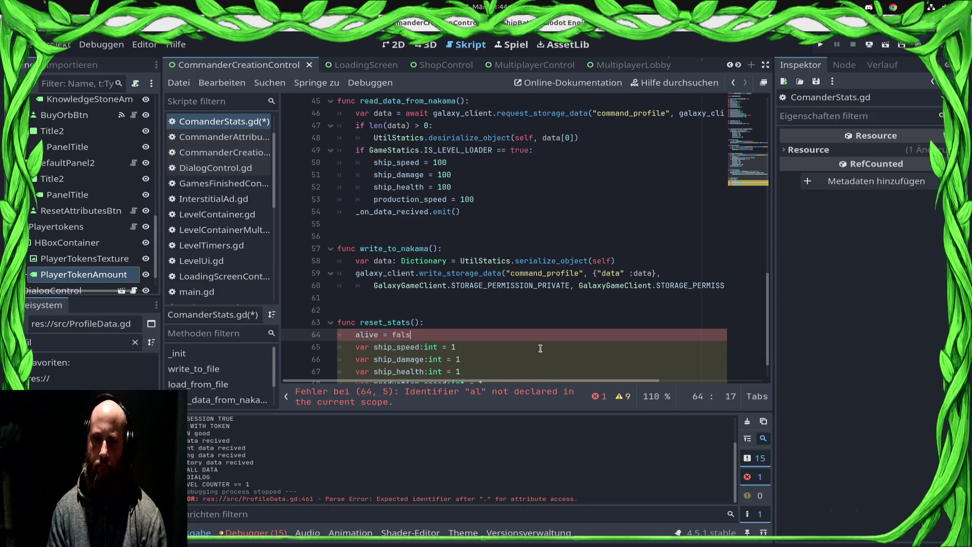
{"action": "type", "text": "e"}
Remove var from the ship_speed, ship_damage, ship_health and production_speed lines
{"action": "key", "text": "Down"}
{"action": "key", "text": "Home"}
{"action": "key", "text": "Delete"}
{"action": "key", "text": "Delete"}
{"action": "key", "text": "Delete"}
{"action": "key", "text": "Delete"}
{"action": "key", "text": "Down"}
{"action": "key", "text": "Delete"}
{"action": "key", "text": "Delete"}
{"action": "key", "text": "Delete"}
{"action": "key", "text": "Down"}
{"action": "key", "text": "Delete"}
{"action": "key", "text": "Delete"}
{"action": "key", "text": "Delete"}
{"action": "key", "text": "Delete"}
{"action": "key", "text": "Down"}
{"action": "key", "text": "Delete"}
{"action": "key", "text": "Delete"}
{"action": "key", "text": "Delete"}
{"action": "key", "text": "Up"}
{"action": "key", "text": "Up"}
{"action": "key", "text": "Up"}
Strip the :int annotations so the four stats are reassigned to 1, and save
{"action": "key", "text": "End"}
{"action": "key", "text": "Left"}
{"action": "key", "text": "shift+Left"}
{"action": "key", "text": "shift+Left"}
{"action": "key", "text": "shift+Left"}
{"action": "key", "text": "BackSpace"}
{"action": "key", "text": "Down"}
{"action": "key", "text": "shift+Right"}
{"action": "key", "text": "shift+Right"}
{"action": "key", "text": "shift+Right"}
{"action": "key", "text": "shift+Right"}
{"action": "key", "text": "BackSpace"}
{"action": "key", "text": "Down"}
{"action": "key", "text": "shift+Right"}
{"action": "key", "text": "shift+Right"}
{"action": "key", "text": "shift+Right"}
{"action": "key", "text": "BackSpace"}
{"action": "key", "text": "Down"}
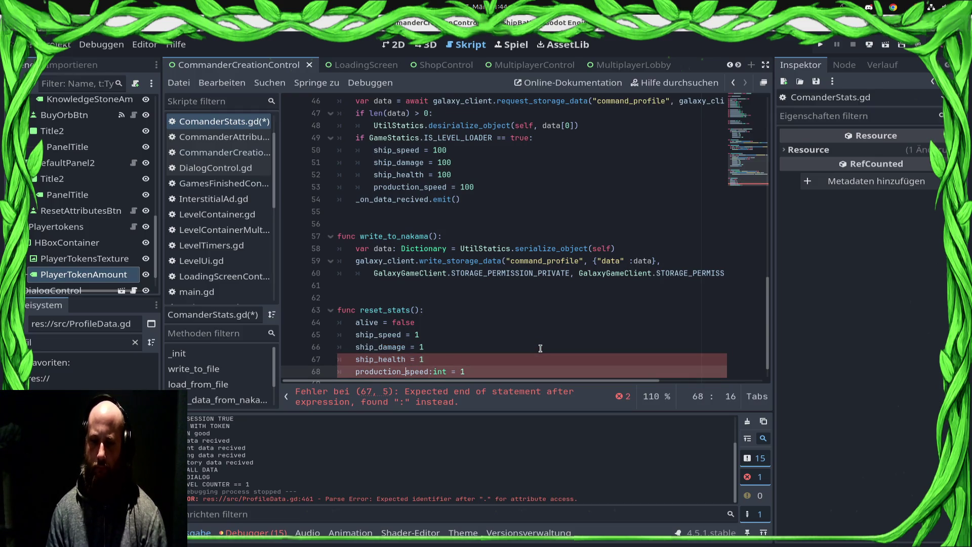
{"action": "key", "text": "Right"}
{"action": "key", "text": "Right"}
{"action": "key", "text": "Right"}
{"action": "key", "text": "shift+Right"}
{"action": "key", "text": "shift+Right"}
{"action": "key", "text": "shift+Right"}
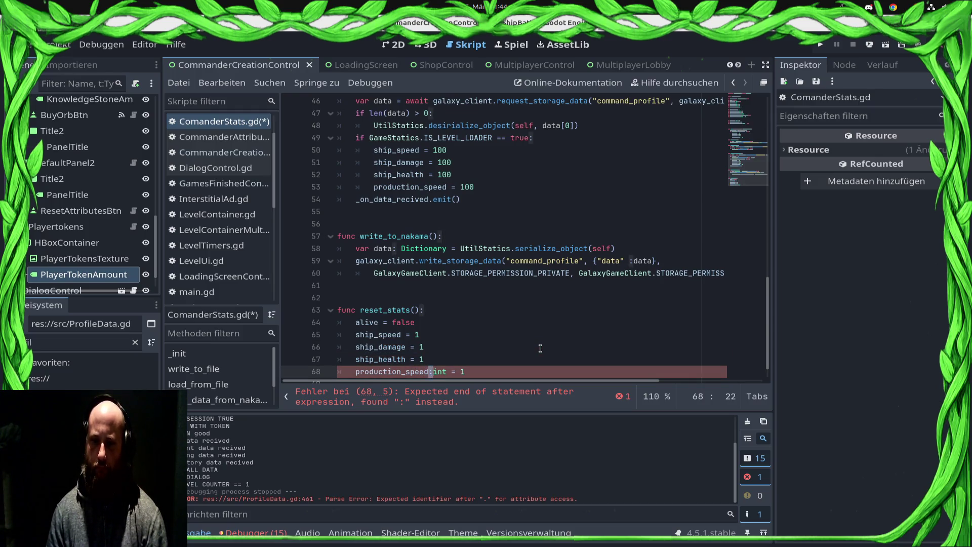
{"action": "key", "text": "BackSpace"}
{"action": "key", "text": "ctrl+s"}
{"action": "key", "text": "Up"}
{"action": "key", "text": "Up"}
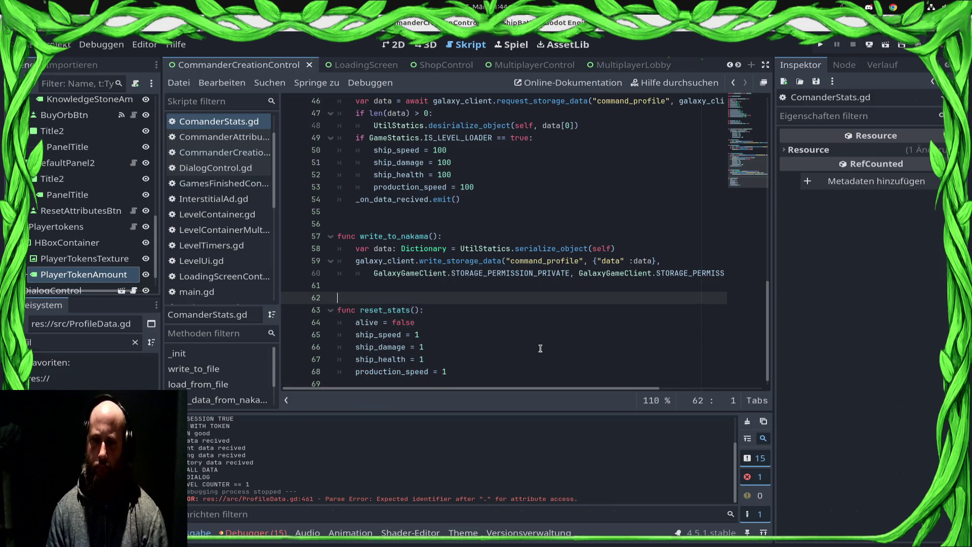
Add a new reset_extra_boni() function header above reset_stats in ComanderStats.gd
{"action": "key", "text": "Return"}
{"action": "key", "text": "Up"}
{"action": "type", "text": "c _r"}
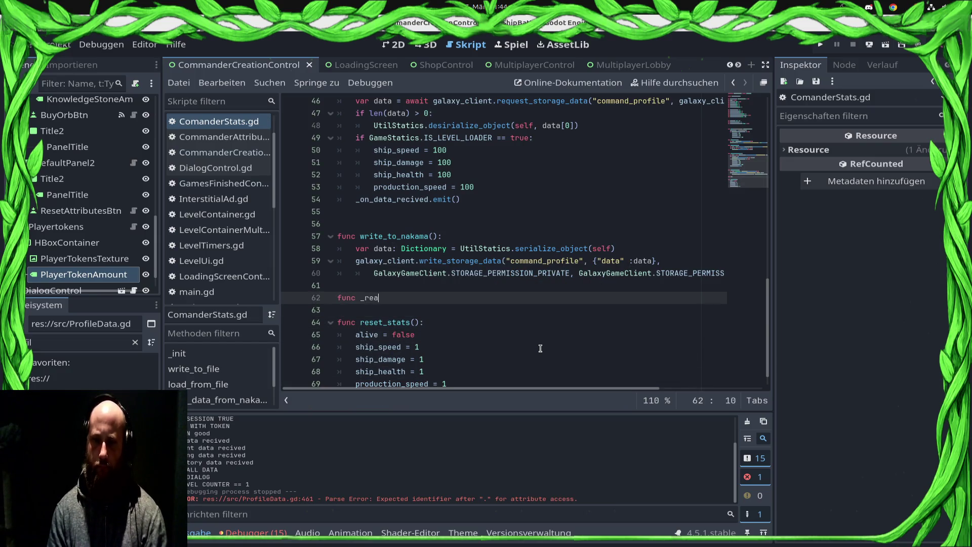
{"action": "key", "text": "BackSpace"}
{"action": "key", "text": "BackSpace"}
{"action": "key", "text": "BackSpace"}
{"action": "type", "text": "reset_extr"}
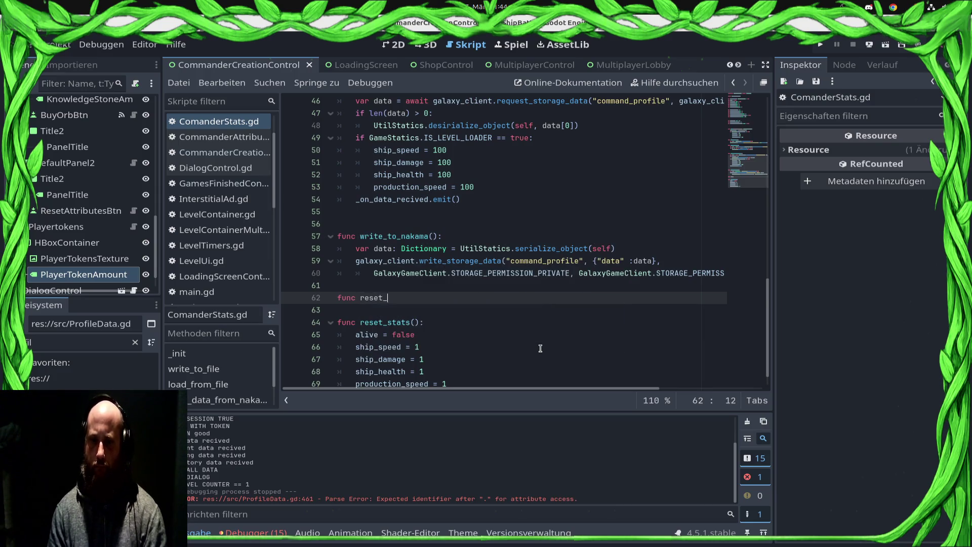
{"action": "type", "text": "a_boni"}
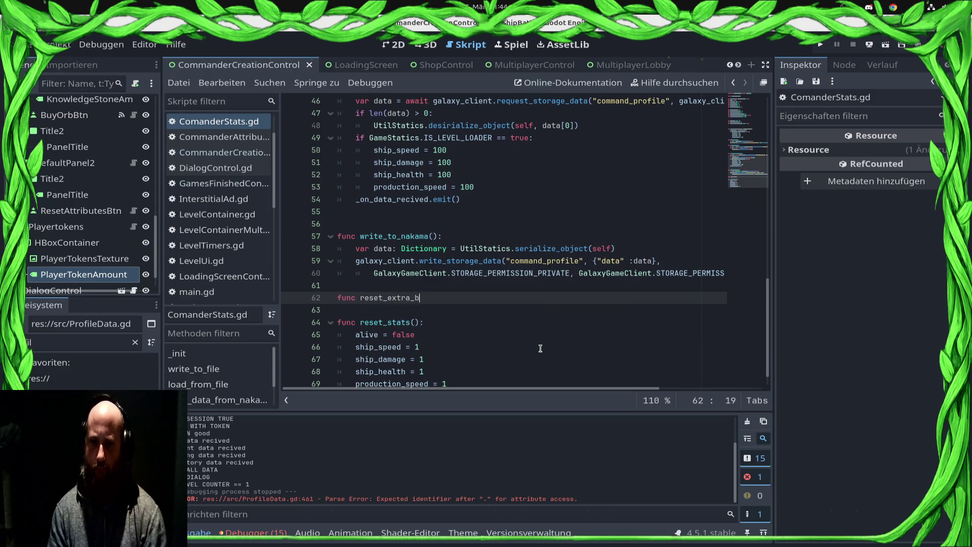
{"action": "type", "text": "_at_start"}
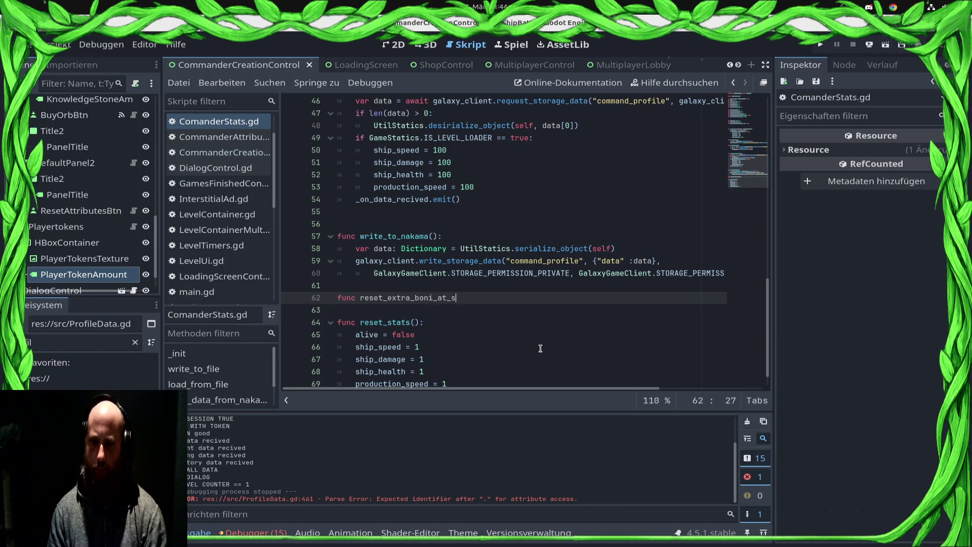
{"action": "key", "text": "BackSpace"}
{"action": "key", "text": "BackSpace"}
{"action": "key", "text": "BackSpace"}
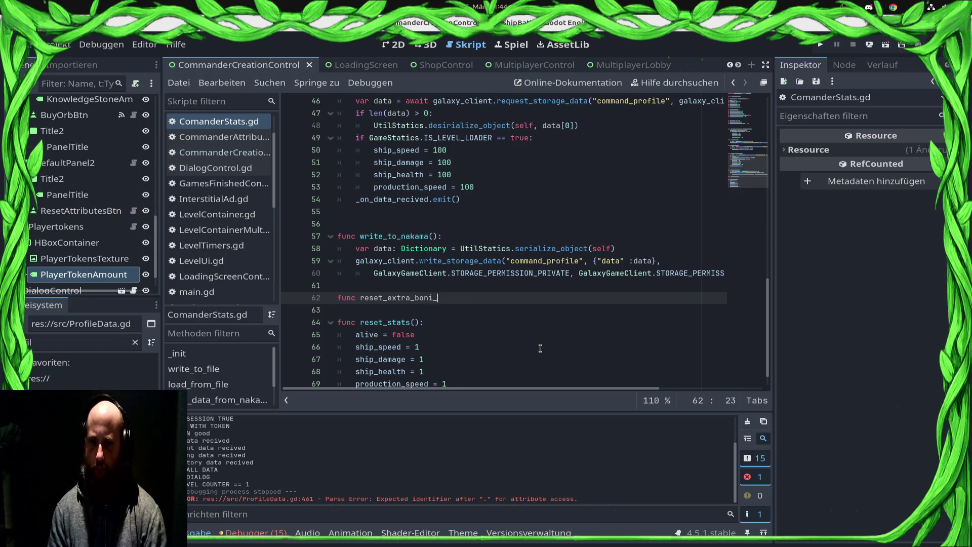
{"action": "type", "text": "):"}
{"action": "key", "text": "Return"}
Copy the six bonus variable declarations, without var, into reset_extra_boni's body, indented
{"action": "scroll", "coordinate": [495, 255], "scroll_direction": "up", "scroll_amount": 13}
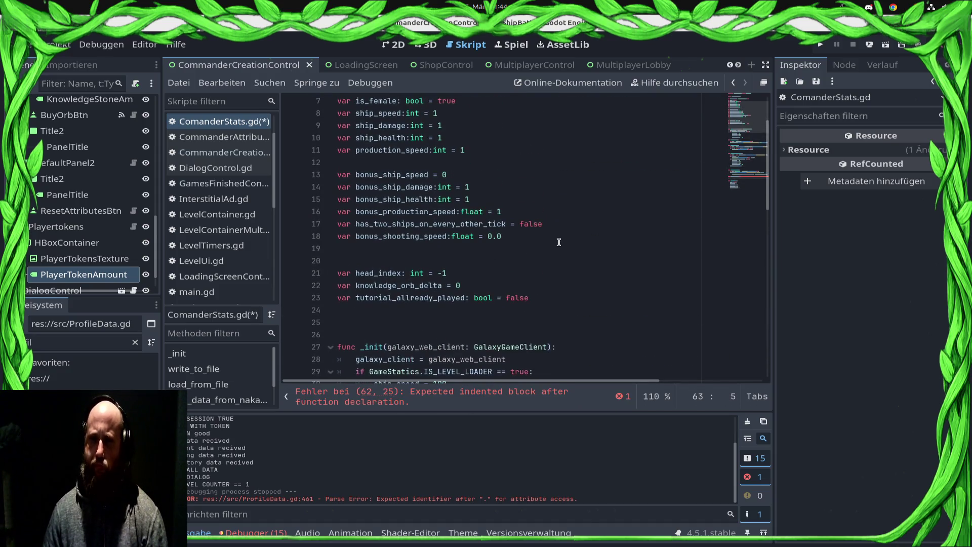
{"action": "mouse_move", "coordinate": [546, 236]}
{"action": "left_mouse_down"}
{"action": "mouse_move", "coordinate": [350, 198]}
{"action": "mouse_move", "coordinate": [279, 171]}
{"action": "left_mouse_up"}
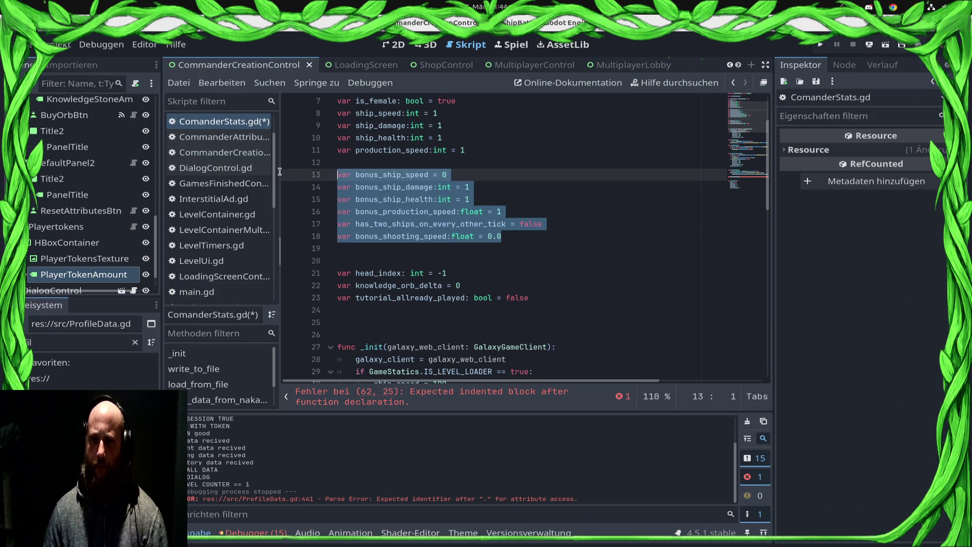
{"action": "left_click", "coordinate": [356, 175]}
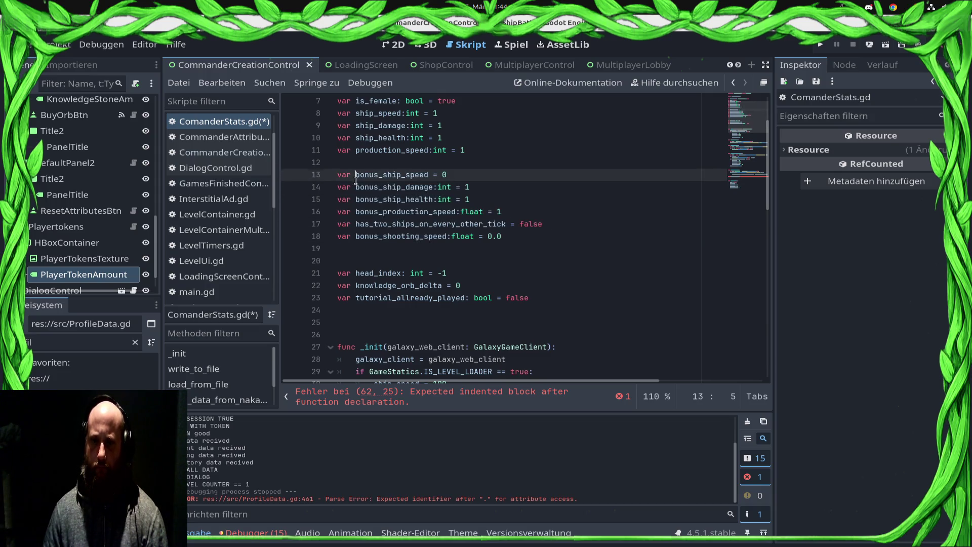
{"action": "key", "text": "shift+alt+Down"}
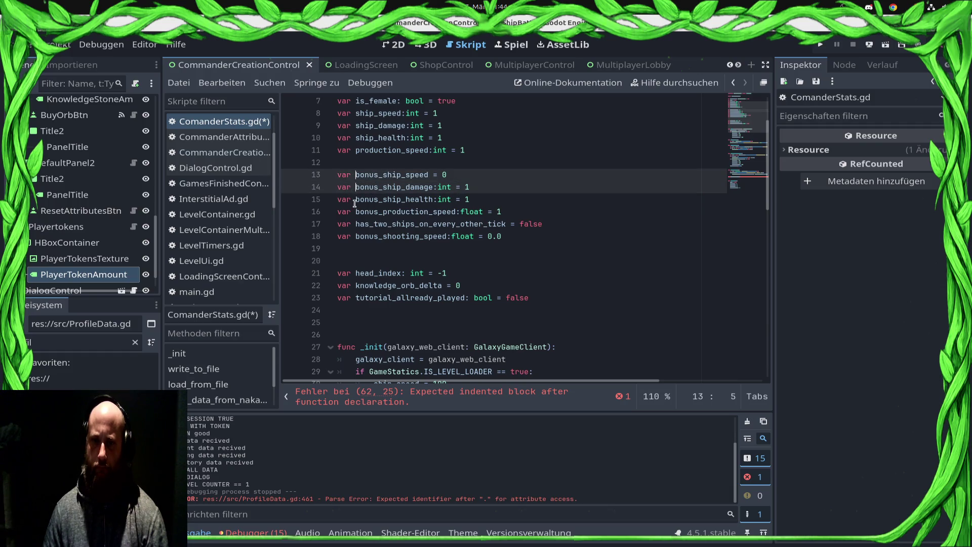
{"action": "key", "text": "shift+alt+Down"}
{"action": "key", "text": "shift+alt+Down"}
{"action": "key", "text": "shift+alt+Down"}
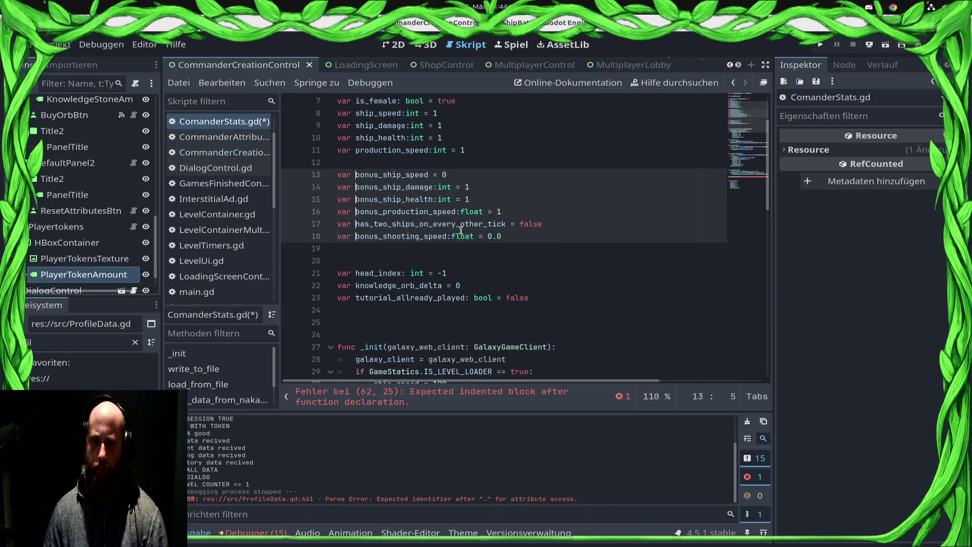
{"action": "key", "text": "shift+End"}
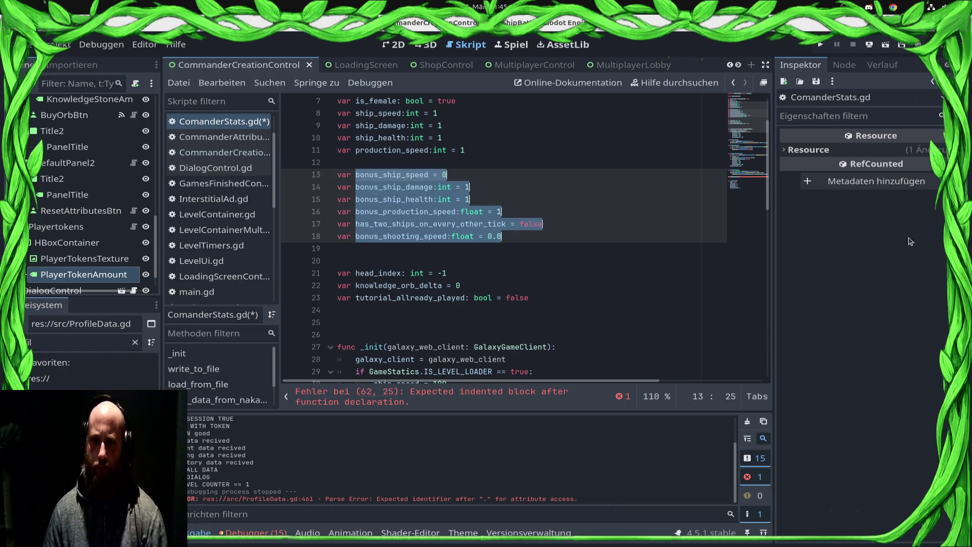
{"action": "scroll", "coordinate": [683, 276], "scroll_direction": "down", "scroll_amount": 12}
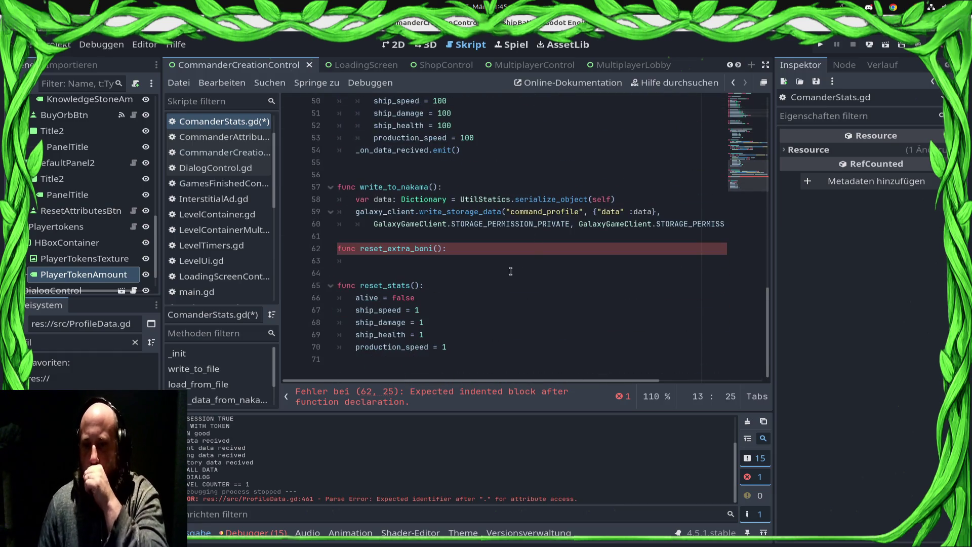
{"action": "left_click", "coordinate": [461, 256]}
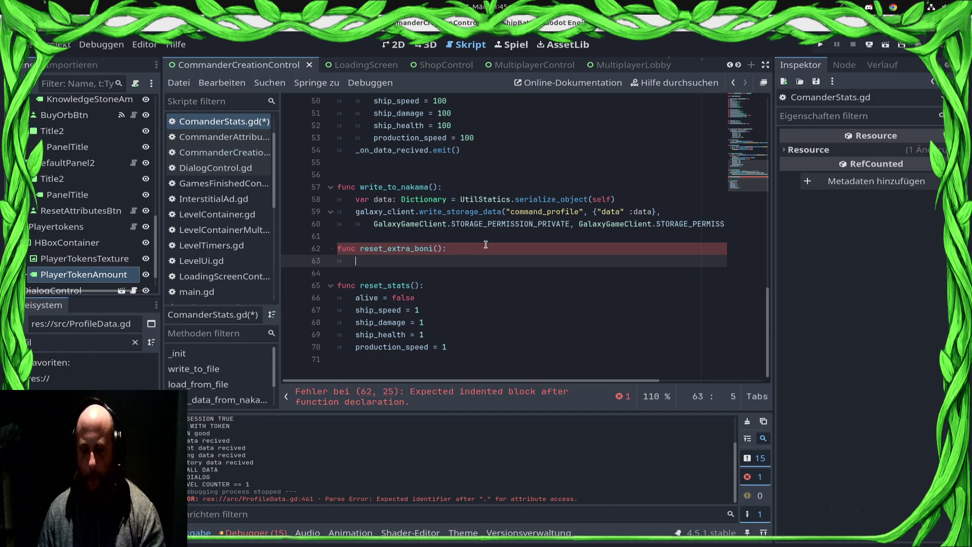
{"action": "type", "text": "bonus_ship_speed = 0 bonus_ship_damage:int = 1 bonus_ship_health:int = 1 bonus_production_speed:float = 1 has_two_ships_on_every_other_tick = false bonus_shooting_speed:float = 0.0"}
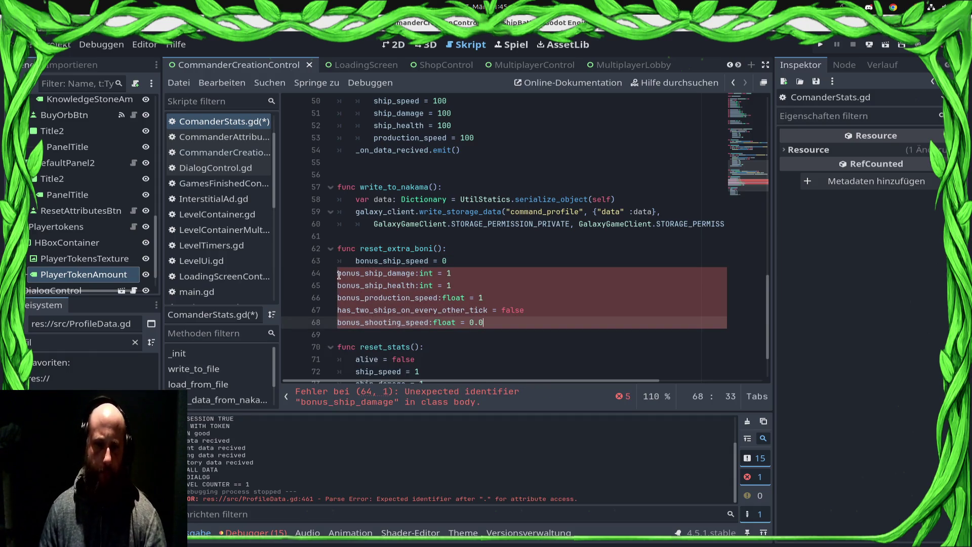
{"action": "left_click", "coordinate": [338, 274]}
{"action": "left_click_drag", "start_coordinate": [340, 288], "coordinate": [337, 322]}
{"action": "key", "text": "Tab"}
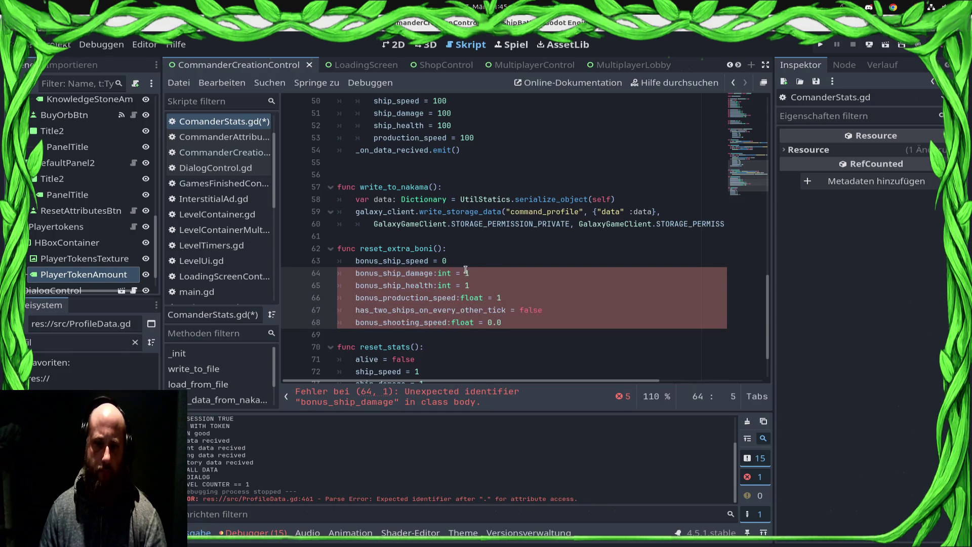
Strip the int and float type annotations from the pasted bonus assignments
{"action": "left_click", "coordinate": [522, 291]}
{"action": "key", "text": "Up"}
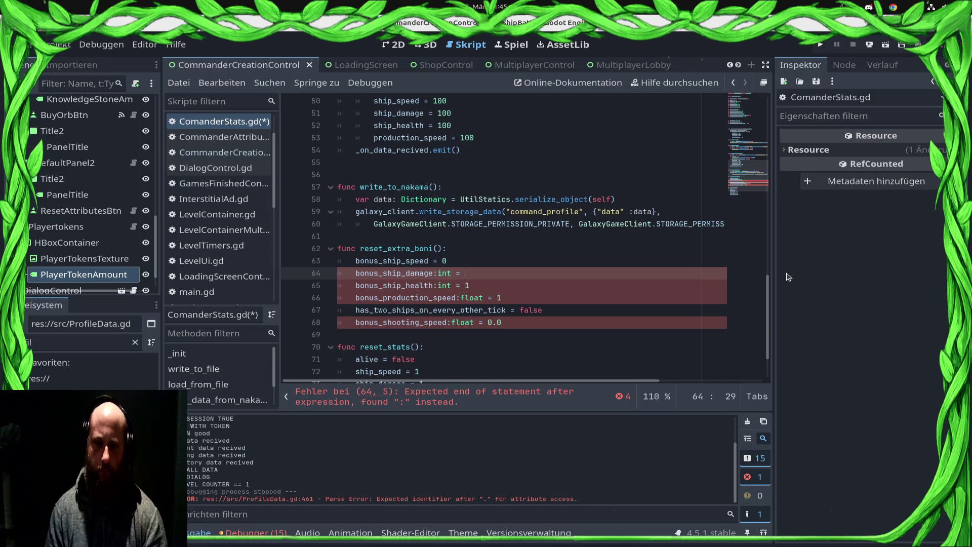
{"action": "key", "text": "Down"}
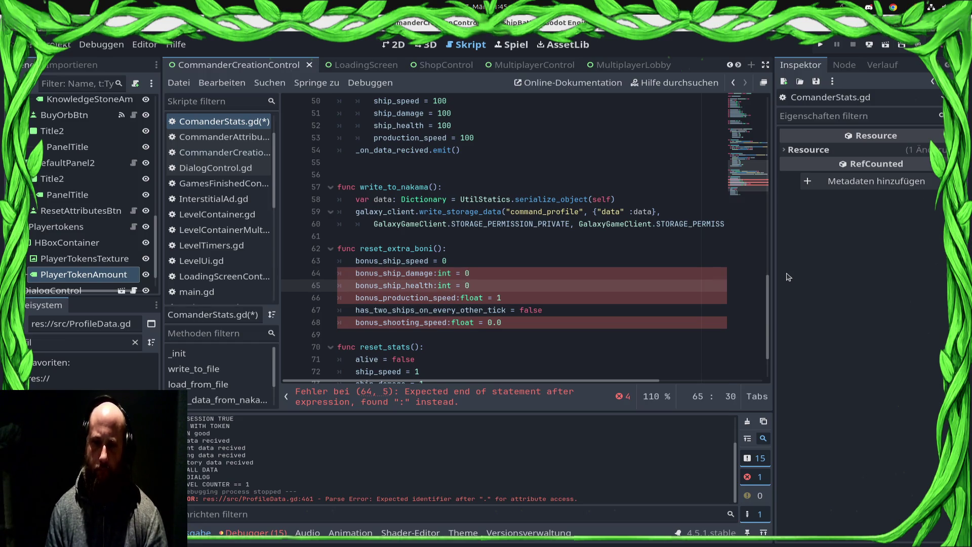
{"action": "key", "text": "Down"}
{"action": "key", "text": "End"}
{"action": "key", "text": "Up"}
{"action": "key", "text": "Up"}
{"action": "key", "text": "Left"}
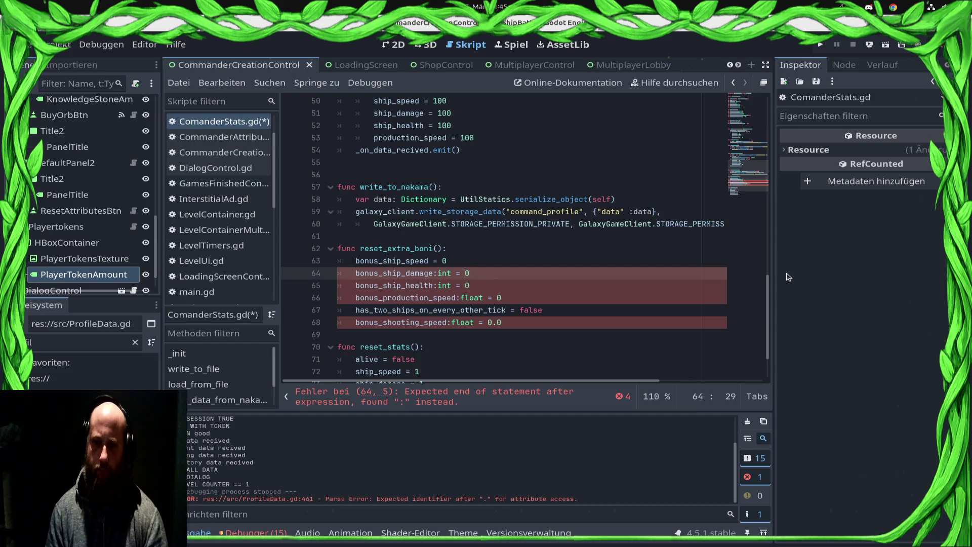
{"action": "key", "text": "BackSpace"}
{"action": "key", "text": "BackSpace"}
{"action": "key", "text": "BackSpace"}
{"action": "key", "text": "Down"}
{"action": "key", "text": "Delete"}
{"action": "key", "text": "Delete"}
{"action": "key", "text": "Delete"}
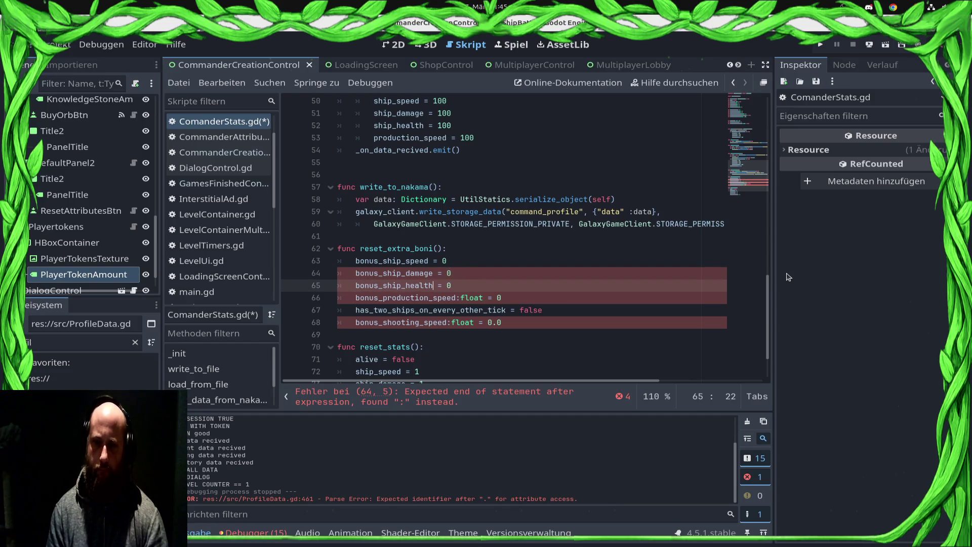
{"action": "key", "text": "Down"}
{"action": "key", "text": "Delete"}
{"action": "key", "text": "Delete"}
{"action": "key", "text": "Delete"}
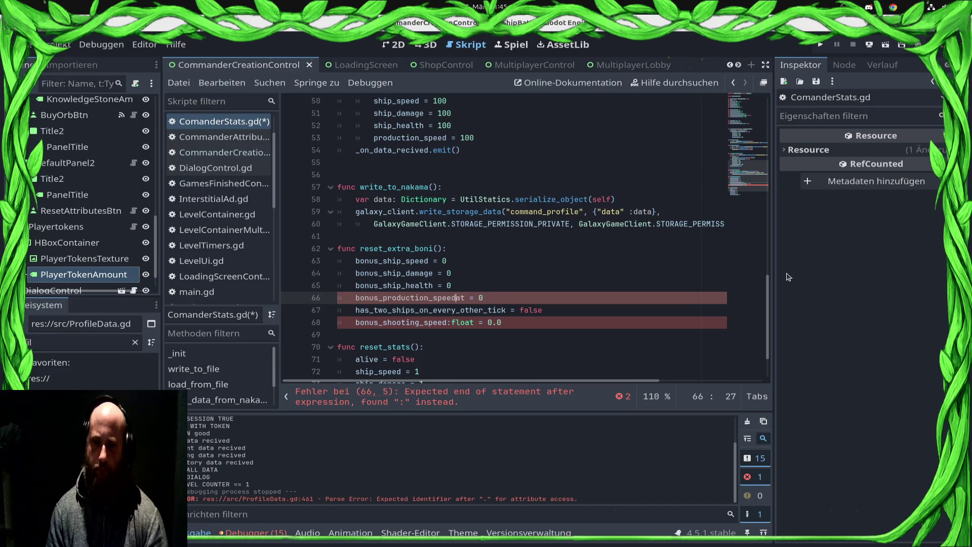
{"action": "key", "text": "Down"}
{"action": "key", "text": "Down"}
{"action": "key", "text": "Left"}
{"action": "key", "text": "Delete"}
{"action": "key", "text": "Delete"}
{"action": "key", "text": "Delete"}
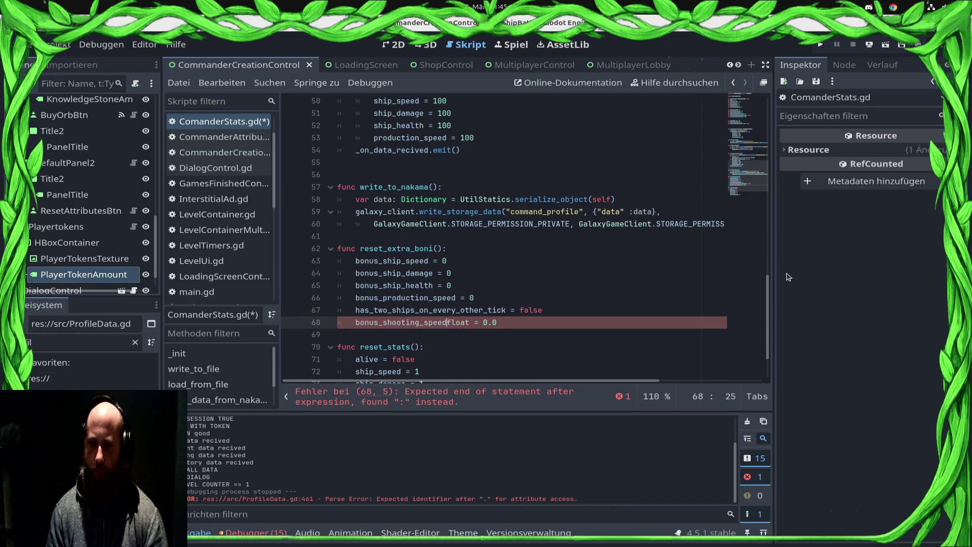
{"action": "key", "text": "BackSpace"}
{"action": "key", "text": "Right"}
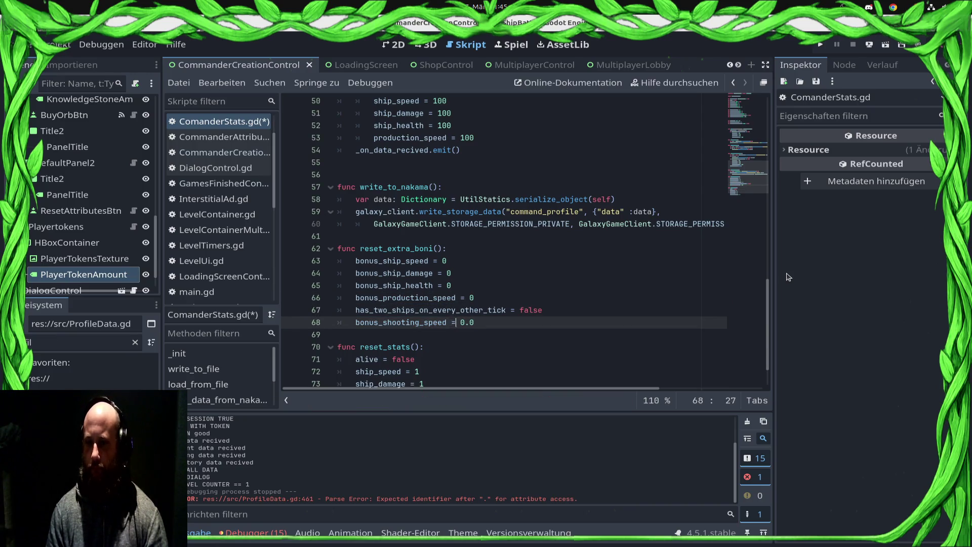
Add blank lines around reset_extra_boni and reset_stats, and save the script
{"action": "key", "text": "ctrl+s"}
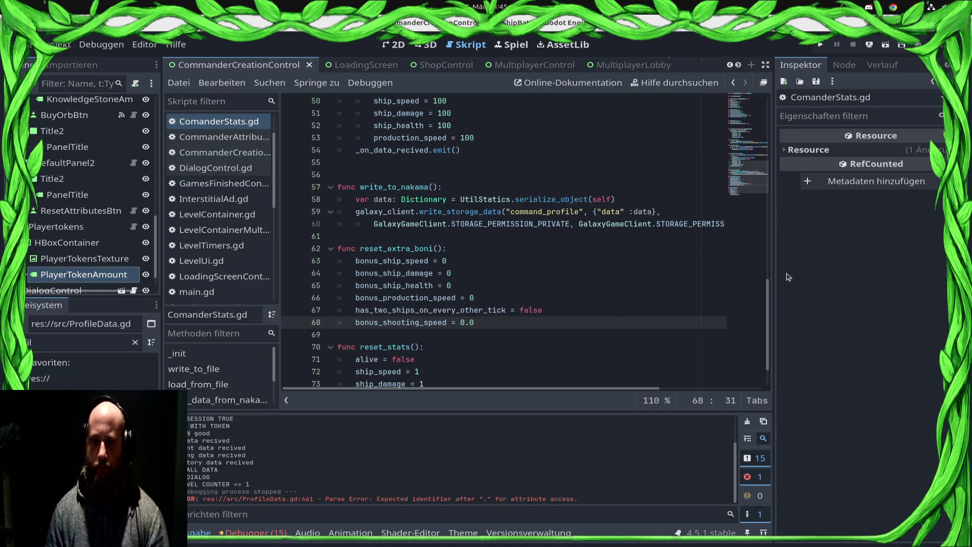
{"action": "left_click", "coordinate": [515, 236]}
{"action": "key", "text": "Return"}
{"action": "key", "text": "ctrl+s"}
{"action": "scroll", "coordinate": [455, 286], "scroll_direction": "down", "scroll_amount": 2}
{"action": "left_click", "coordinate": [455, 286]}
{"action": "key", "text": "Return"}
{"action": "key", "text": "ctrl+s"}
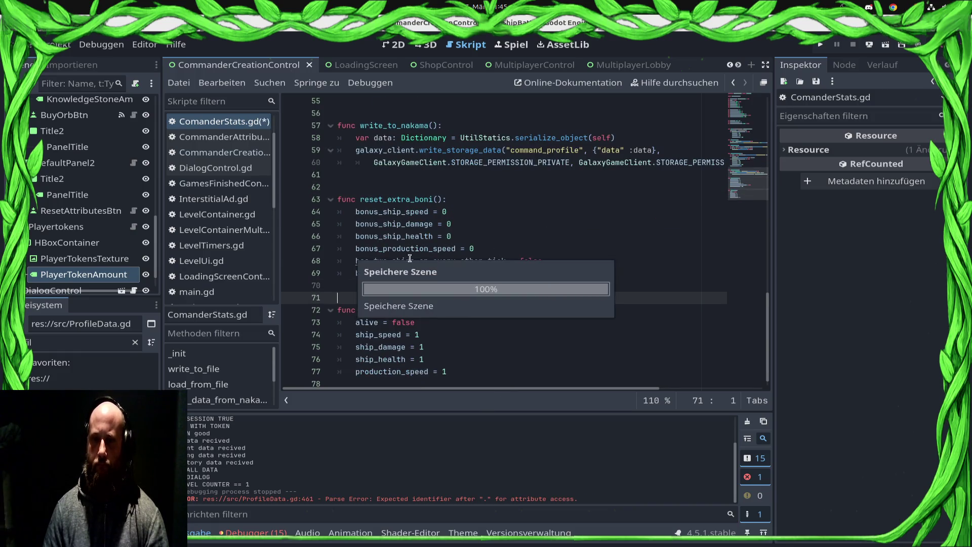
{"action": "left_click", "coordinate": [496, 274]}
End reset_extra_boni and reset_stats with write_to_nakama() via autocomplete, save, and switch to CommanderCreationControl
{"action": "key", "text": "Return"}
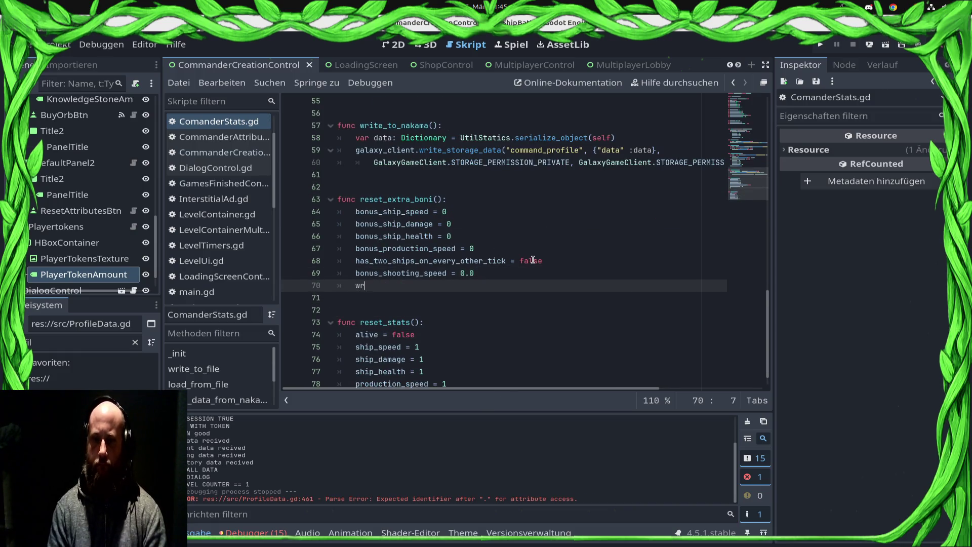
{"action": "key", "text": "Down"}
{"action": "key", "text": "Return"}
{"action": "key", "text": "ctrl+s"}
{"action": "key", "text": "Down"}
{"action": "key", "text": "Down"}
{"action": "key", "text": "Down"}
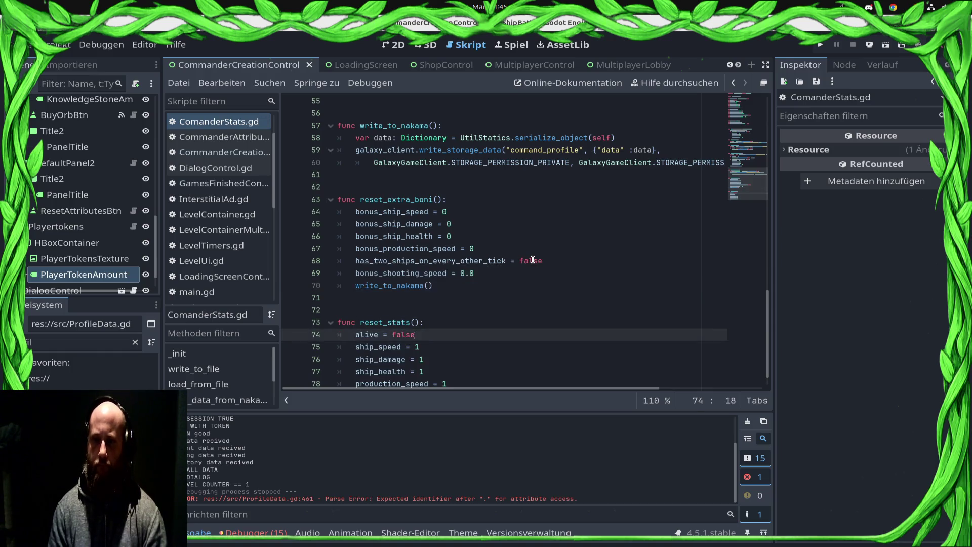
{"action": "key", "text": "Down"}
{"action": "key", "text": "Down"}
{"action": "key", "text": "Down"}
{"action": "key", "text": "Return"}
{"action": "key", "text": "ctrl+s"}
{"action": "key", "text": "alt+Left"}
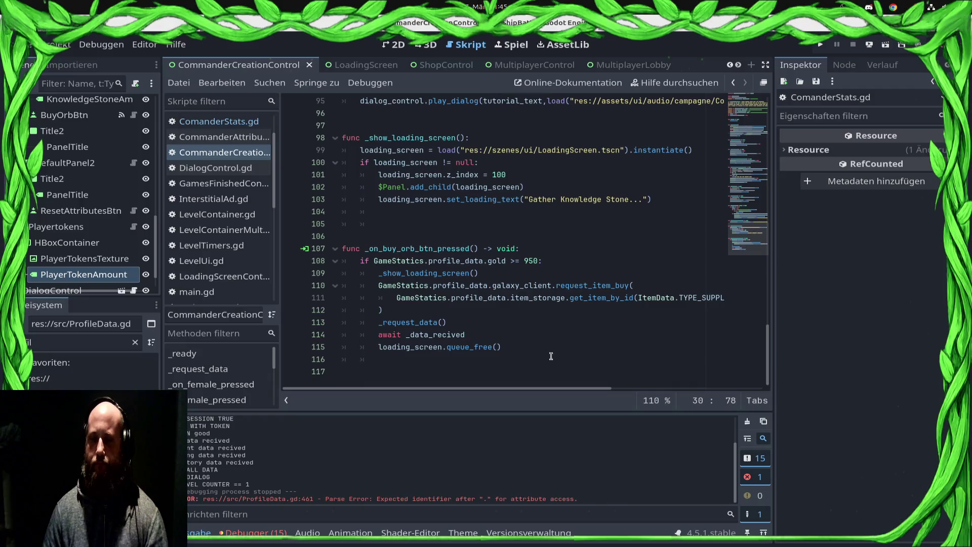
Add an else: pass branch after the queue_free() line of the gold >= 950 check
{"action": "left_click", "coordinate": [582, 350]}
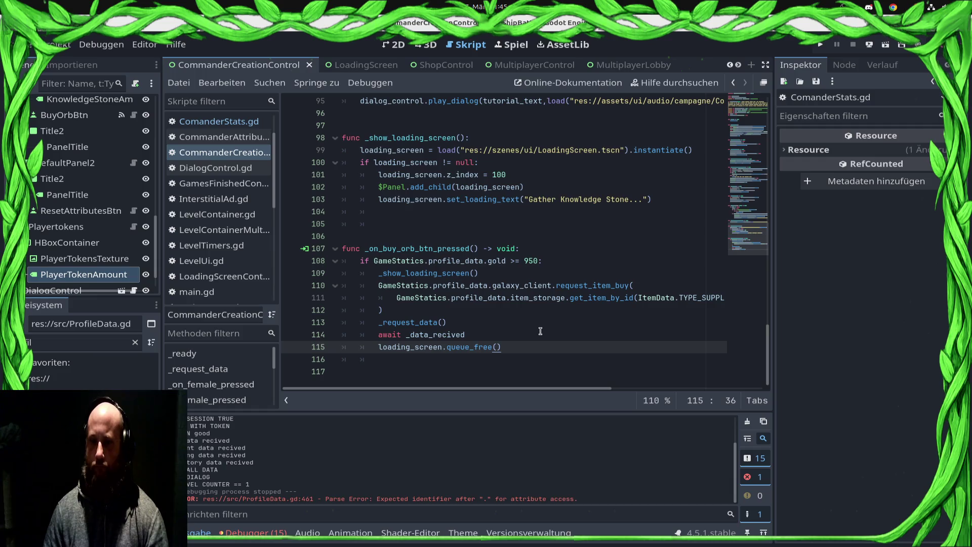
{"action": "key", "text": "Return"}
{"action": "type", "text": "se:"}
{"action": "key", "text": "Return"}
{"action": "type", "text": "pass"}
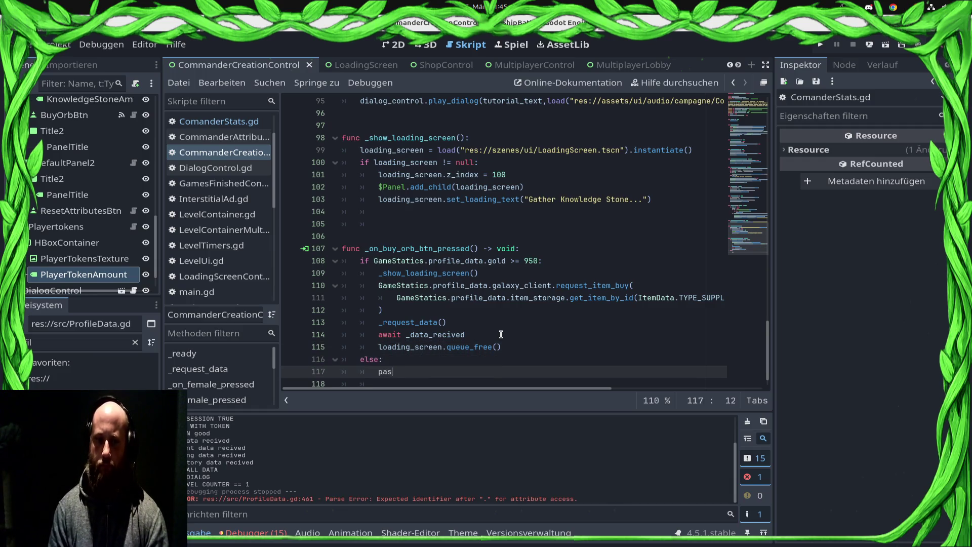
{"action": "scroll", "coordinate": [60, 258], "scroll_direction": "down", "scroll_amount": 2}
{"action": "scroll", "coordinate": [60, 258], "scroll_direction": "up", "scroll_amount": 10}
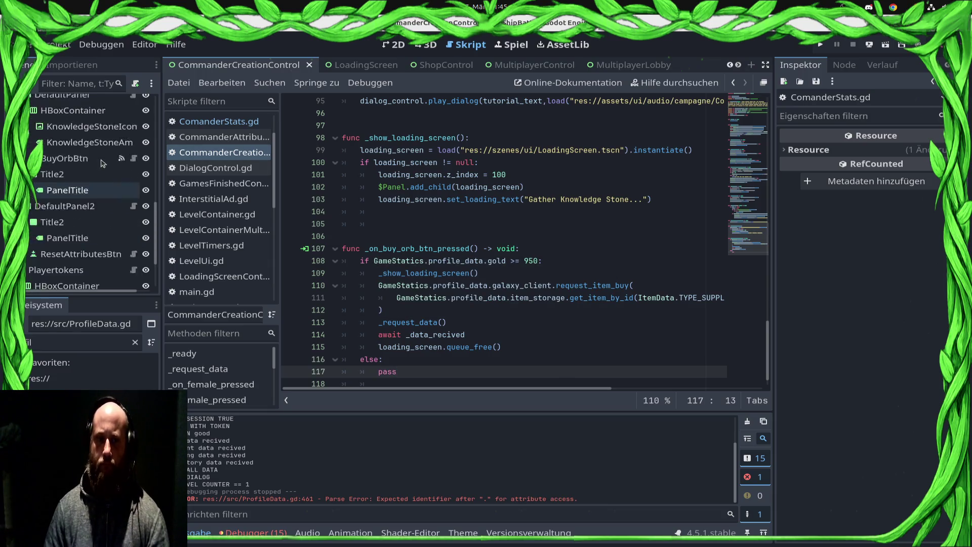
{"action": "scroll", "coordinate": [69, 137], "scroll_direction": "up", "scroll_amount": 2}
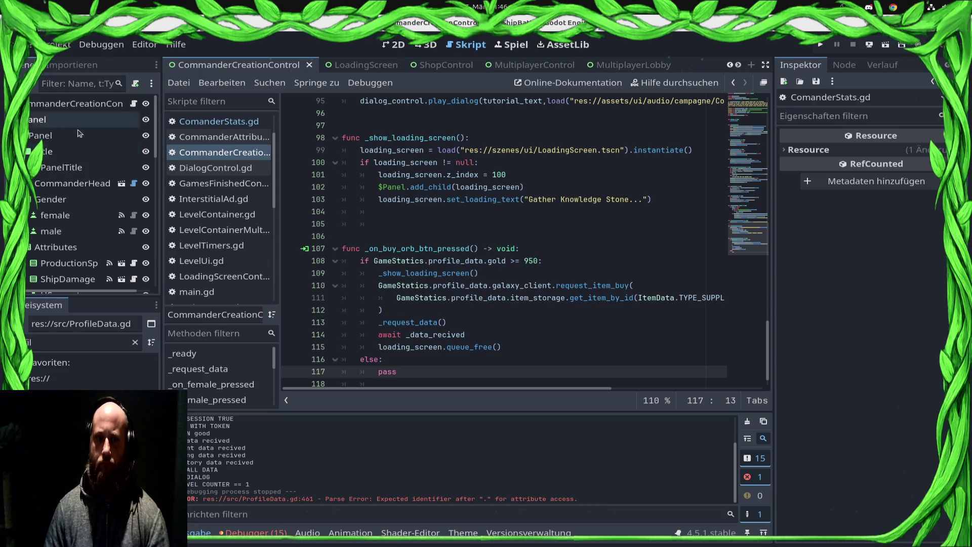
{"action": "left_click", "coordinate": [68, 104]}
Add an AnimationPlayer child node to the CommanderCreationControl root node
{"action": "right_click", "coordinate": [69, 105]}
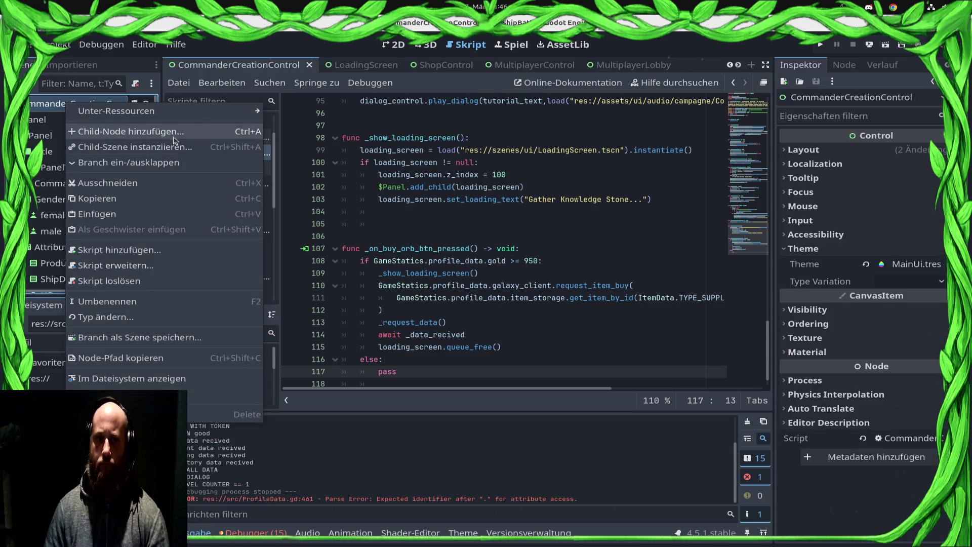
{"action": "left_click", "coordinate": [171, 135]}
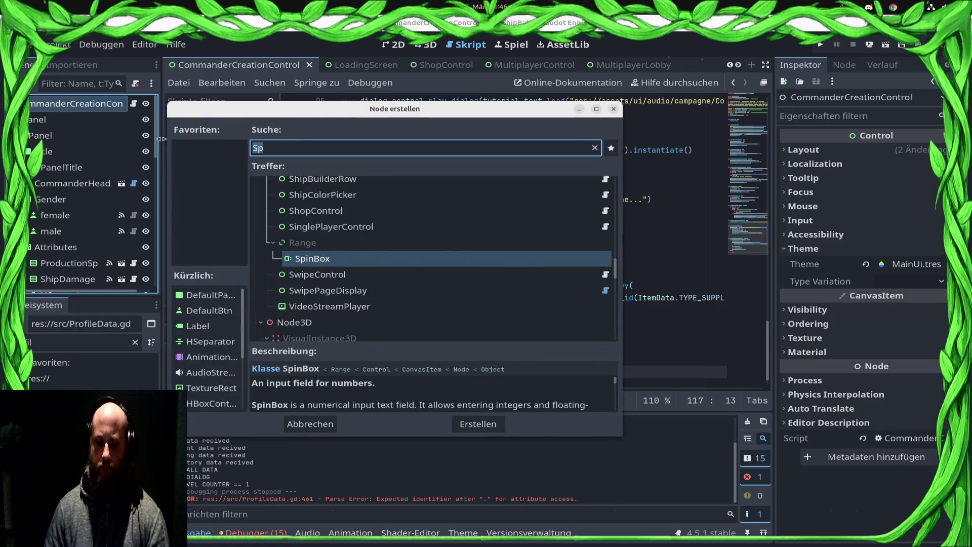
{"action": "type", "text": "Anima"}
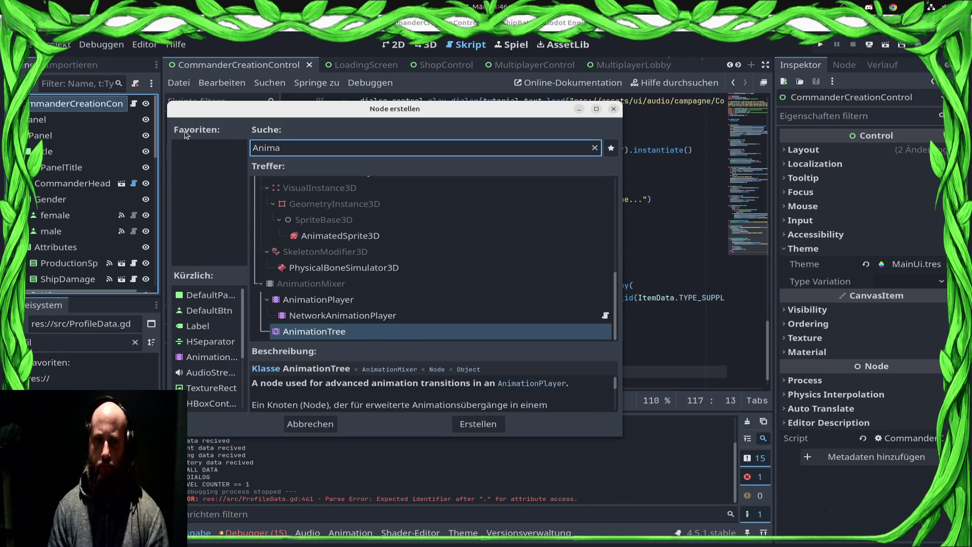
{"action": "key", "text": "Up"}
{"action": "key", "text": "Up"}
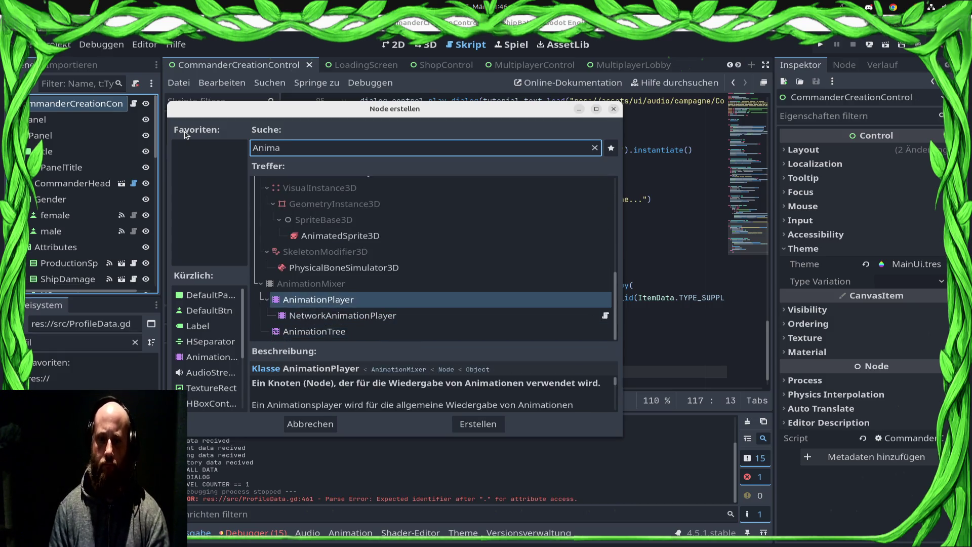
{"action": "key", "text": "Return"}
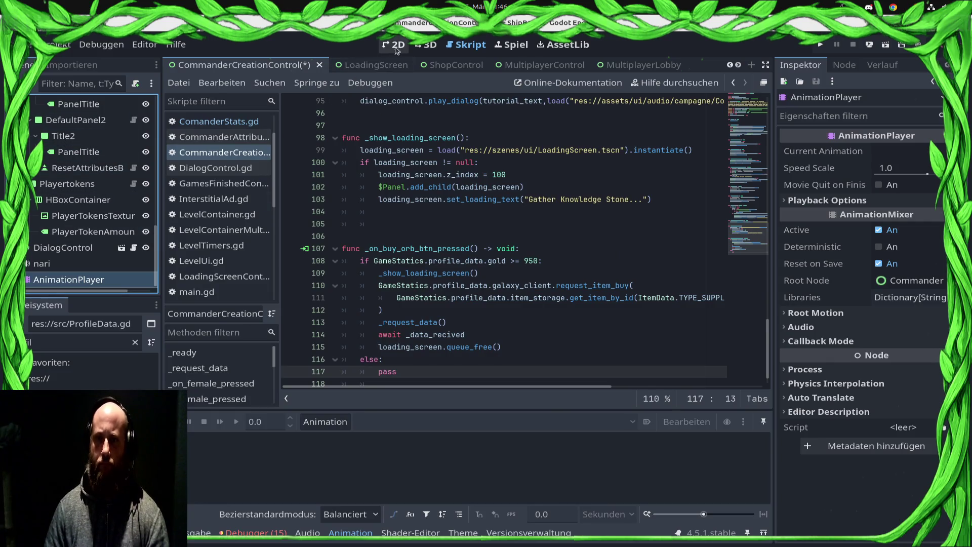
Switch to the 2D view and create a new animation named nomoney
{"action": "left_click", "coordinate": [394, 45]}
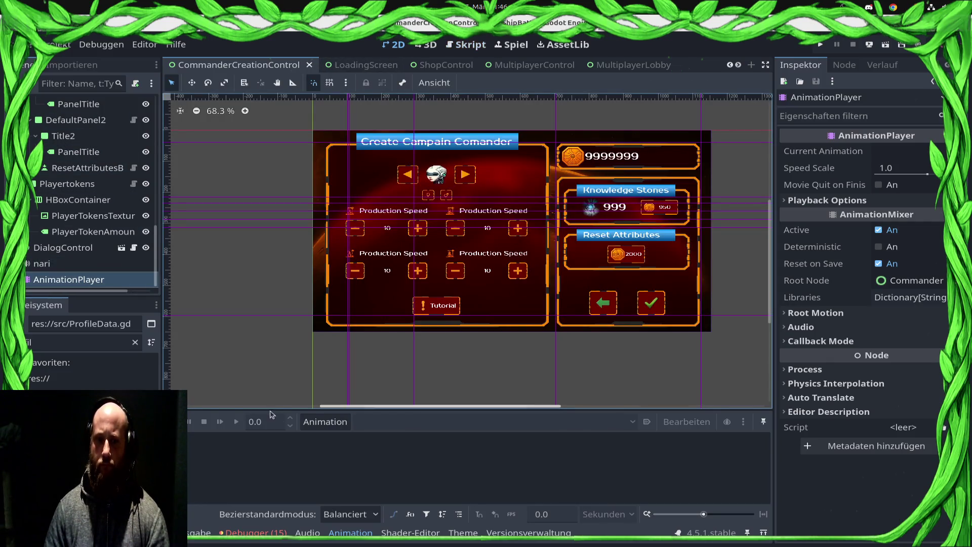
{"action": "left_click", "coordinate": [326, 422]}
{"action": "left_click", "coordinate": [372, 429]}
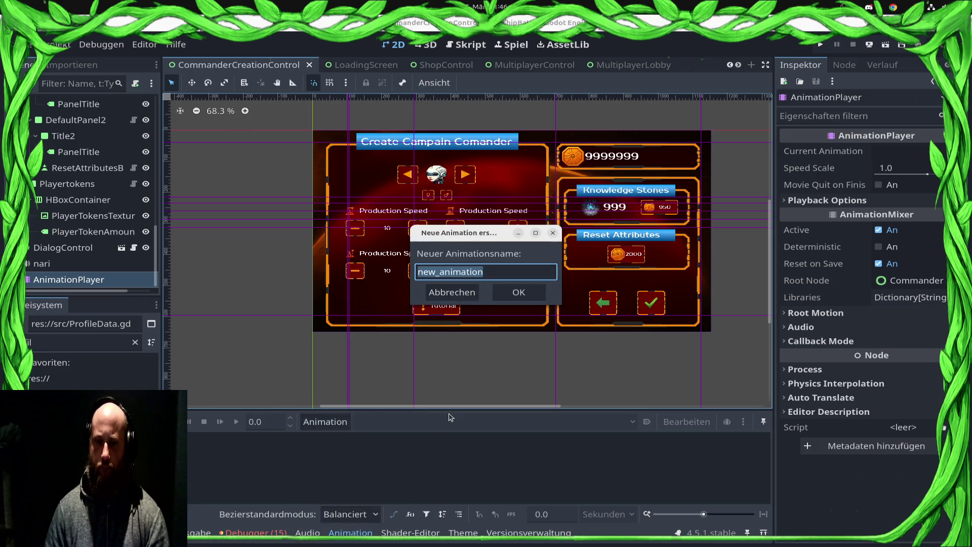
{"action": "type", "text": "nomoney"}
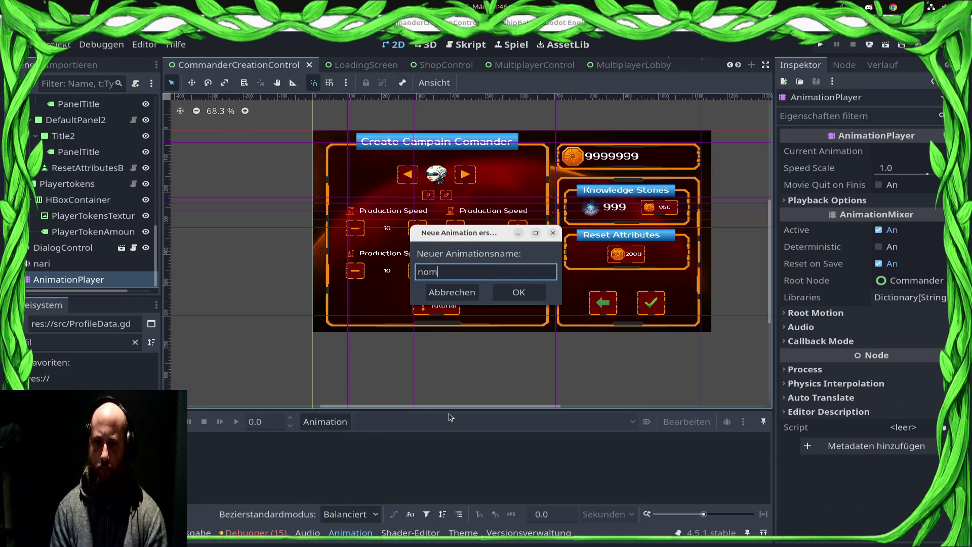
{"action": "key", "text": "Return"}
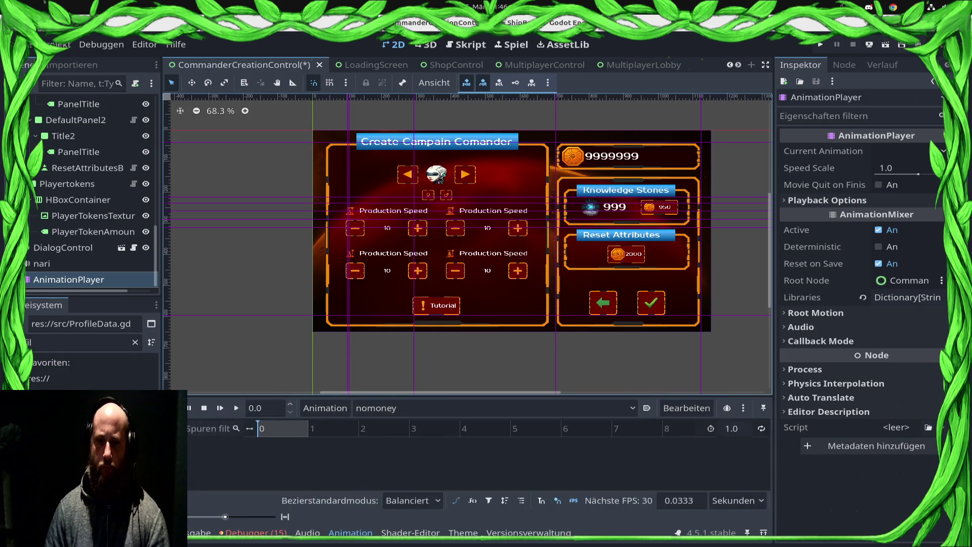
{"action": "left_click", "coordinate": [172, 428]}
Add a property track to nomoney and choose PlayerTokenAmount as the animated node
{"action": "left_click", "coordinate": [218, 420]}
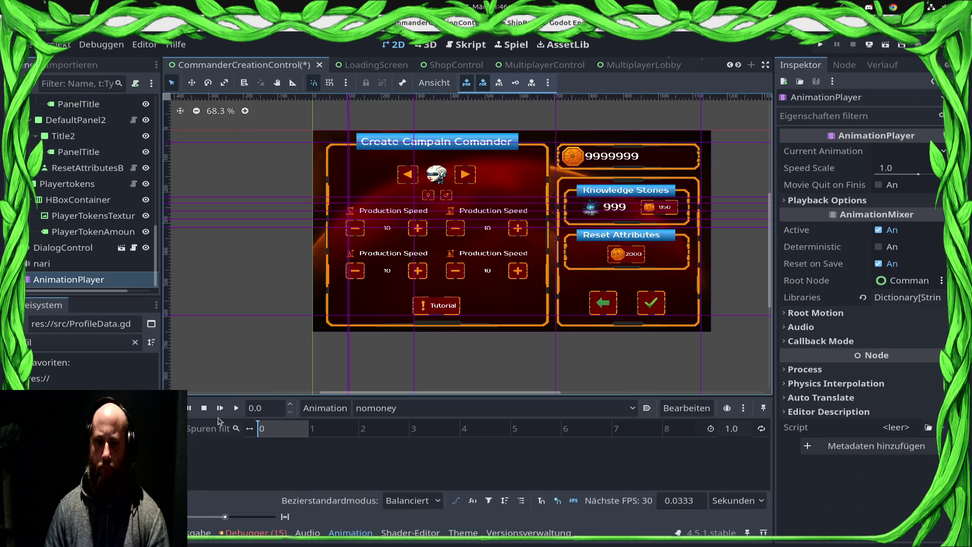
{"action": "scroll", "coordinate": [490, 253], "scroll_direction": "down", "scroll_amount": 3}
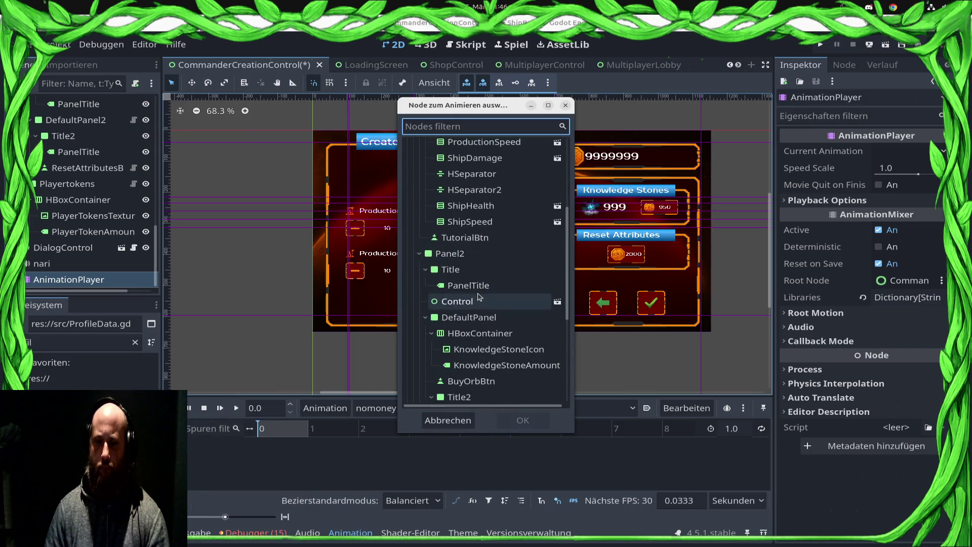
{"action": "scroll", "coordinate": [489, 297], "scroll_direction": "down", "scroll_amount": 3}
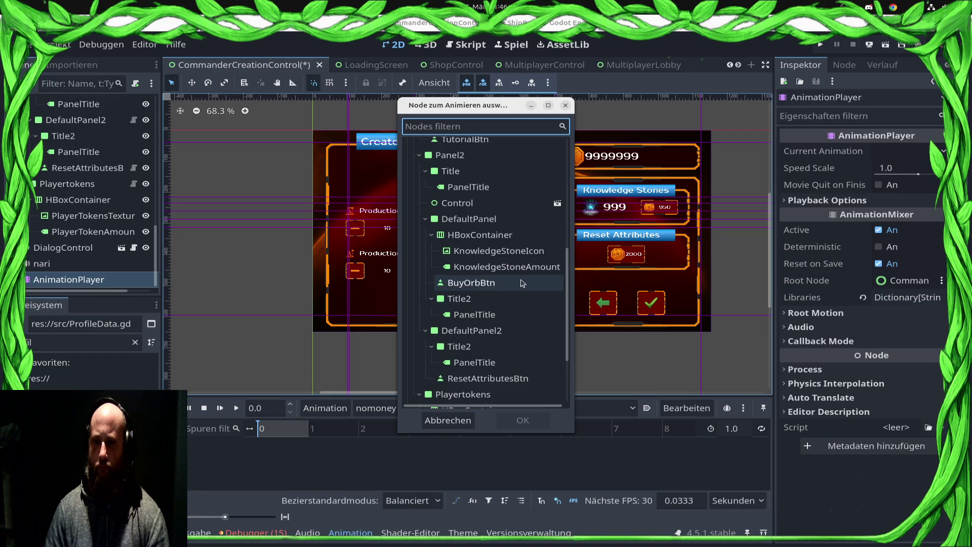
{"action": "scroll", "coordinate": [521, 282], "scroll_direction": "up", "scroll_amount": 8}
{"action": "scroll", "coordinate": [519, 276], "scroll_direction": "down", "scroll_amount": 9}
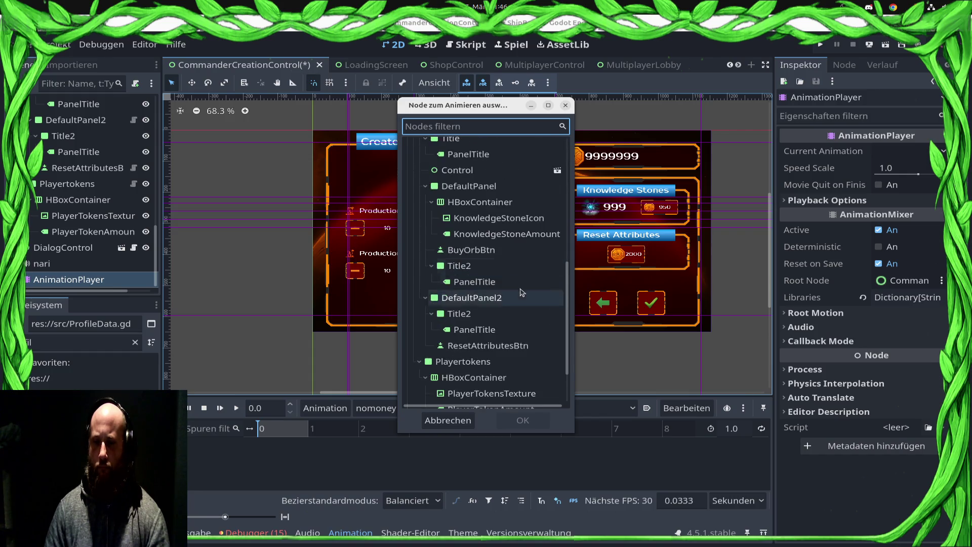
{"action": "scroll", "coordinate": [522, 292], "scroll_direction": "down", "scroll_amount": 1}
{"action": "scroll", "coordinate": [521, 312], "scroll_direction": "down", "scroll_amount": 1}
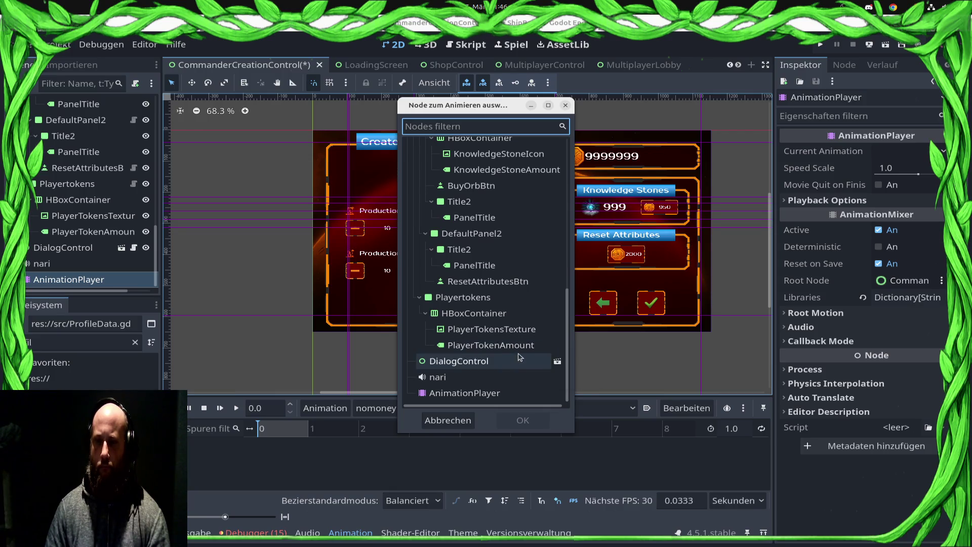
{"action": "scroll", "coordinate": [527, 339], "scroll_direction": "up", "scroll_amount": 5}
{"action": "scroll", "coordinate": [525, 324], "scroll_direction": "up", "scroll_amount": 4}
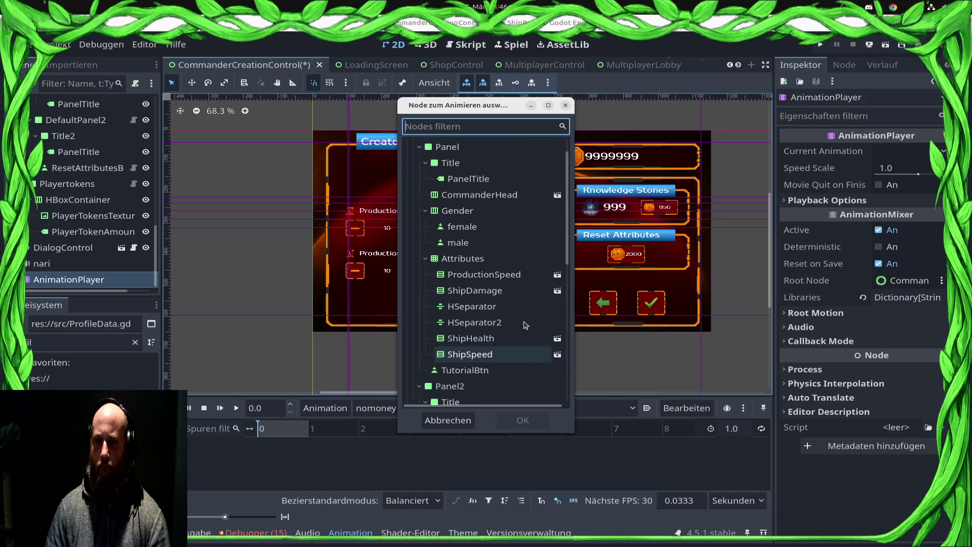
{"action": "scroll", "coordinate": [519, 233], "scroll_direction": "down", "scroll_amount": 6}
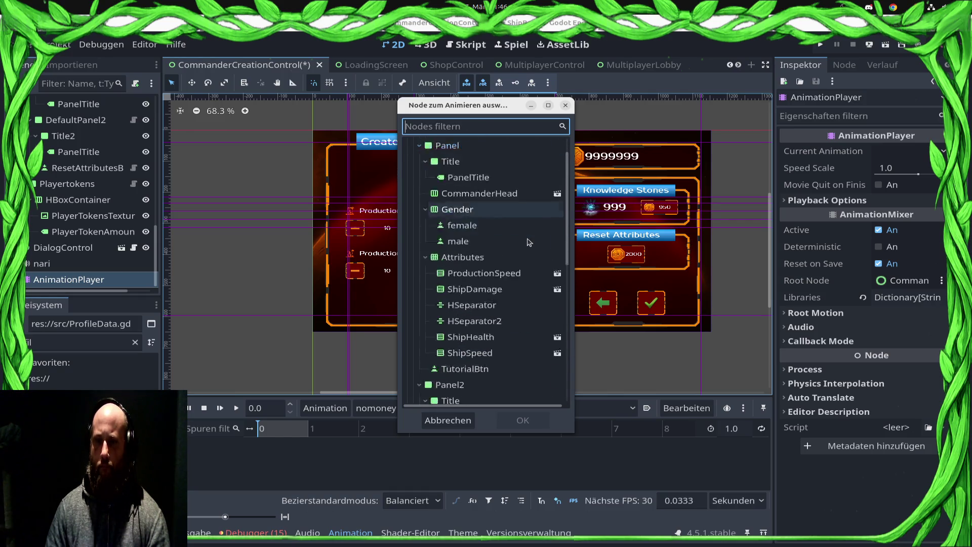
{"action": "scroll", "coordinate": [521, 243], "scroll_direction": "down", "scroll_amount": 3}
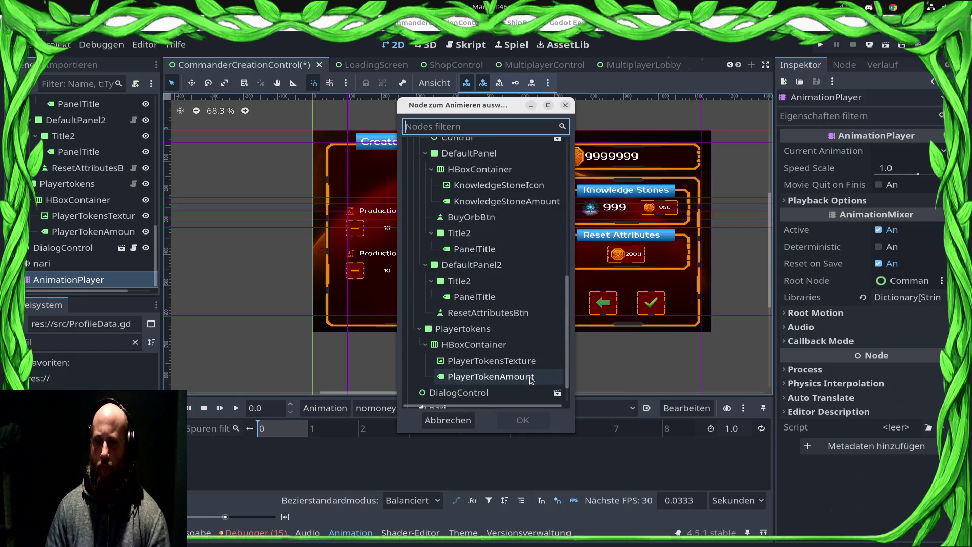
{"action": "left_click", "coordinate": [530, 380]}
{"action": "double_click", "coordinate": [531, 380]}
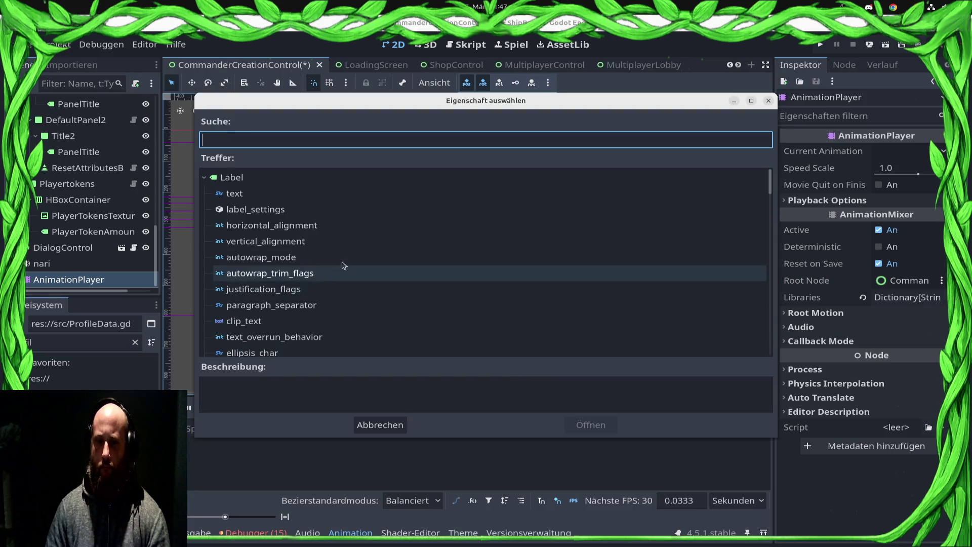
Pick PlayerTokenAmount's theme_override_colors/font_color property for the track
{"action": "scroll", "coordinate": [355, 262], "scroll_direction": "down", "scroll_amount": 3}
{"action": "scroll", "coordinate": [357, 261], "scroll_direction": "down", "scroll_amount": 5}
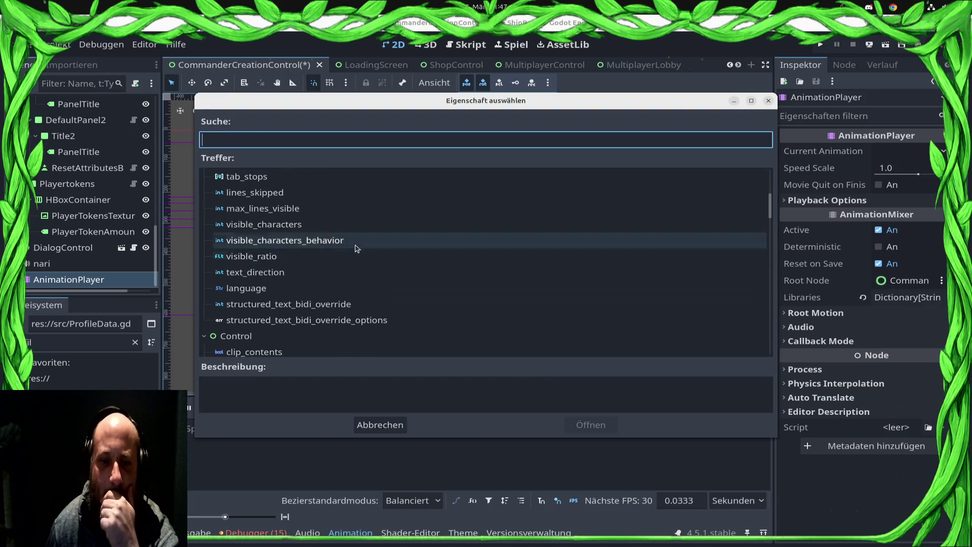
{"action": "scroll", "coordinate": [358, 250], "scroll_direction": "down", "scroll_amount": 9}
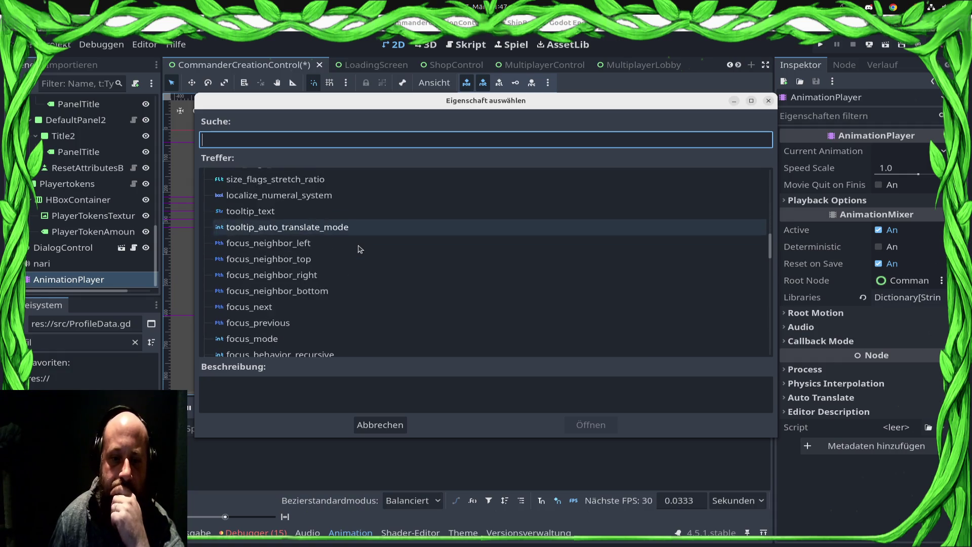
{"action": "scroll", "coordinate": [358, 252], "scroll_direction": "down", "scroll_amount": 3}
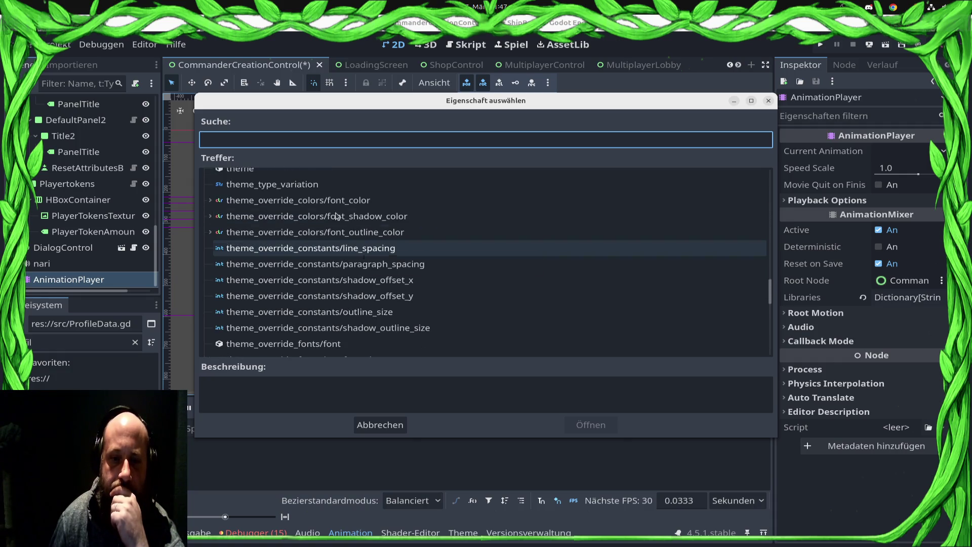
{"action": "left_click", "coordinate": [211, 201]}
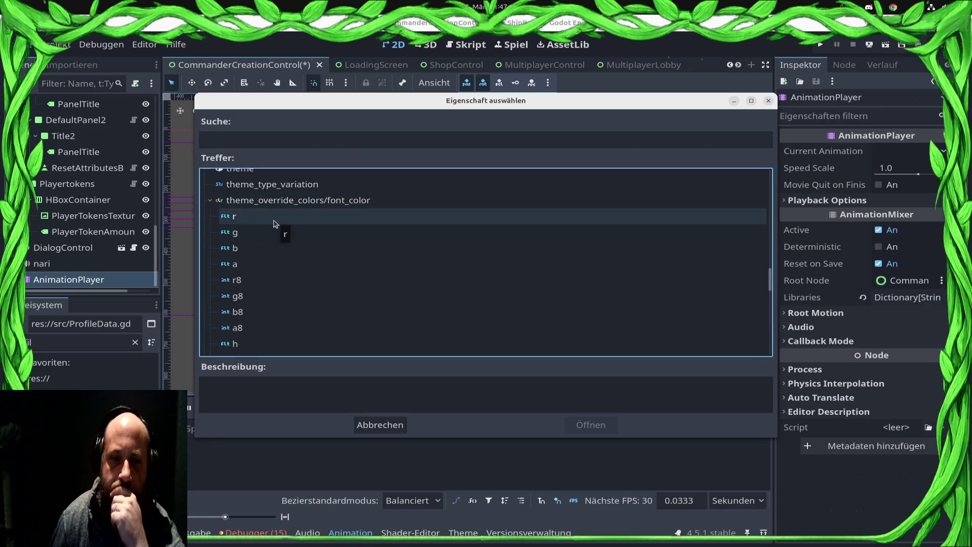
{"action": "scroll", "coordinate": [273, 224], "scroll_direction": "down", "scroll_amount": 2}
{"action": "scroll", "coordinate": [278, 224], "scroll_direction": "up", "scroll_amount": 2}
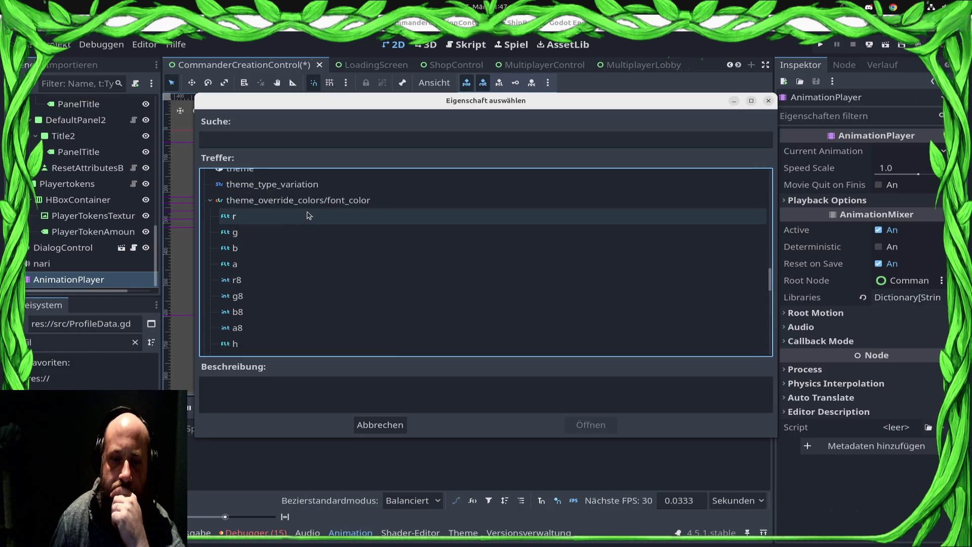
{"action": "left_click", "coordinate": [309, 205]}
{"action": "left_click", "coordinate": [617, 425]}
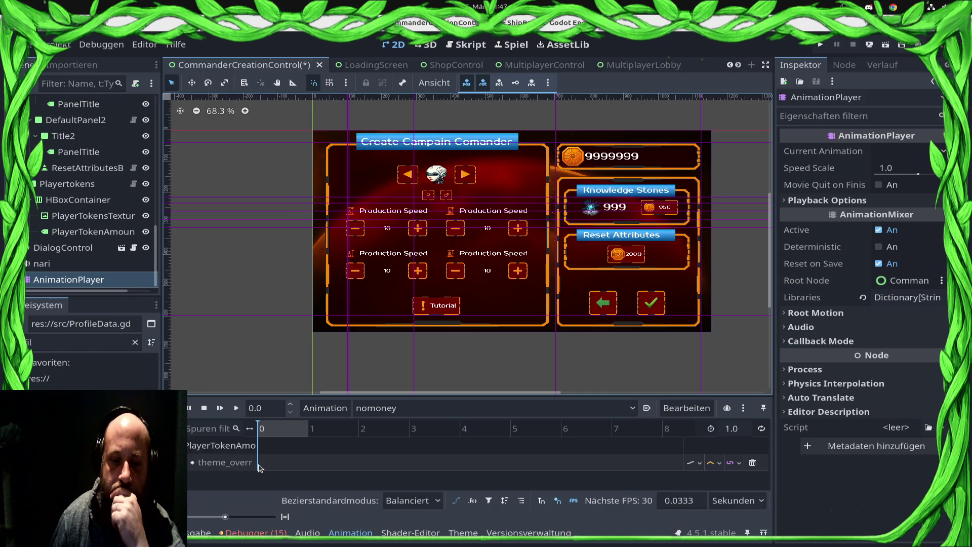
Set the track's first key value to bright red ff0000 with the colour picker
{"action": "left_click", "coordinate": [260, 463]}
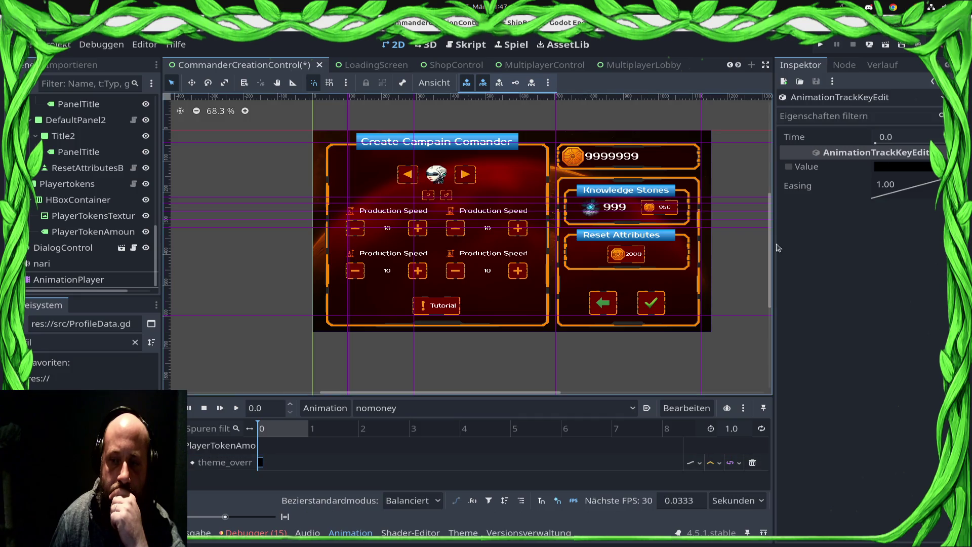
{"action": "left_click", "coordinate": [904, 167]}
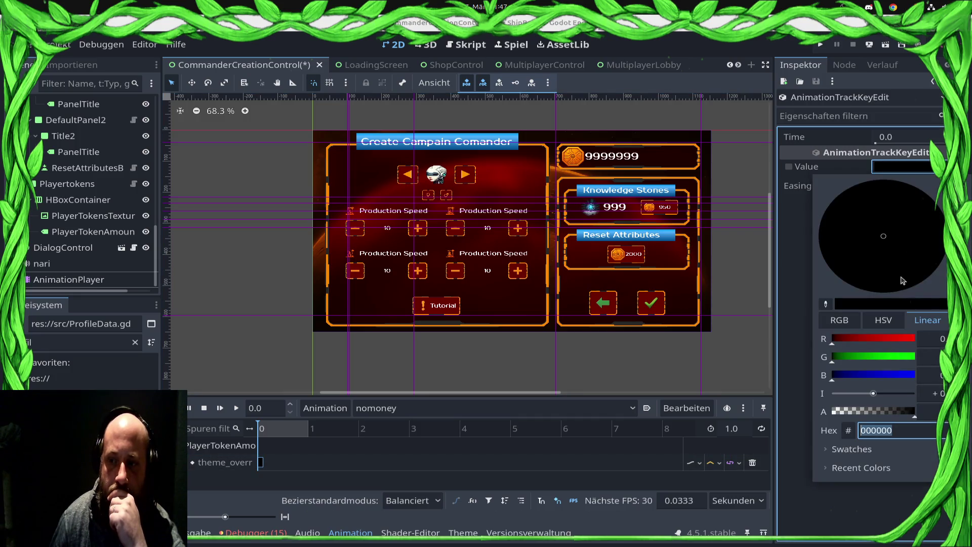
{"action": "left_click", "coordinate": [860, 343]}
{"action": "left_click_drag", "start_coordinate": [890, 346], "coordinate": [923, 346]}
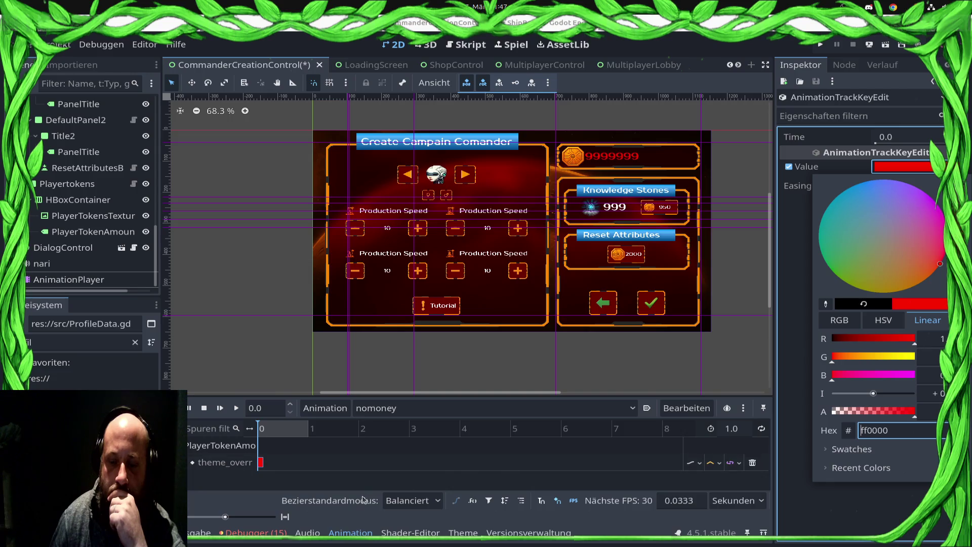
{"action": "left_click", "coordinate": [305, 436]}
Filter the file list for 'tut', then clear the search and scroll through the files
{"action": "left_click", "coordinate": [272, 413]}
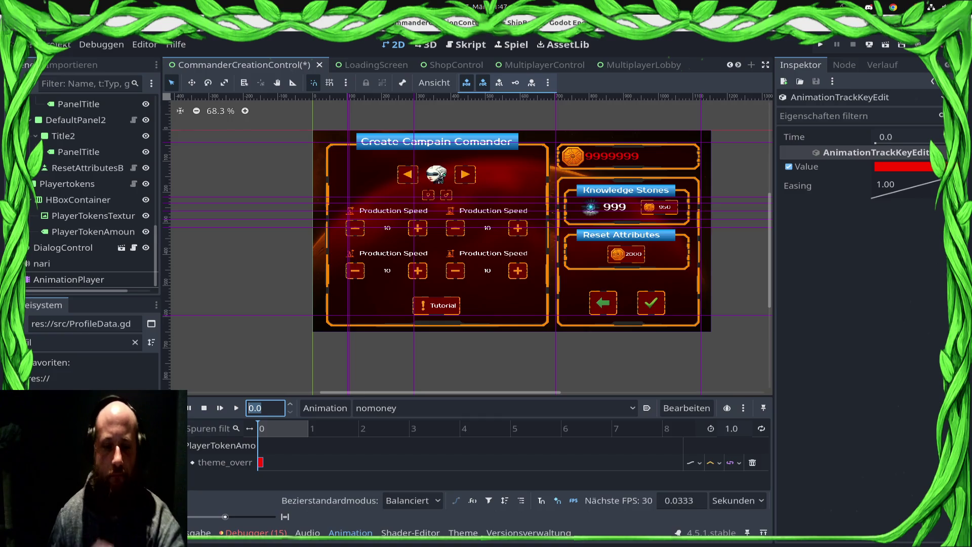
{"action": "left_click", "coordinate": [135, 342]}
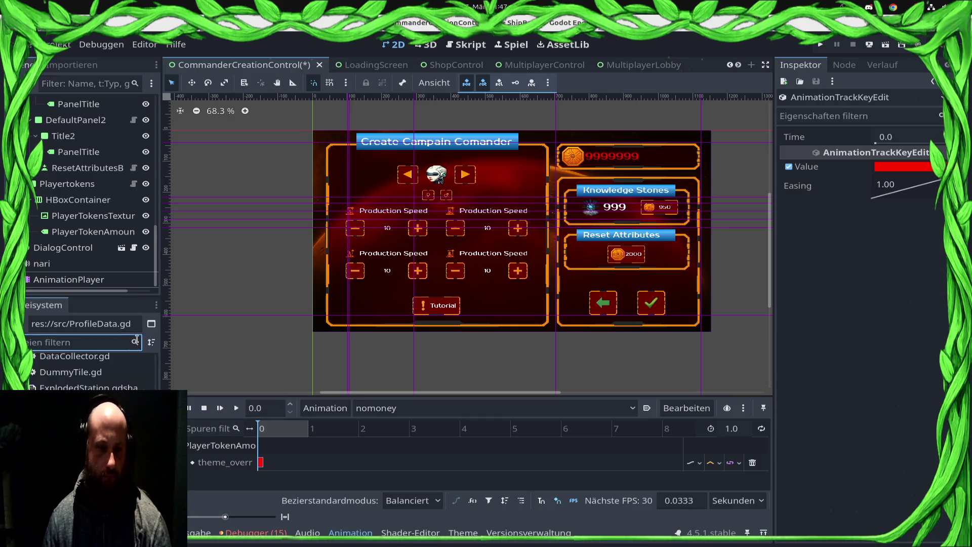
{"action": "type", "text": "tut"}
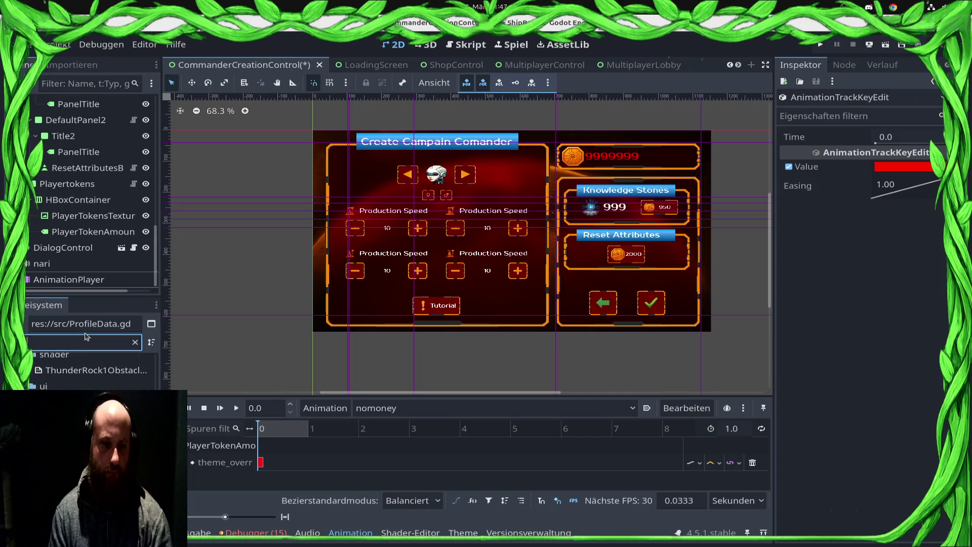
{"action": "key", "text": "BackSpace"}
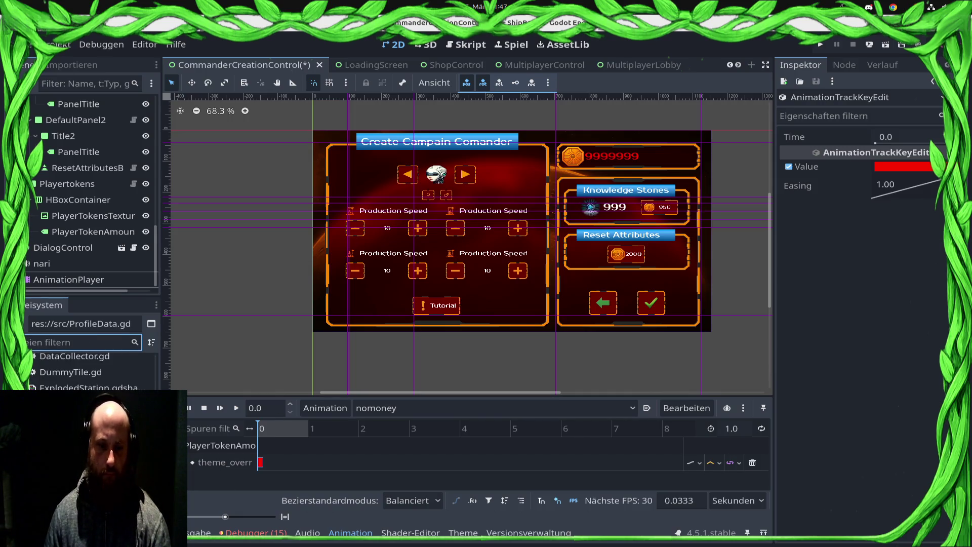
{"action": "scroll", "coordinate": [91, 370], "scroll_direction": "up", "scroll_amount": 10}
{"action": "scroll", "coordinate": [91, 370], "scroll_direction": "up", "scroll_amount": 5}
{"action": "scroll", "coordinate": [91, 370], "scroll_direction": "up", "scroll_amount": 5}
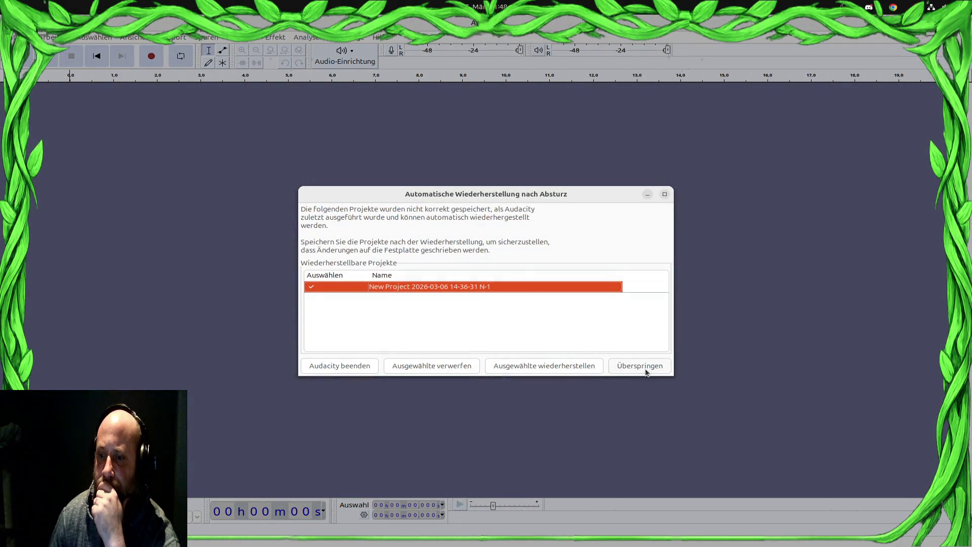
Skip crash recovery, cut the 0.54–0.99 s audible part, and paste it into a new project
{"action": "left_click", "coordinate": [646, 369]}
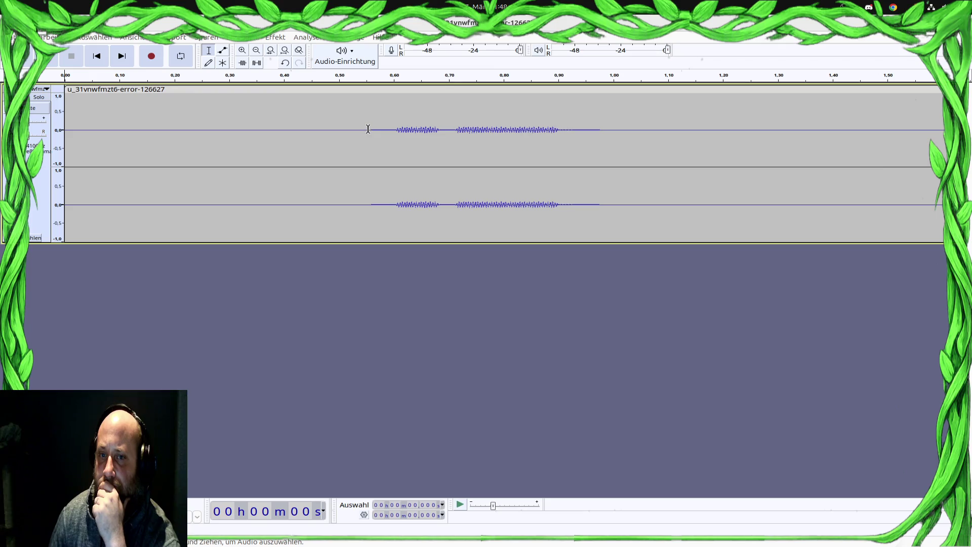
{"action": "mouse_move", "coordinate": [362, 130]}
{"action": "left_mouse_down"}
{"action": "mouse_move", "coordinate": [649, 150]}
{"action": "mouse_move", "coordinate": [576, 147]}
{"action": "mouse_move", "coordinate": [582, 153]}
{"action": "left_mouse_up"}
{"action": "key", "text": "ctrl+x"}
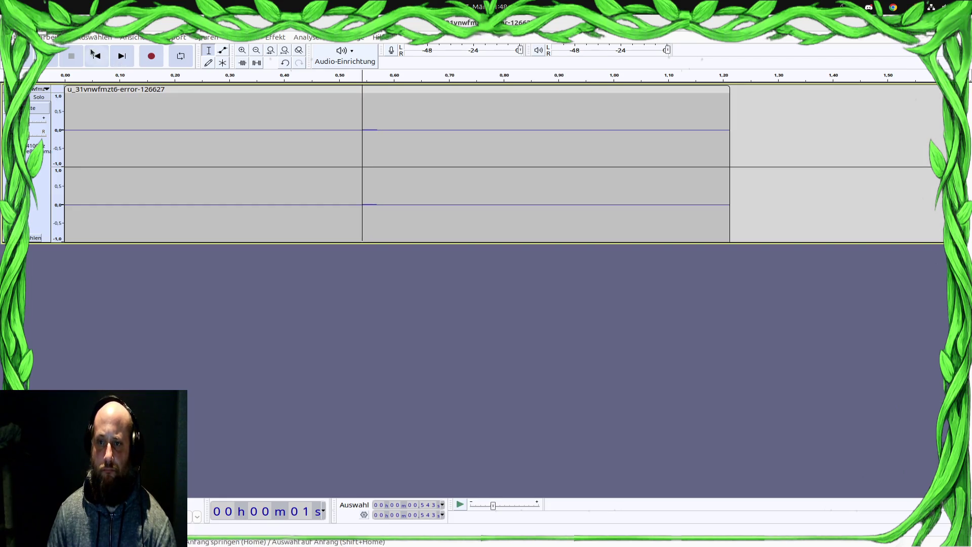
{"action": "key", "text": "alt+b"}
{"action": "key", "text": "Left"}
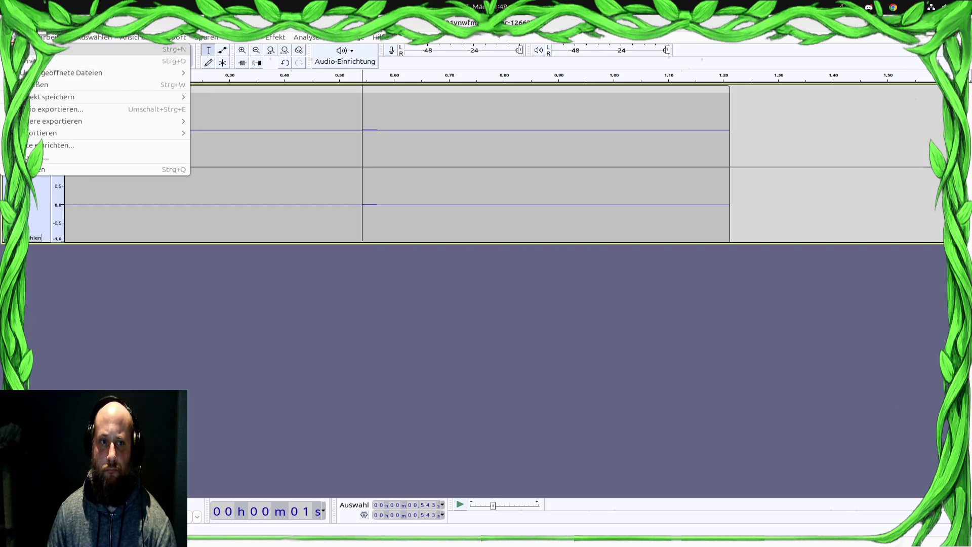
{"action": "key", "text": "Return"}
{"action": "key", "text": "ctrl+v"}
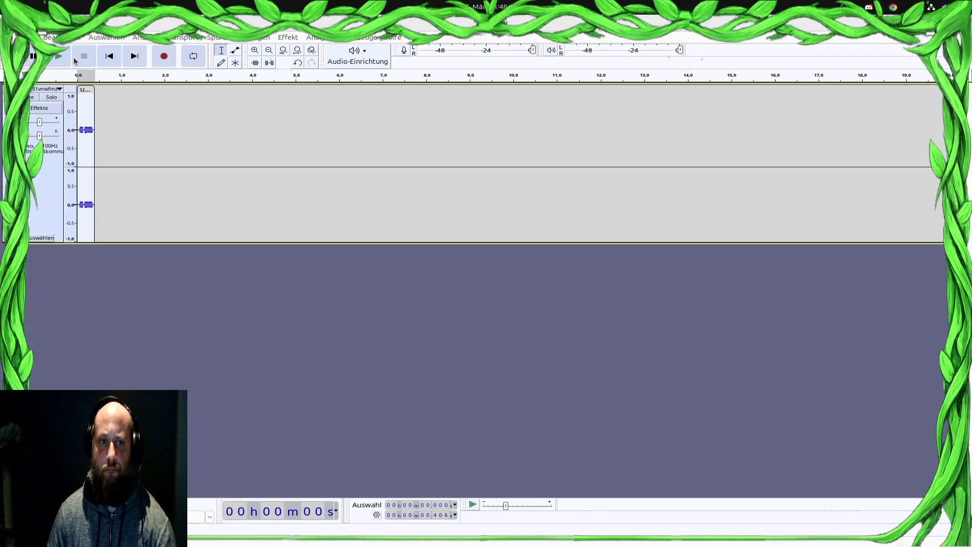
Start an audio export and choose the ui/audio/effects folder as destination
{"action": "left_click", "coordinate": [31, 37]}
{"action": "left_click", "coordinate": [81, 111]}
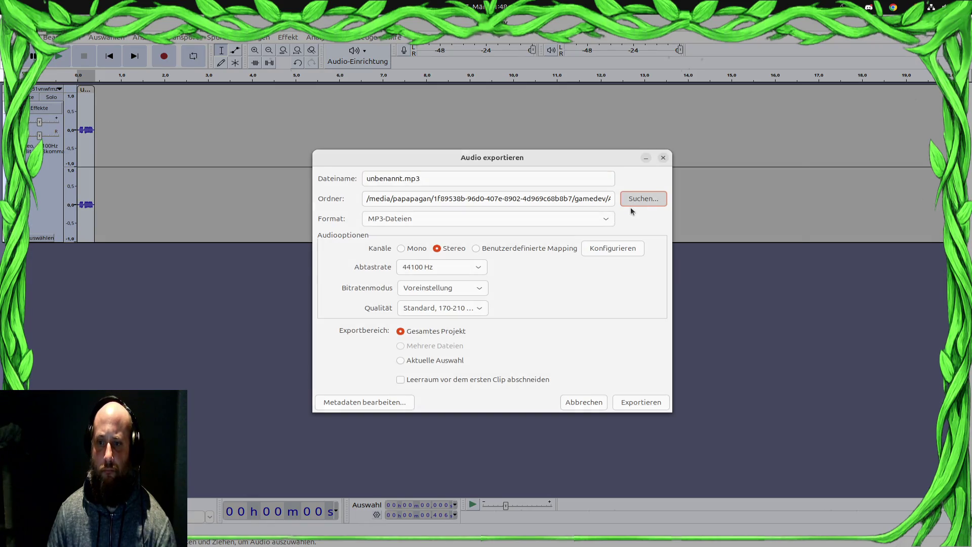
{"action": "left_click", "coordinate": [636, 199]}
{"action": "left_click", "coordinate": [645, 96]}
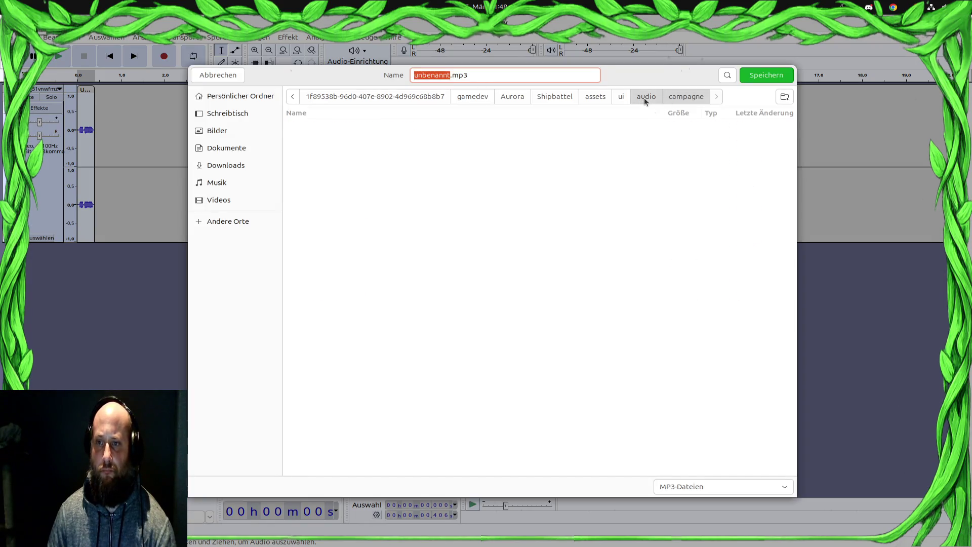
{"action": "left_click", "coordinate": [332, 142]}
{"action": "double_click", "coordinate": [332, 142]}
Export the clip as UiError.mp3, then quit Audacity without saving changes
{"action": "double_click", "coordinate": [450, 76]}
{"action": "type", "text": "Erro"}
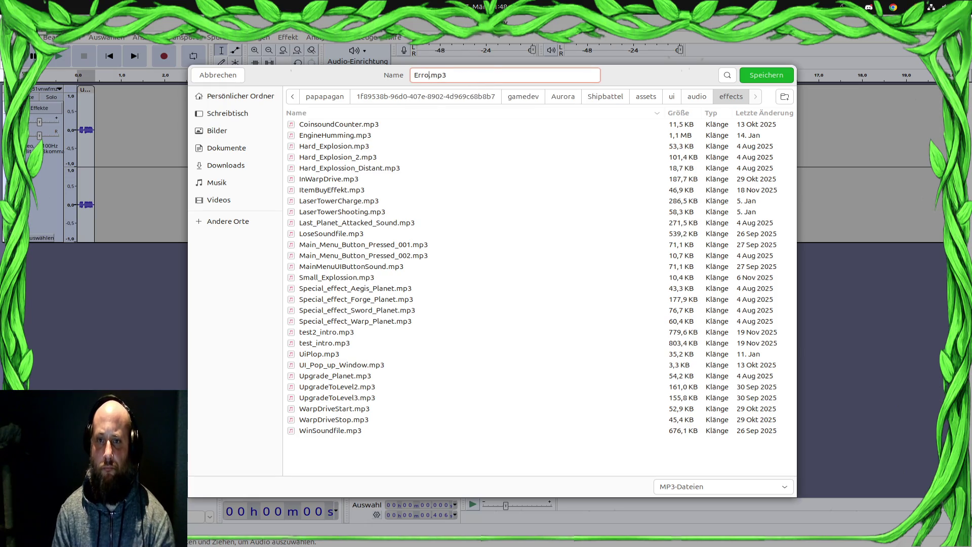
{"action": "key", "text": "Left"}
{"action": "key", "text": "Left"}
{"action": "key", "text": "Left"}
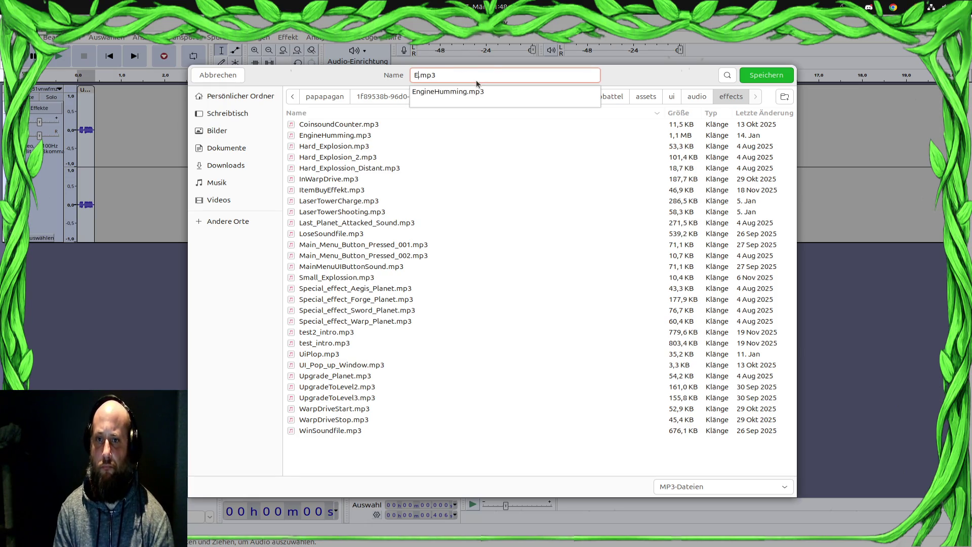
{"action": "type", "text": "UiError"}
{"action": "key", "text": "Return"}
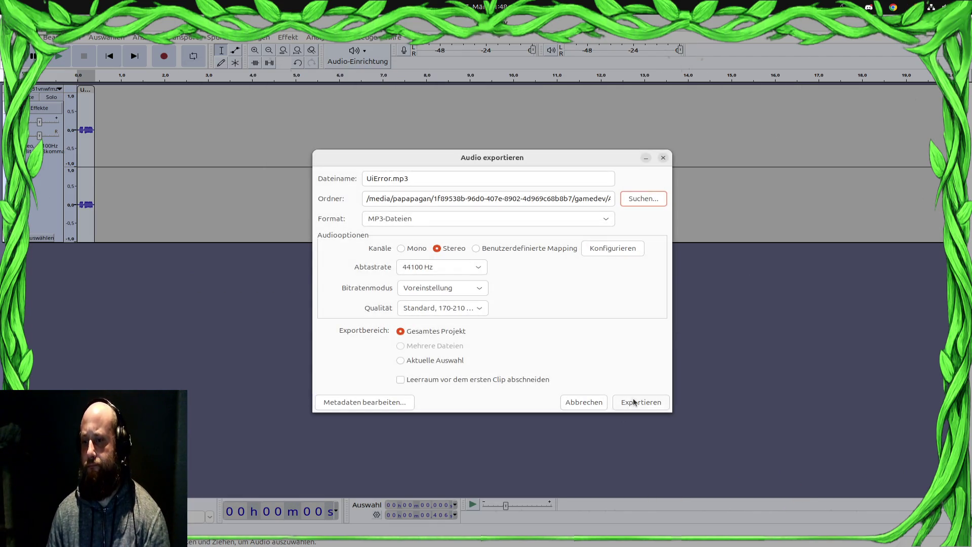
{"action": "left_click", "coordinate": [634, 403]}
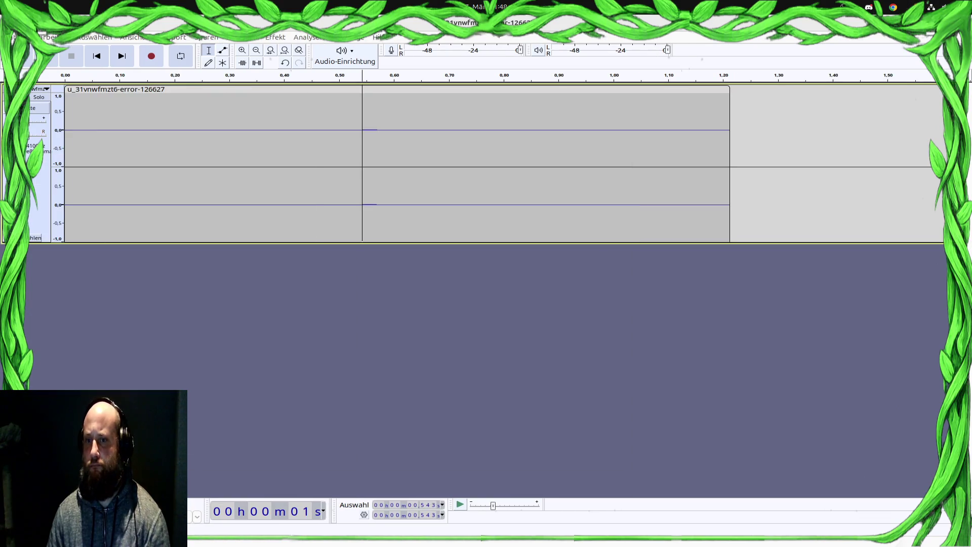
{"action": "key", "text": "ctrl+q"}
{"action": "left_click", "coordinate": [428, 303]}
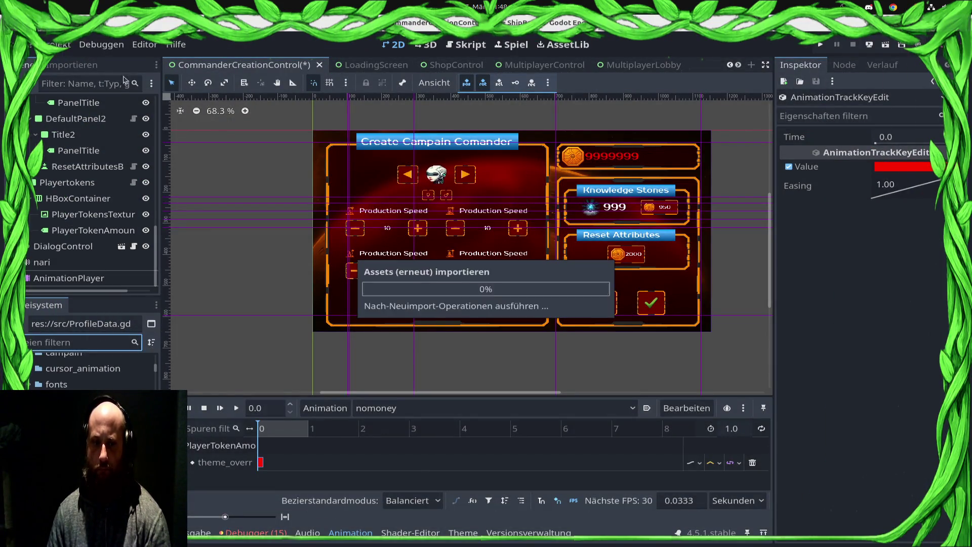
Add an AudioStreamPlayer child node under the scene's root node
{"action": "scroll", "coordinate": [89, 124], "scroll_direction": "up", "scroll_amount": 10}
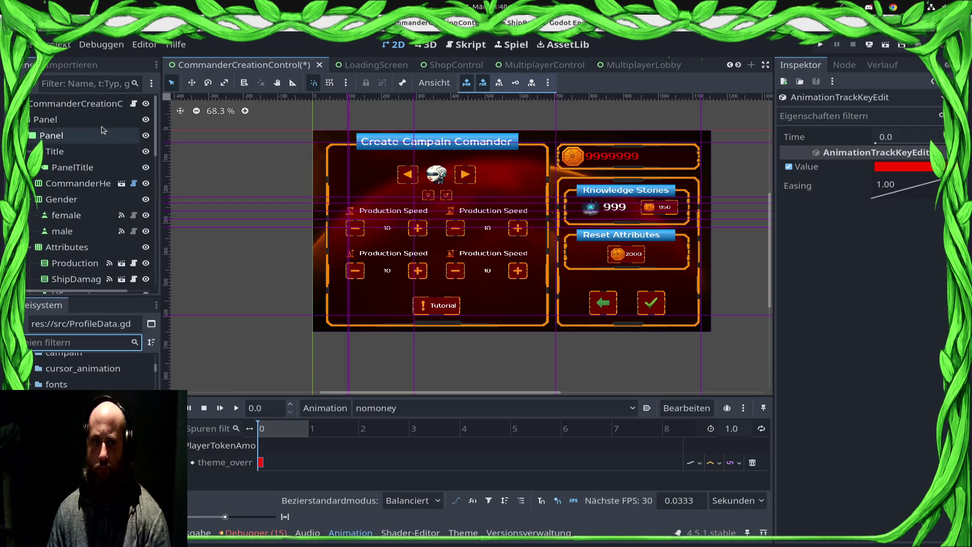
{"action": "left_click", "coordinate": [101, 107]}
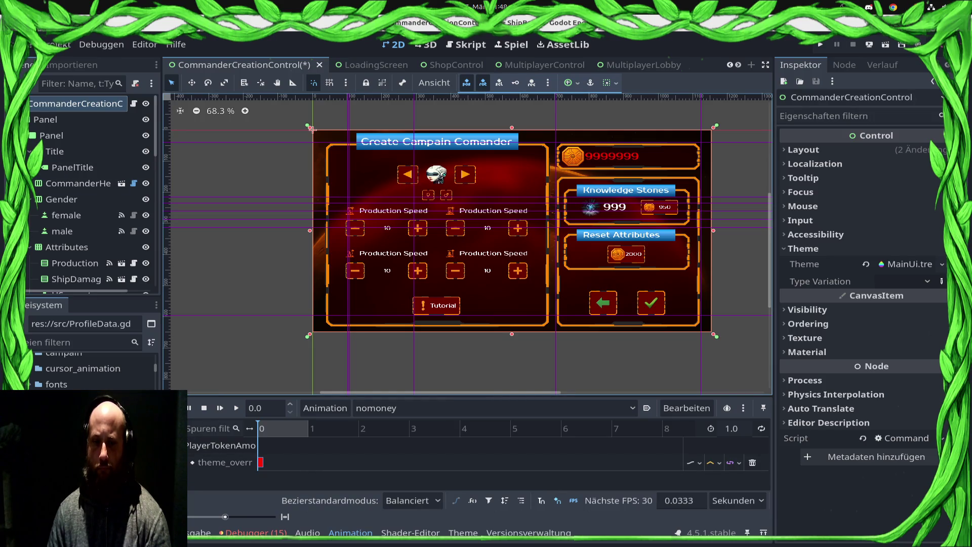
{"action": "right_click", "coordinate": [100, 104]}
{"action": "left_click", "coordinate": [122, 131]}
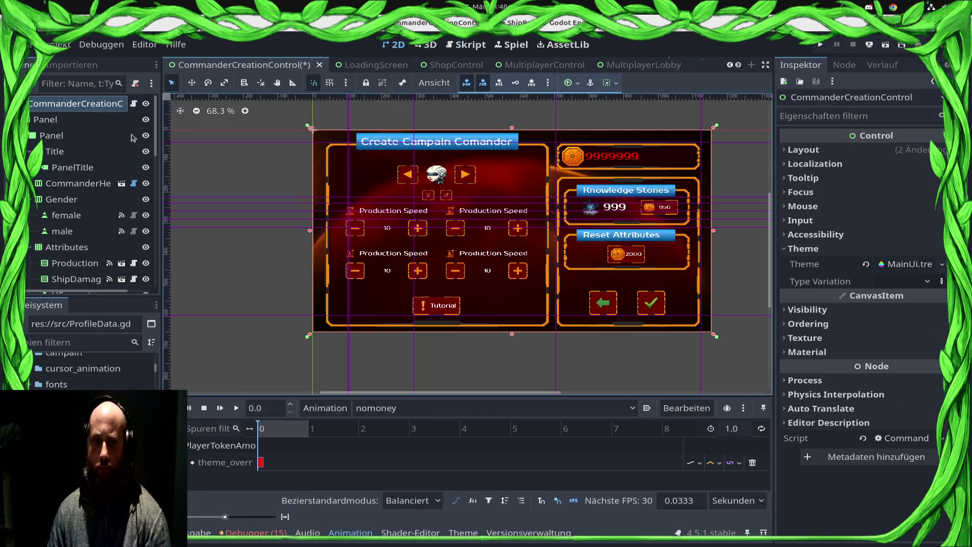
{"action": "type", "text": "Audi"}
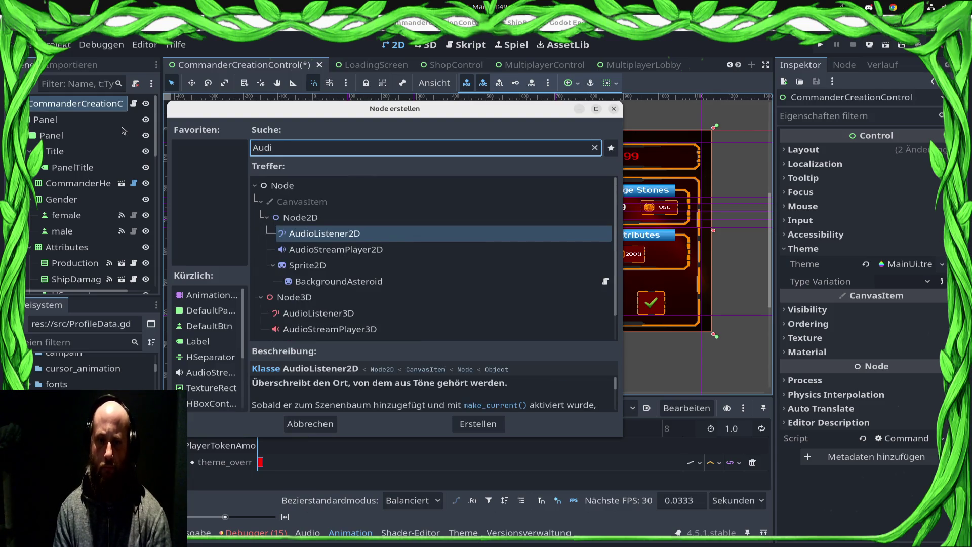
{"action": "type", "text": "o"}
{"action": "key", "text": "Down"}
{"action": "key", "text": "Down"}
{"action": "key", "text": "Down"}
{"action": "key", "text": "Return"}
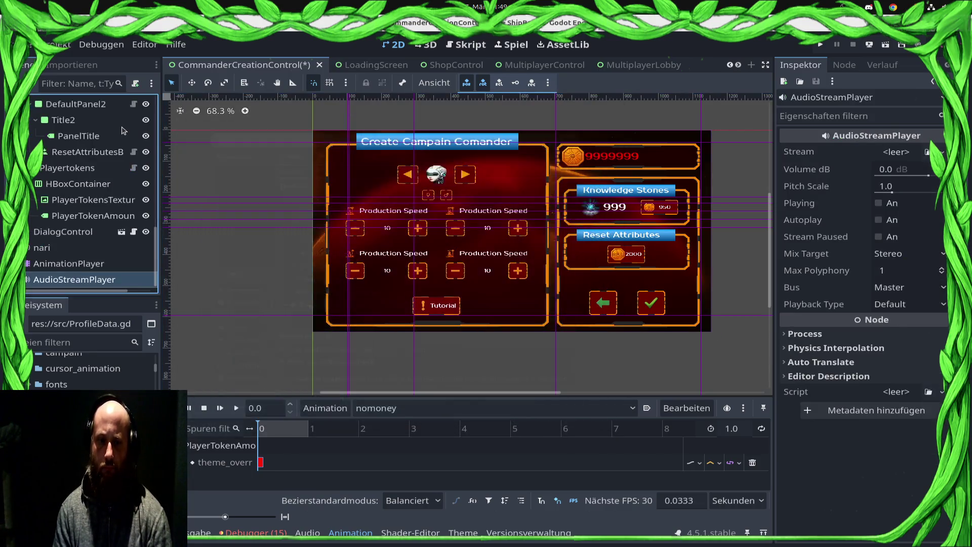
Rename the new audio node to 'effect' and drag it into the animation tracks
{"action": "key", "text": "F2"}
{"action": "type", "text": "effect"}
{"action": "key", "text": "Return"}
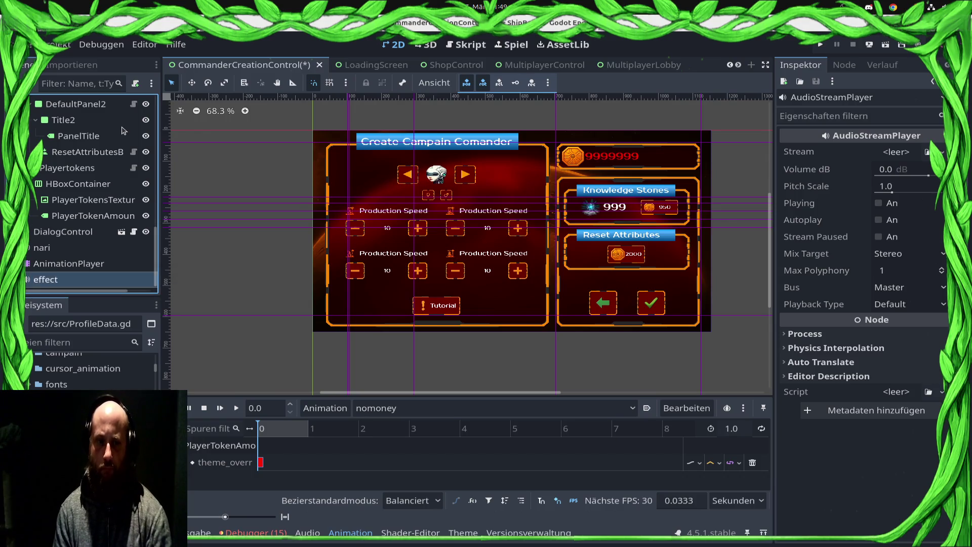
{"action": "mouse_move", "coordinate": [49, 285]}
{"action": "left_mouse_down"}
{"action": "mouse_move", "coordinate": [75, 215]}
{"action": "mouse_move", "coordinate": [227, 494]}
{"action": "mouse_move", "coordinate": [221, 477]}
{"action": "left_mouse_up"}
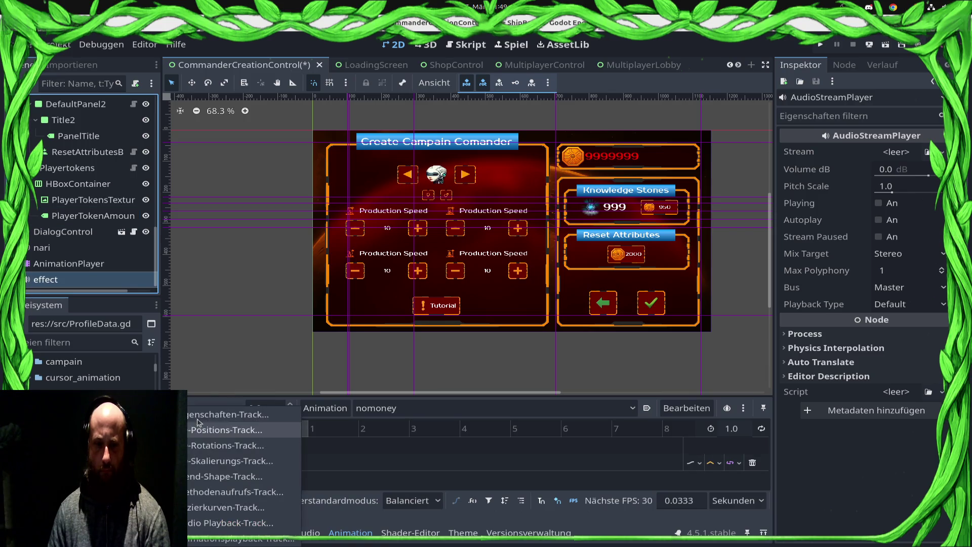
Add a property track for the effect node's playing property to the nomoney animation
{"action": "left_click", "coordinate": [240, 414]}
{"action": "scroll", "coordinate": [431, 401], "scroll_direction": "down", "scroll_amount": 3}
{"action": "left_click", "coordinate": [431, 394]}
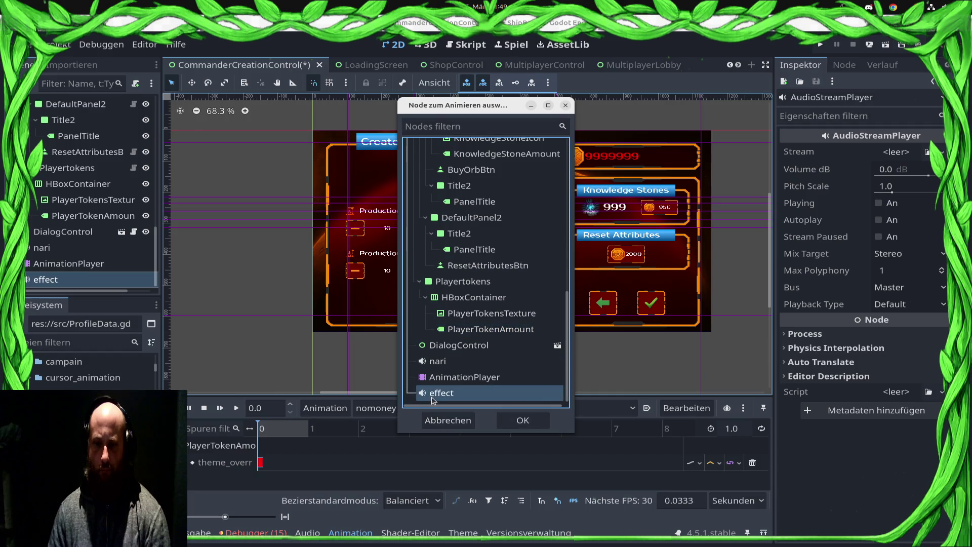
{"action": "double_click", "coordinate": [433, 394]}
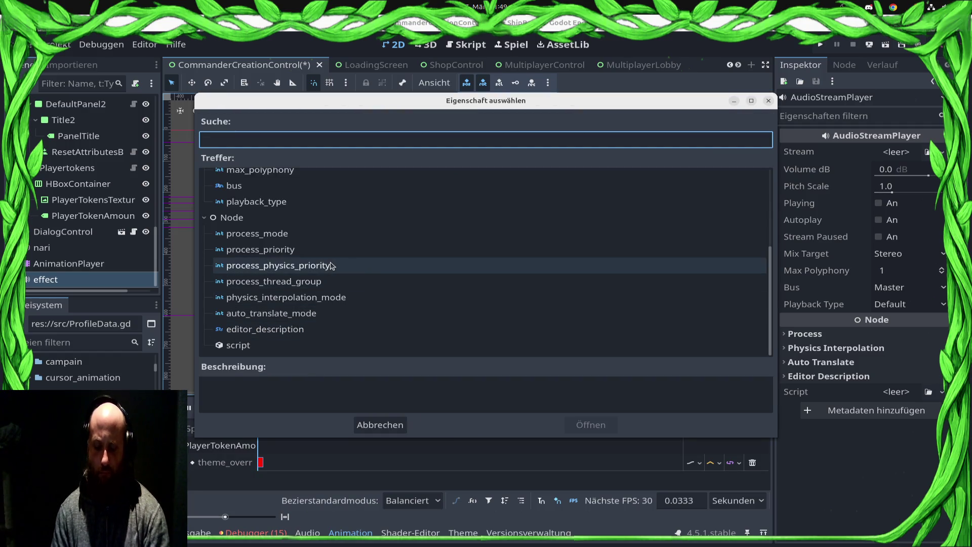
{"action": "type", "text": "play"}
{"action": "key", "text": "Return"}
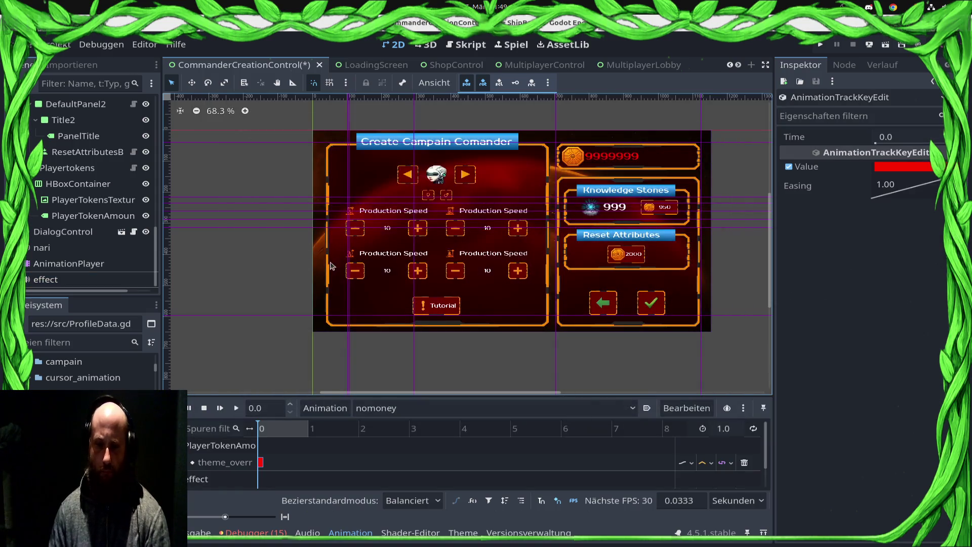
Assign UiError.mp3 as the effect node's Stream
{"action": "left_click", "coordinate": [81, 343]}
{"action": "type", "text": "r"}
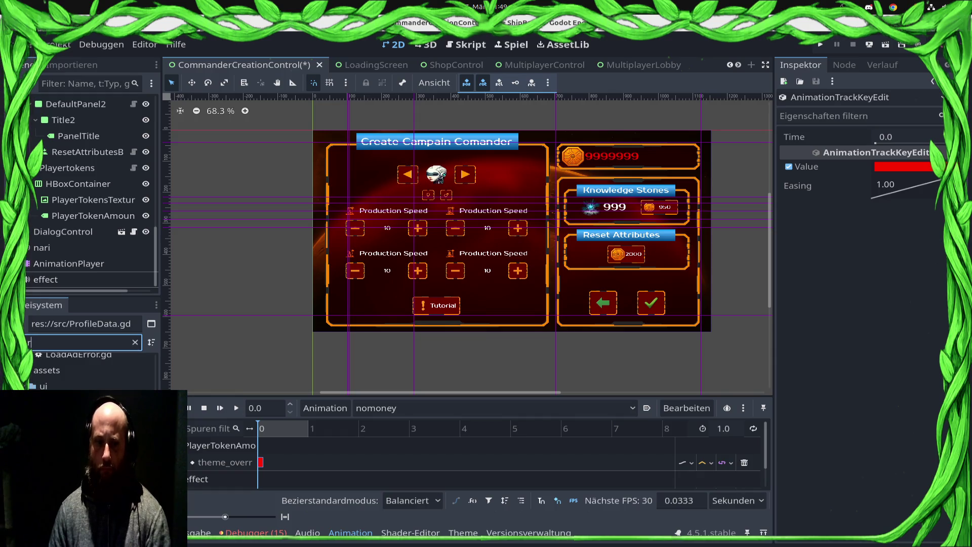
{"action": "left_click", "coordinate": [45, 279]}
{"action": "mouse_move", "coordinate": [75, 433]}
{"action": "left_mouse_down"}
{"action": "mouse_move", "coordinate": [203, 304]}
{"action": "mouse_move", "coordinate": [897, 153]}
{"action": "left_mouse_up"}
Insert a key on the playing track, shift it slightly earlier, and switch its value on
{"action": "scroll", "coordinate": [256, 474], "scroll_direction": "down", "scroll_amount": 1}
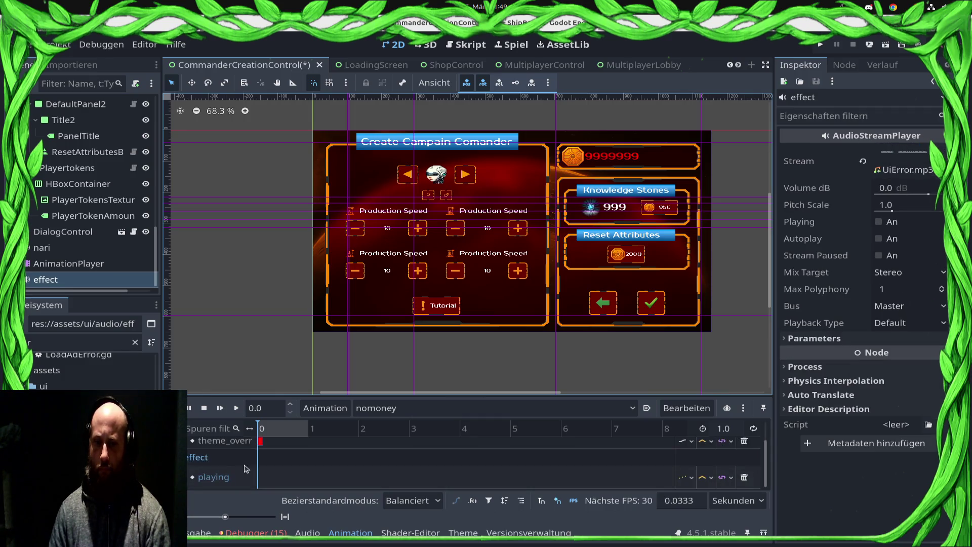
{"action": "right_click", "coordinate": [263, 485]}
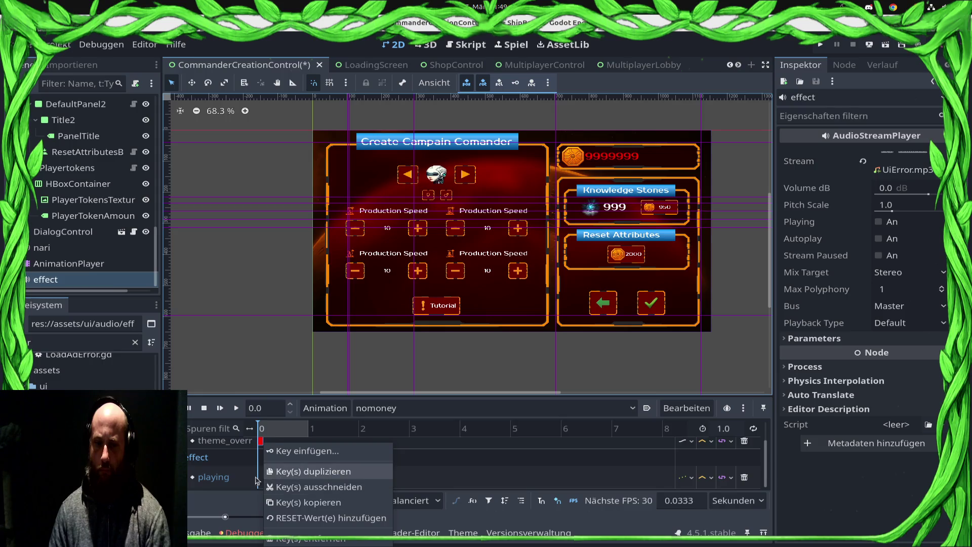
{"action": "right_click", "coordinate": [261, 484]}
{"action": "left_click", "coordinate": [302, 450]}
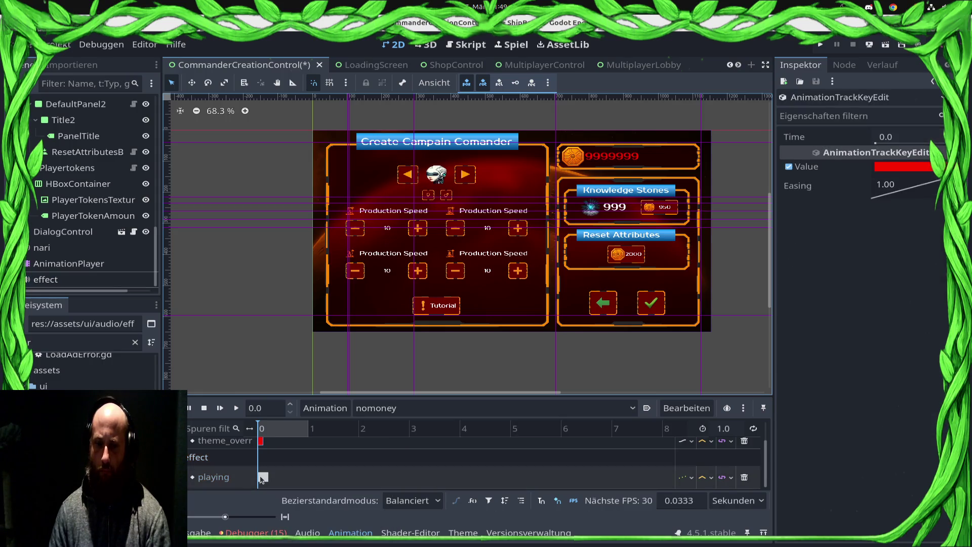
{"action": "left_click_drag", "start_coordinate": [259, 478], "coordinate": [255, 478]}
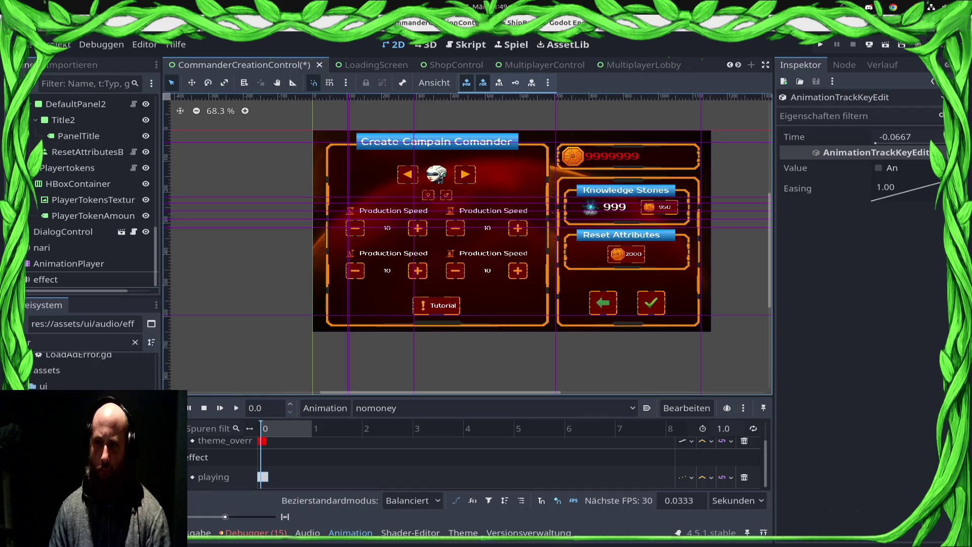
{"action": "left_click", "coordinate": [878, 169]}
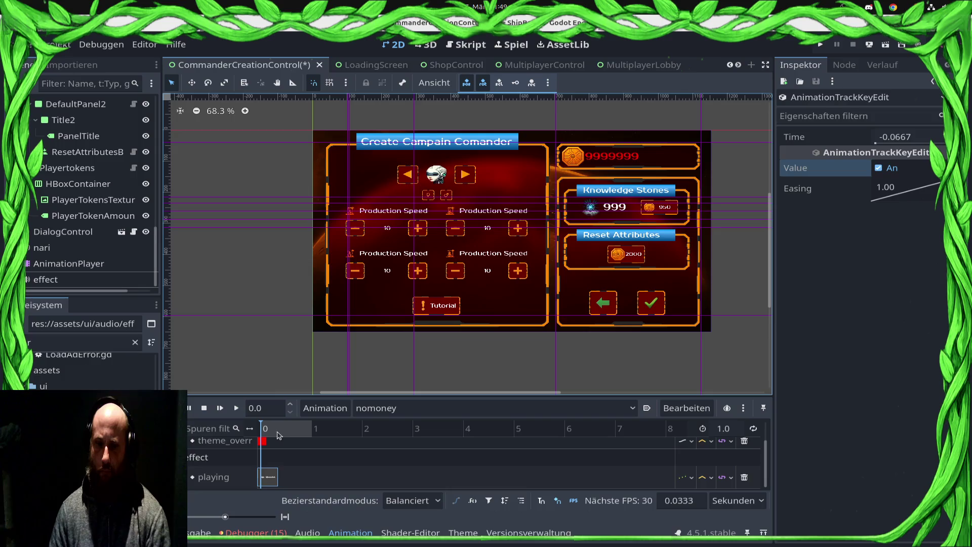
{"action": "scroll", "coordinate": [276, 444], "scroll_direction": "up", "scroll_amount": 5}
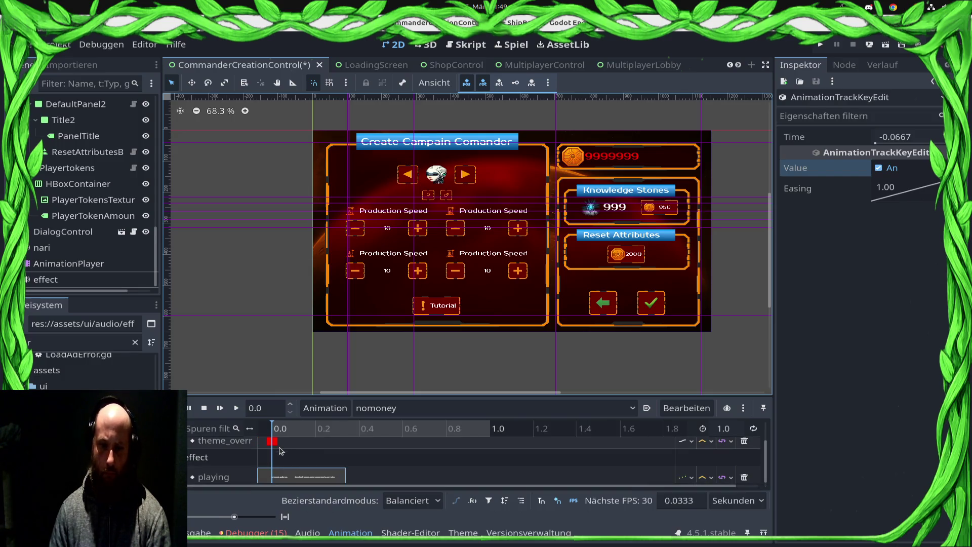
Add a colour key at 0.1 s on the gold label's track and make it white
{"action": "left_click", "coordinate": [309, 445]}
{"action": "double_click", "coordinate": [309, 445]}
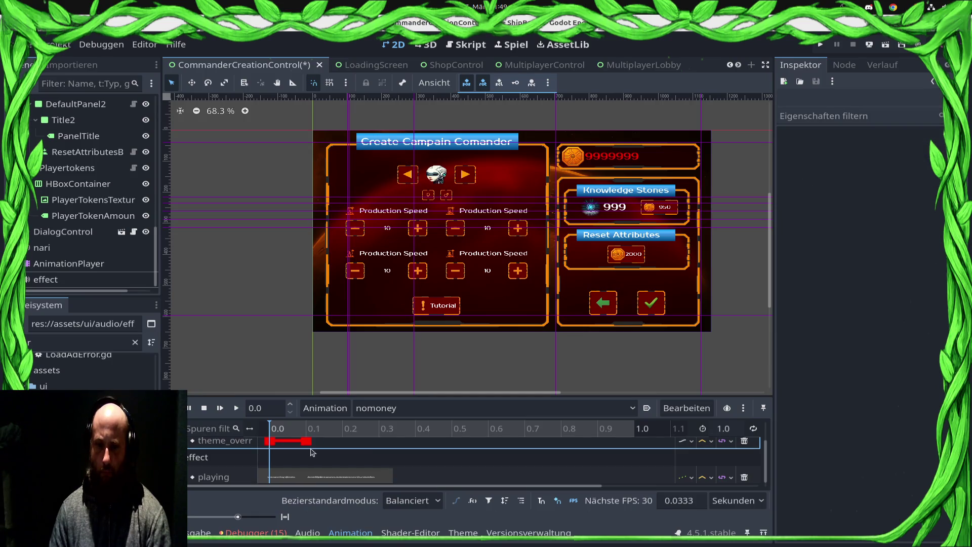
{"action": "left_click", "coordinate": [306, 441]}
{"action": "left_click", "coordinate": [903, 167]}
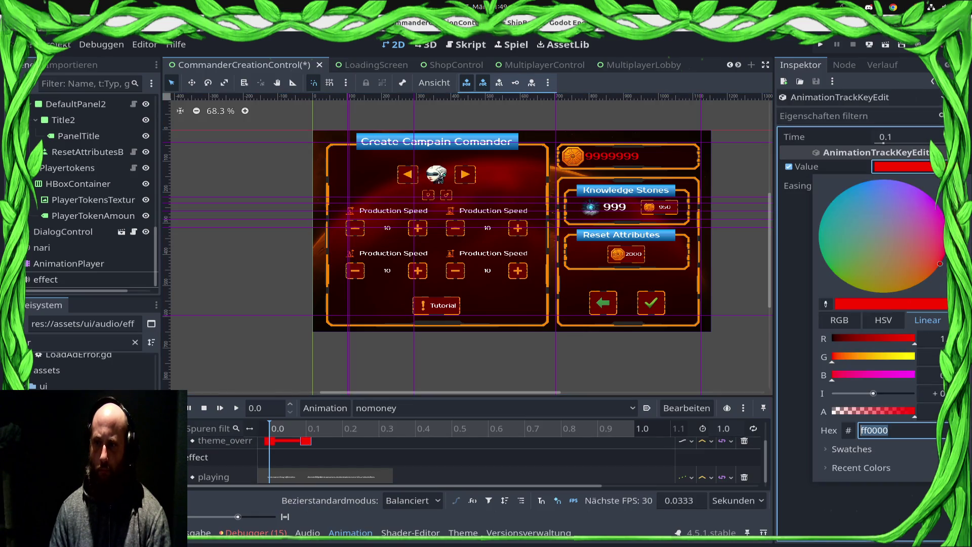
{"action": "left_click", "coordinate": [940, 263]}
{"action": "left_click", "coordinate": [383, 432]}
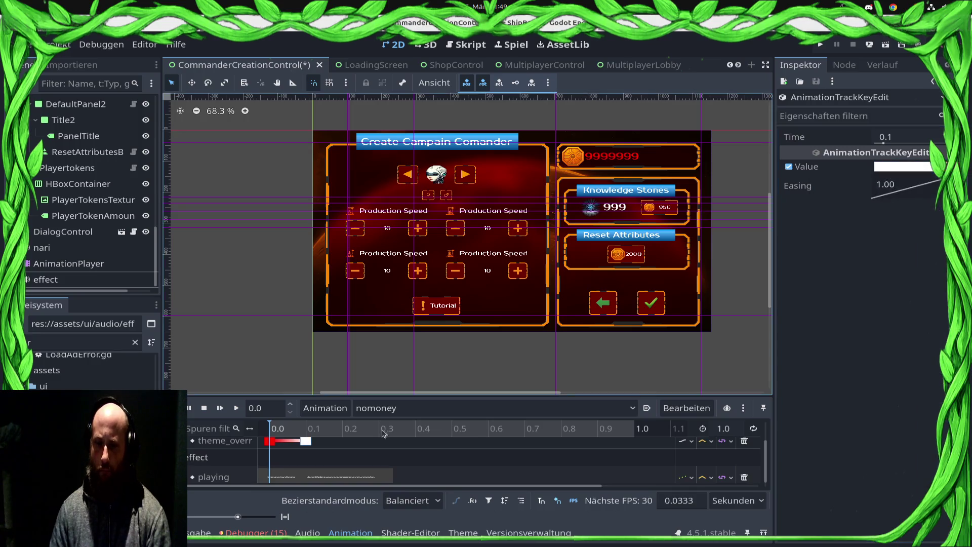
Insert red keys at 0.2 and 0.3 s, then set the 0.3 s key to ffffff
{"action": "right_click", "coordinate": [344, 445]}
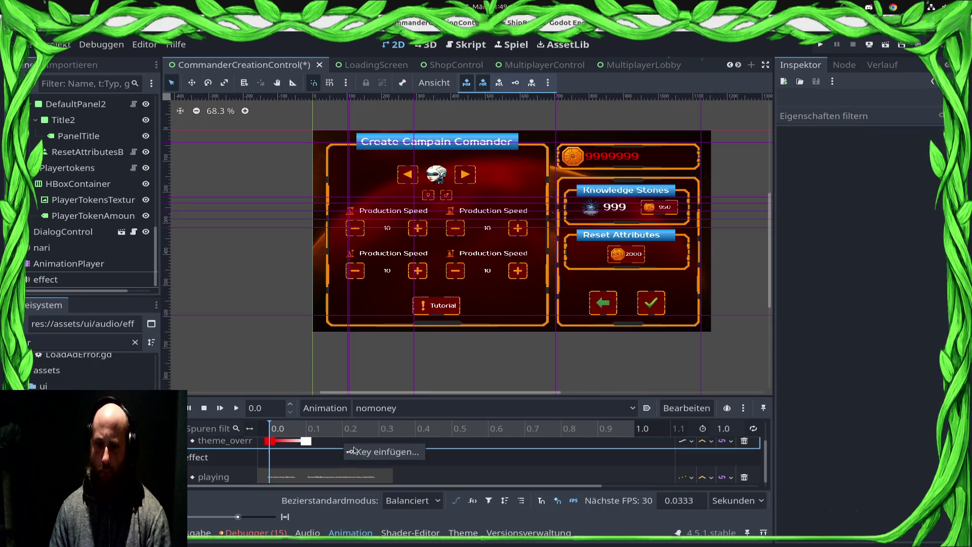
{"action": "left_click", "coordinate": [371, 452]}
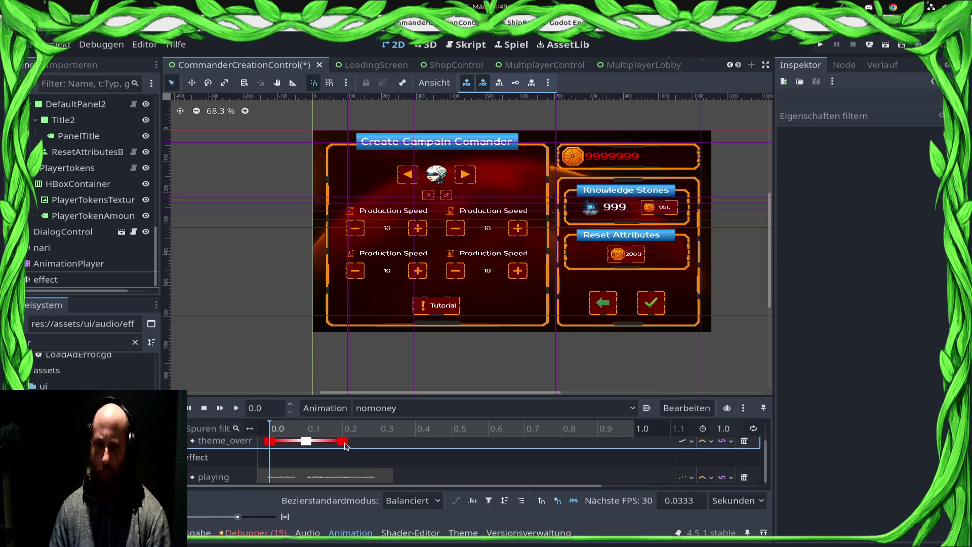
{"action": "right_click", "coordinate": [378, 447]}
{"action": "left_click", "coordinate": [381, 449]}
{"action": "left_click", "coordinate": [378, 441]}
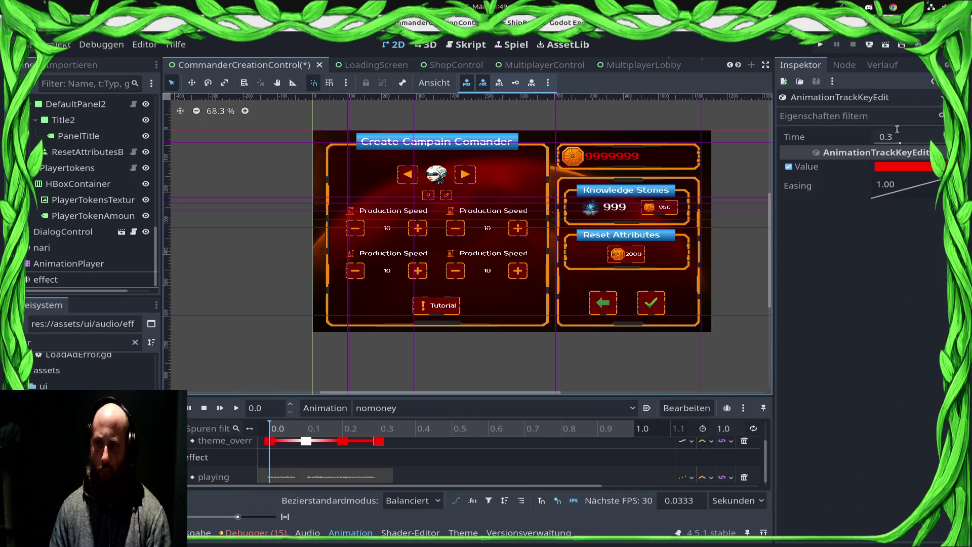
{"action": "left_click", "coordinate": [905, 168]}
{"action": "type", "text": "ffffff"}
{"action": "key", "text": "Return"}
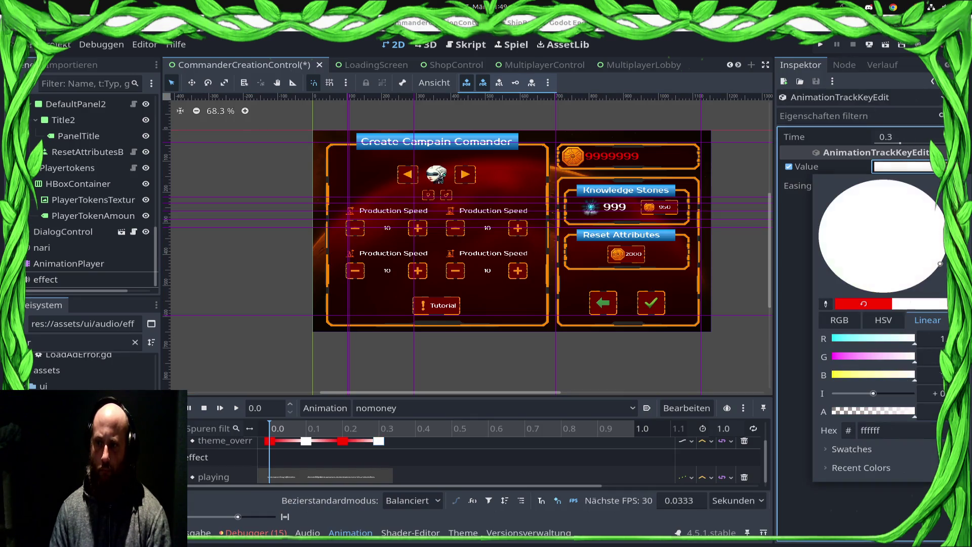
{"action": "left_click", "coordinate": [236, 408]}
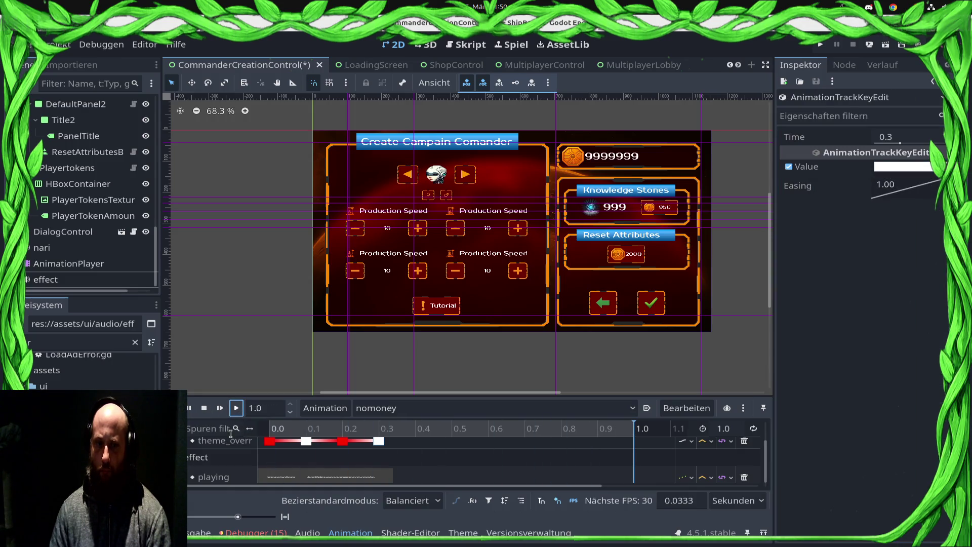
Set the nomoney animation length to 0.3 s, save, and preview it from the start
{"action": "scroll", "coordinate": [264, 456], "scroll_direction": "down", "scroll_amount": 3}
{"action": "scroll", "coordinate": [264, 455], "scroll_direction": "down", "scroll_amount": 1}
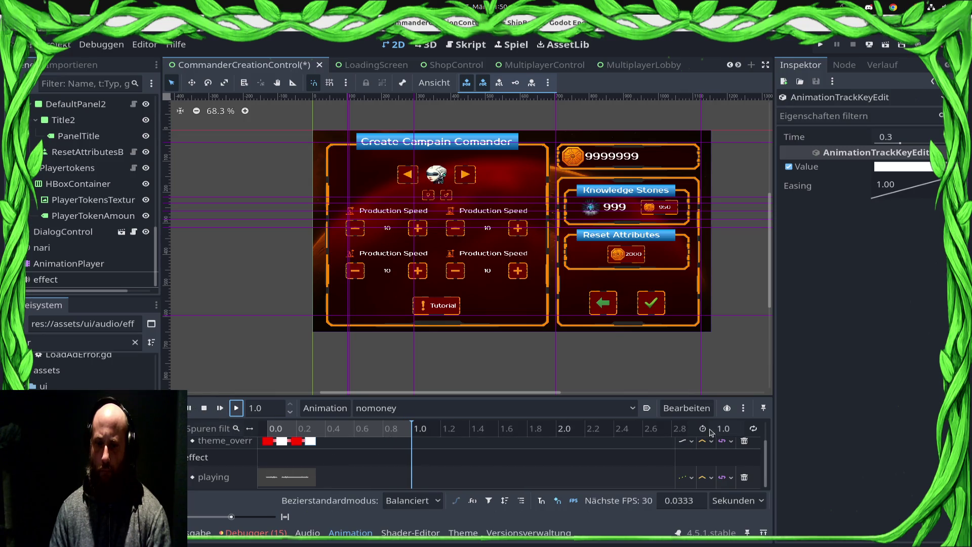
{"action": "mouse_move", "coordinate": [316, 429]}
{"action": "left_mouse_down"}
{"action": "mouse_move", "coordinate": [307, 431]}
{"action": "mouse_move", "coordinate": [316, 434]}
{"action": "left_mouse_up"}
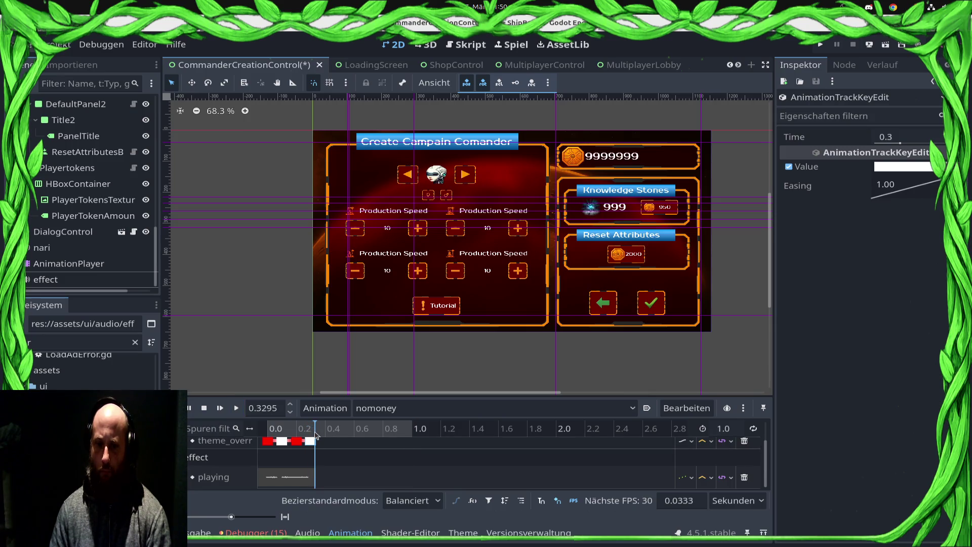
{"action": "left_click", "coordinate": [741, 435]}
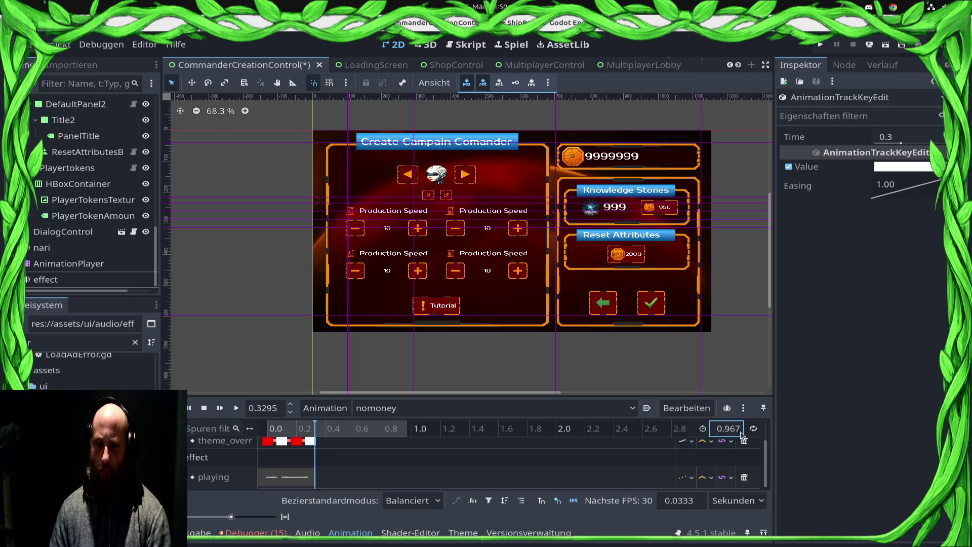
{"action": "left_click", "coordinate": [732, 429]}
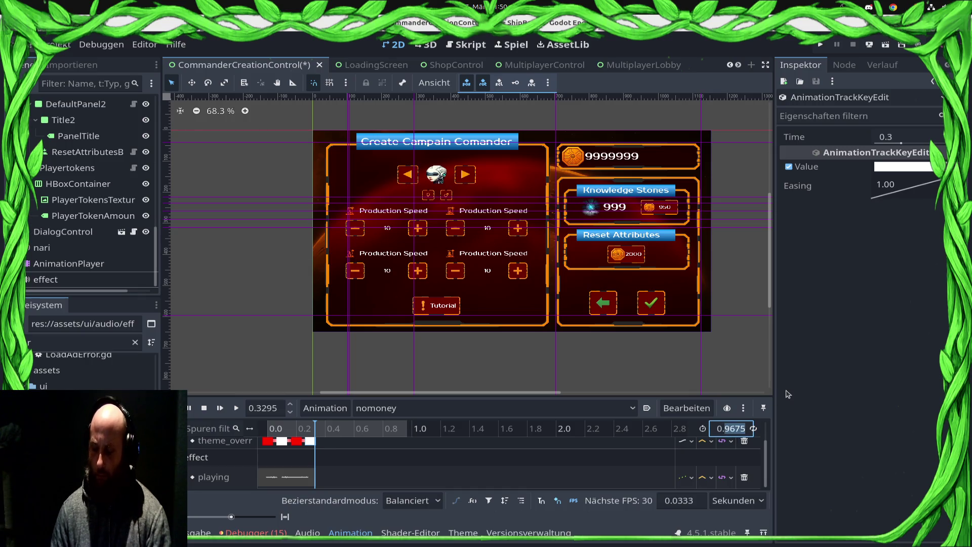
{"action": "type", "text": "0.3"}
{"action": "key", "text": "Return"}
{"action": "key", "text": "ctrl+s"}
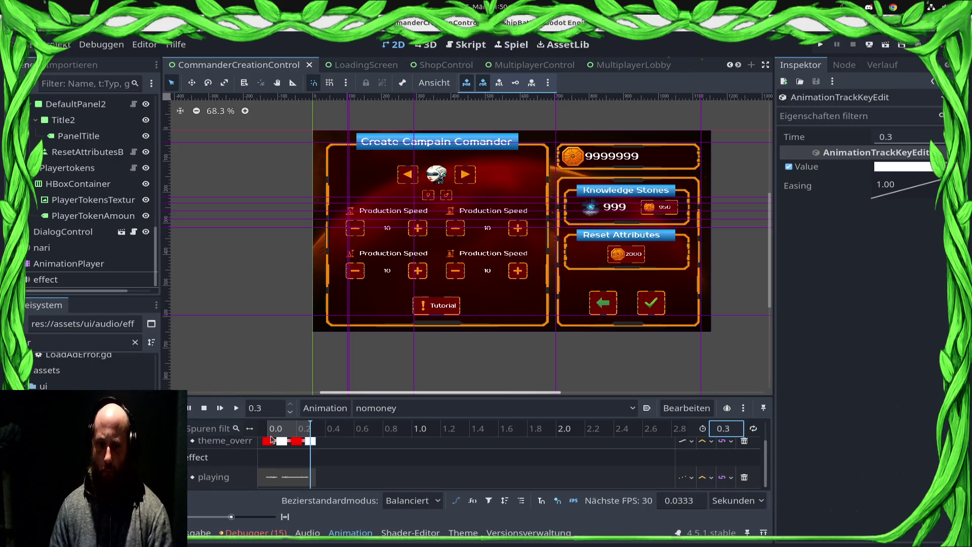
{"action": "left_click_drag", "start_coordinate": [303, 429], "coordinate": [267, 429]}
{"action": "left_click", "coordinate": [220, 411]}
{"action": "left_click", "coordinate": [236, 408]}
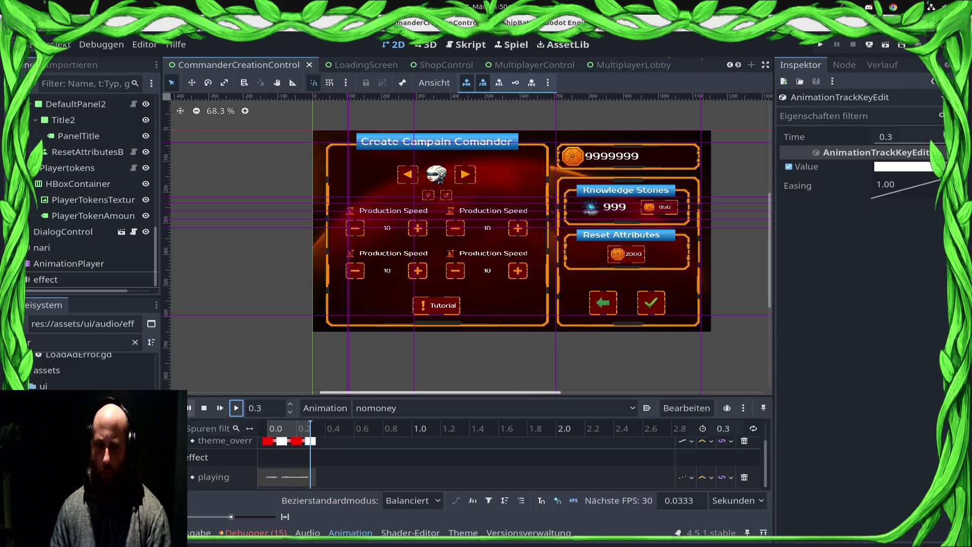
{"action": "left_click_drag", "start_coordinate": [309, 430], "coordinate": [267, 430]}
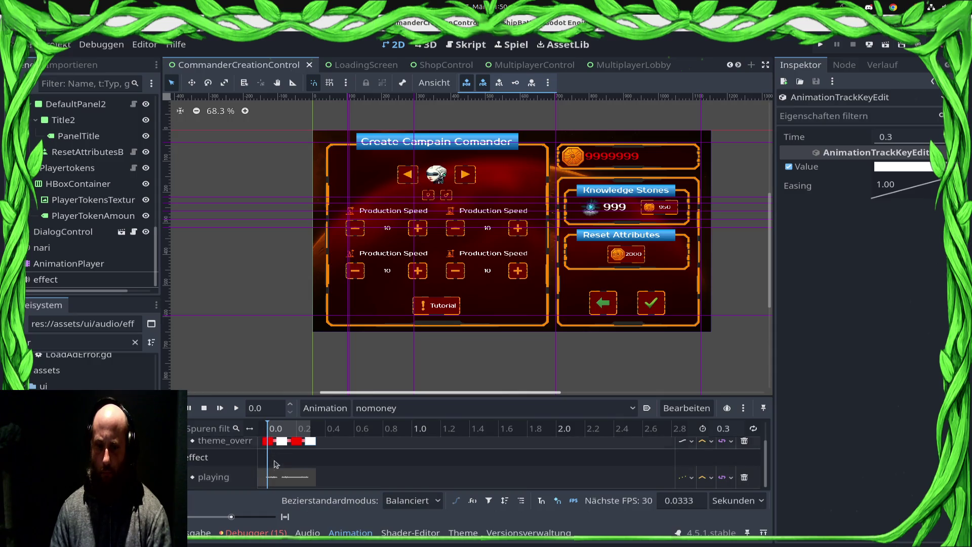
Move the sound key to time 0.0, replay the animation, and save the scene
{"action": "left_click", "coordinate": [286, 477]}
{"action": "left_click_drag", "start_coordinate": [286, 477], "coordinate": [252, 421]}
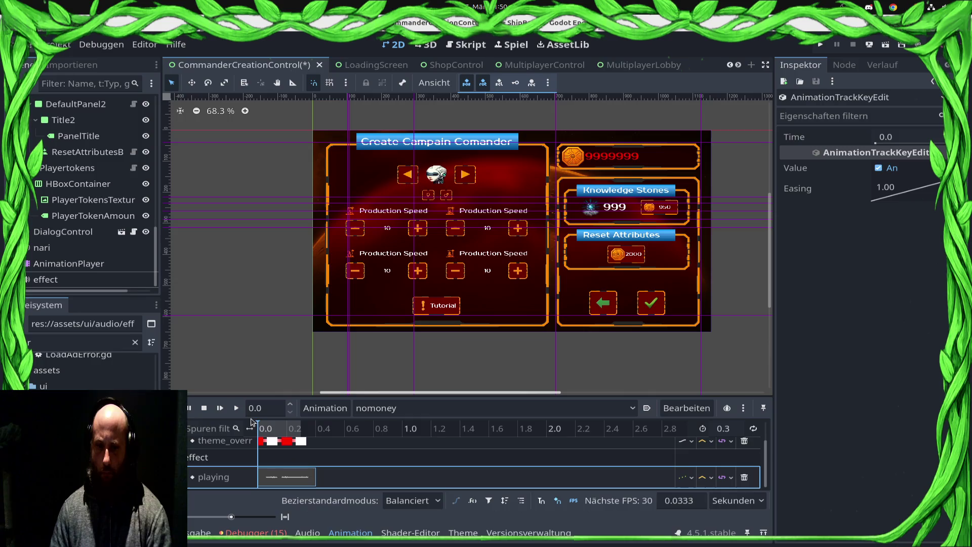
{"action": "left_click", "coordinate": [236, 409]}
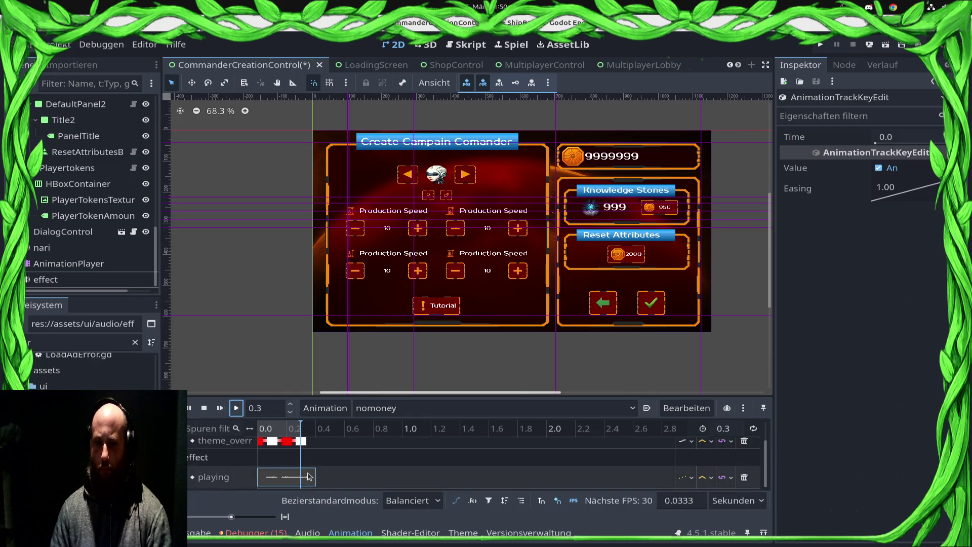
{"action": "left_click", "coordinate": [204, 409]}
{"action": "left_click", "coordinate": [236, 408]}
{"action": "key", "text": "ctrl+s"}
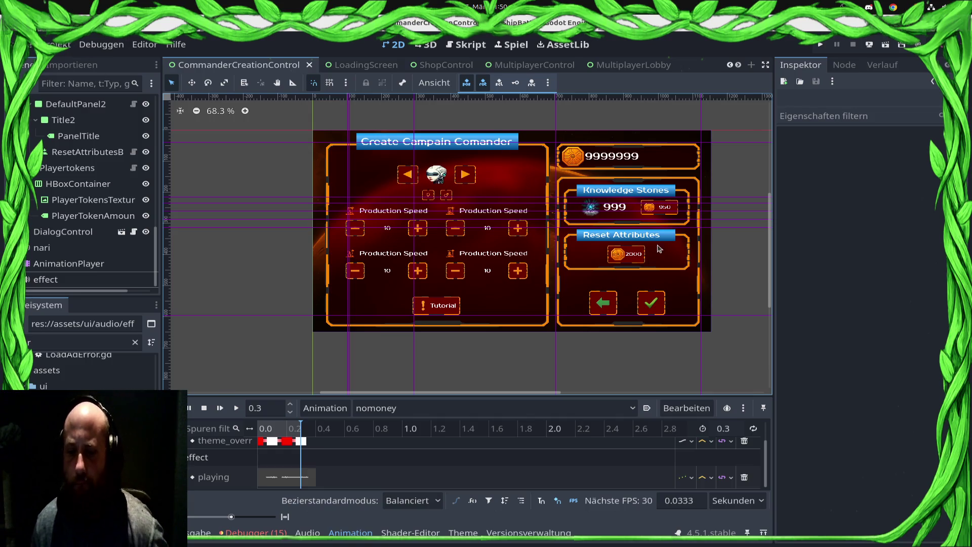
{"action": "left_click", "coordinate": [81, 279]}
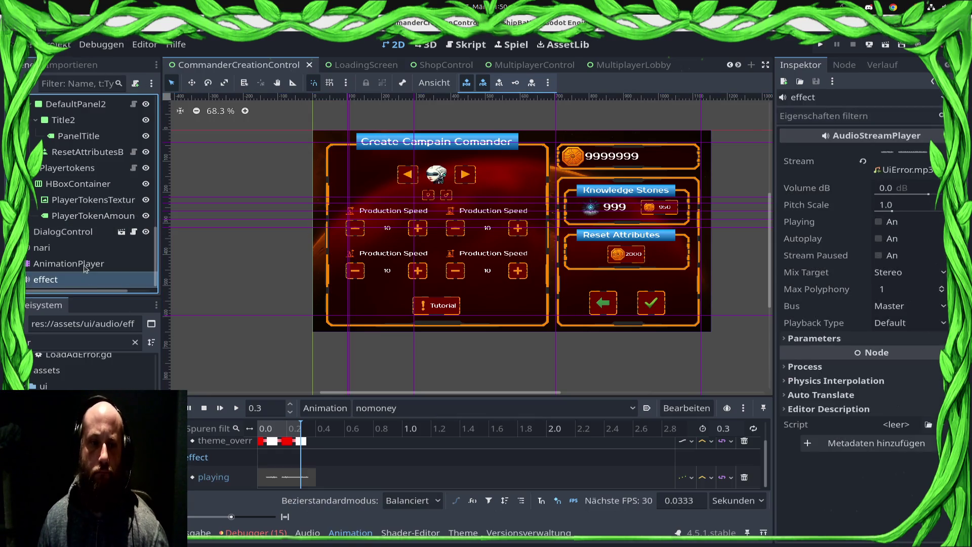
{"action": "scroll", "coordinate": [85, 268], "scroll_direction": "up", "scroll_amount": 10}
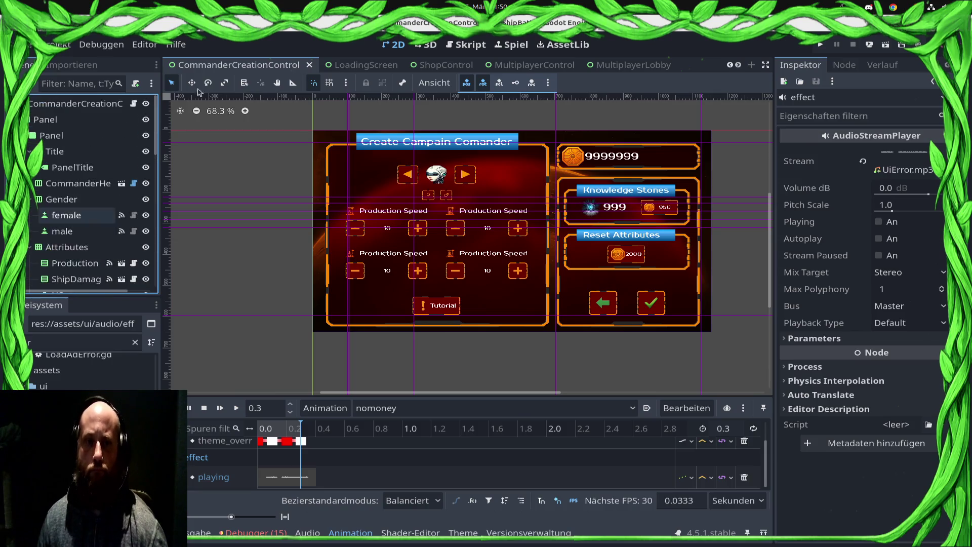
Replace pass on line 117 of the script with $AnimationPlayer.play("nomoney")
{"action": "left_click", "coordinate": [133, 104]}
{"action": "left_click", "coordinate": [416, 346]}
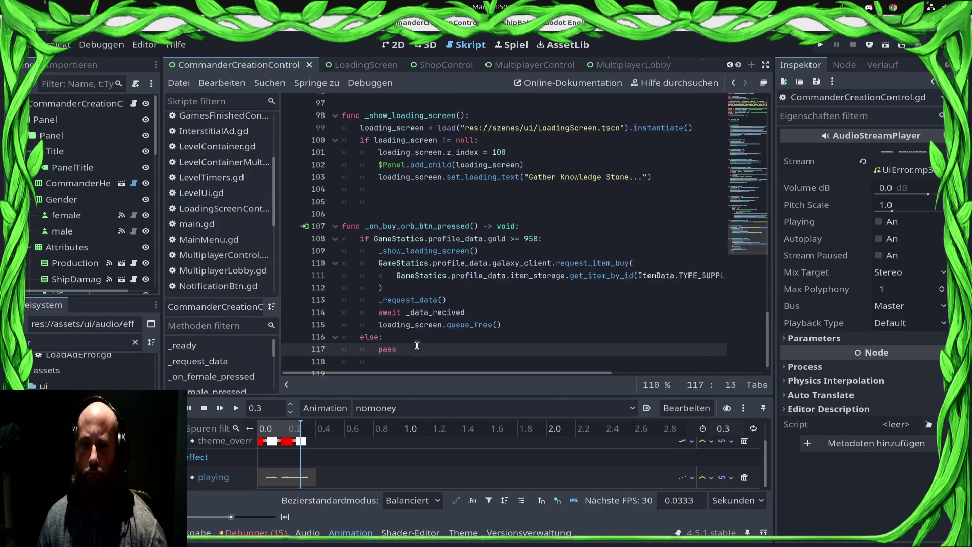
{"action": "double_click", "coordinate": [382, 333]}
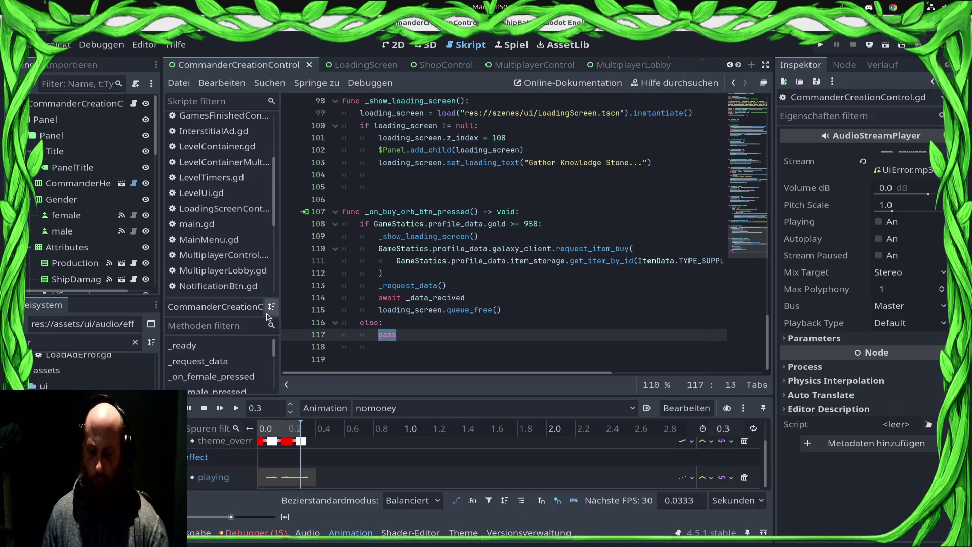
{"action": "type", "text": "$AnimationPlayer.play(\"nomoney\")"}
{"action": "key", "text": "Return"}
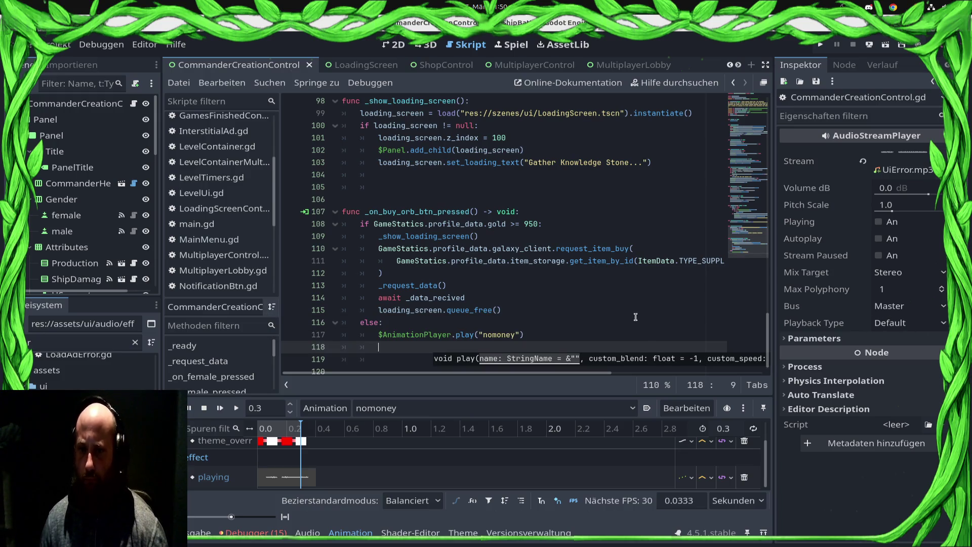
{"action": "left_click", "coordinate": [598, 331]}
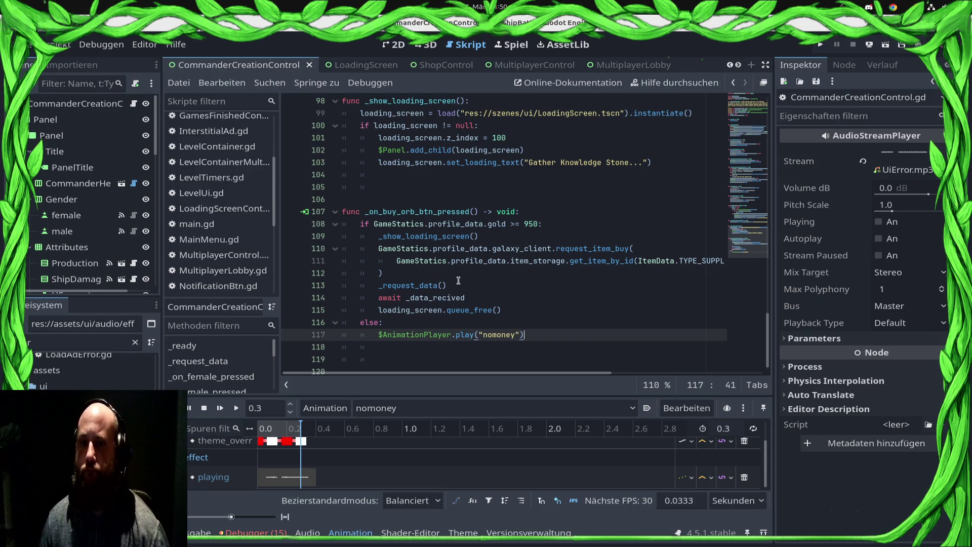
{"action": "scroll", "coordinate": [236, 206], "scroll_direction": "down", "scroll_amount": 5}
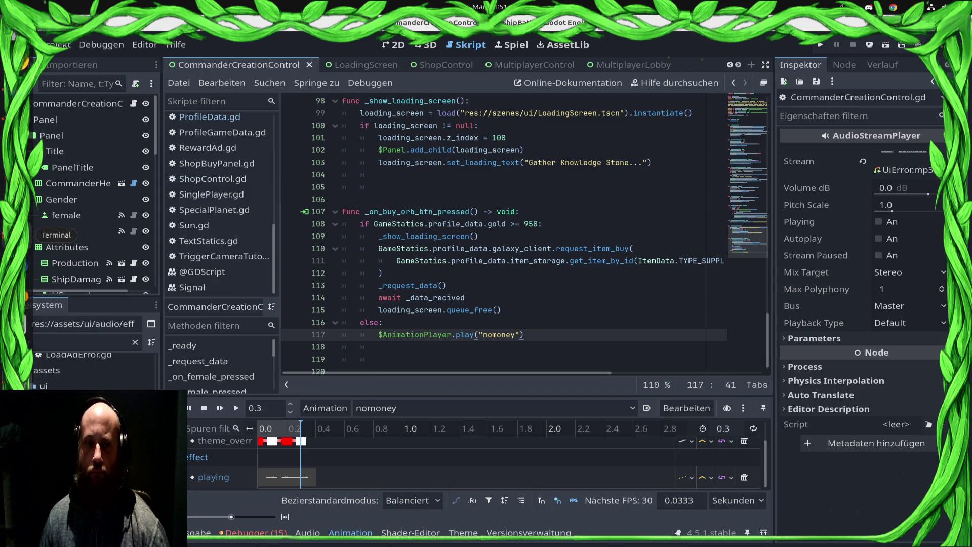
Maximize the Nakama server terminal and resume the suspended vim session with fg
{"action": "left_click", "coordinate": [13, 234]}
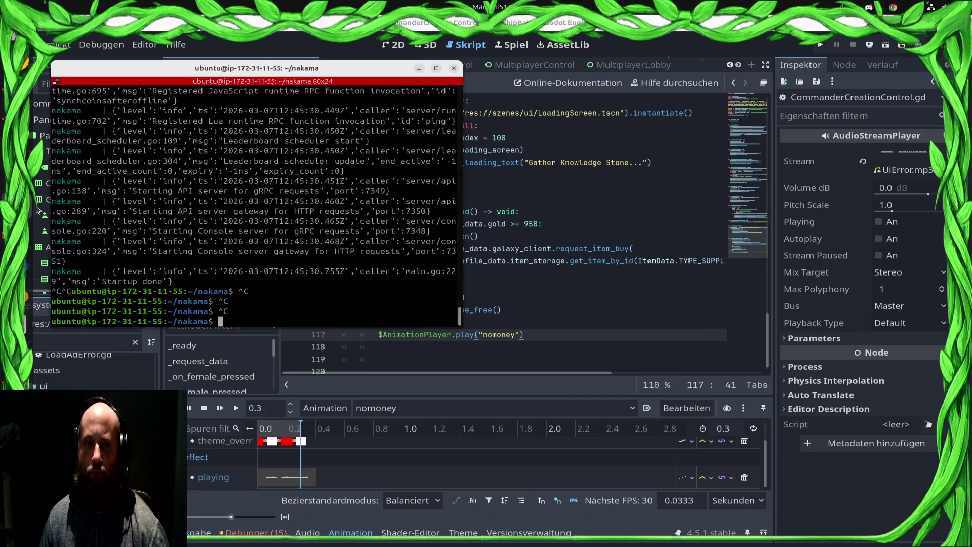
{"action": "left_click", "coordinate": [436, 68]}
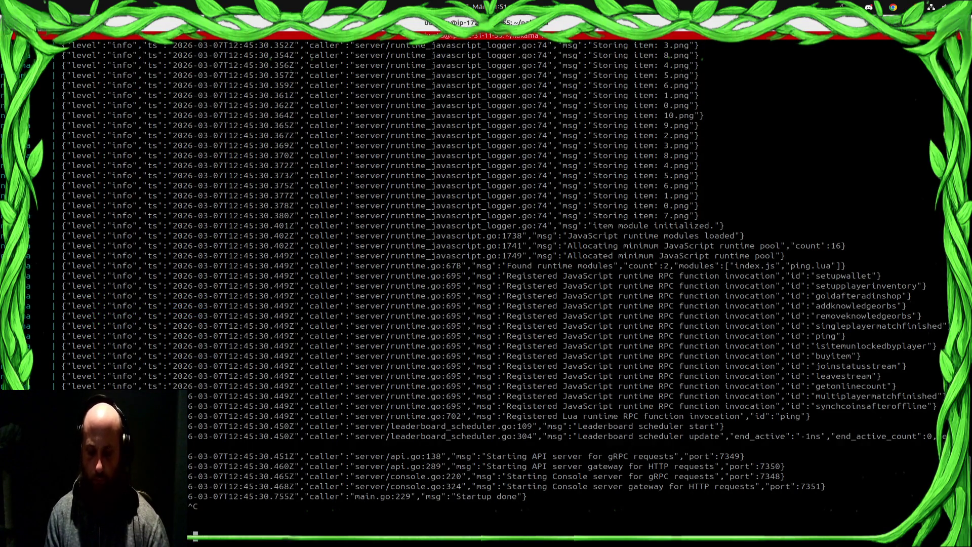
{"action": "type", "text": "fg"}
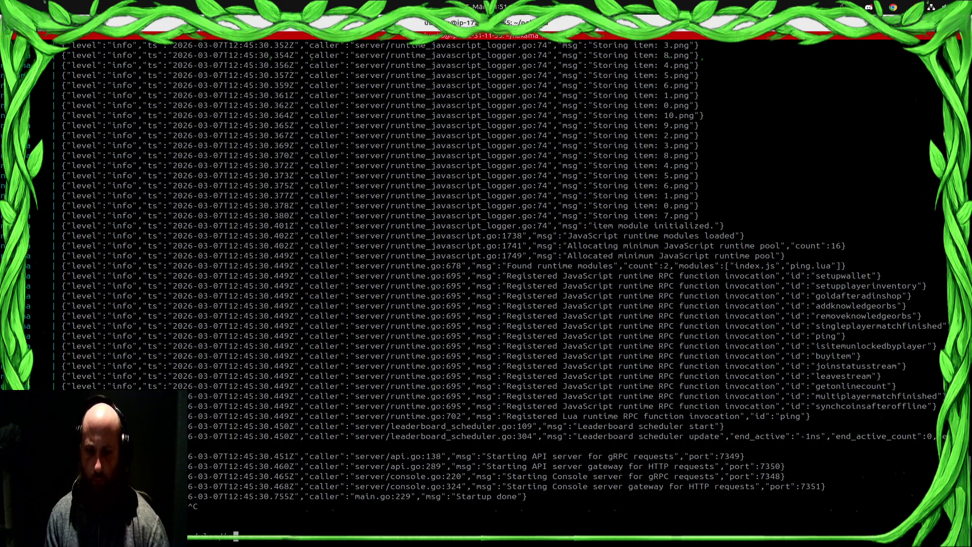
{"action": "key", "text": "Return"}
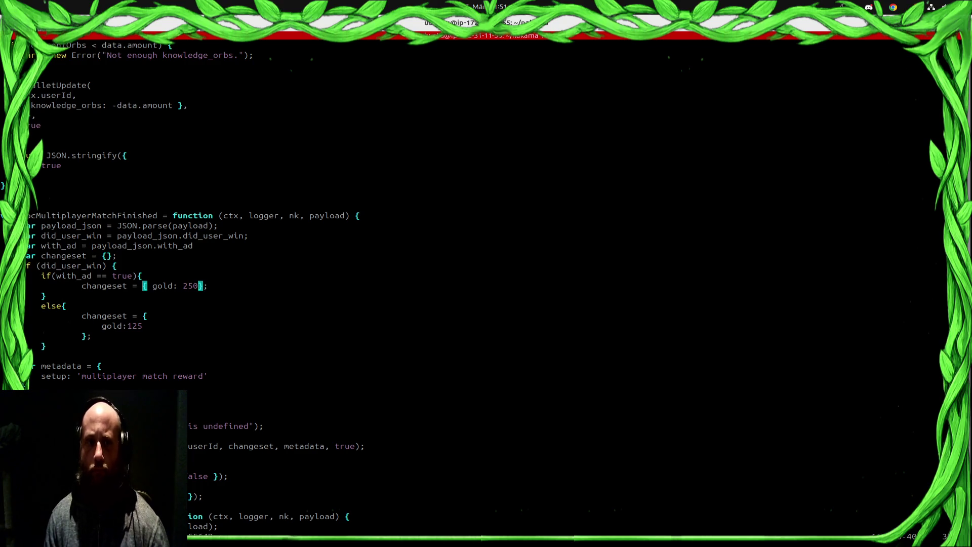
Review the MultiplayerMatchFinished function, then save and quit with :wq
{"action": "key", "text": "j"}
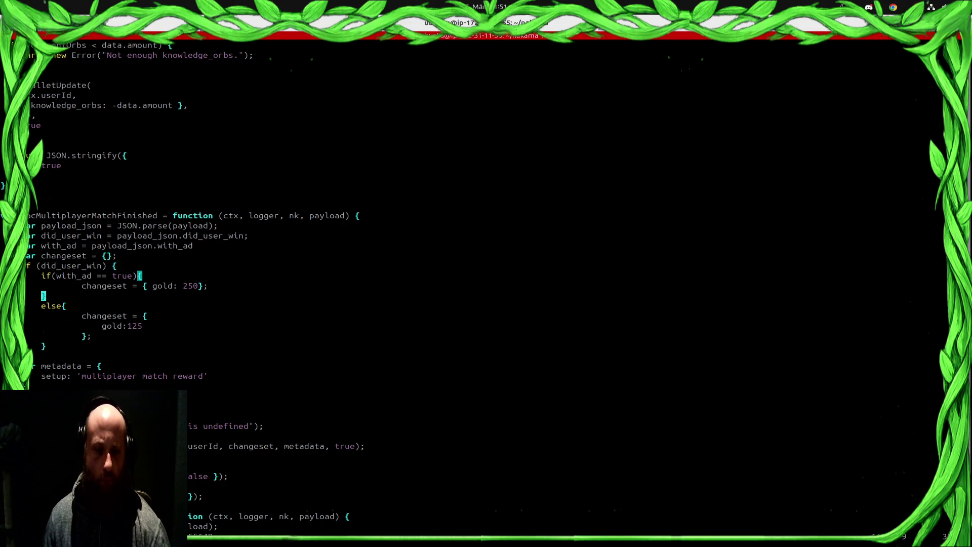
{"action": "left_click_drag", "start_coordinate": [2, 498], "coordinate": [1, 215]}
{"action": "left_click", "coordinate": [38, 197]}
{"action": "key", "text": "Up"}
{"action": "key", "text": "Up"}
{"action": "key", "text": "Up"}
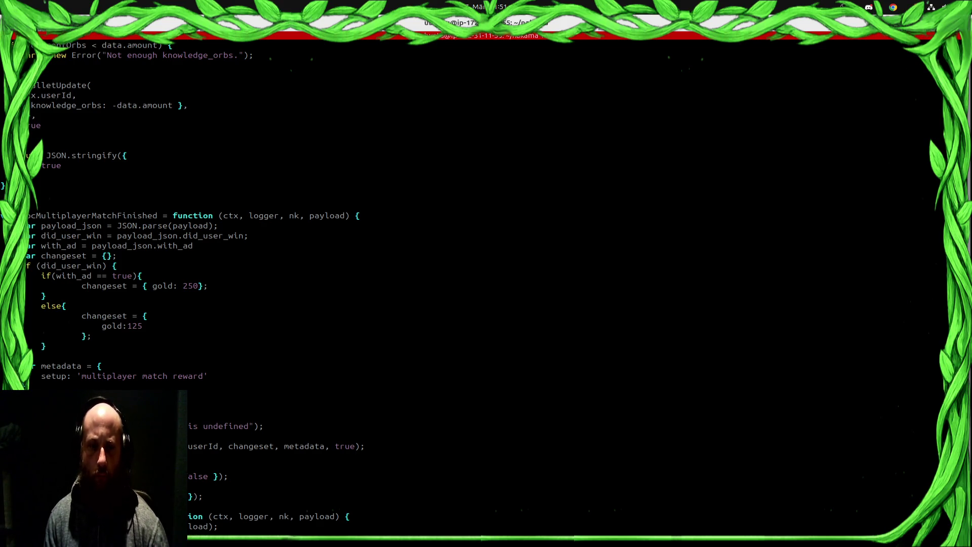
{"action": "type", "text": ":wq"}
{"action": "key", "text": "Return"}
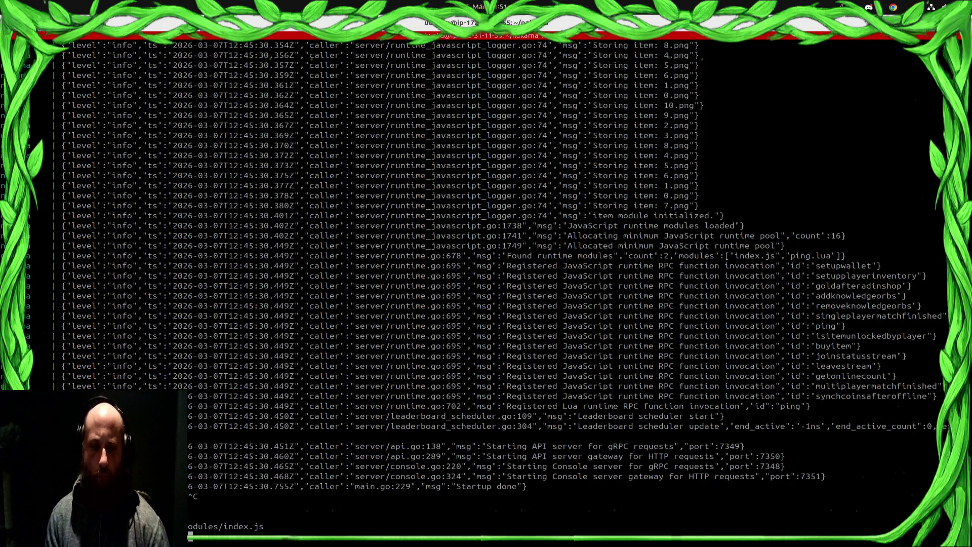
Reconnect to the server over SSH and open modules/index.js in vi
{"action": "key", "text": "ctrl+d"}
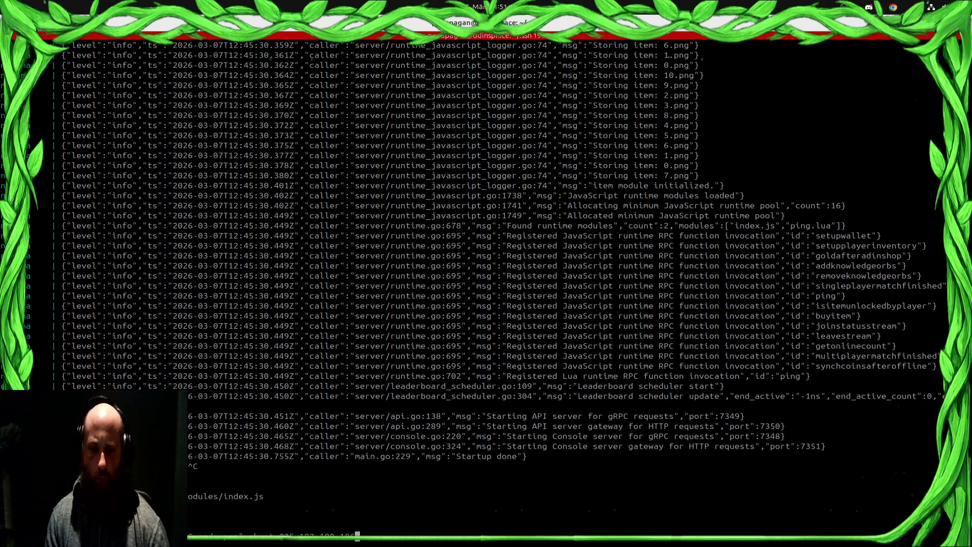
{"action": "key", "text": "Up"}
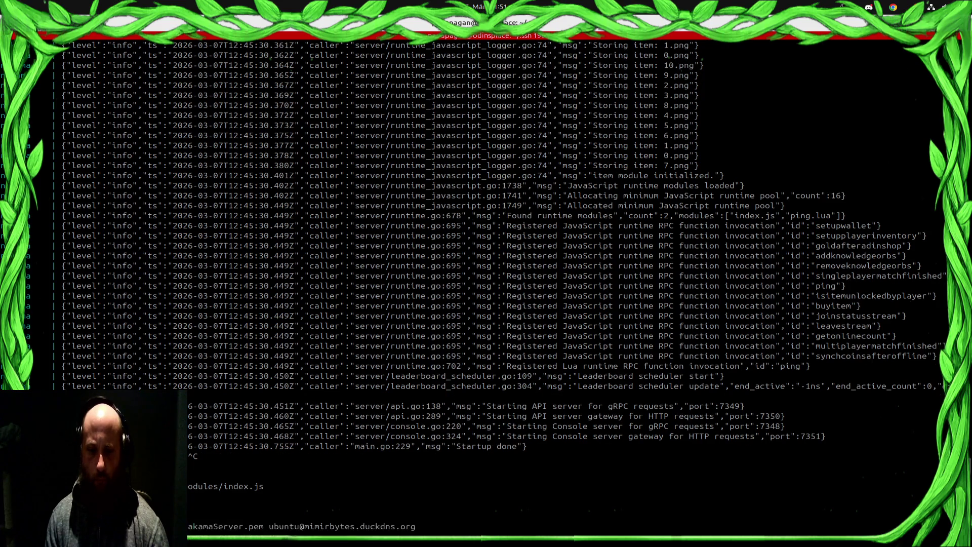
{"action": "key", "text": "Return"}
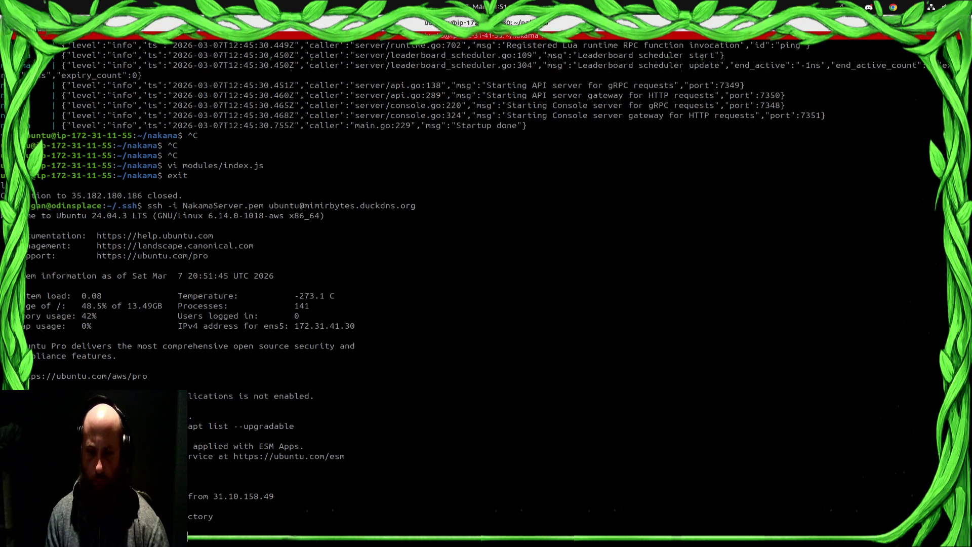
{"action": "type", "text": "vi modules/index.js"}
{"action": "key", "text": "Return"}
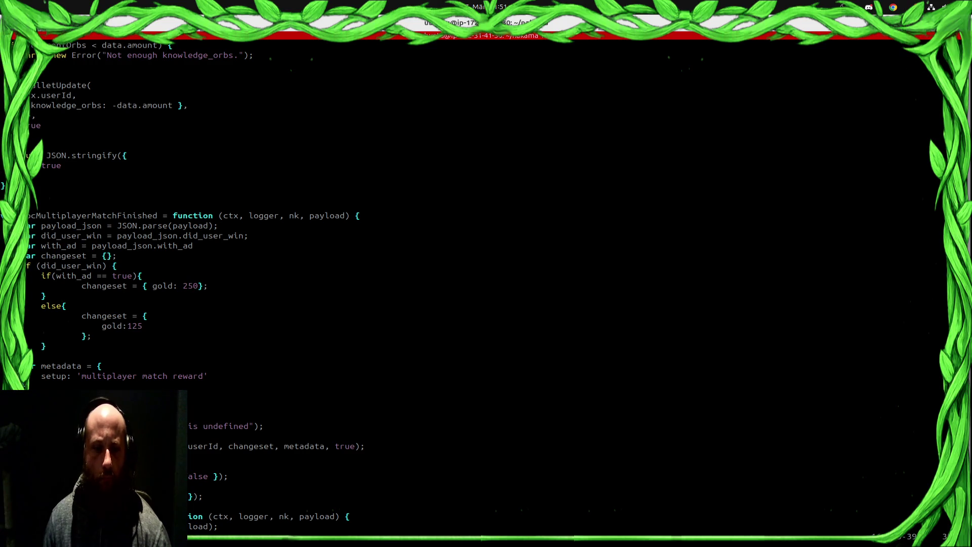
Rename the copied match-finished function to ResetStats
{"action": "left_click_drag", "start_coordinate": [2, 507], "coordinate": [2, 216]}
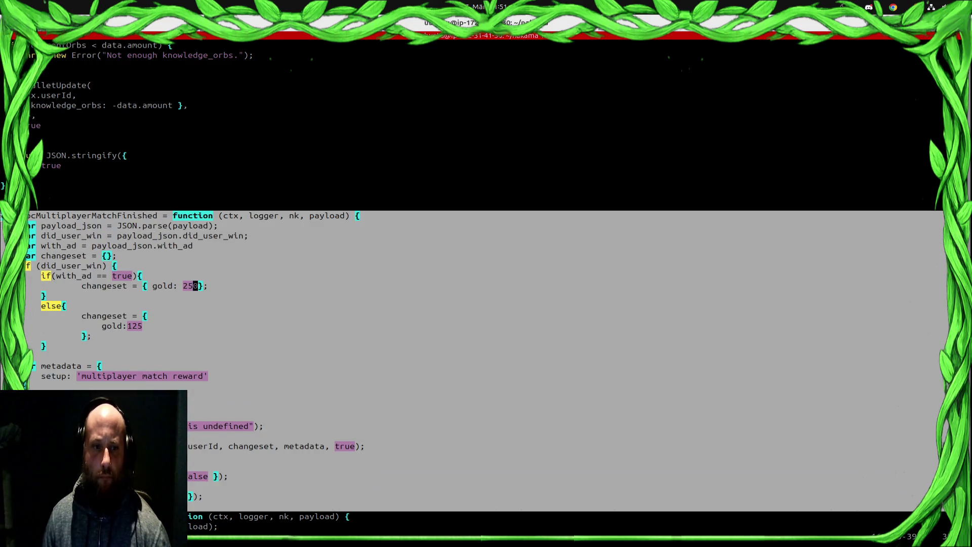
{"action": "left_click", "coordinate": [41, 202]}
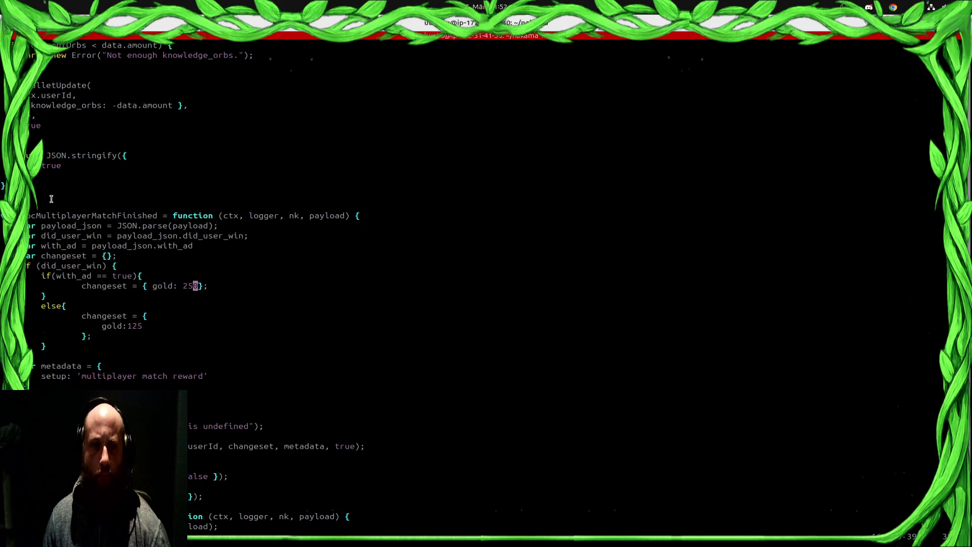
{"action": "left_click", "coordinate": [139, 245]}
{"action": "left_click", "coordinate": [140, 226]}
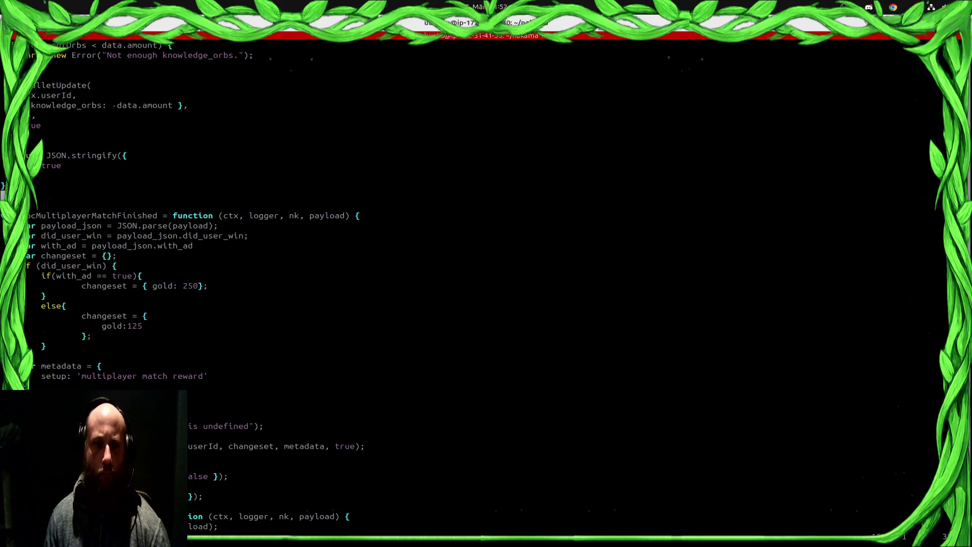
{"action": "scroll", "coordinate": [304, 284], "scroll_direction": "down", "scroll_amount": 2}
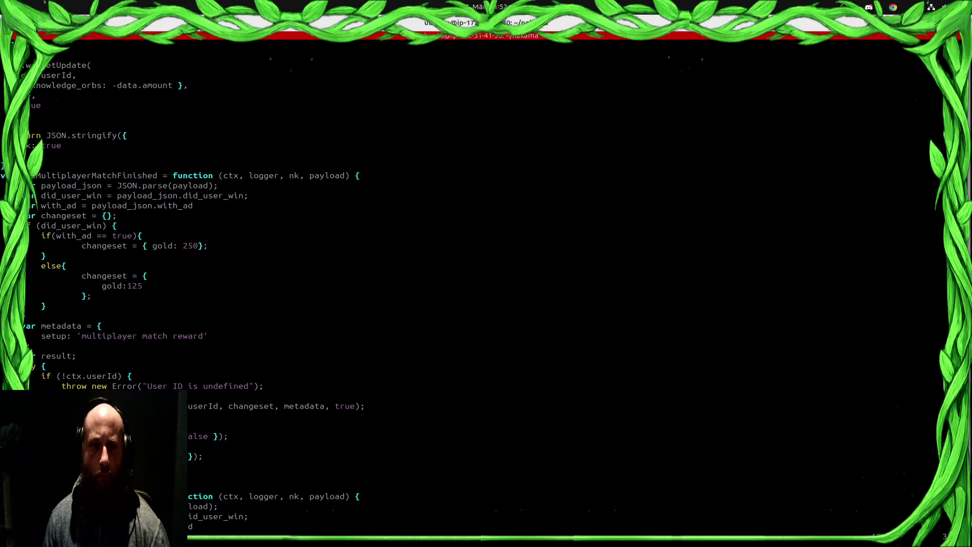
{"action": "left_click", "coordinate": [2, 176]}
{"action": "key", "text": "x"}
{"action": "key", "text": "x"}
{"action": "key", "text": "x"}
{"action": "key", "text": "x"}
{"action": "key", "text": "x"}
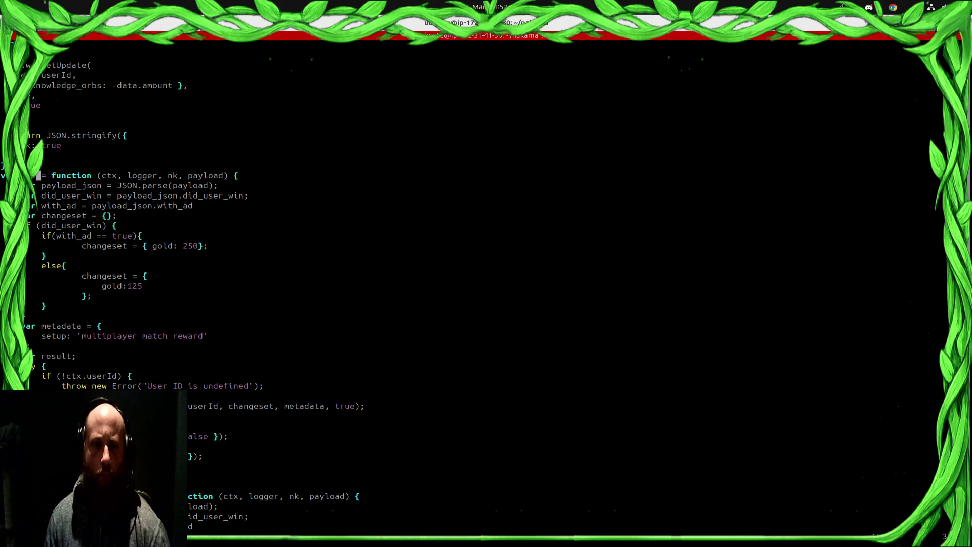
{"action": "key", "text": "l"}
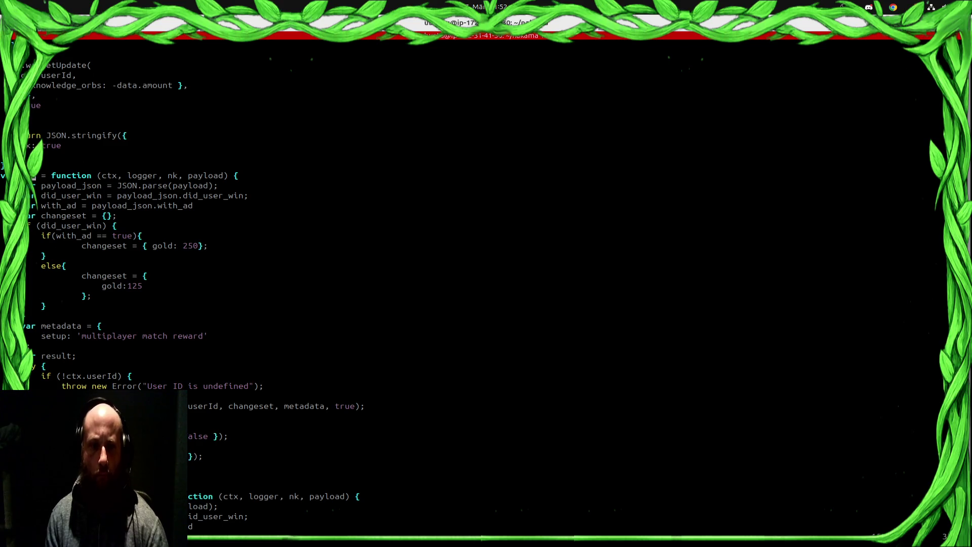
{"action": "type", "text": "liResetStat"}
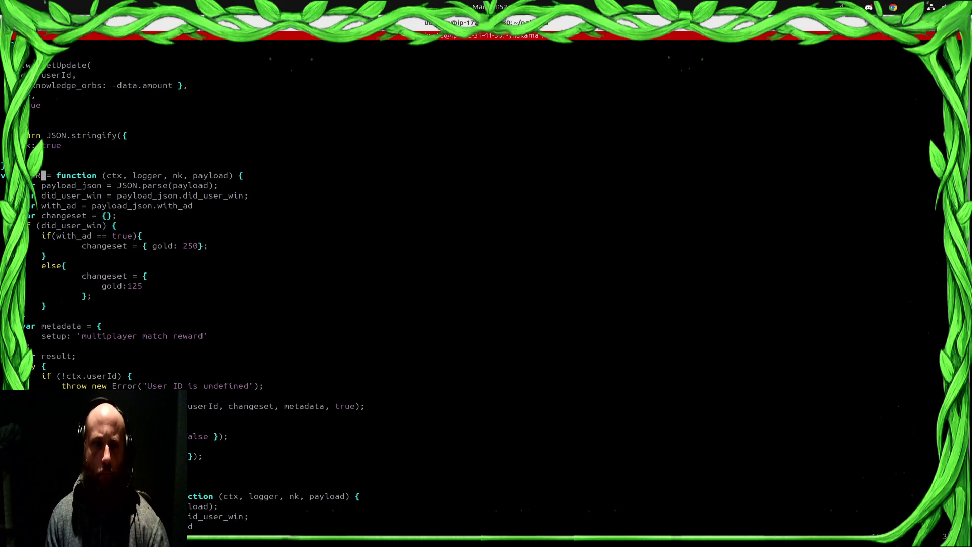
{"action": "type", "text": "setStats"}
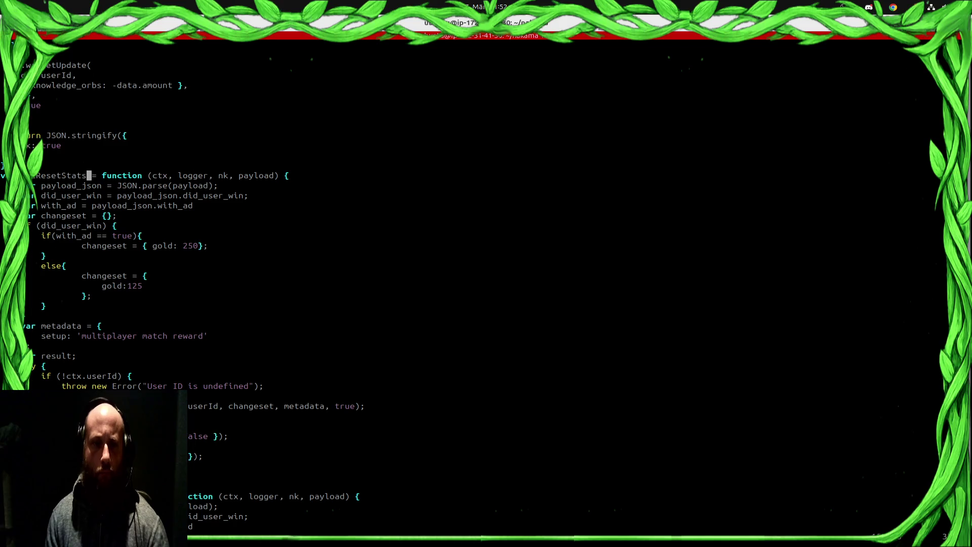
Delete the did_user_win and with_ad lines and their if conditions
{"action": "key", "text": "Down"}
{"action": "key", "text": "Down"}
{"action": "key", "text": "Home"}
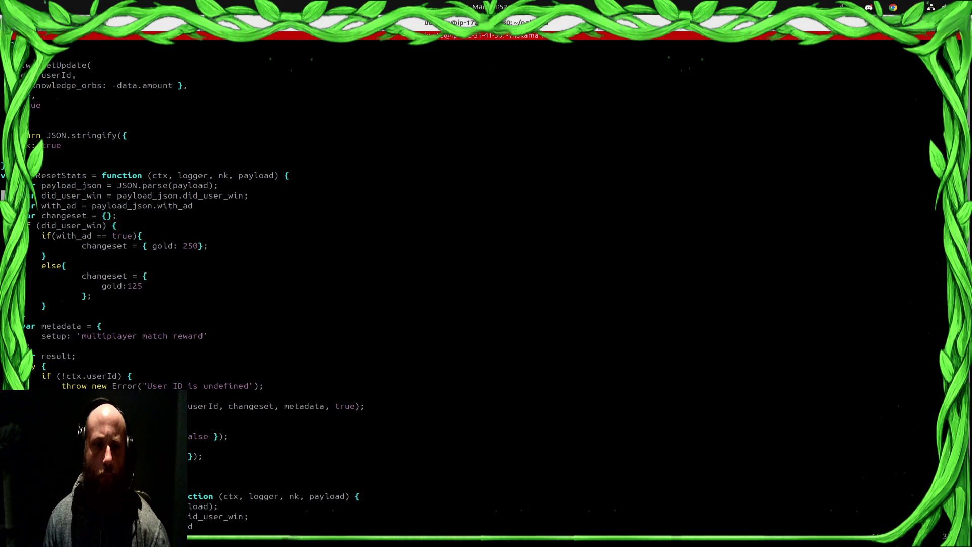
{"action": "key", "text": "d"}
{"action": "key", "text": "d"}
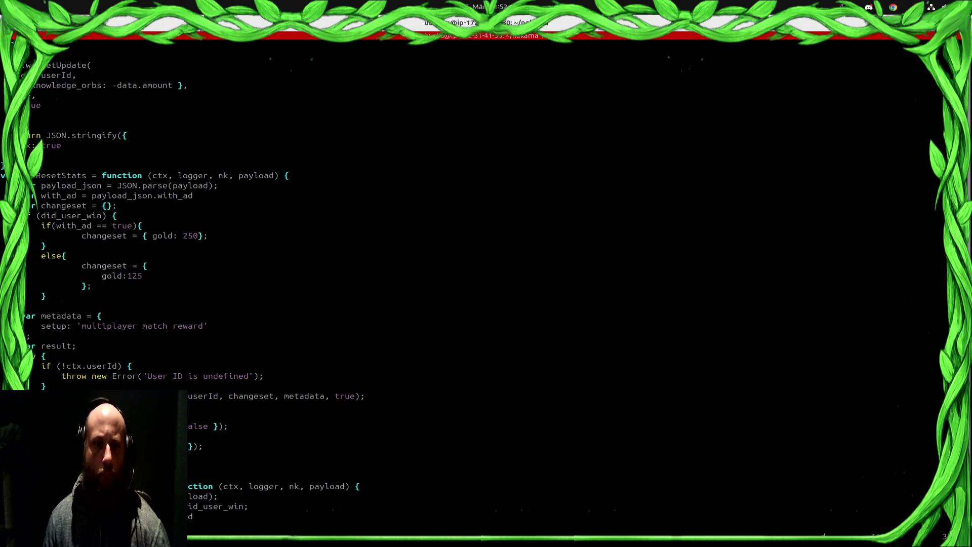
{"action": "key", "text": "d"}
{"action": "key", "text": "d"}
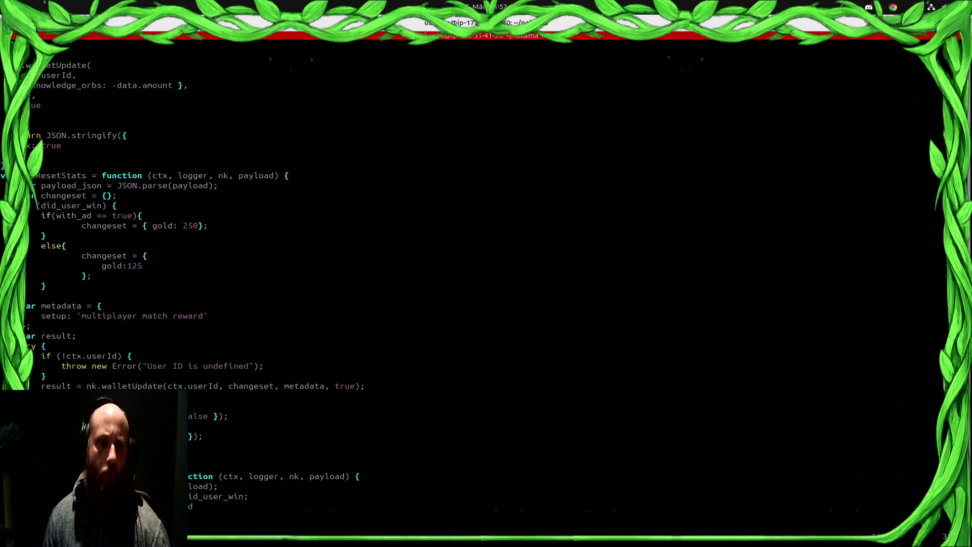
{"action": "key", "text": "d"}
{"action": "key", "text": "d"}
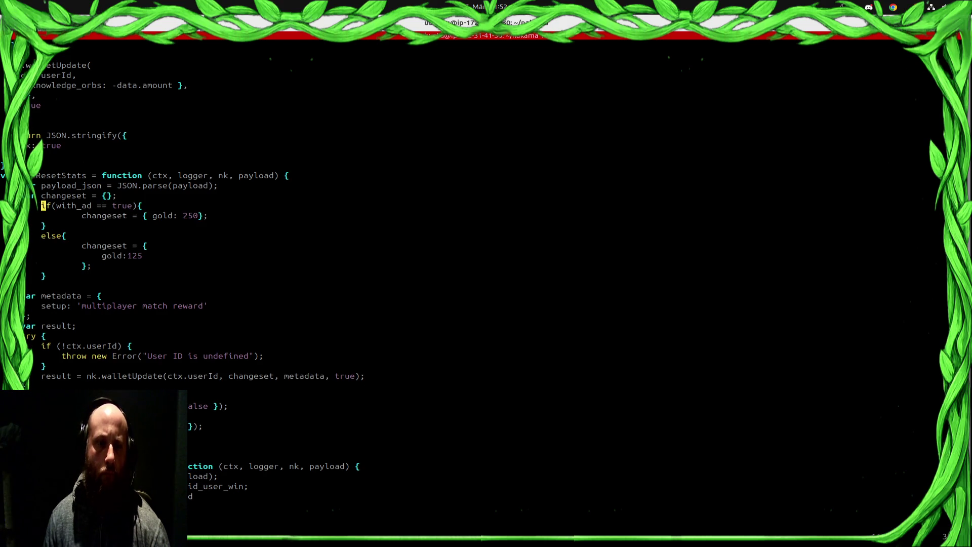
{"action": "key", "text": "d"}
{"action": "key", "text": "d"}
{"action": "key", "text": "j"}
{"action": "key", "text": "k"}
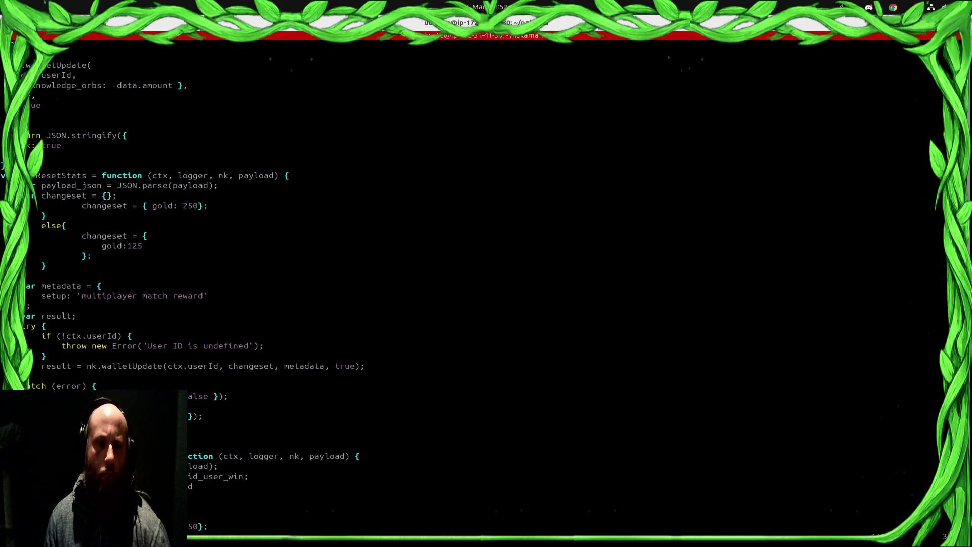
Clear the empty changeset braces, blank line, and indentation so changeset holds gold 250
{"action": "key", "text": "2"}
{"action": "key", "text": "2"}
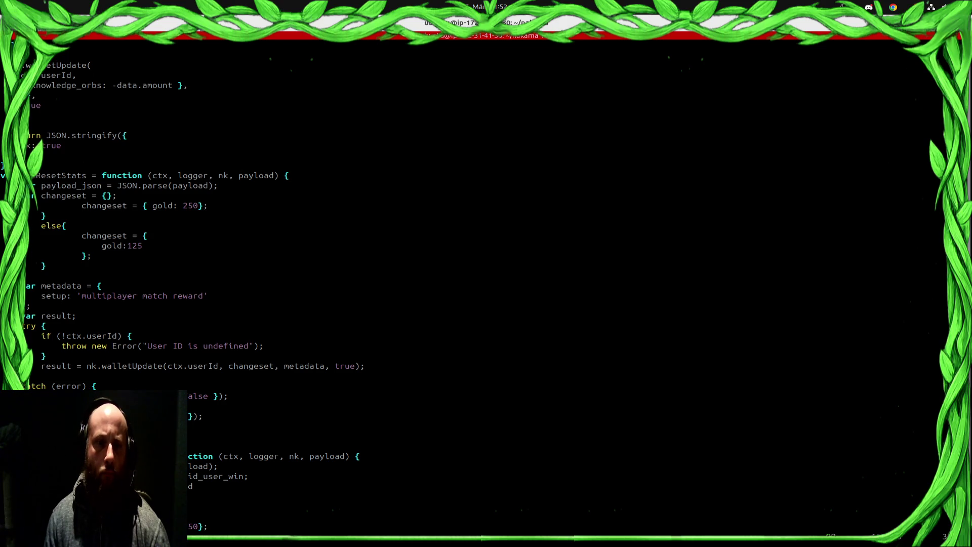
{"action": "key", "text": "l"}
{"action": "key", "text": "v"}
{"action": "key", "text": "h"}
{"action": "key", "text": "h"}
{"action": "key", "text": "Escape"}
{"action": "key", "text": "c"}
{"action": "key", "text": "c"}
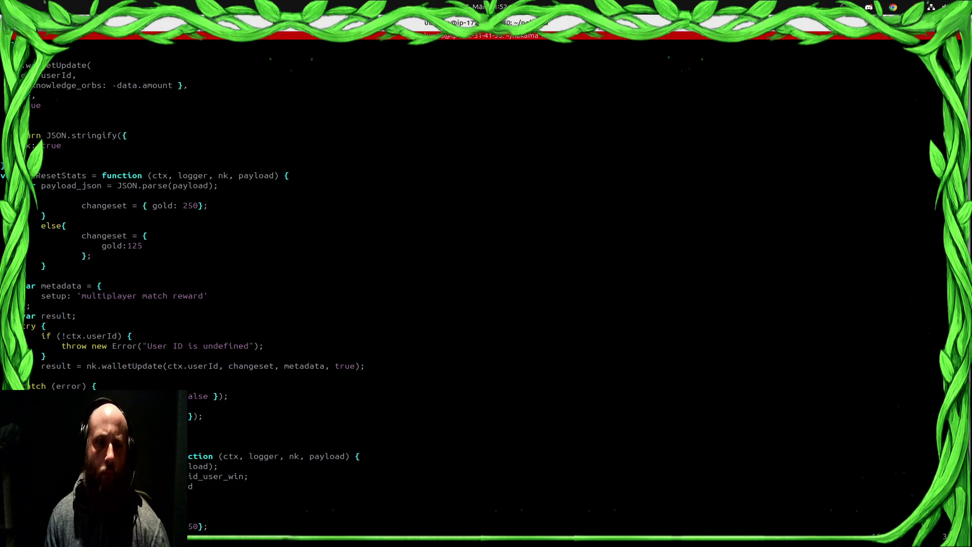
{"action": "key", "text": "BackSpace"}
{"action": "key", "text": "Down"}
{"action": "key", "text": "Home"}
{"action": "key", "text": "Delete"}
{"action": "key", "text": "Delete"}
{"action": "key", "text": "Delete"}
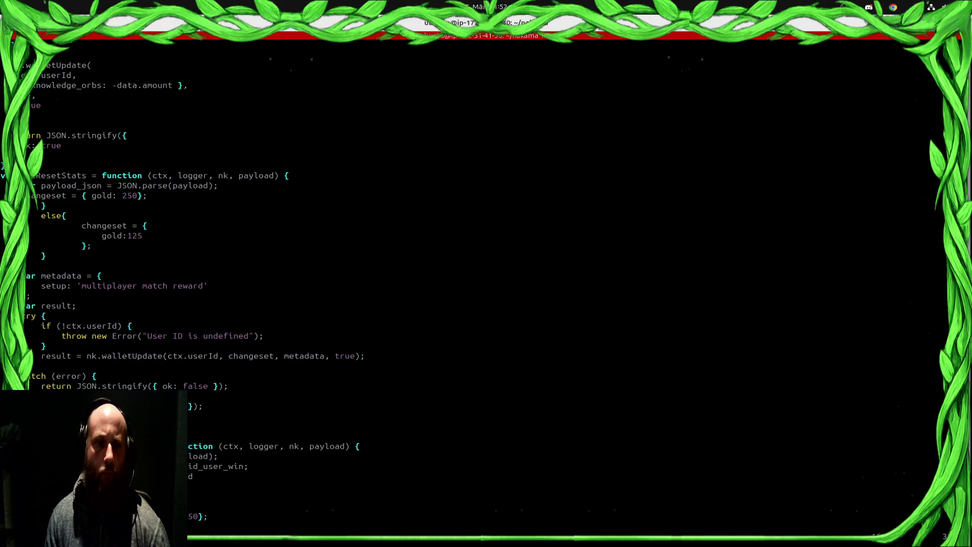
Delete the leftover closing brace lines and the word 'reward' from the setup label
{"action": "key", "text": "d"}
{"action": "key", "text": "d"}
{"action": "key", "text": "d"}
{"action": "key", "text": "d"}
{"action": "key", "text": "d"}
{"action": "key", "text": "d"}
{"action": "key", "text": "d"}
{"action": "key", "text": "d"}
{"action": "key", "text": "d"}
{"action": "key", "text": "d"}
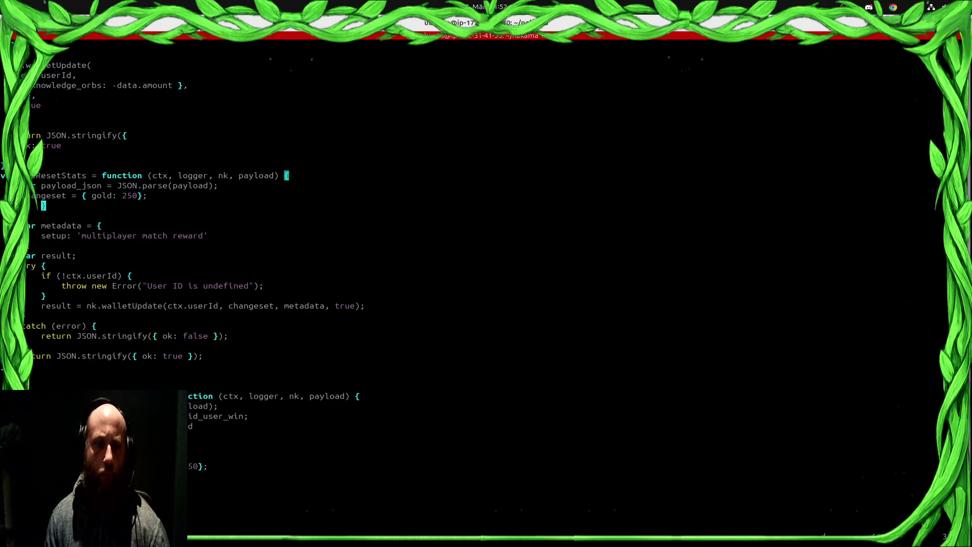
{"action": "key", "text": "d"}
{"action": "key", "text": "d"}
{"action": "key", "text": "d"}
{"action": "key", "text": "d"}
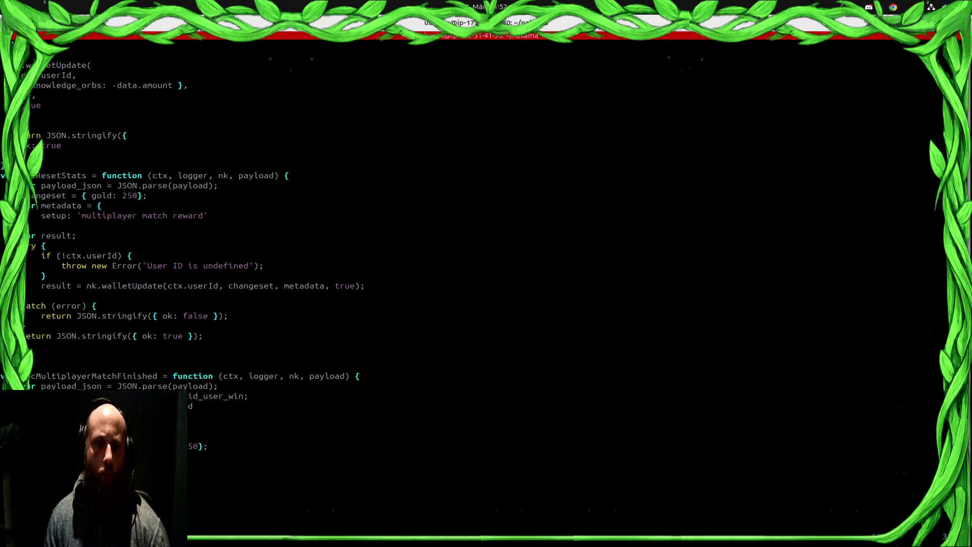
{"action": "key", "text": "j"}
{"action": "key", "text": "dollar"}
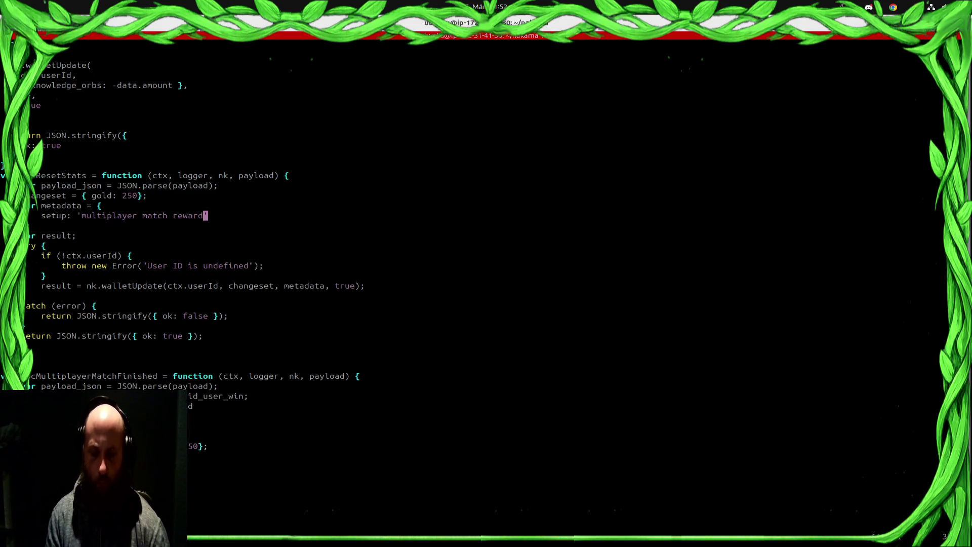
{"action": "key", "text": "h"}
{"action": "key", "text": "d"}
{"action": "key", "text": "i"}
{"action": "key", "text": "w"}
Change the wallet metadata label to 'Reset Commander Stats', removing a stray character
{"action": "key", "text": "i"}
{"action": "key", "text": "BackSpace"}
{"action": "key", "text": "BackSpace"}
{"action": "key", "text": "BackSpace"}
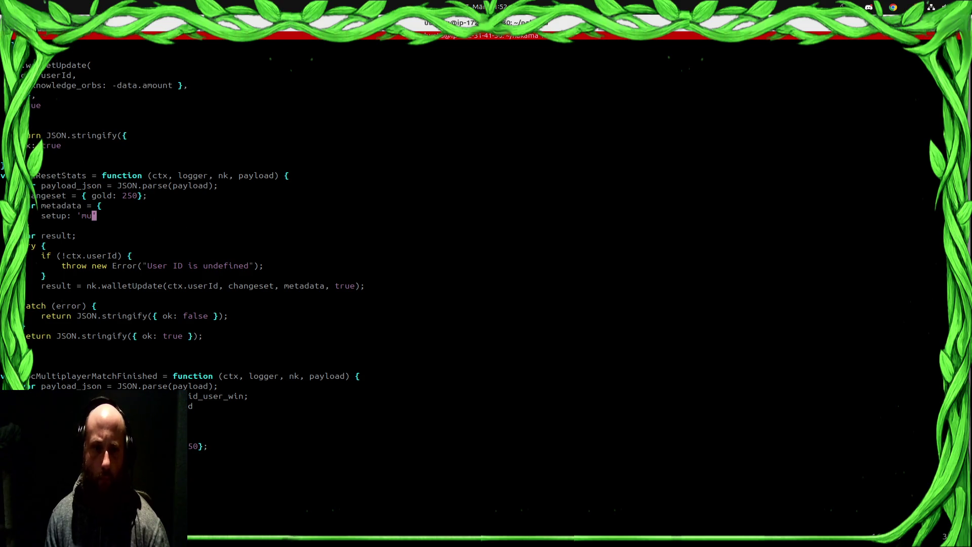
{"action": "type", "text": "Reset"}
{"action": "type", "text": " Comman"}
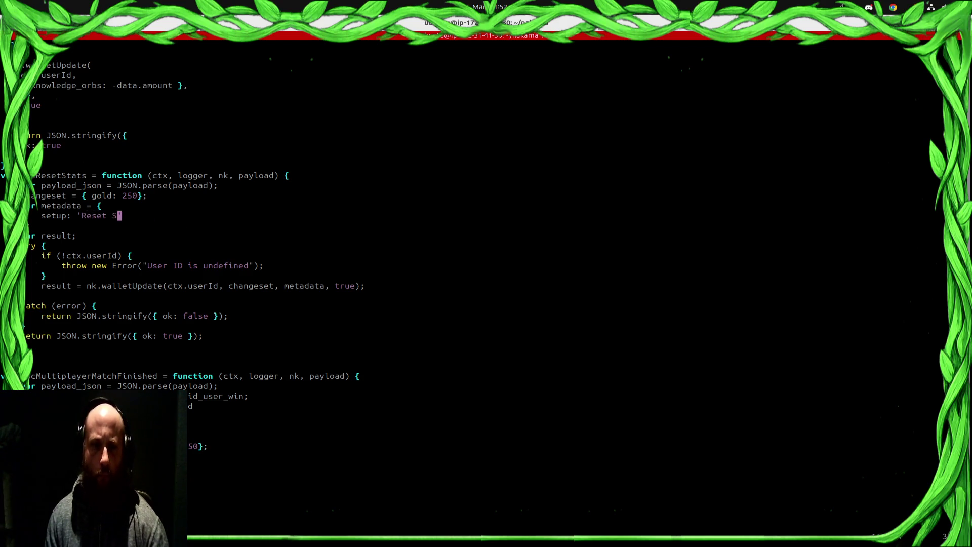
{"action": "type", "text": "der Stats"}
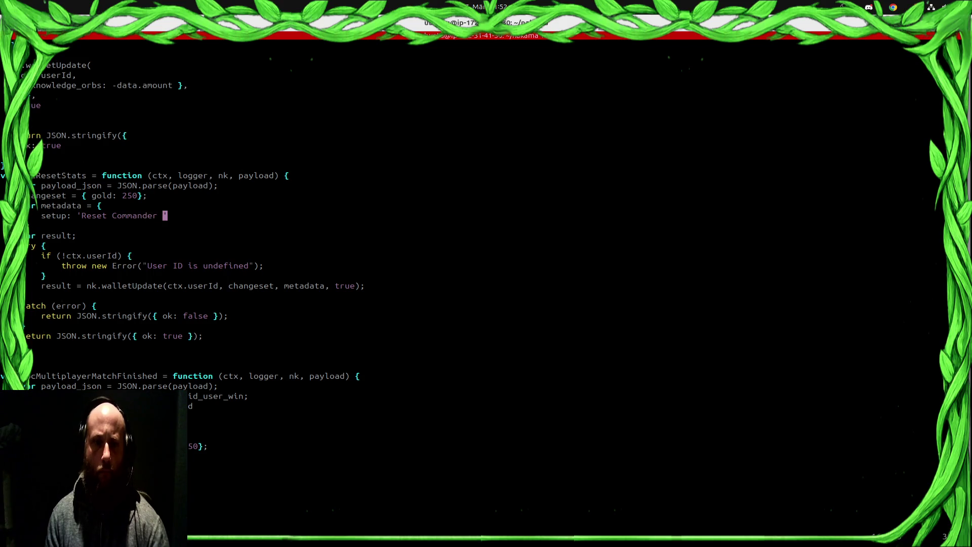
{"action": "key", "text": "ctrl+s"}
{"action": "key", "text": "BackSpace"}
{"action": "key", "text": "Down"}
{"action": "key", "text": "Down"}
{"action": "key", "text": "Down"}
{"action": "key", "text": "Up"}
{"action": "key", "text": "Up"}
{"action": "key", "text": "Up"}
{"action": "key", "text": "Up"}
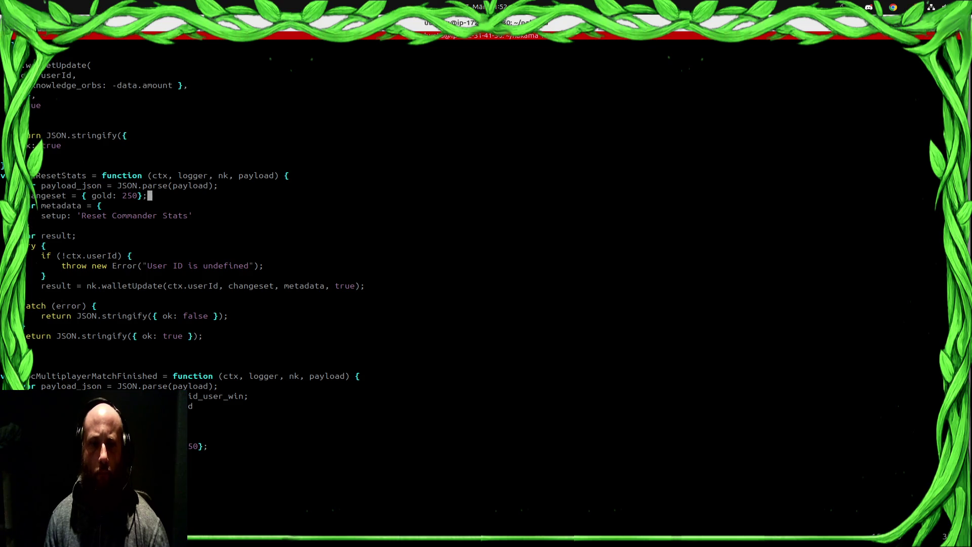
{"action": "key", "text": "Left"}
{"action": "key", "text": "Left"}
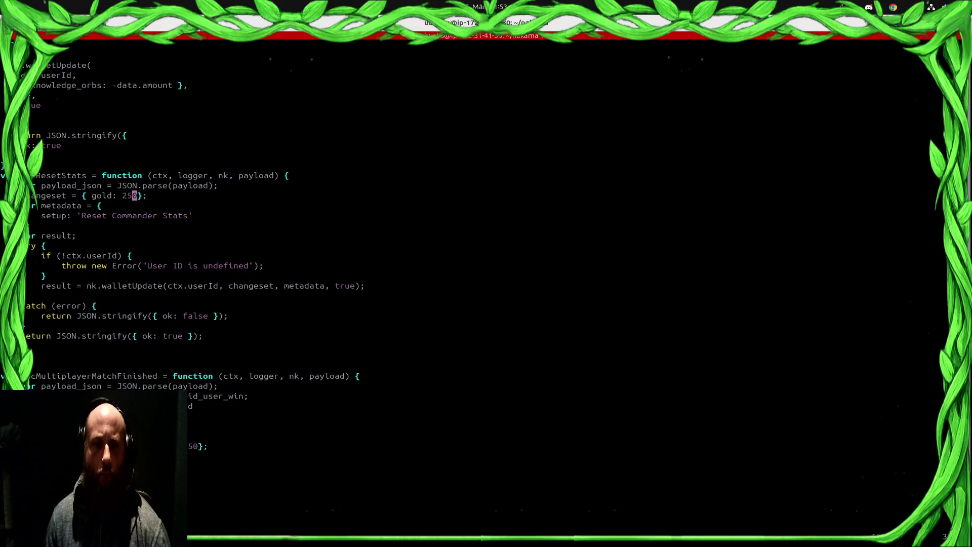
Check the 950 gold price in the Godot CommanderCreation scene, then return to vi
{"action": "key", "text": "alt+Tab"}
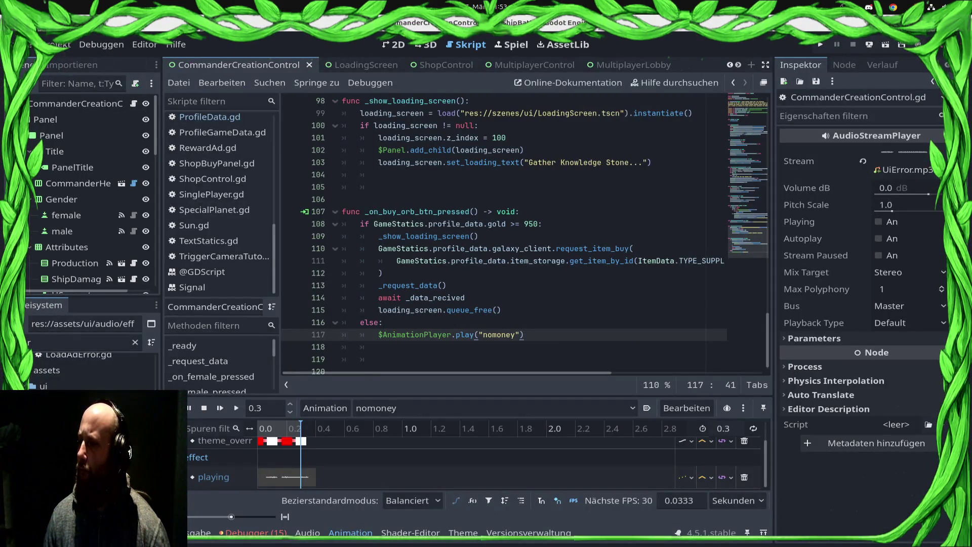
{"action": "left_click", "coordinate": [531, 224]}
{"action": "left_click", "coordinate": [539, 330]}
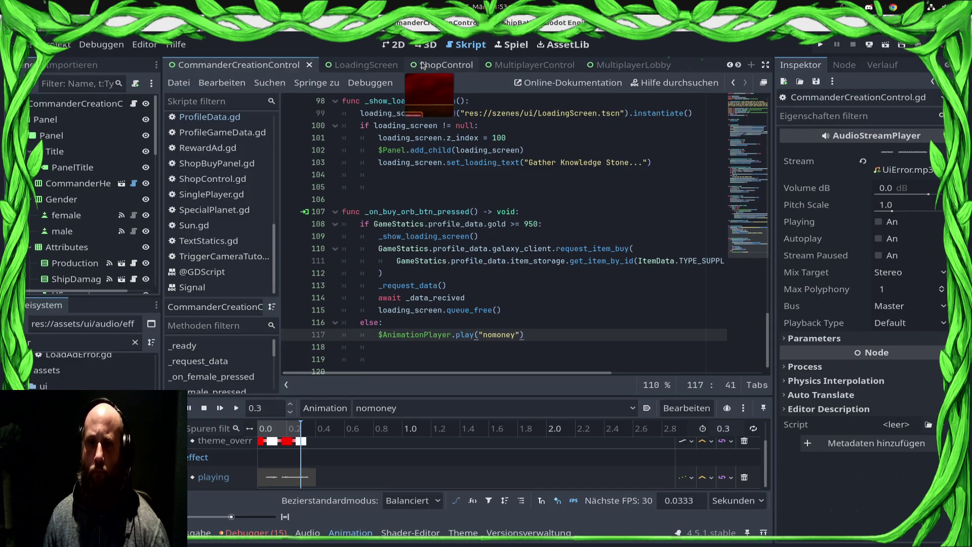
{"action": "left_click", "coordinate": [395, 45]}
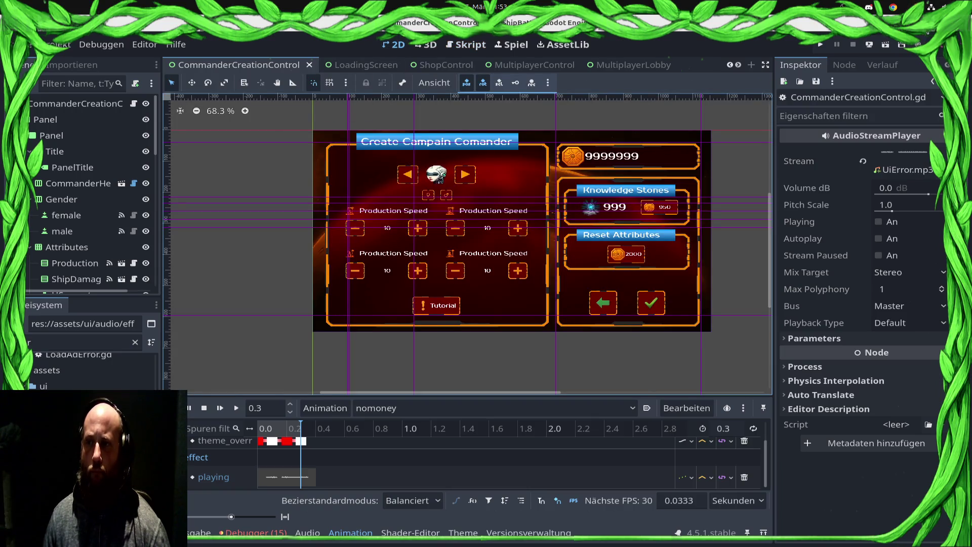
{"action": "key", "text": "alt+Tab"}
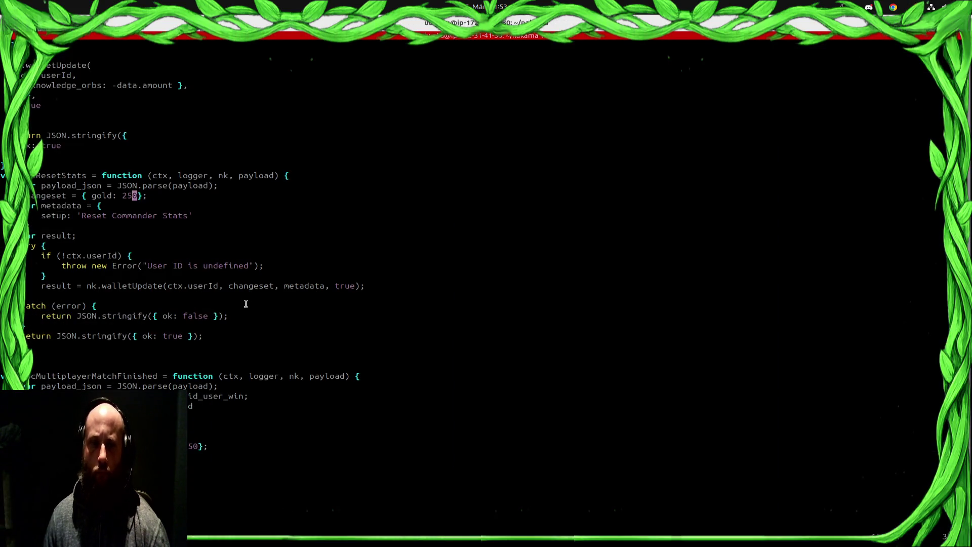
Change the ResetStats gold amount from 250 to -2000
{"action": "key", "text": "Left"}
{"action": "key", "text": "b"}
{"action": "type", "text": "cw"}
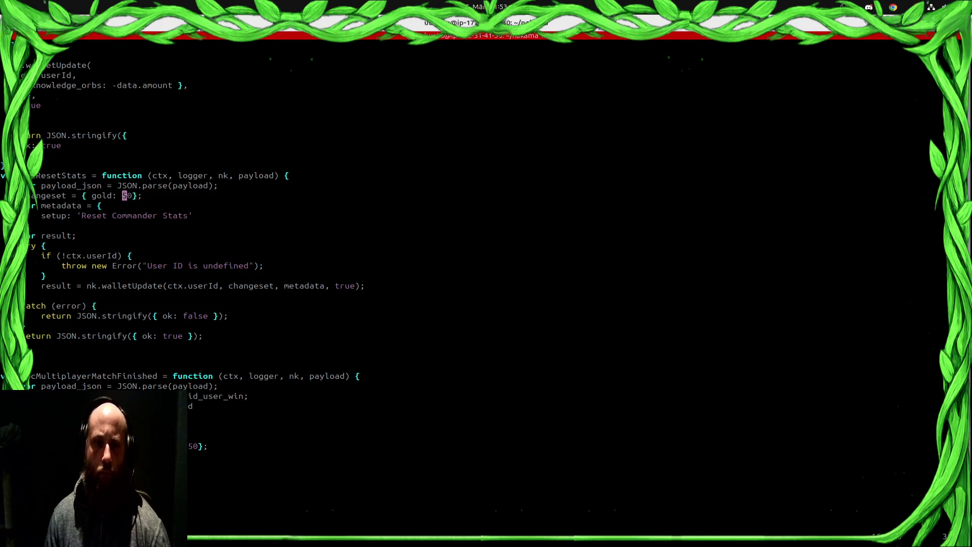
{"action": "type", "text": "-2000"}
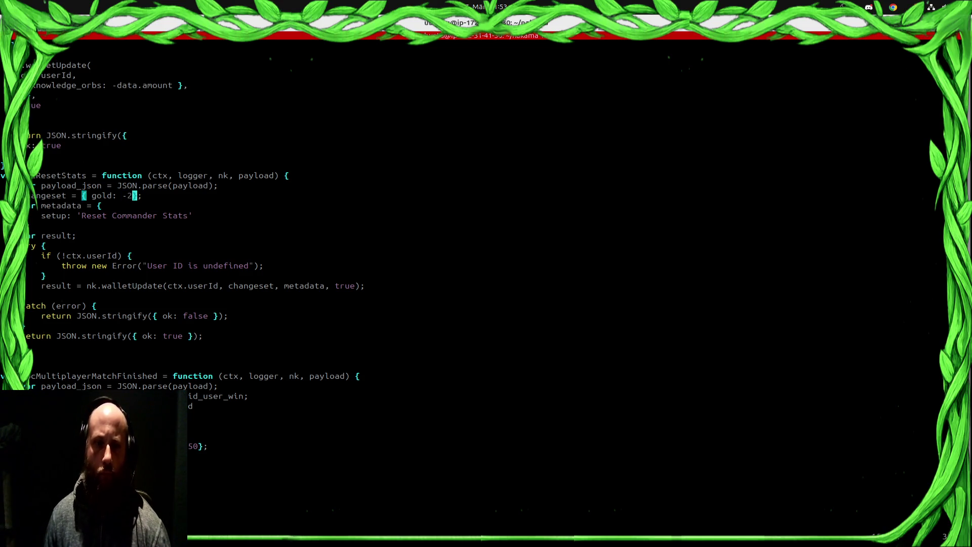
Join the setup line and closing brace onto the metadata line, removing the extra spaces
{"action": "key", "text": "Down"}
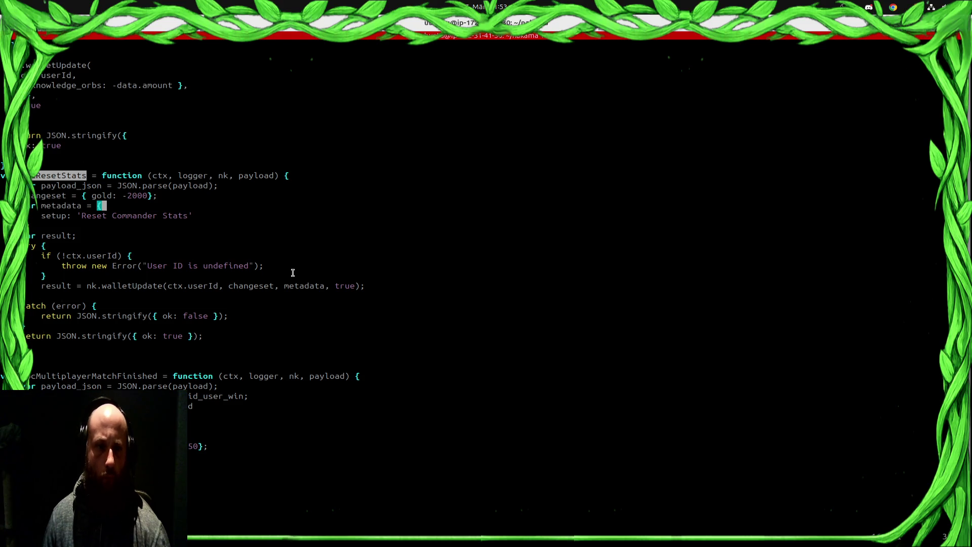
{"action": "key", "text": "j"}
{"action": "key", "text": "f"}
{"action": "key", "text": "e"}
{"action": "key", "text": "BackSpace"}
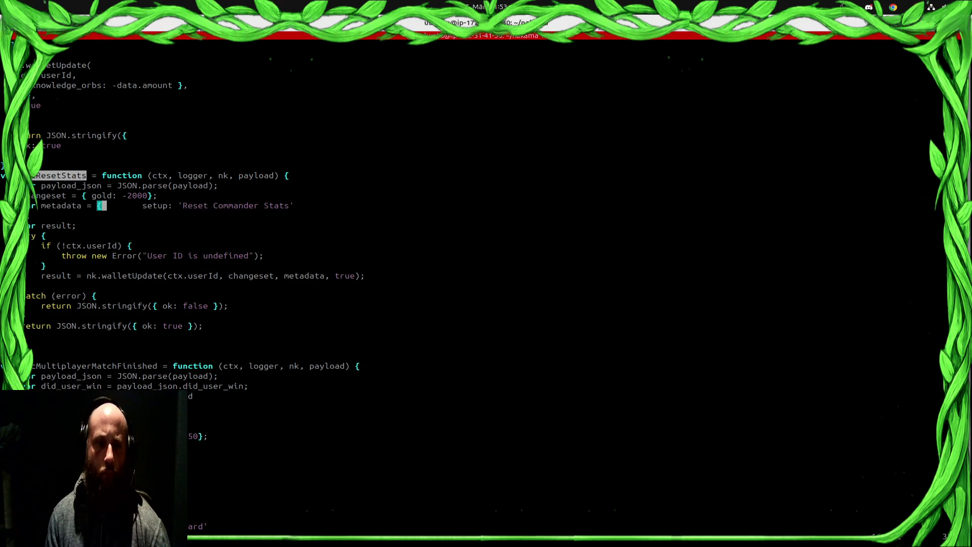
{"action": "key", "text": "Delete"}
{"action": "key", "text": "Delete"}
{"action": "key", "text": "Delete"}
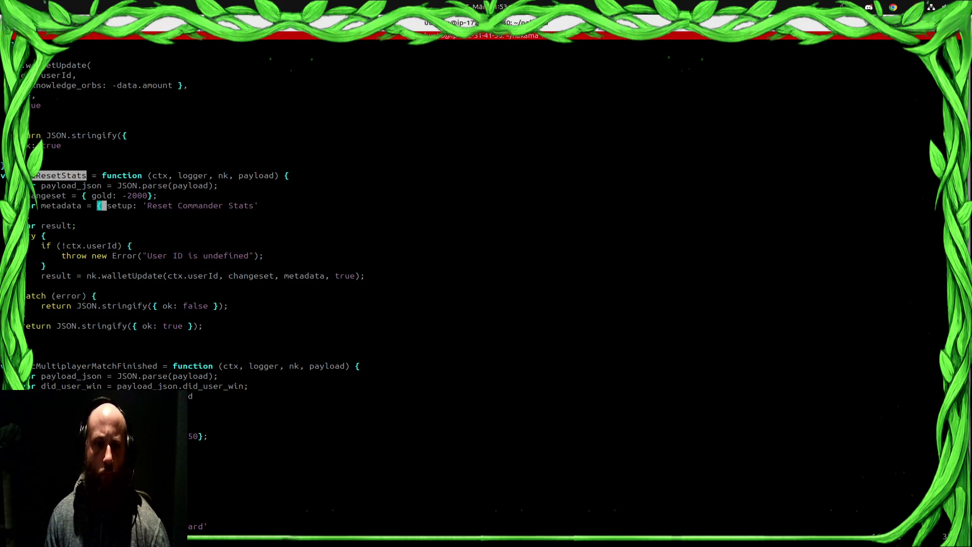
{"action": "key", "text": "j"}
{"action": "key", "text": "0"}
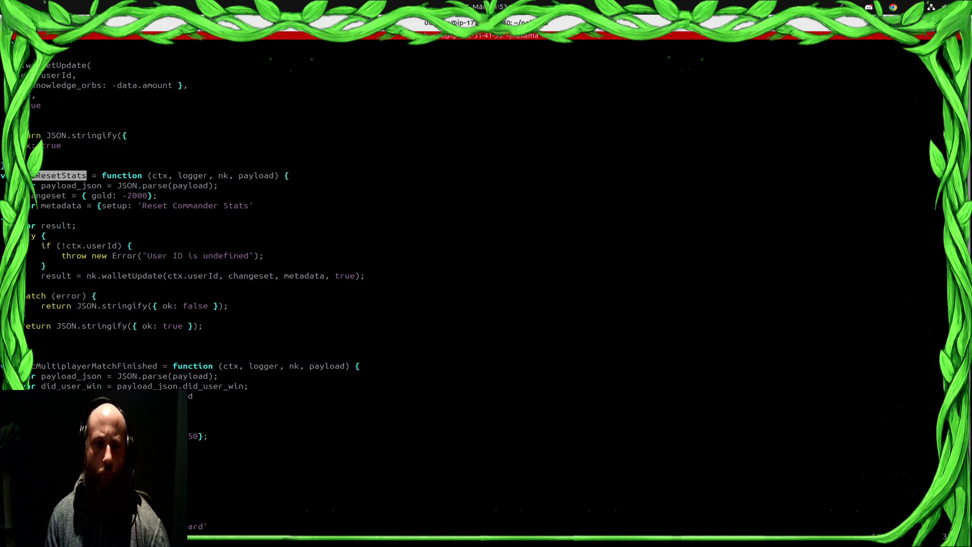
{"action": "key", "text": "Delete"}
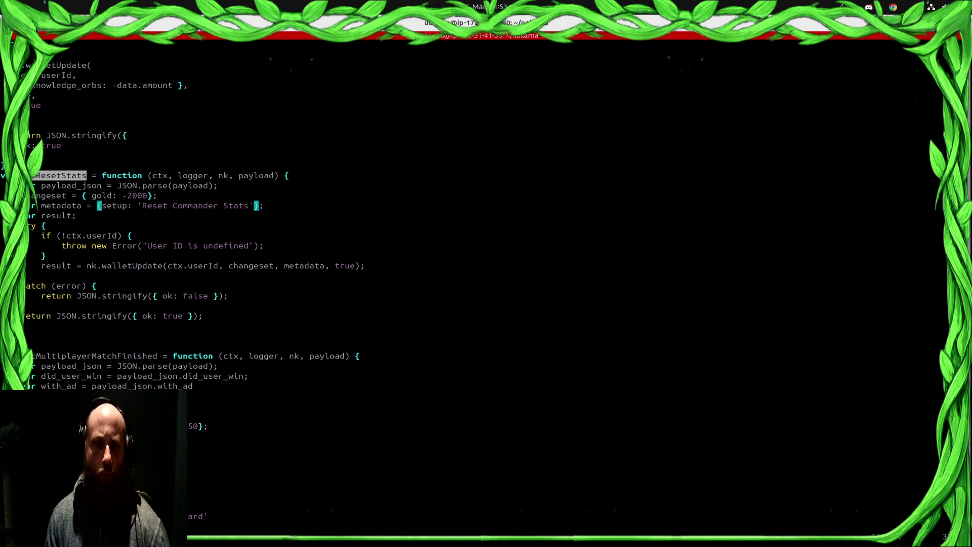
Review the edited lines and select the ResetStats function name
{"action": "key", "text": "k"}
{"action": "key", "text": "k"}
{"action": "key", "text": "j"}
{"action": "key", "text": "j"}
{"action": "key", "text": "j"}
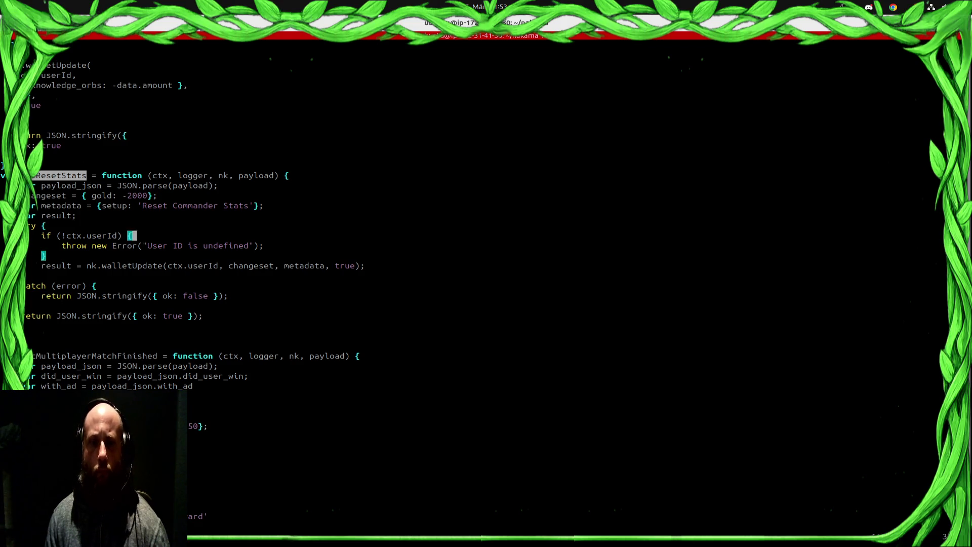
{"action": "key", "text": "k"}
{"action": "key", "text": "k"}
{"action": "key", "text": "k"}
{"action": "key", "text": "j"}
{"action": "key", "text": "j"}
{"action": "key", "text": "j"}
{"action": "key", "text": "k"}
{"action": "key", "text": "k"}
{"action": "key", "text": "k"}
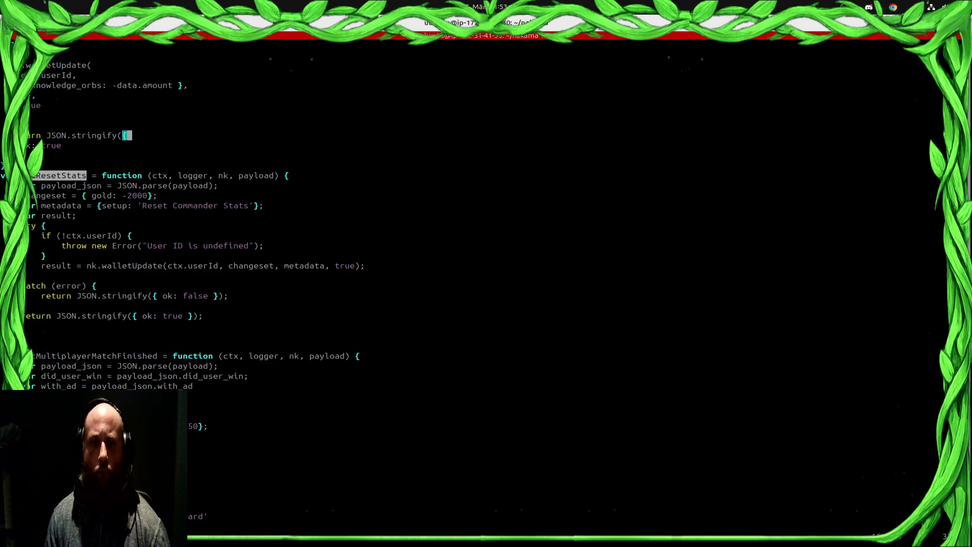
{"action": "double_click", "coordinate": [48, 175]}
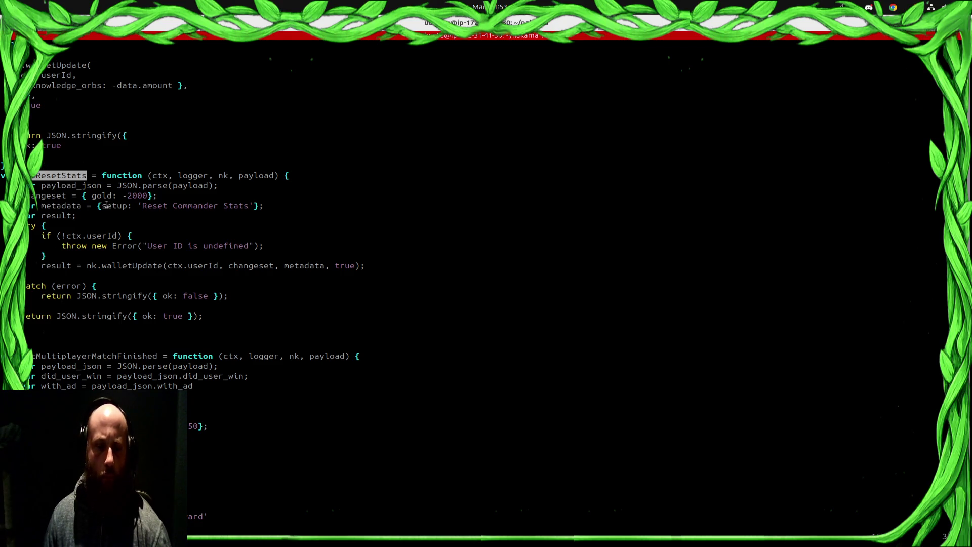
{"action": "scroll", "coordinate": [111, 213], "scroll_direction": "up", "scroll_amount": 20}
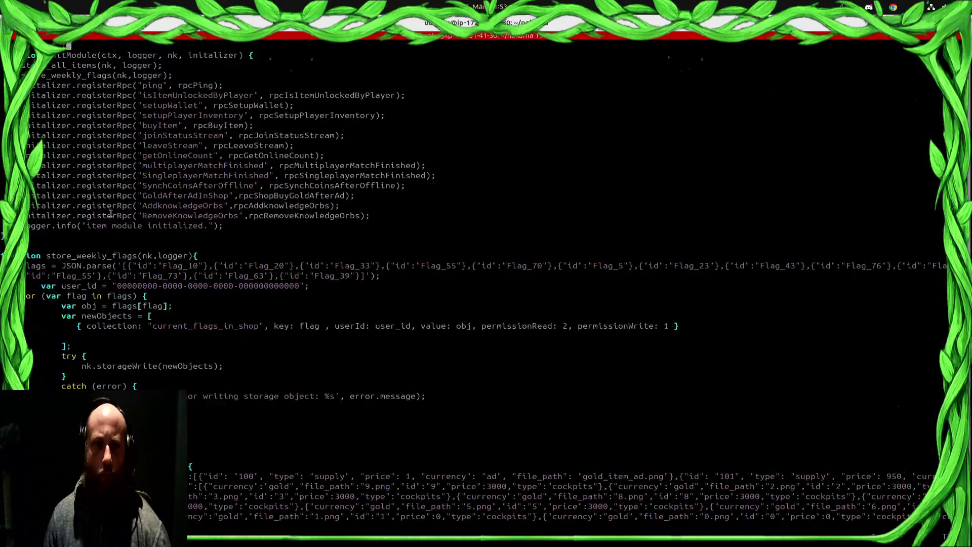
Add initalizer.registerRpc("ResetStats",rpcResetStats); after the RemoveKnowledgeOrbs registration, then save and quit with :wq
{"action": "key", "text": "j"}
{"action": "key", "text": "j"}
{"action": "key", "text": "j"}
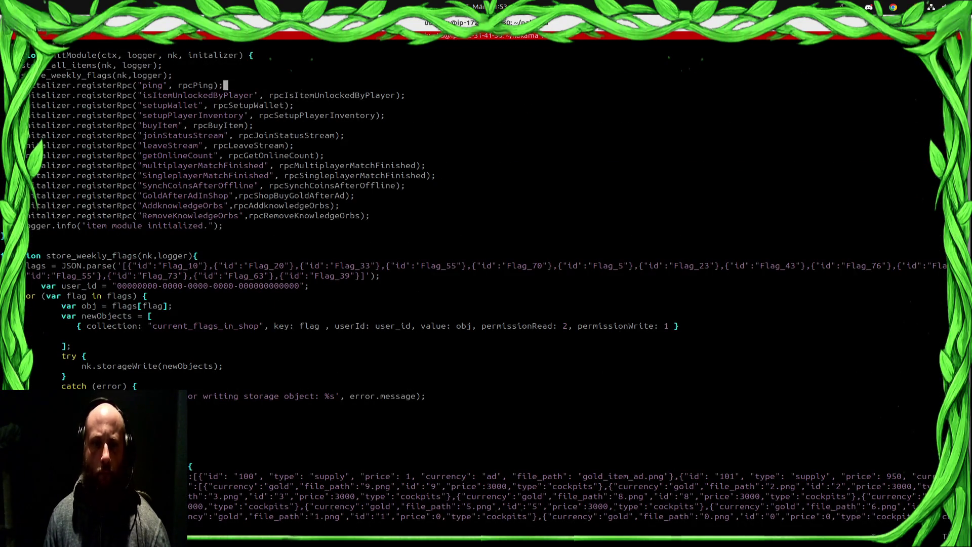
{"action": "key", "text": "j"}
{"action": "key", "text": "j"}
{"action": "key", "text": "j"}
{"action": "key", "text": "shift+a"}
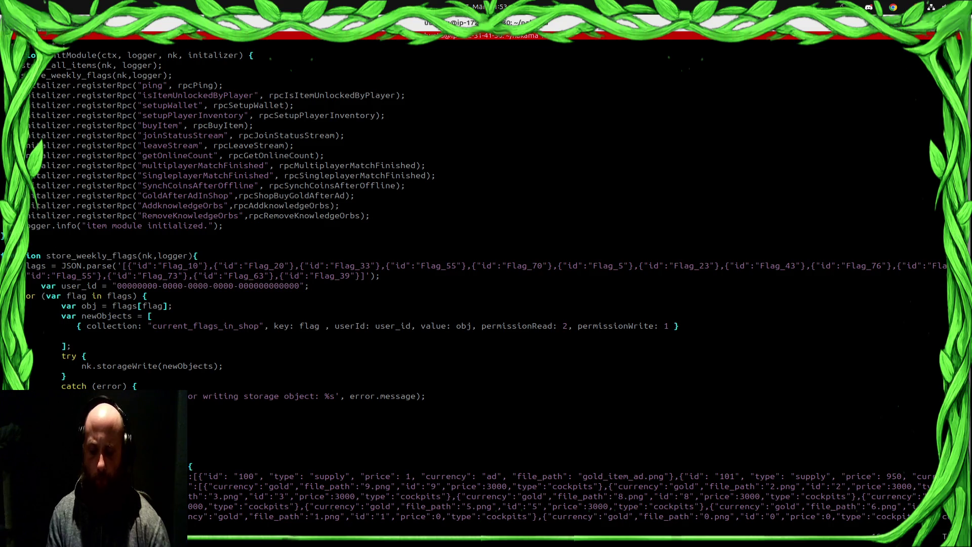
{"action": "key", "text": "Return"}
{"action": "key", "text": "Escape"}
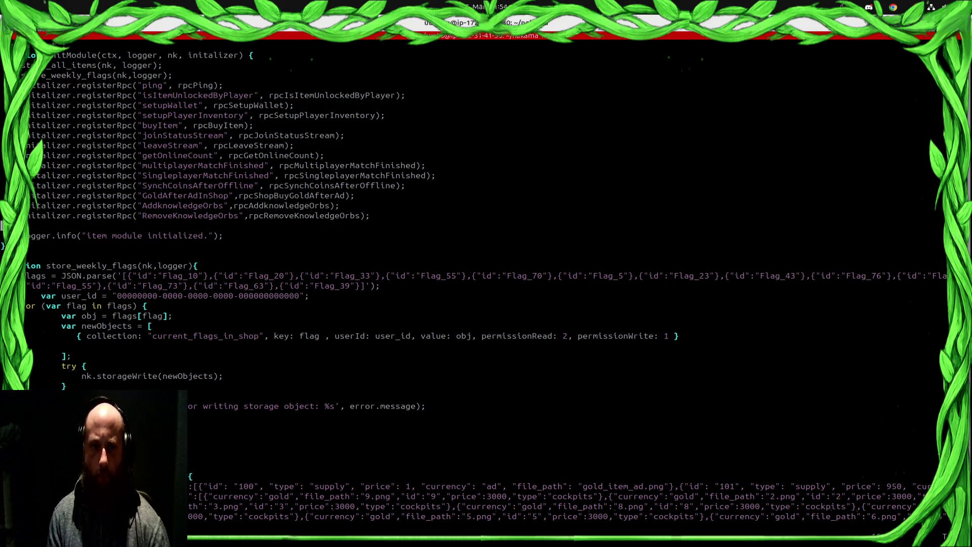
{"action": "type", "text": "initalu"}
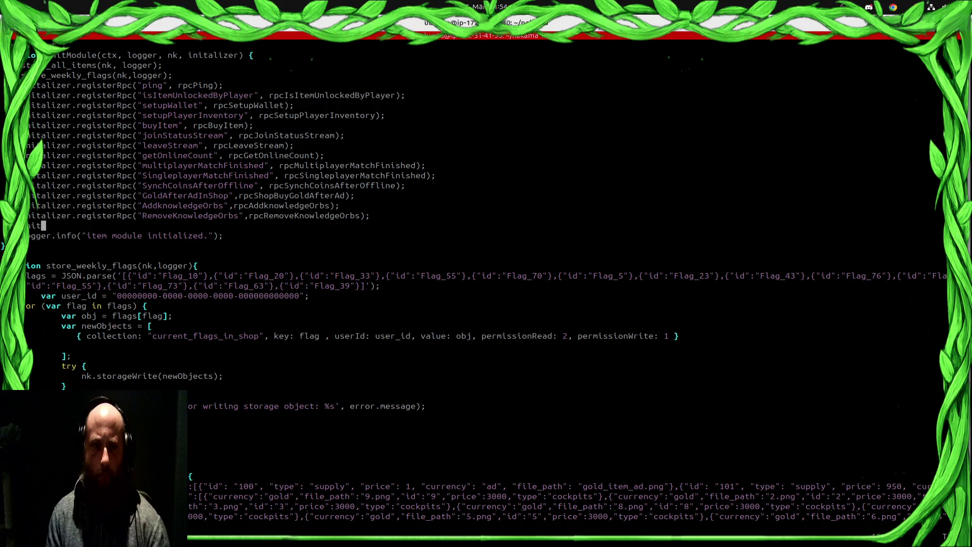
{"action": "key", "text": "BackSpace"}
{"action": "type", "text": "iz"}
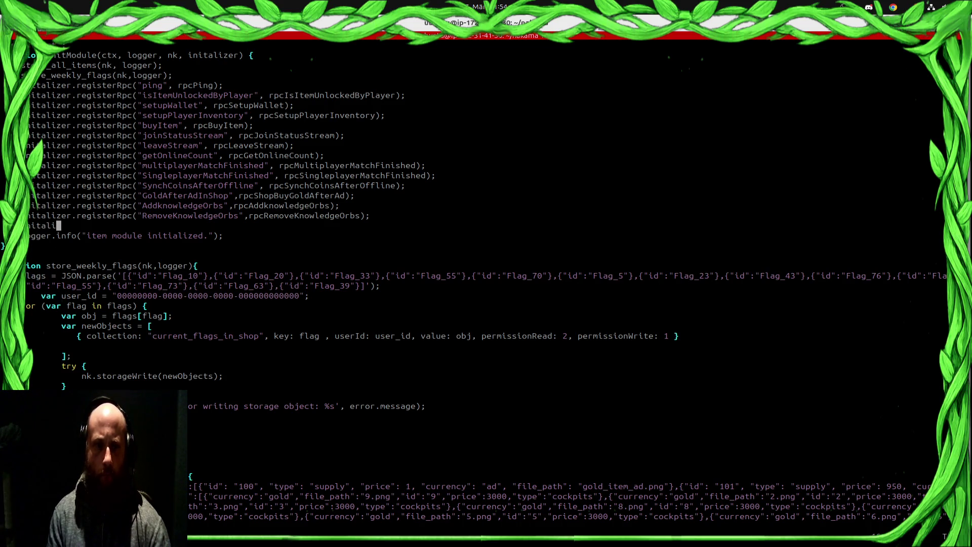
{"action": "type", "text": "er.registerR"}
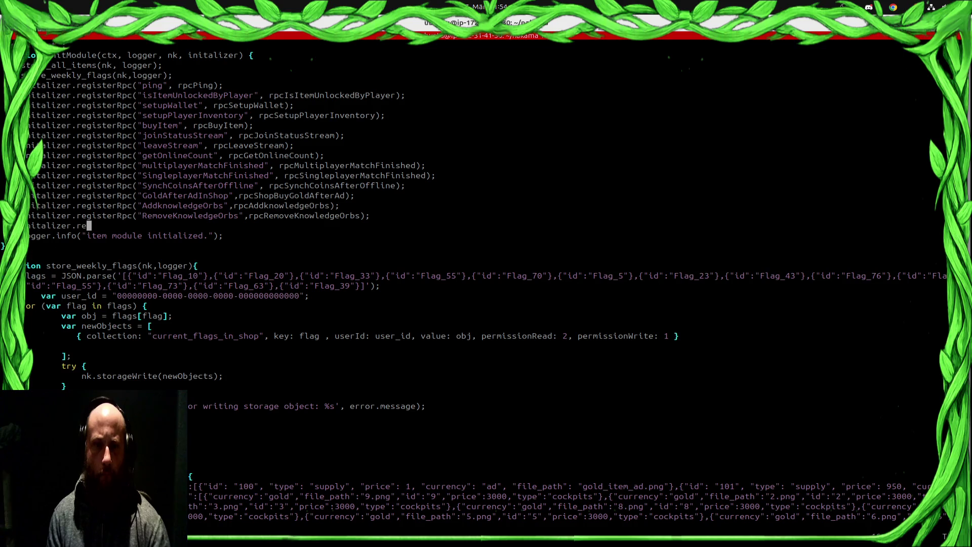
{"action": "type", "text": "pc("}
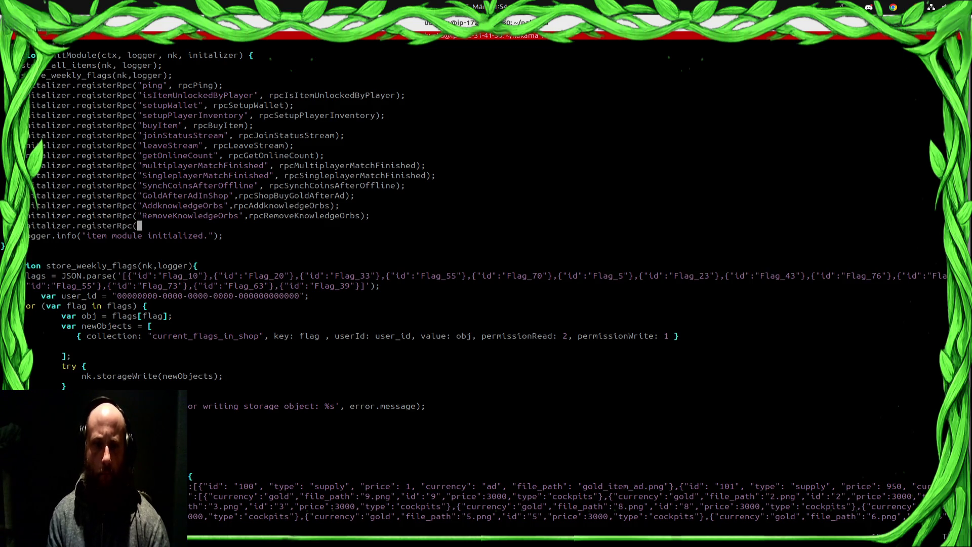
{"action": "type", "text": "\"Re"}
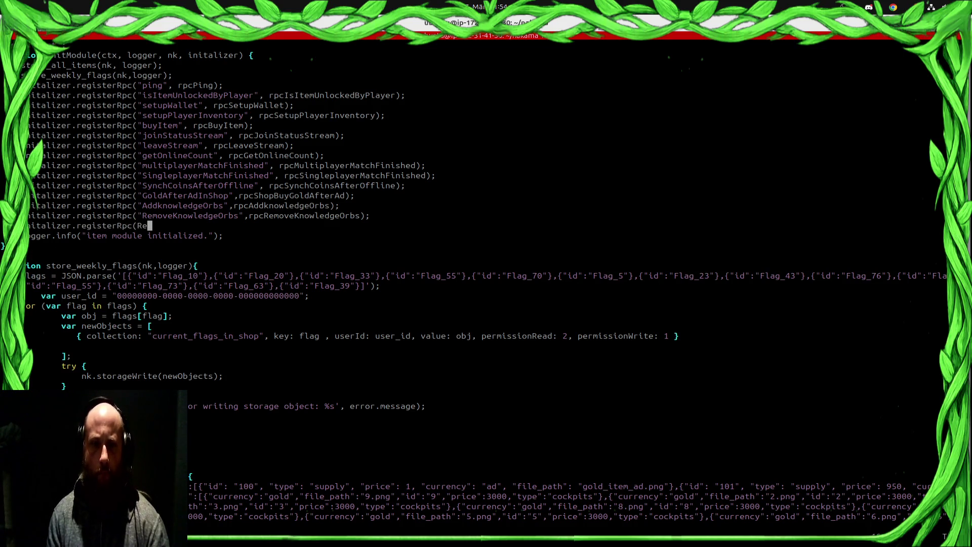
{"action": "type", "text": "setStats"}
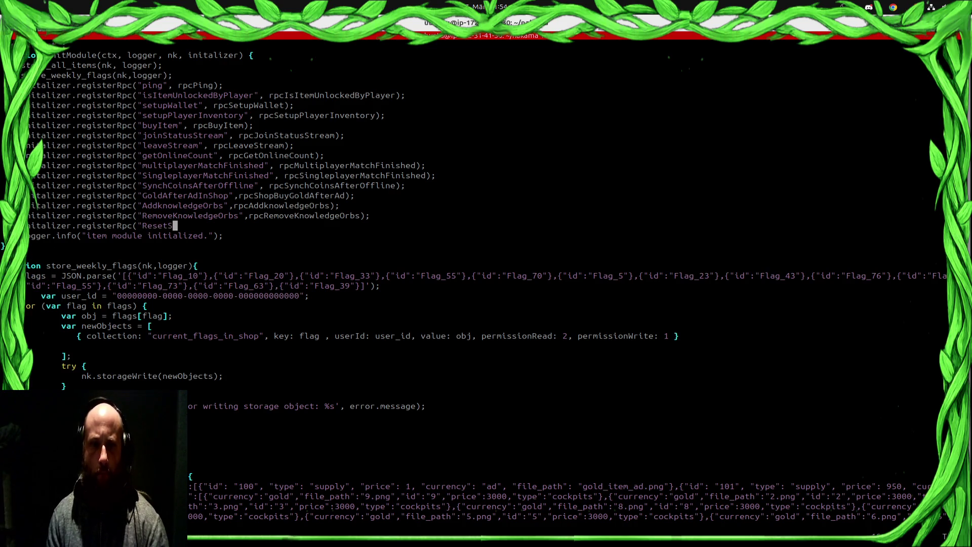
{"action": "type", "text": "\","}
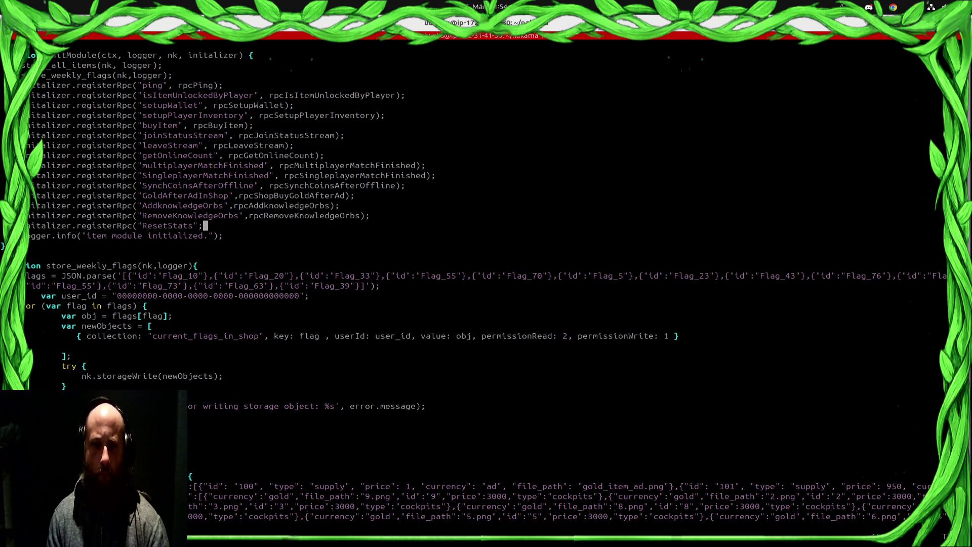
{"action": "type", "text": "rpcResetStats"}
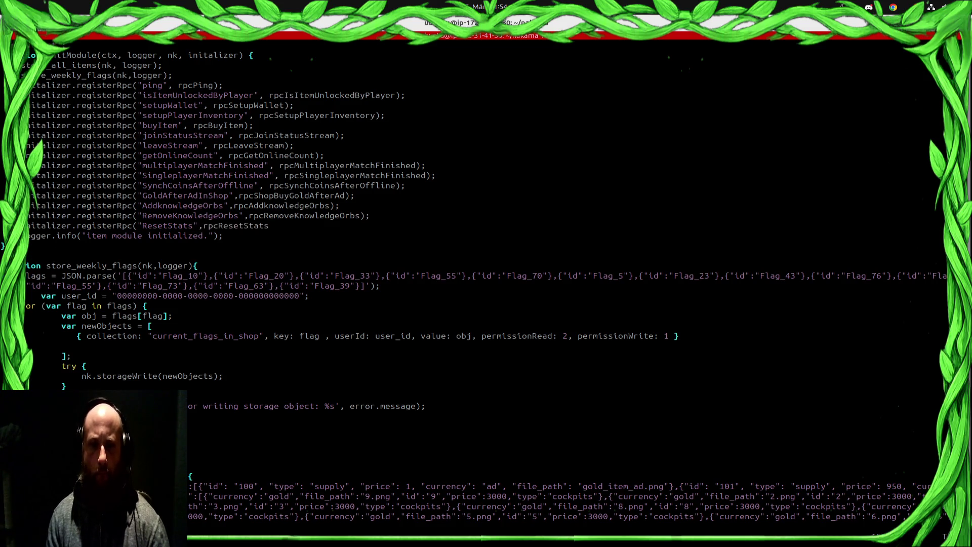
{"action": "type", "text": ");"}
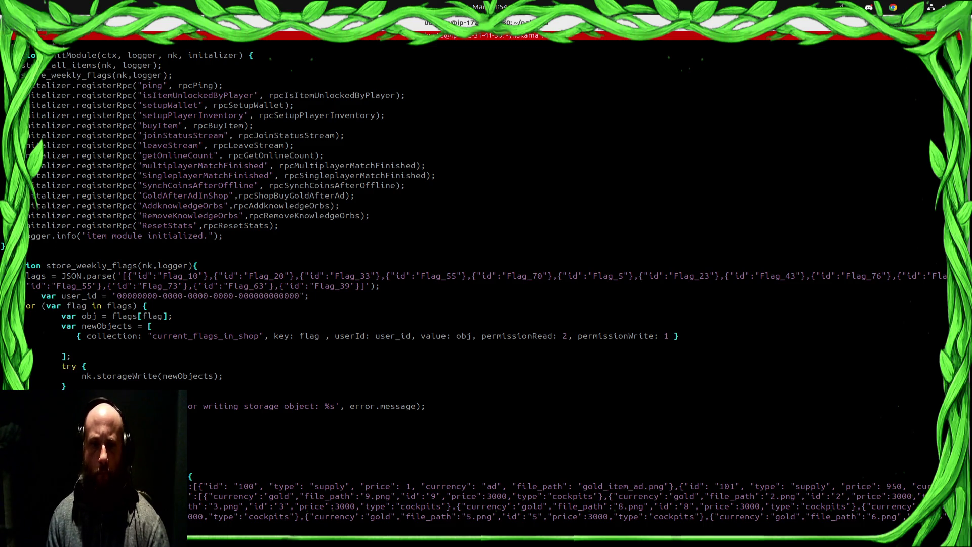
{"action": "type", "text": ":wq"}
{"action": "key", "text": "Return"}
Rerun docker compose to restart Nakama, confirm resetstats registers in the log, then return to Godot
{"action": "key", "text": "BackSpace"}
{"action": "key", "text": "BackSpace"}
{"action": "key", "text": "BackSpace"}
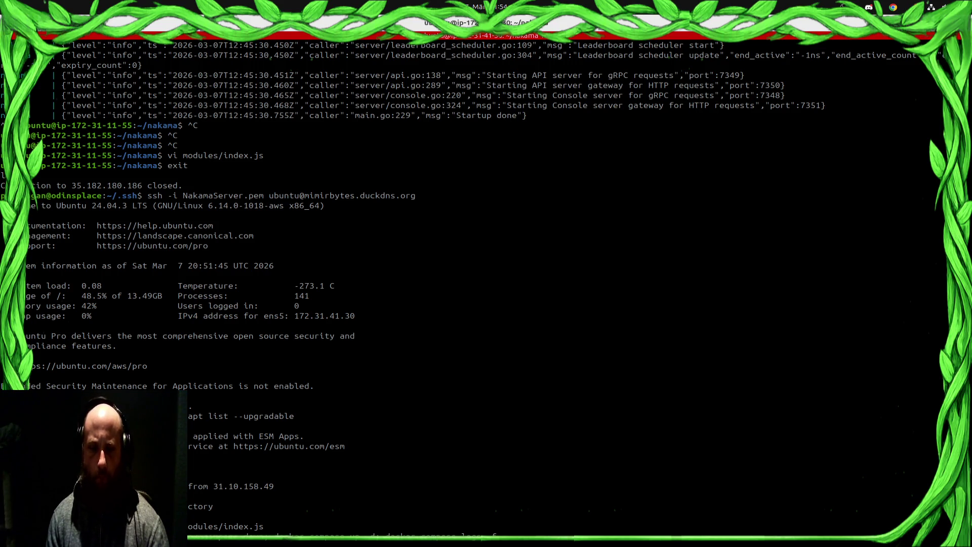
{"action": "key", "text": "Return"}
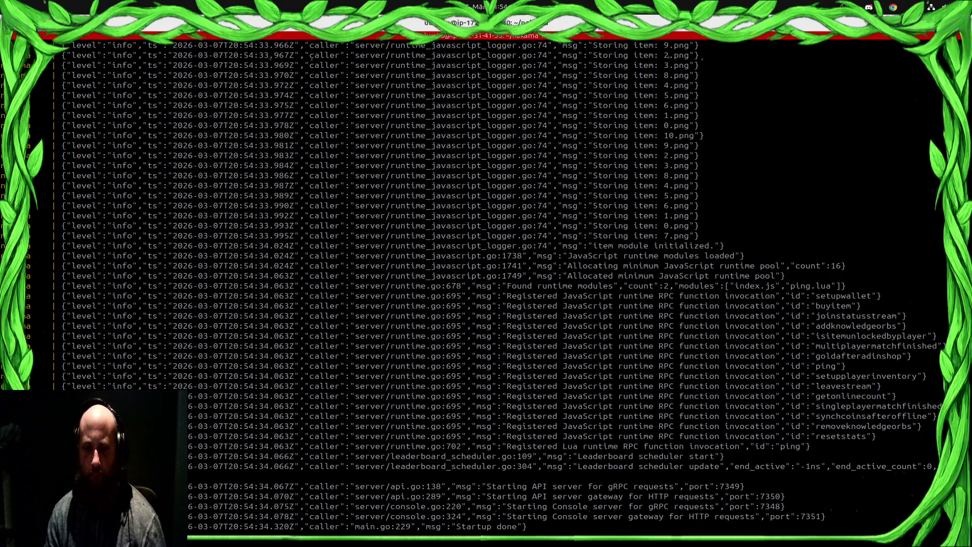
{"action": "key", "text": "ctrl+c"}
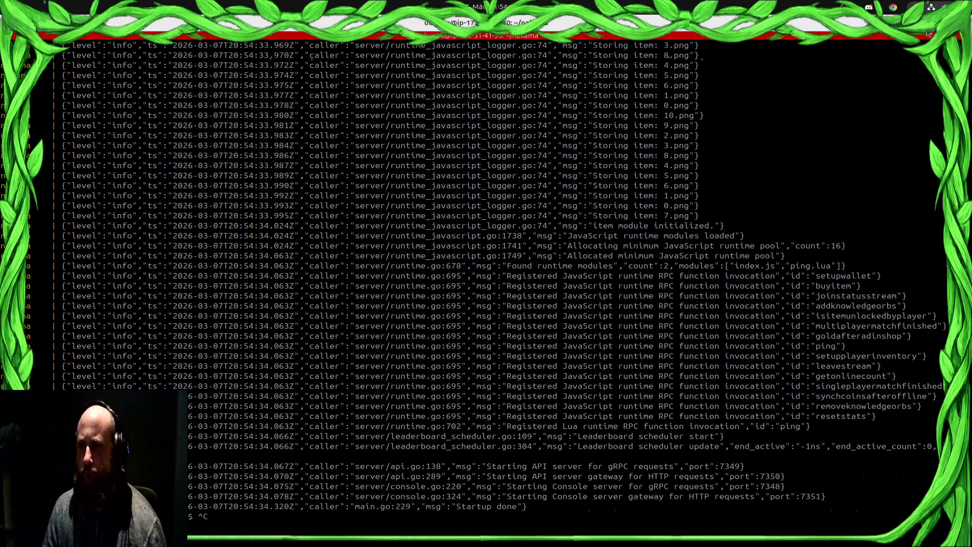
{"action": "key", "text": "super+Page_Up"}
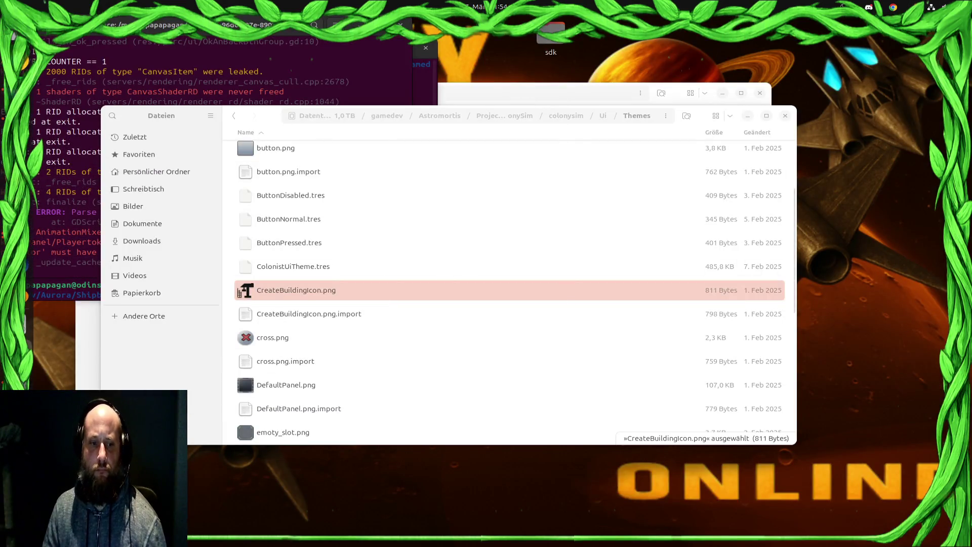
{"action": "key", "text": "super+Page_Up"}
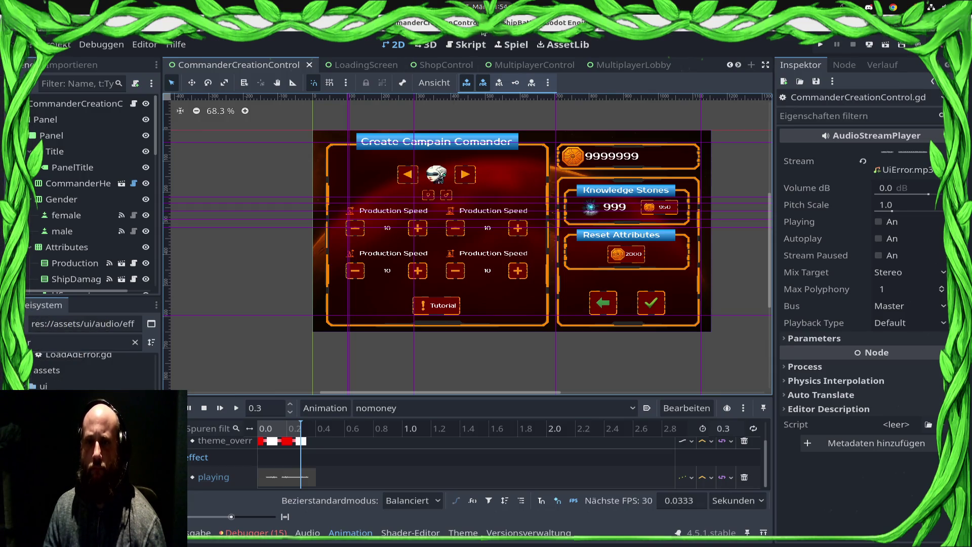
Look over the CommanderCreationControl script code
{"action": "left_click", "coordinate": [466, 45]}
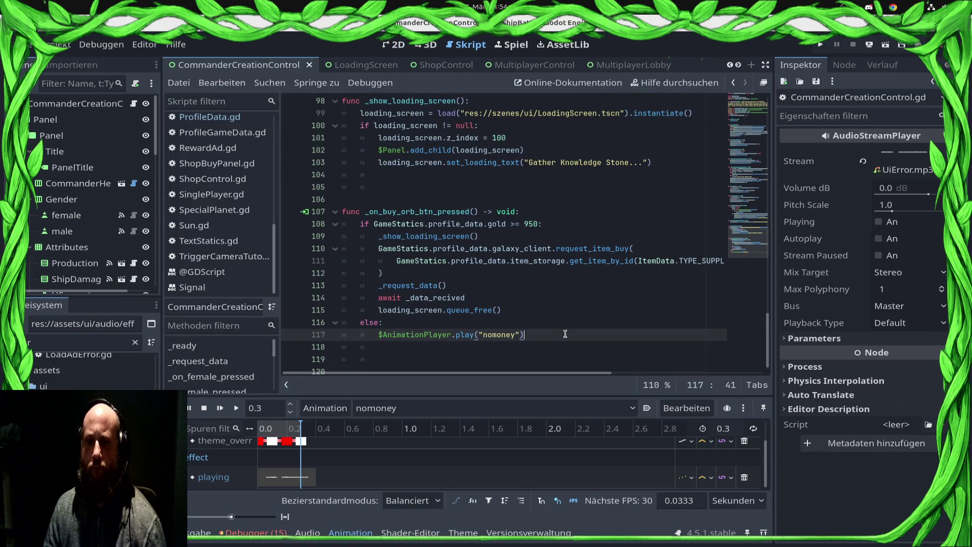
{"action": "scroll", "coordinate": [518, 320], "scroll_direction": "up", "scroll_amount": 2}
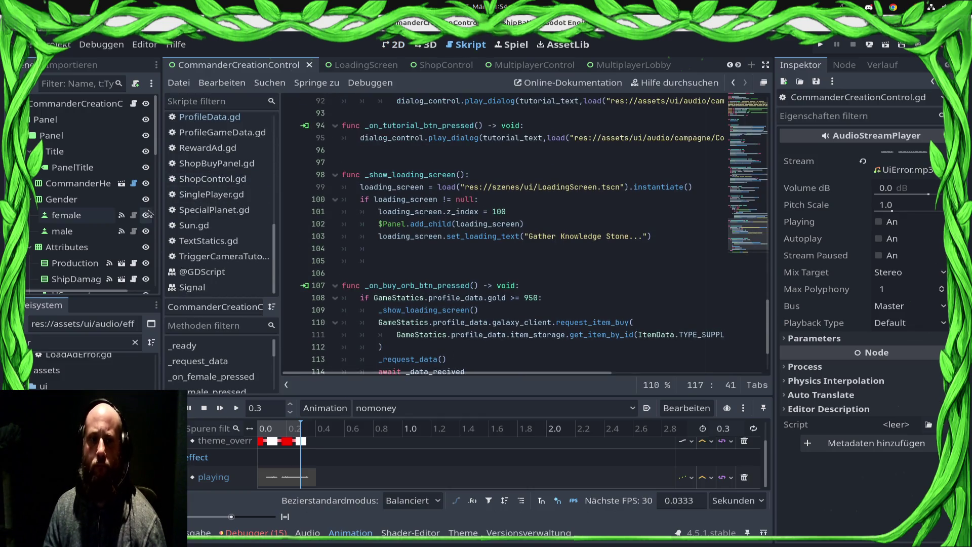
{"action": "scroll", "coordinate": [65, 232], "scroll_direction": "down", "scroll_amount": 2}
{"action": "scroll", "coordinate": [65, 232], "scroll_direction": "down", "scroll_amount": 6}
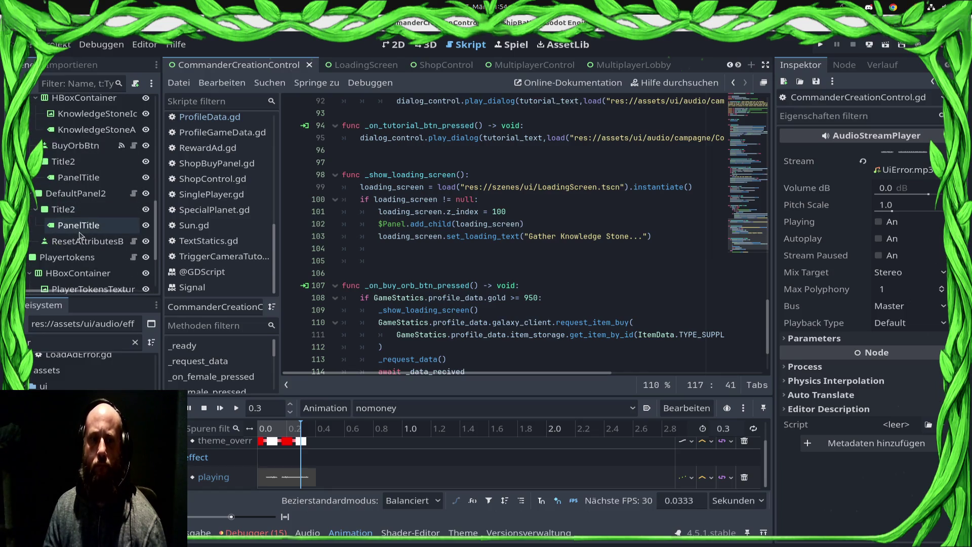
Connect ResetAttributesBtn's pressed() signal to a new _on_reset_attributes_btn_pressed handler
{"action": "left_click", "coordinate": [97, 241]}
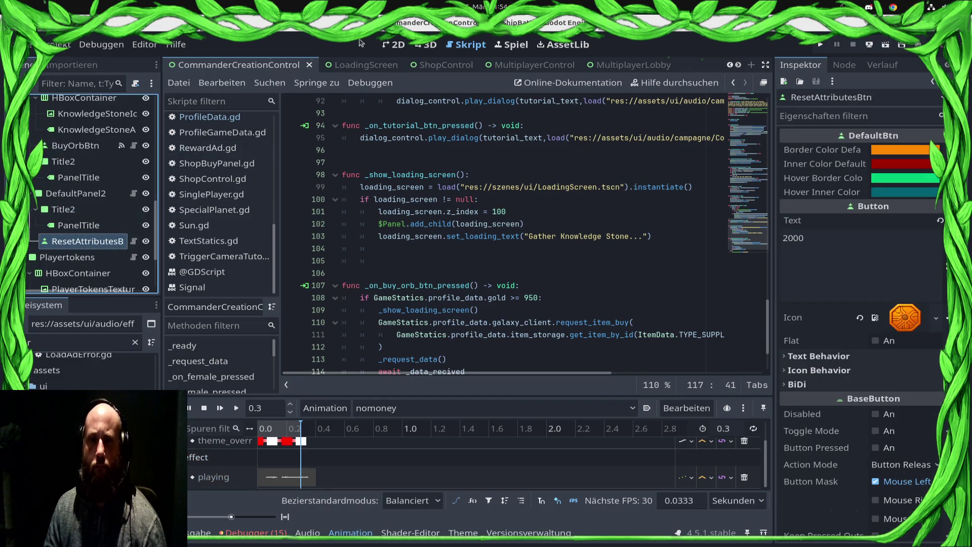
{"action": "left_click", "coordinate": [394, 45]}
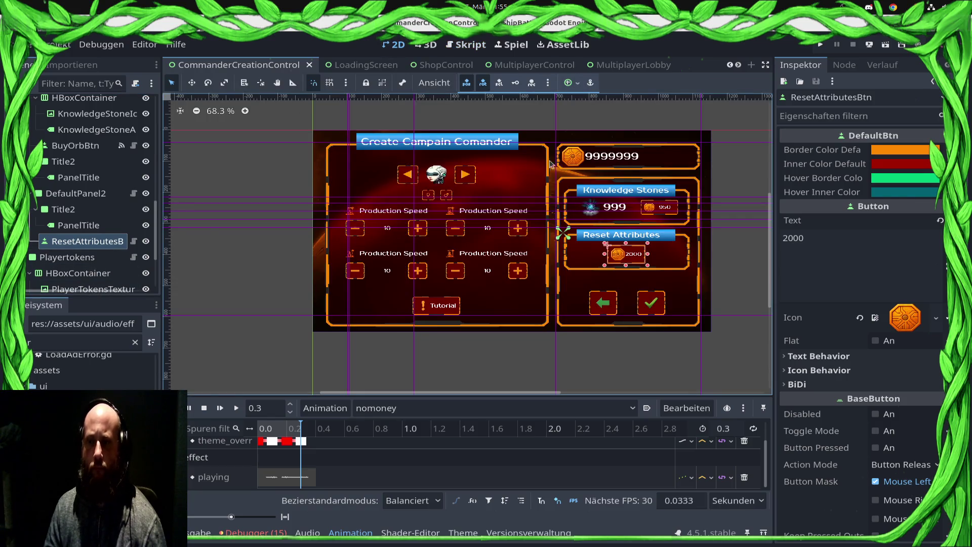
{"action": "left_click", "coordinate": [844, 64]}
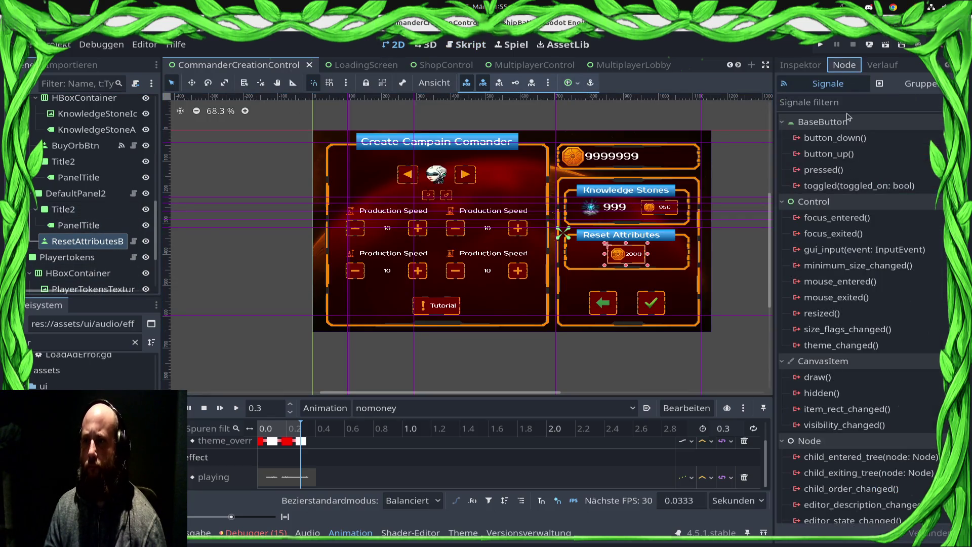
{"action": "left_click", "coordinate": [823, 169]}
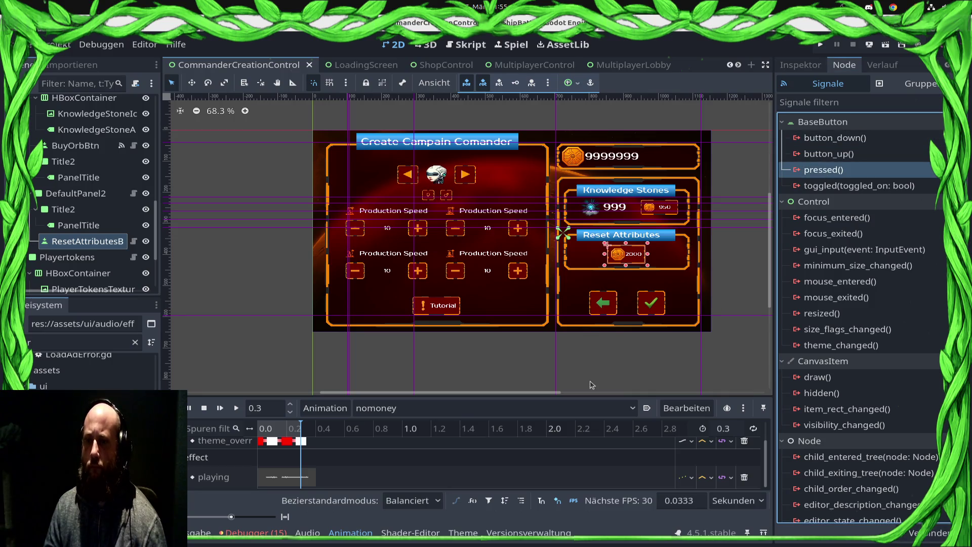
{"action": "key", "text": "Return"}
{"action": "left_click", "coordinate": [527, 374]}
{"action": "left_click", "coordinate": [538, 348]}
{"action": "key", "text": "Up"}
{"action": "key", "text": "Up"}
{"action": "key", "text": "Up"}
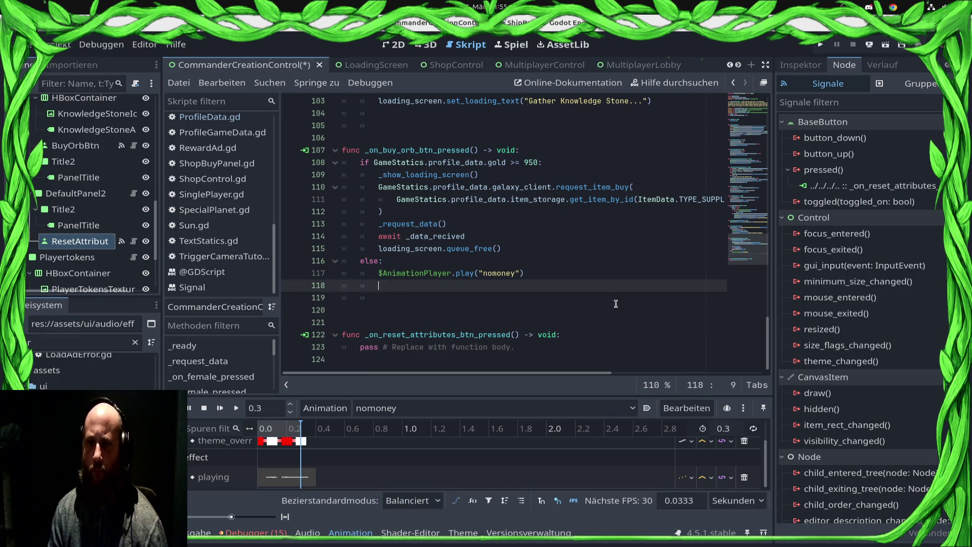
Replace the handler's pass with the copied gold check, changing the threshold from 950 to 2000
{"action": "key", "text": "Up"}
{"action": "key", "text": "Up"}
{"action": "key", "text": "End"}
{"action": "key", "text": "shift+Home"}
{"action": "key", "text": "Down"}
{"action": "key", "text": "Down"}
{"action": "key", "text": "Down"}
{"action": "key", "text": "Down"}
{"action": "key", "text": "shift+End"}
{"action": "key", "text": "ctrl+v"}
{"action": "key", "text": "BackSpace"}
{"action": "key", "text": "BackSpace"}
{"action": "key", "text": "BackSpace"}
{"action": "type", "text": "2000"}
{"action": "key", "text": "ctrl+s"}
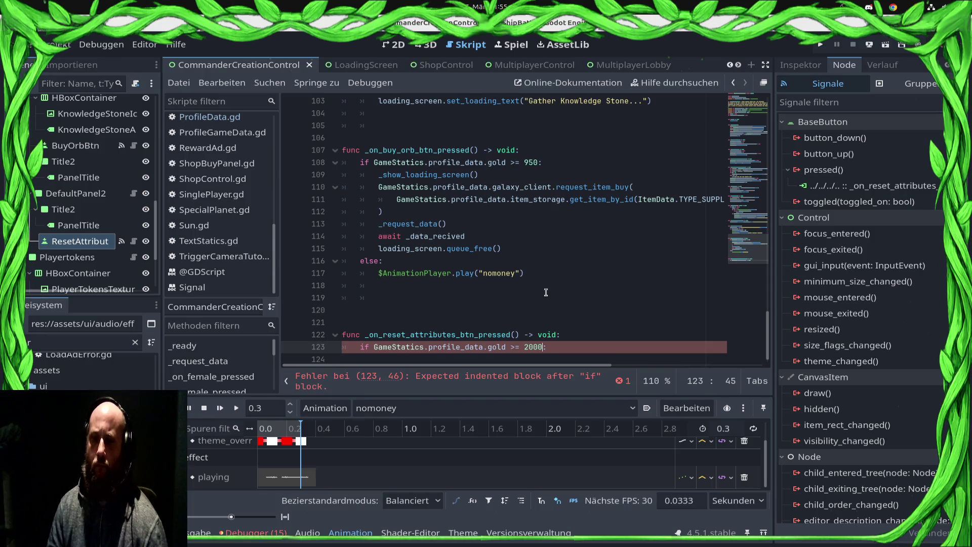
Call GameStatics.profile_data.reset_commander_stats() inside the if block
{"action": "key", "text": "Return"}
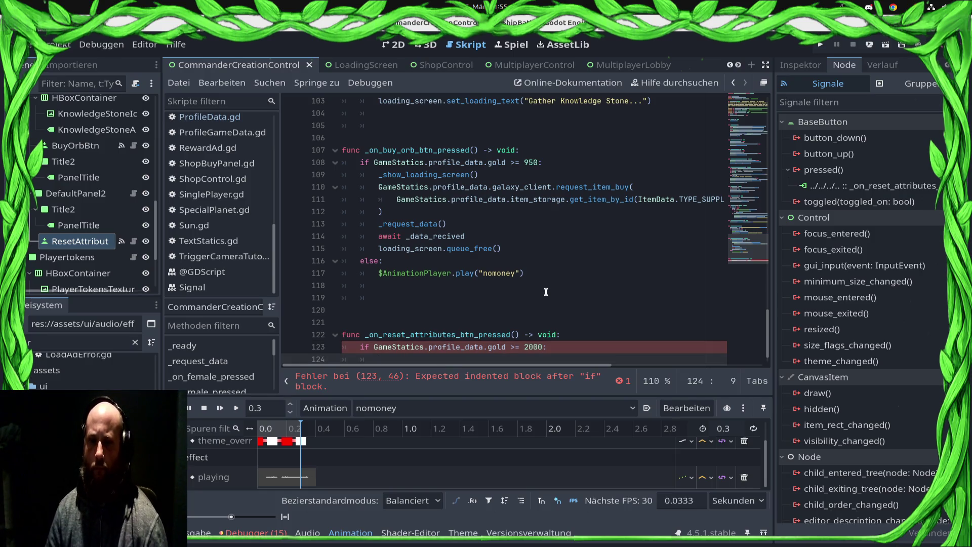
{"action": "scroll", "coordinate": [546, 291], "scroll_direction": "down", "scroll_amount": 1}
{"action": "type", "text": "eStatics.por"}
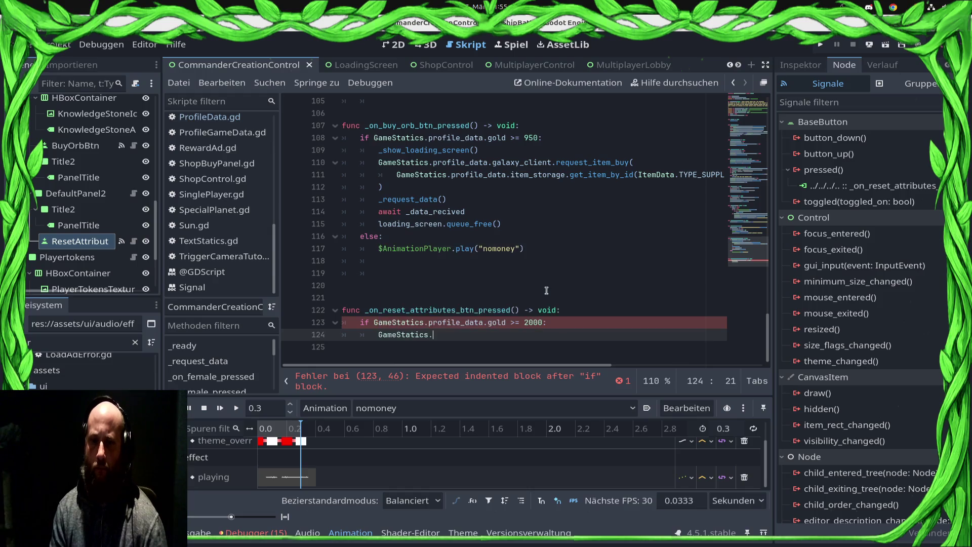
{"action": "key", "text": "BackSpace"}
{"action": "key", "text": "BackSpace"}
{"action": "type", "text": "rofile_data."}
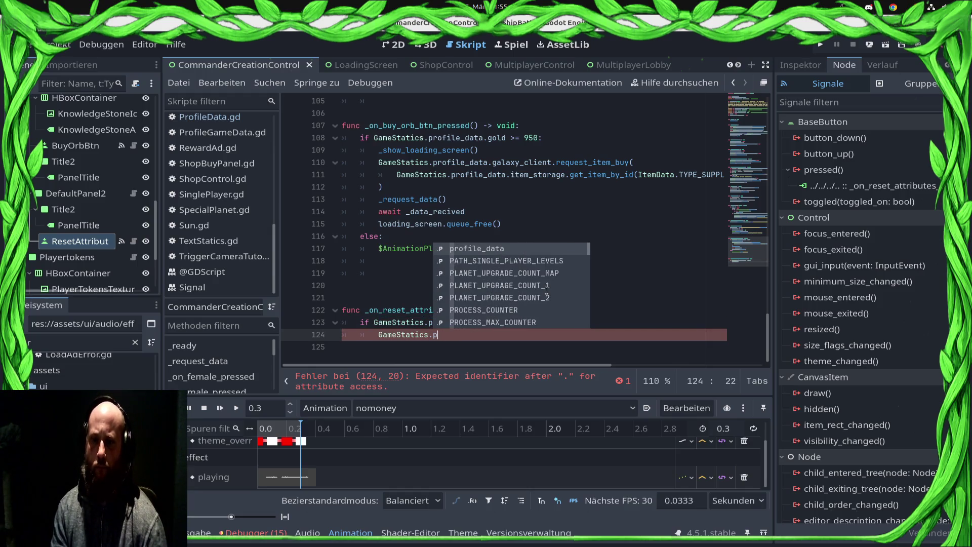
{"action": "type", "text": "res"}
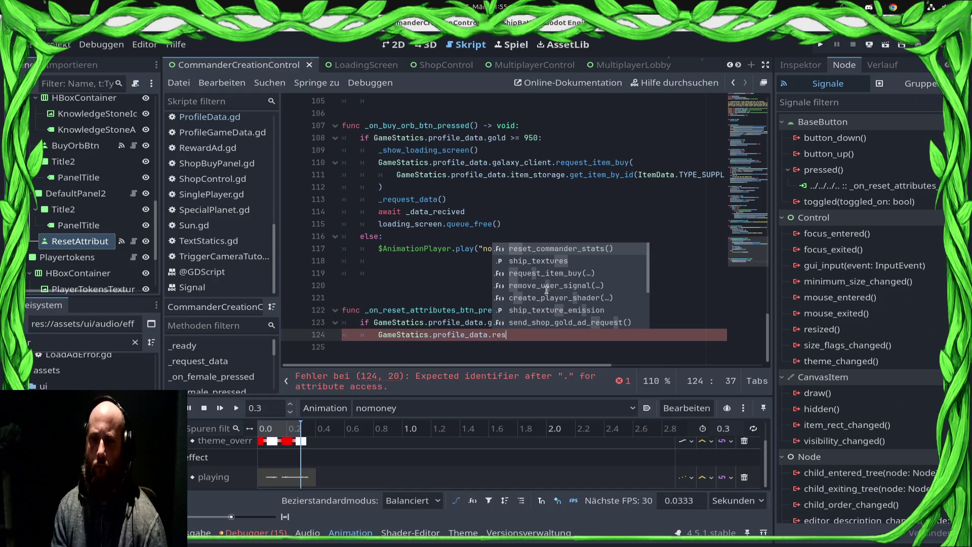
{"action": "key", "text": "Return"}
{"action": "key", "text": "ctrl+s"}
Insert _show_loading_screen() under the gold check and save
{"action": "key", "text": "Up"}
{"action": "key", "text": "Up"}
{"action": "key", "text": "Up"}
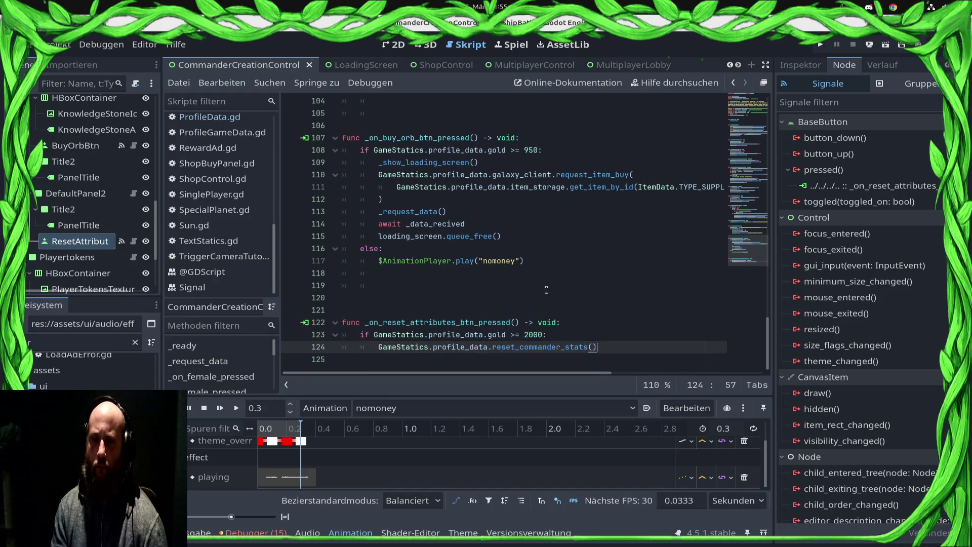
{"action": "key", "text": "Down"}
{"action": "key", "text": "Down"}
{"action": "key", "text": "Down"}
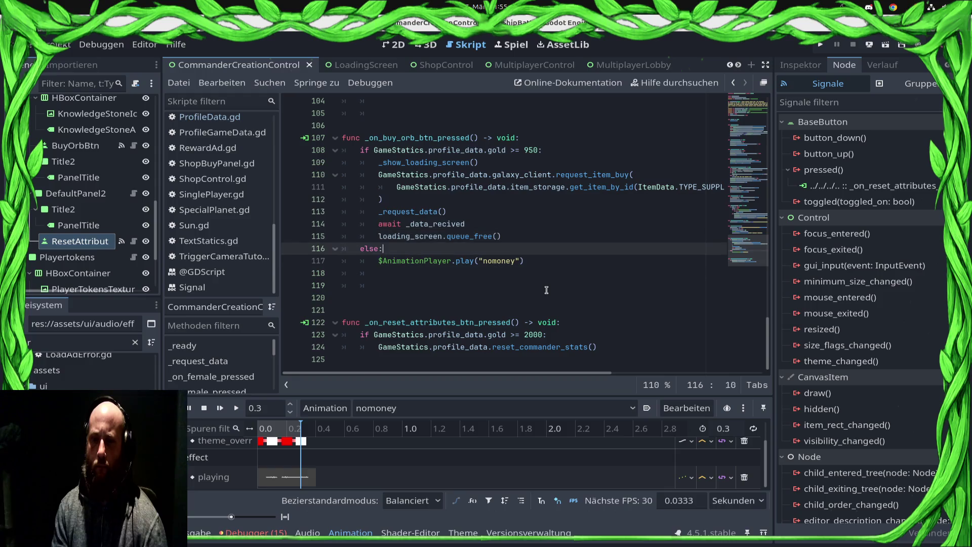
{"action": "key", "text": "Return"}
{"action": "type", "text": "_show_loading_screen()"}
{"action": "key", "text": "ctrl+s"}
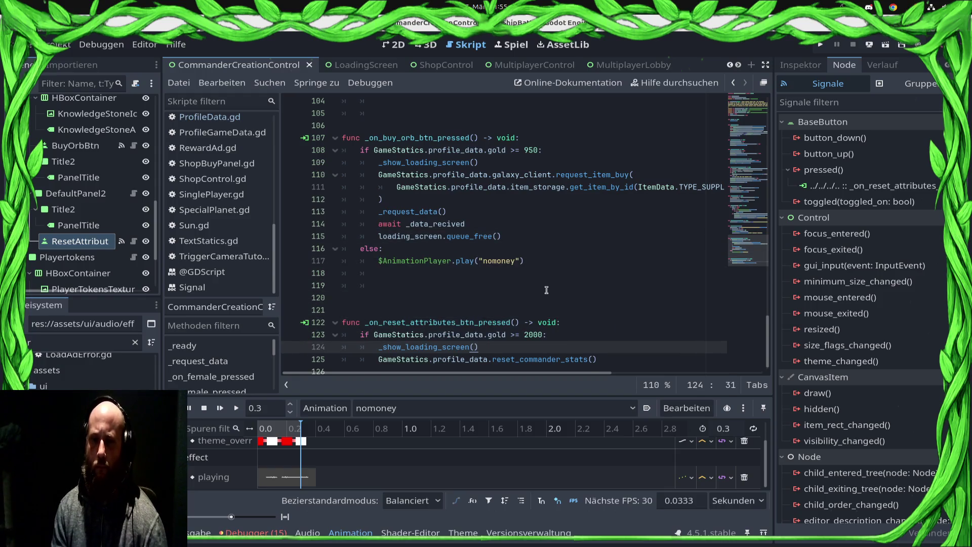
Copy the _request_data and await lines from the buy handler into the reset handler
{"action": "key", "text": "Down"}
{"action": "key", "text": "Up"}
{"action": "key", "text": "Up"}
{"action": "key", "text": "Up"}
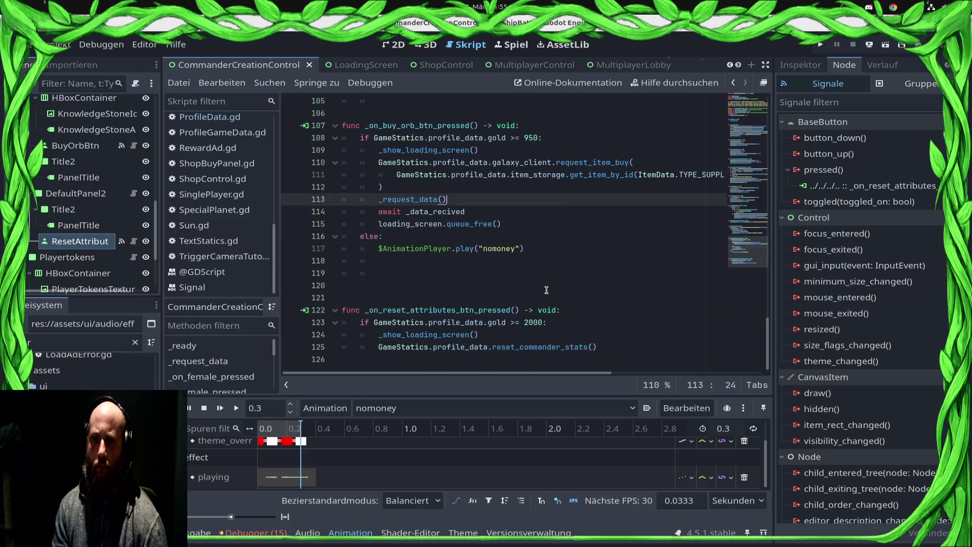
{"action": "key", "text": "Down"}
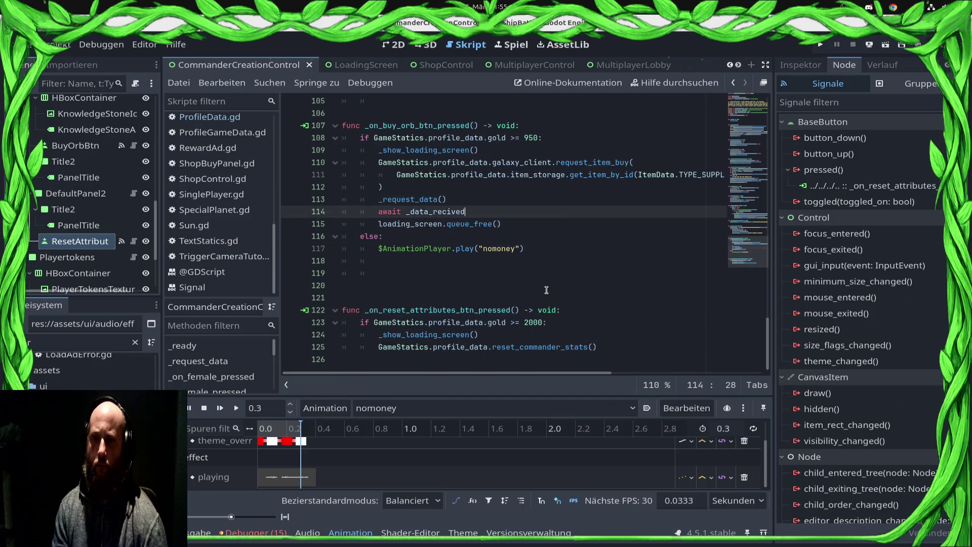
{"action": "key", "text": "shift+Up"}
{"action": "key", "text": "Down"}
{"action": "key", "text": "Down"}
{"action": "key", "text": "Down"}
{"action": "key", "text": "Home"}
{"action": "key", "text": "Down"}
{"action": "key", "text": "Tab"}
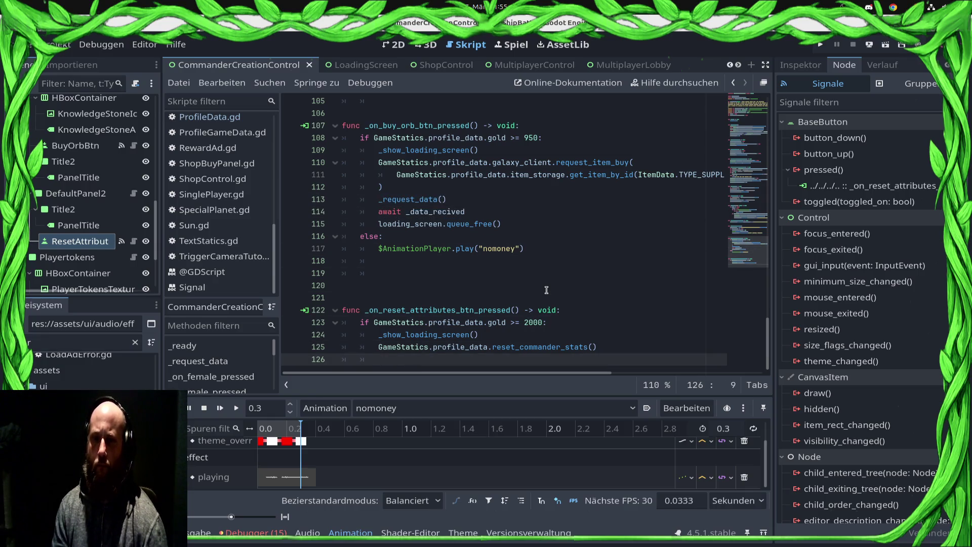
{"action": "type", "text": "_request_data() \t\tawait _data_recived"}
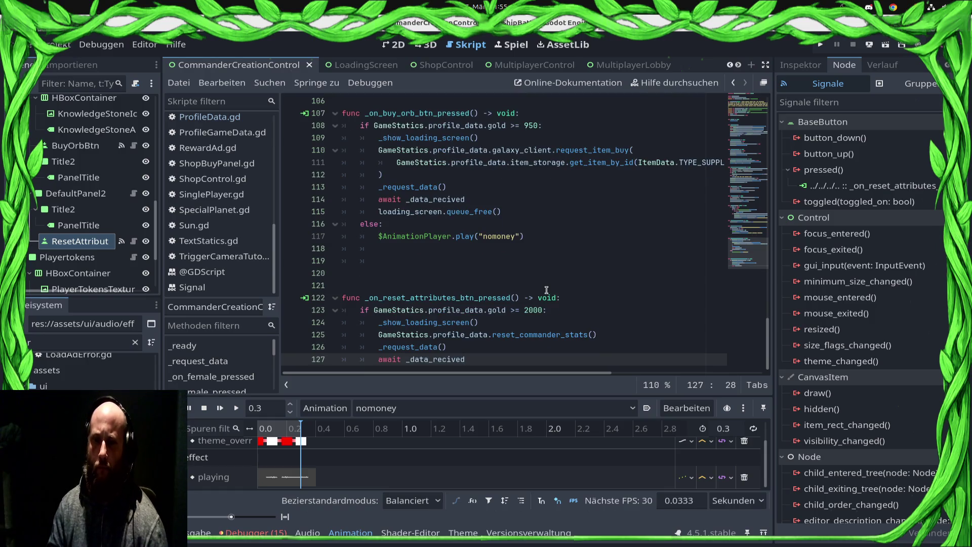
Check the _request_data definition, then add loading_screen.queue_free() after the await
{"action": "left_click", "coordinate": [607, 336]}
{"action": "left_click", "coordinate": [454, 347]}
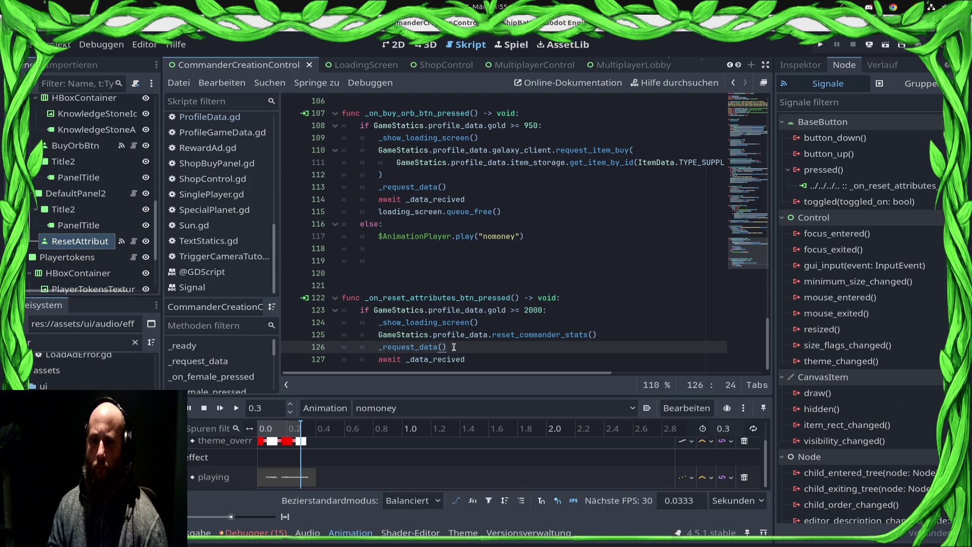
{"action": "left_click", "coordinate": [427, 347], "text": "ctrl"}
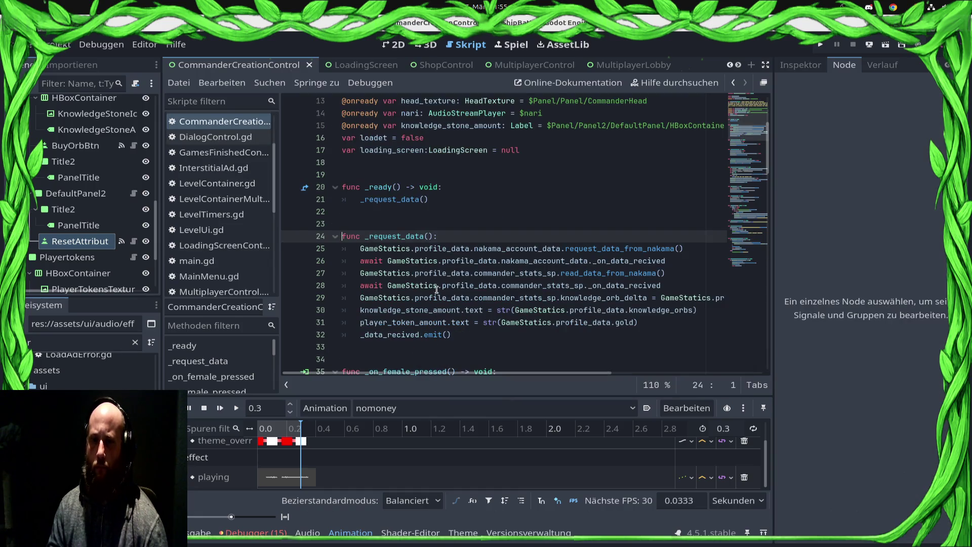
{"action": "double_click", "coordinate": [638, 294]}
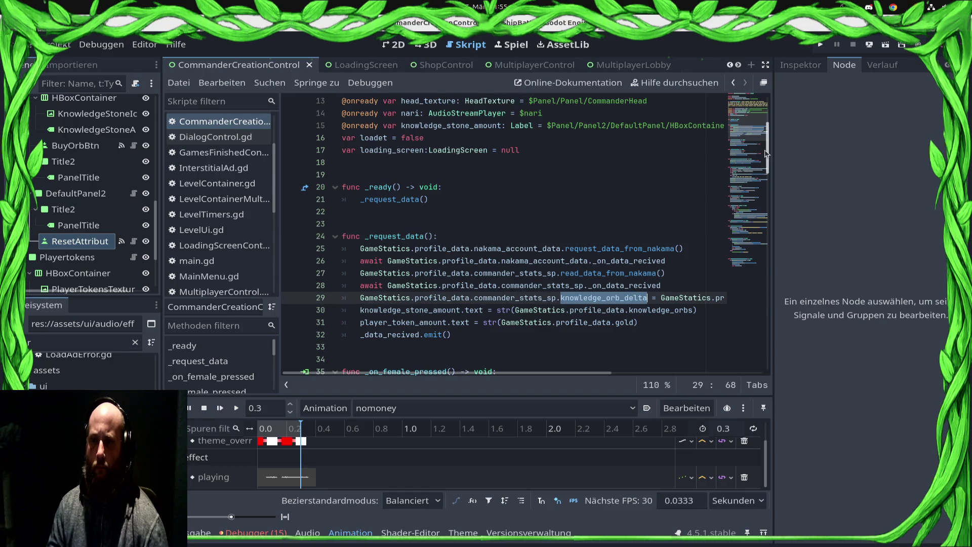
{"action": "left_click_drag", "start_coordinate": [767, 152], "coordinate": [767, 346]}
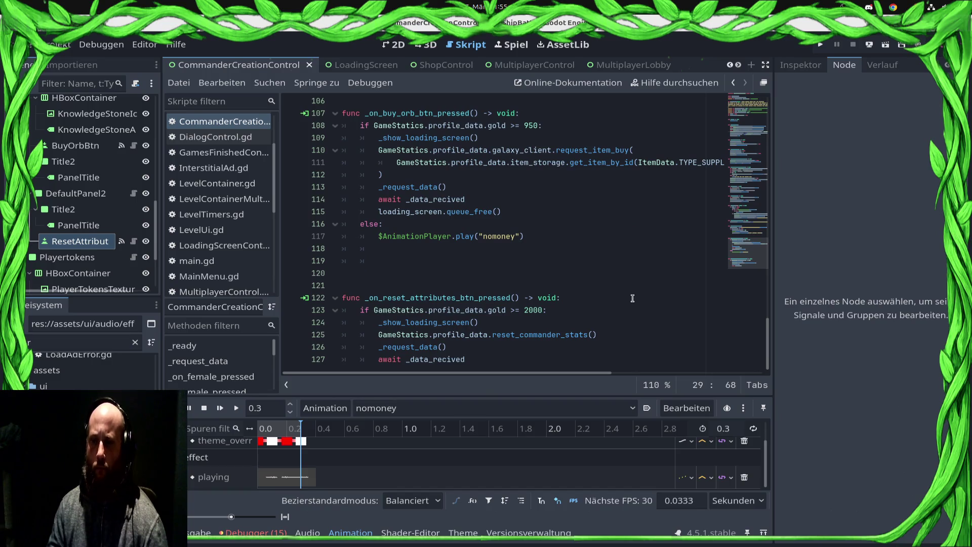
{"action": "left_click", "coordinate": [543, 214]}
{"action": "key", "text": "ctrl+End"}
{"action": "key", "text": "Return"}
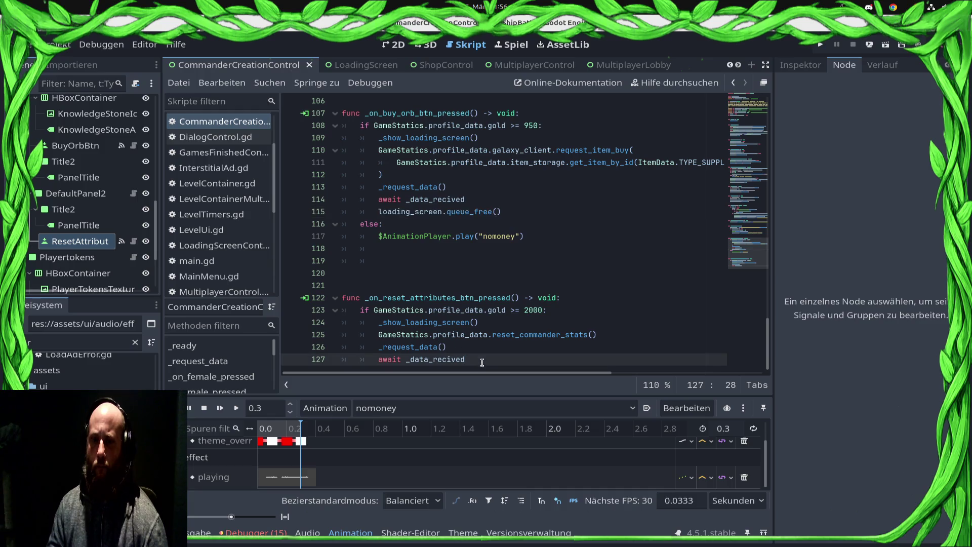
{"action": "type", "text": "loading_screen.queue_free()"}
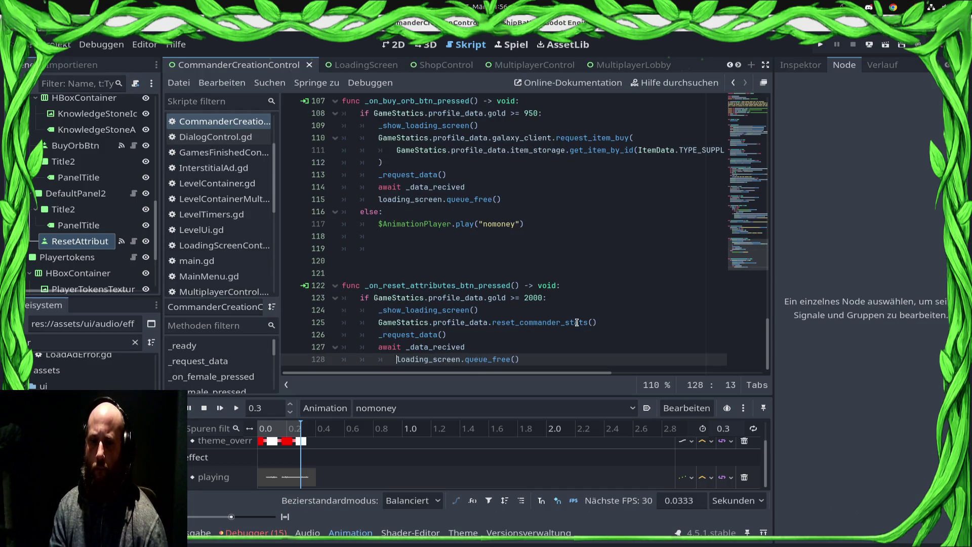
{"action": "key", "text": "Up"}
{"action": "key", "text": "Up"}
{"action": "key", "text": "Up"}
{"action": "key", "text": "Up"}
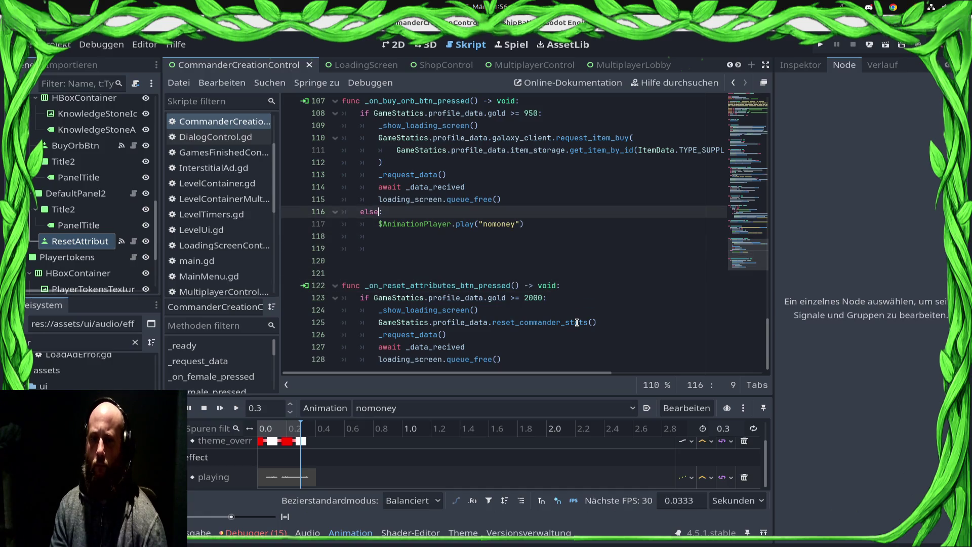
Add an else branch playing the nomoney animation to the reset handler and save
{"action": "key", "text": "shift+Down"}
{"action": "key", "text": "shift+End"}
{"action": "key", "text": "ctrl+c"}
{"action": "key", "text": "Down"}
{"action": "key", "text": "Down"}
{"action": "key", "text": "Down"}
{"action": "key", "text": "End"}
{"action": "key", "text": "Down"}
{"action": "key", "text": "End"}
{"action": "key", "text": "Return"}
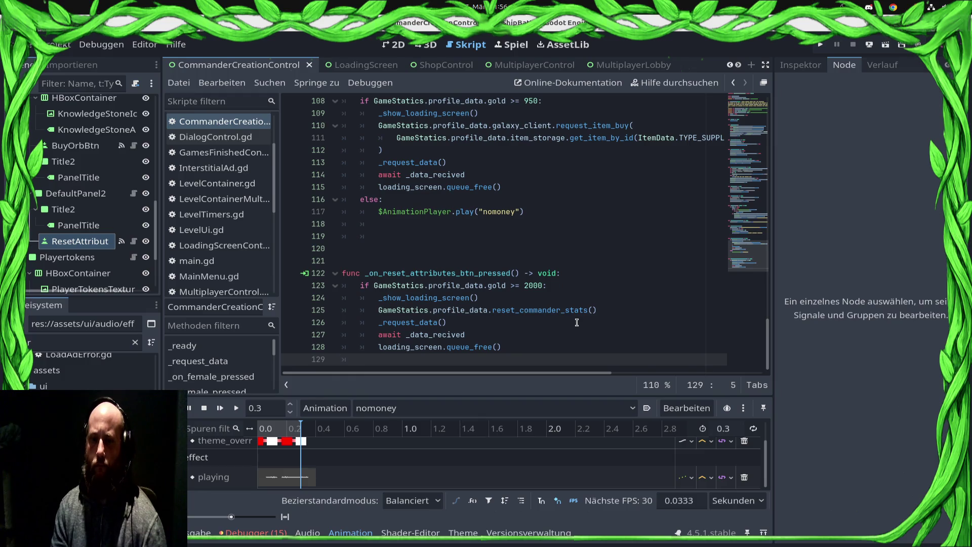
{"action": "key", "text": "ctrl+v"}
{"action": "key", "text": "ctrl+s"}
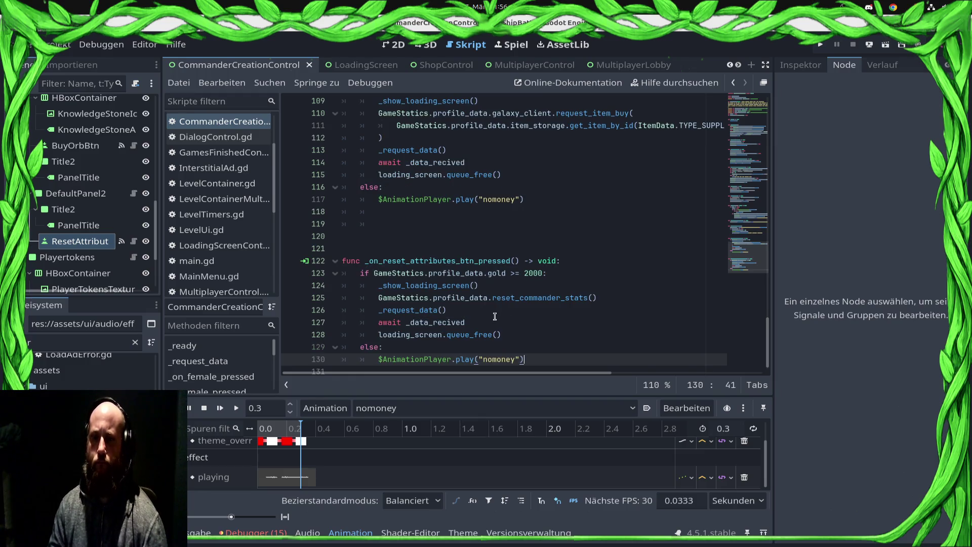
{"action": "left_click", "coordinate": [532, 296], "text": "ctrl"}
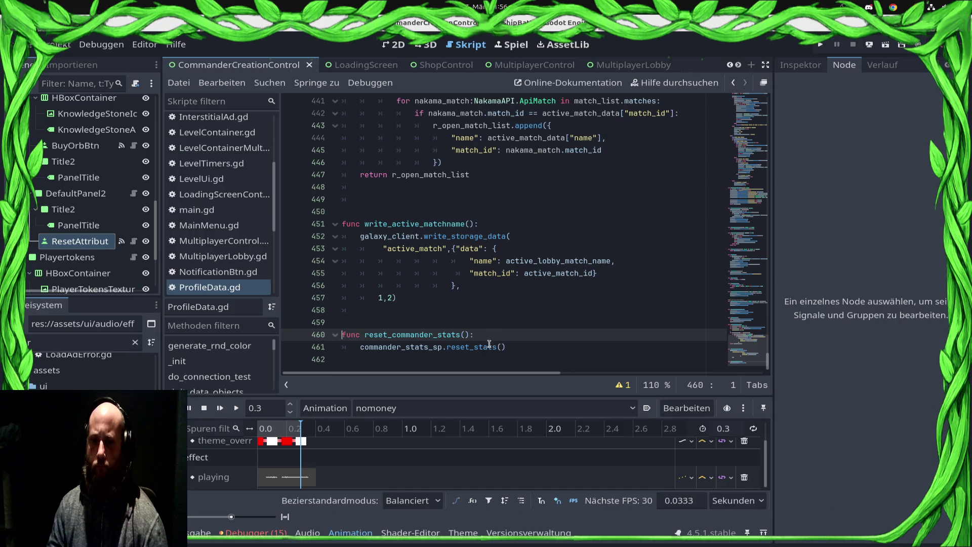
Trace reset_stats in ComanderStats.gd, then open ProfileData.gd from the script list
{"action": "left_click", "coordinate": [482, 346], "text": "ctrl"}
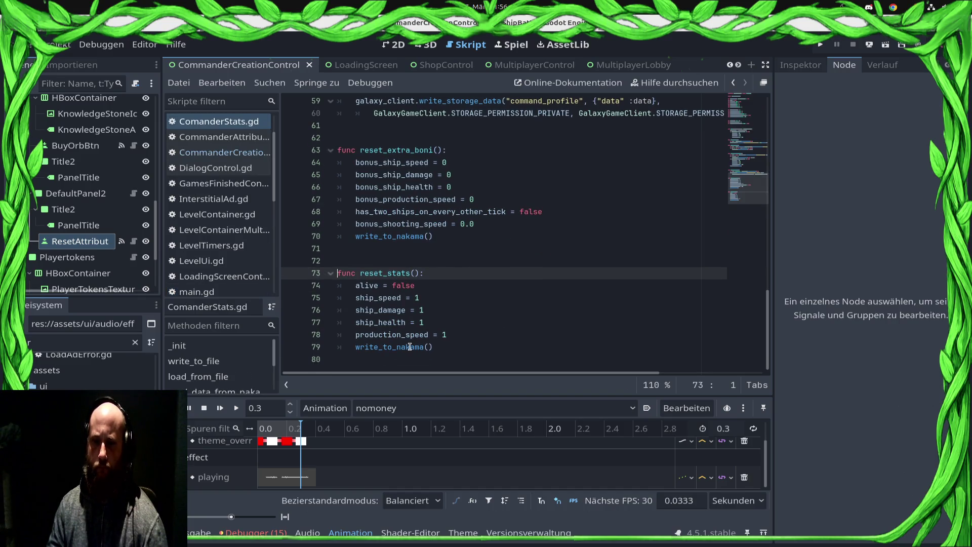
{"action": "left_click", "coordinate": [483, 337]}
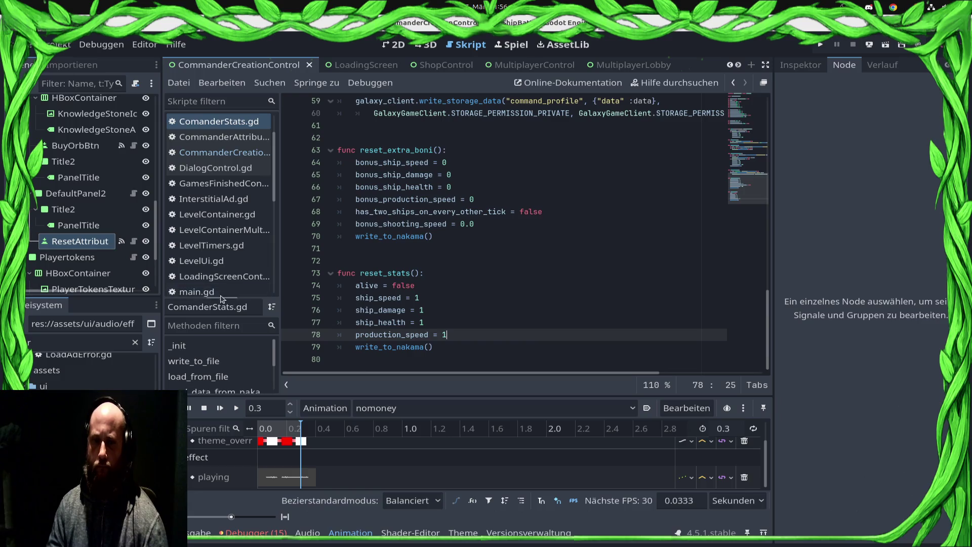
{"action": "left_click", "coordinate": [225, 153]}
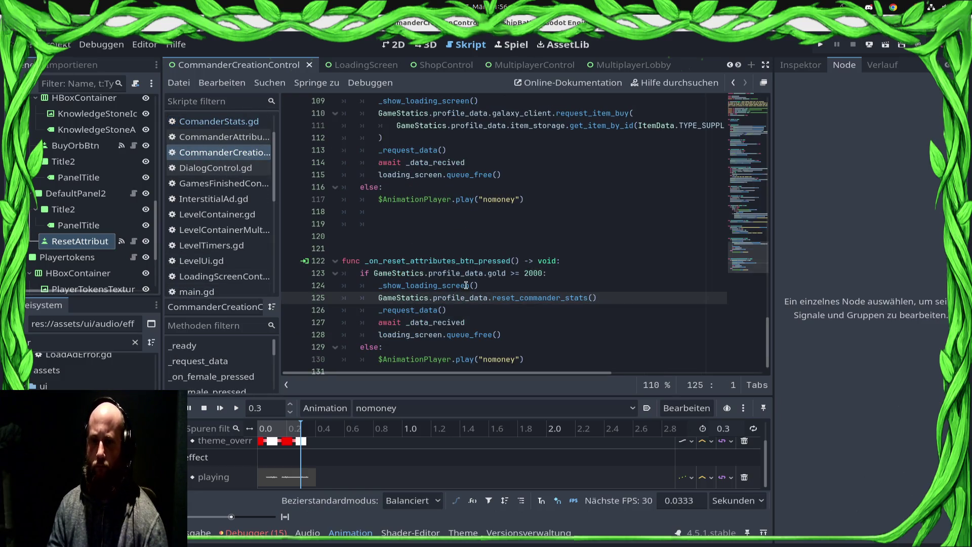
{"action": "left_click", "coordinate": [219, 121]}
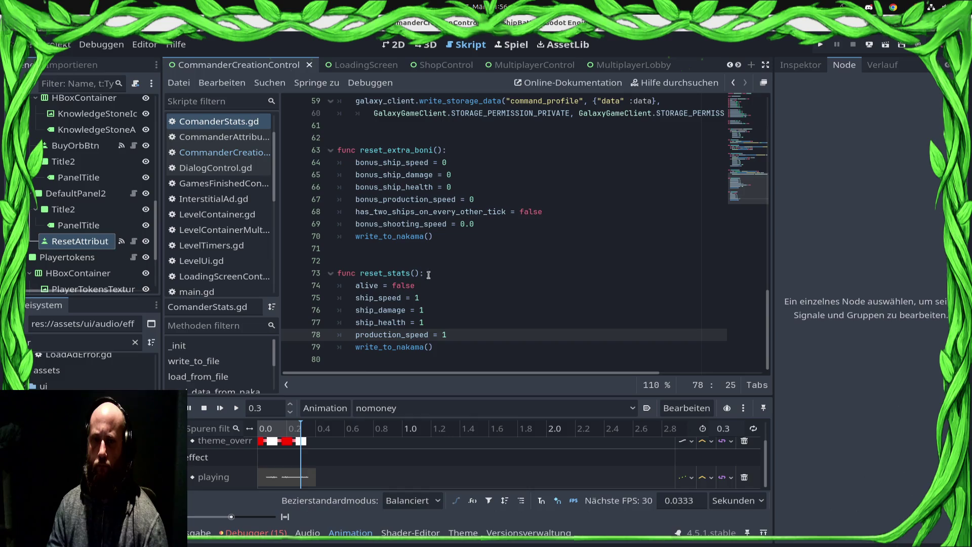
{"action": "scroll", "coordinate": [250, 227], "scroll_direction": "down", "scroll_amount": 5}
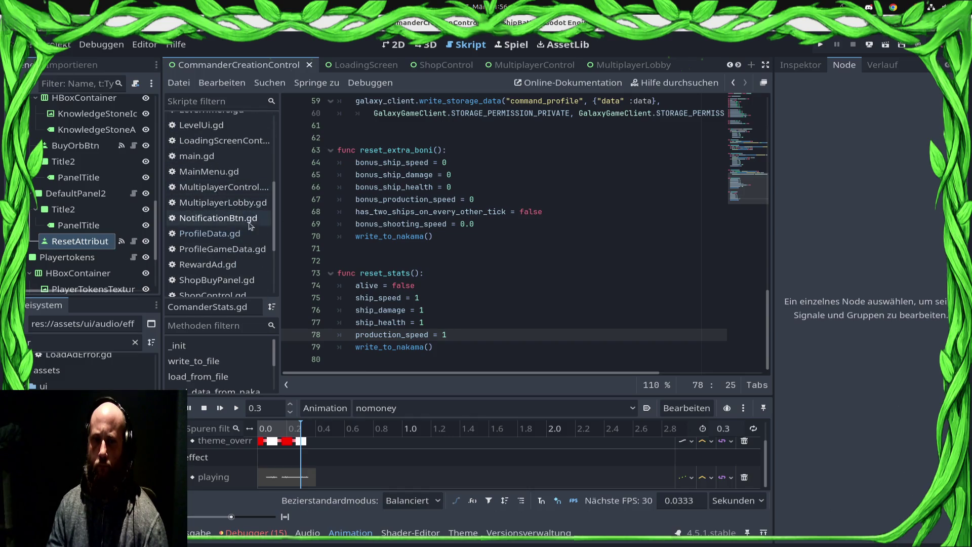
{"action": "left_click", "coordinate": [249, 231]}
Start an if statement inside reset_commander_stats in ProfileData.gd and save
{"action": "left_click", "coordinate": [570, 329]}
{"action": "key", "text": "Down"}
{"action": "type", "text": "if"}
{"action": "key", "text": "ctrl+s"}
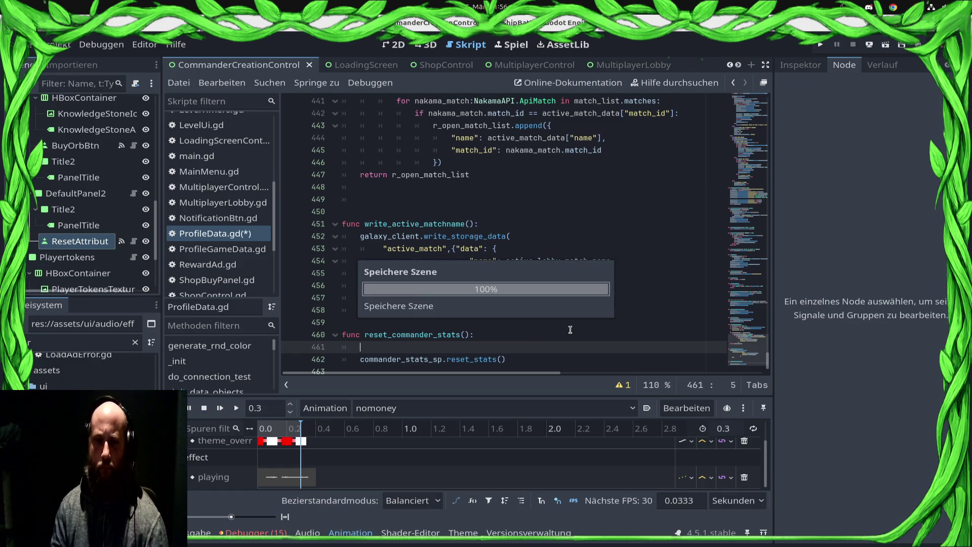
Open GalaxyGameClient.gd and browse its Nakama request functions
{"action": "scroll", "coordinate": [209, 190], "scroll_direction": "up", "scroll_amount": 4}
{"action": "scroll", "coordinate": [209, 190], "scroll_direction": "up", "scroll_amount": 3}
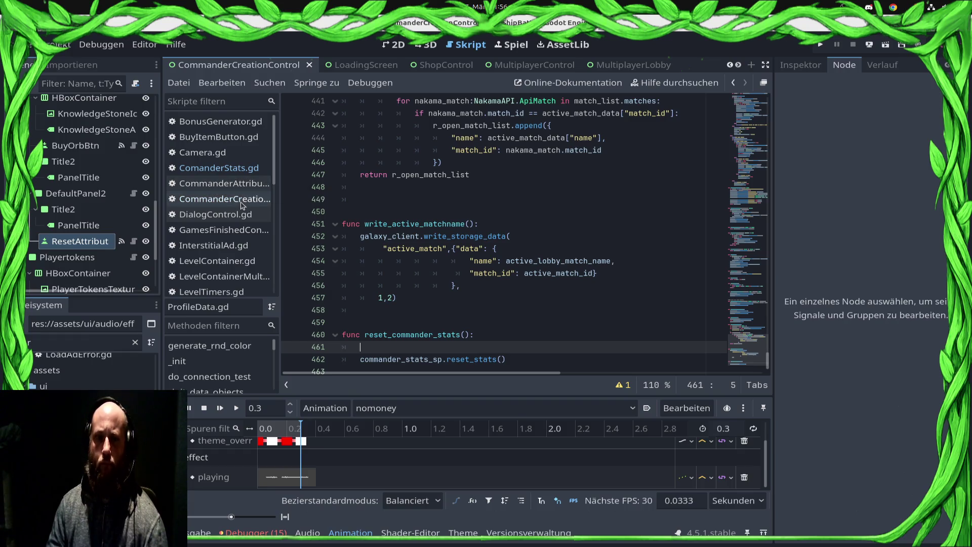
{"action": "scroll", "coordinate": [234, 210], "scroll_direction": "down", "scroll_amount": 10}
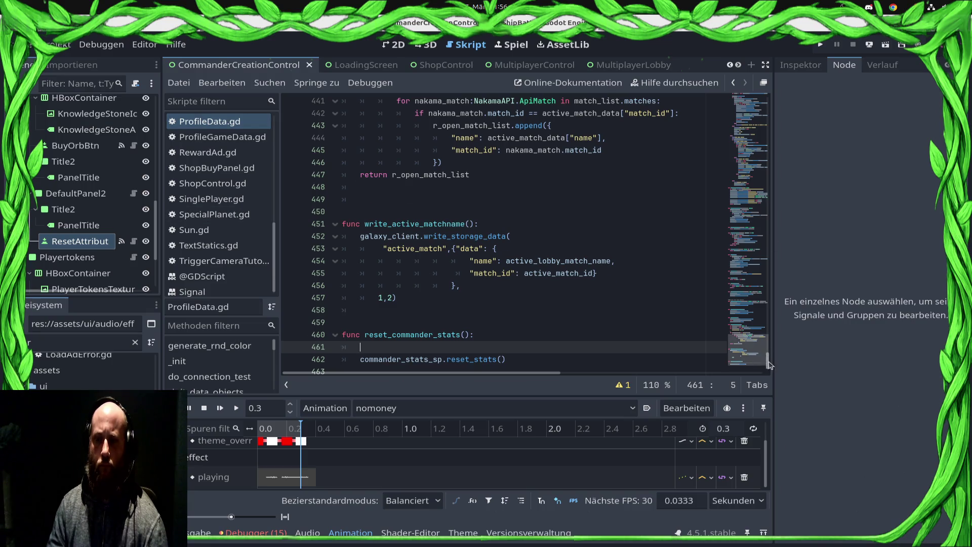
{"action": "left_click_drag", "start_coordinate": [768, 364], "coordinate": [768, 99]}
{"action": "scroll", "coordinate": [390, 273], "scroll_direction": "down", "scroll_amount": 1}
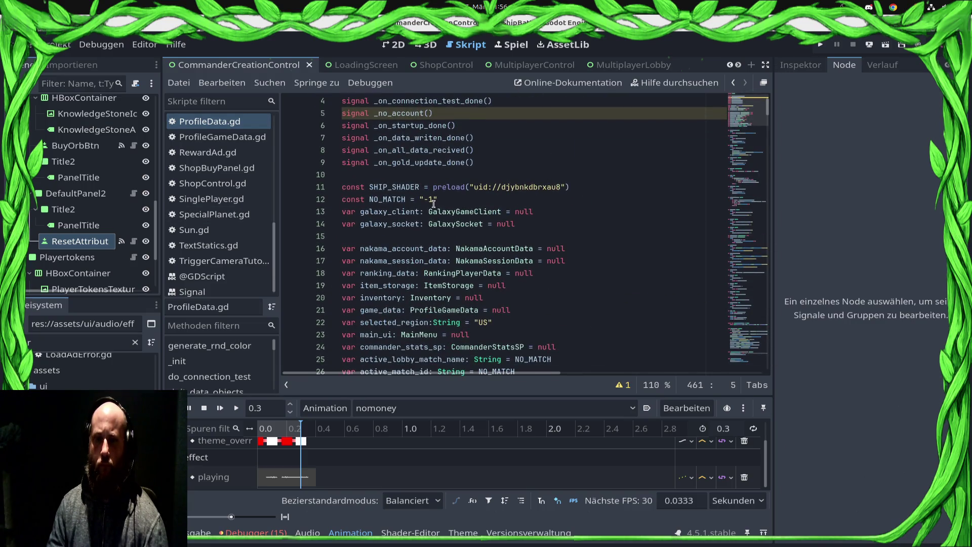
{"action": "left_click", "coordinate": [462, 211], "text": "ctrl"}
{"action": "scroll", "coordinate": [432, 304], "scroll_direction": "down", "scroll_amount": 5}
{"action": "left_click_drag", "start_coordinate": [333, 372], "coordinate": [432, 372]}
{"action": "scroll", "coordinate": [427, 340], "scroll_direction": "down", "scroll_amount": 20}
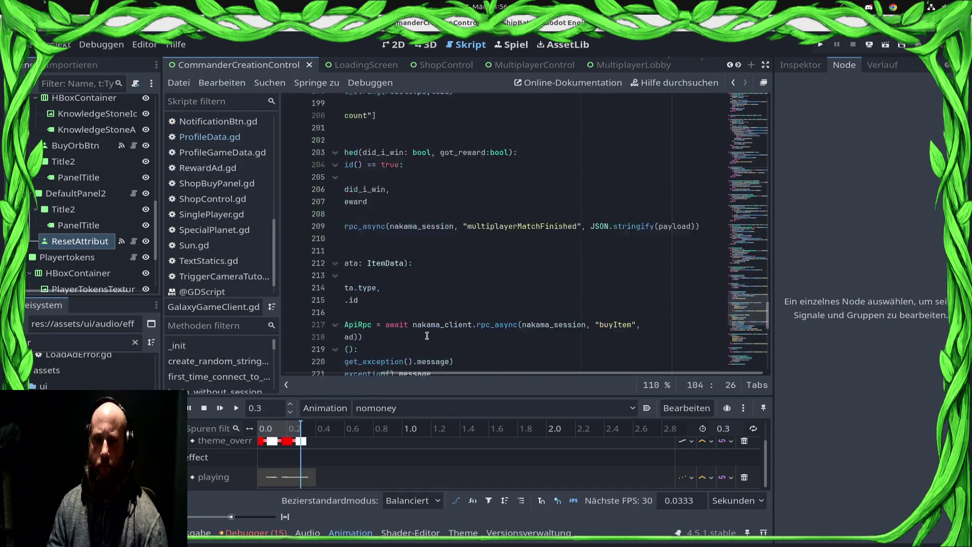
Add a new reset_commander_stats() function at the end of GalaxyGameClient.gd
{"action": "left_click", "coordinate": [427, 340]}
{"action": "left_click_drag", "start_coordinate": [519, 310], "coordinate": [342, 273]}
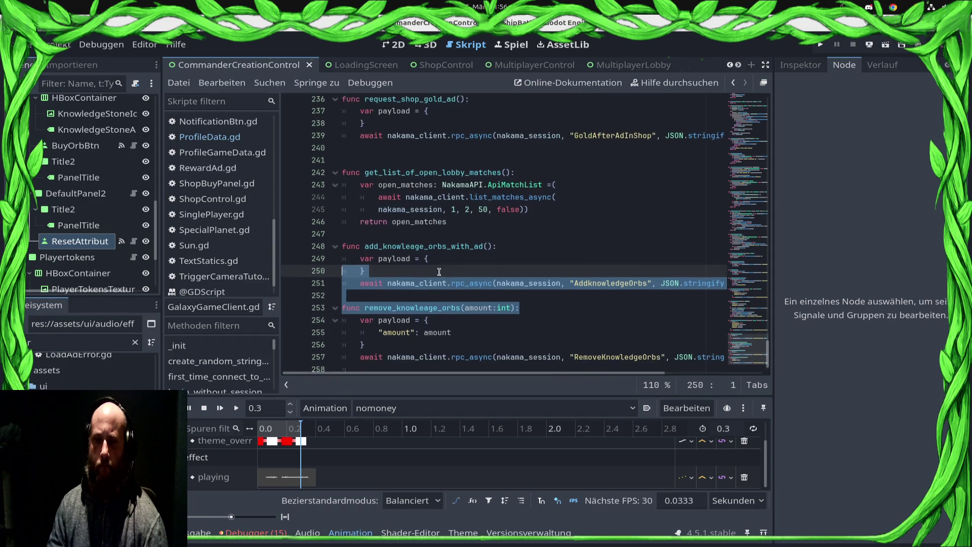
{"action": "scroll", "coordinate": [397, 376], "scroll_direction": "down", "scroll_amount": 1}
{"action": "key", "text": "Return"}
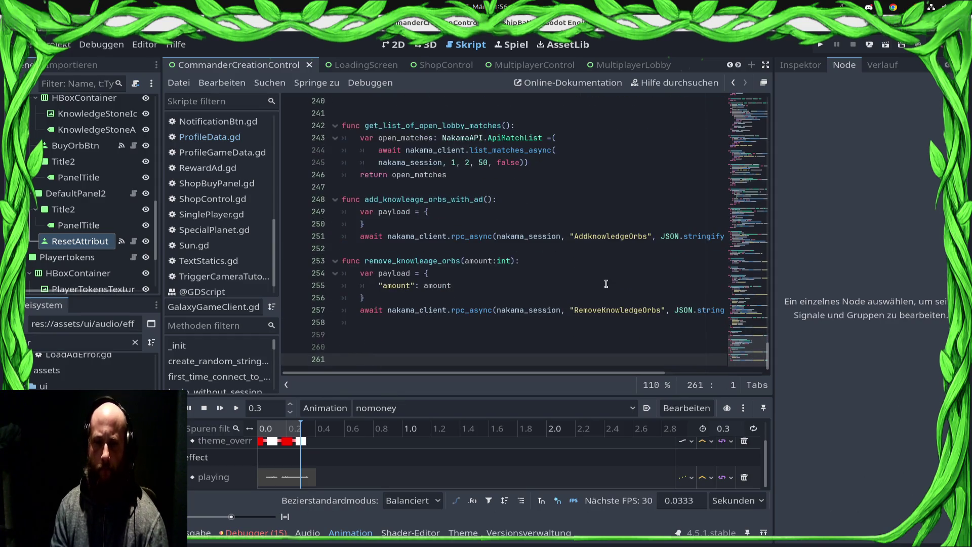
{"action": "type", "text": "func _"}
{"action": "key", "text": "BackSpace"}
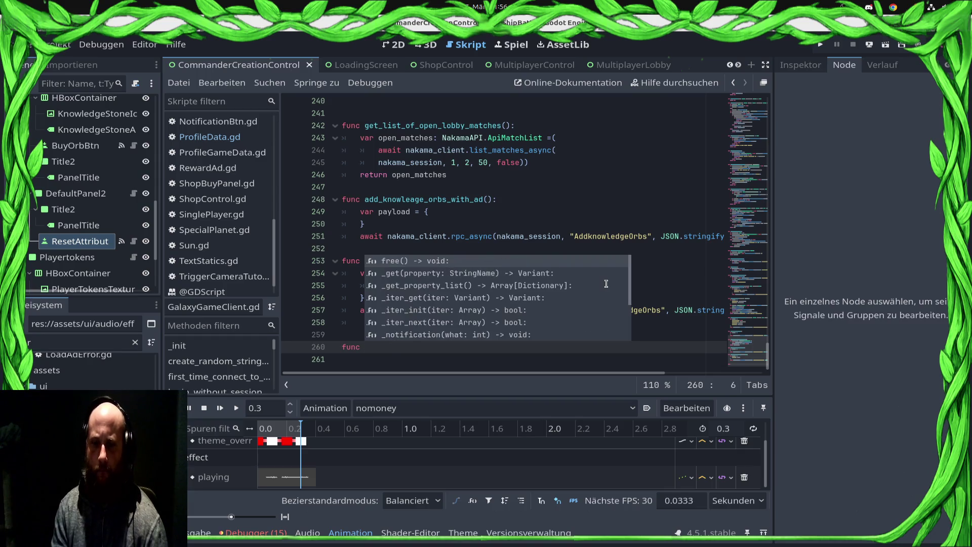
{"action": "type", "text": "reset"}
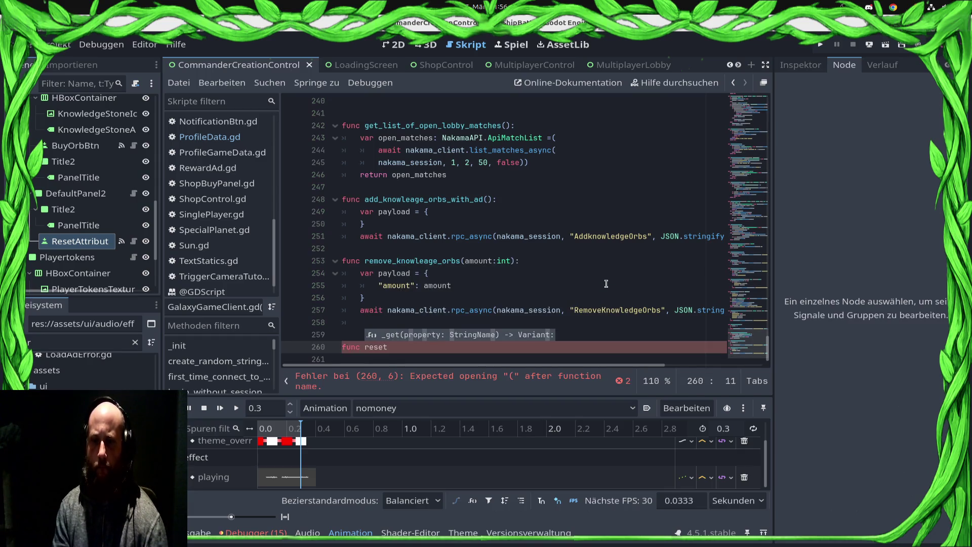
{"action": "type", "text": "_commander_stats()"}
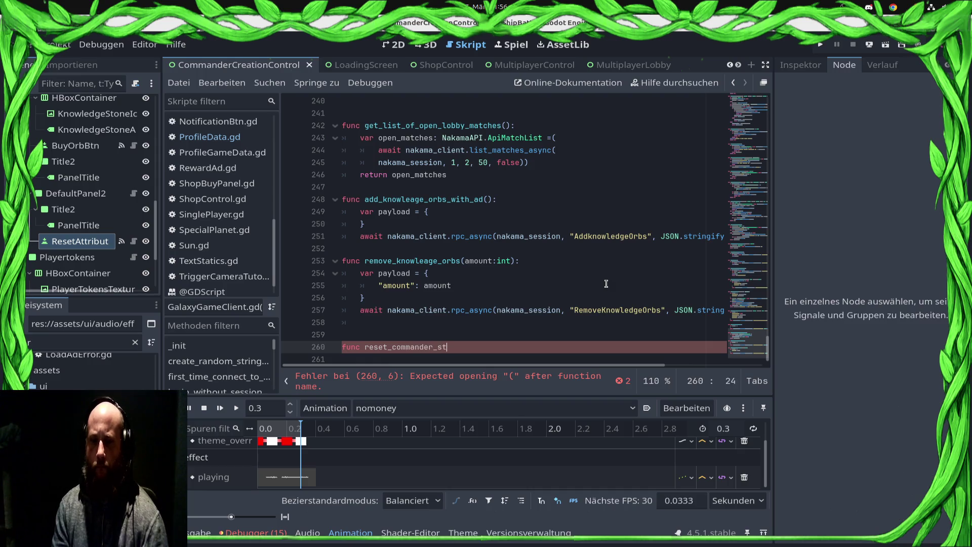
{"action": "type", "text": ":"}
{"action": "key", "text": "Return"}
Give the function an empty payload and return a copy of the rpc_async call, then save
{"action": "type", "text": "var o"}
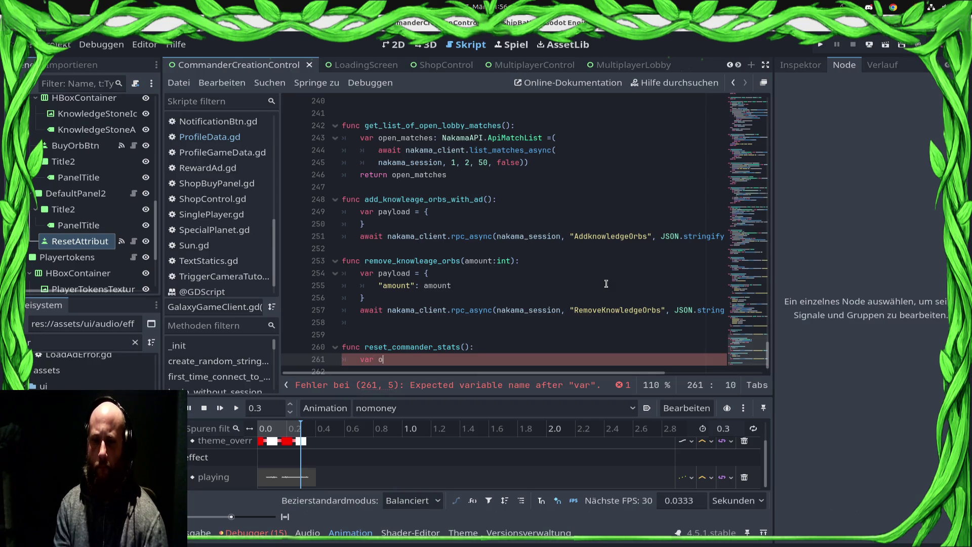
{"action": "key", "text": "BackSpace"}
{"action": "type", "text": "poa"}
{"action": "type", "text": "oad = {}"}
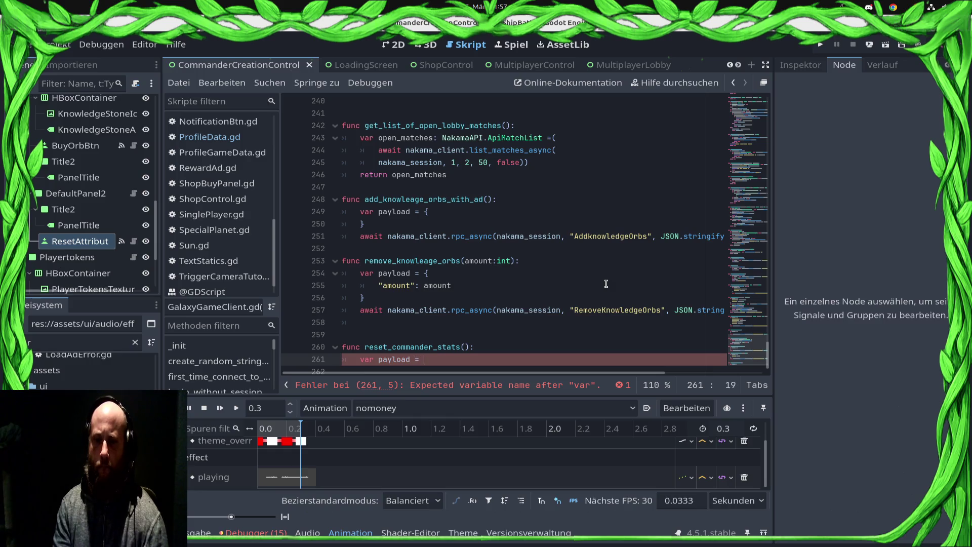
{"action": "key", "text": "Up"}
{"action": "key", "text": "Up"}
{"action": "key", "text": "Up"}
{"action": "key", "text": "Home"}
{"action": "key", "text": "shift+End"}
{"action": "key", "text": "ctrl+c"}
{"action": "key", "text": "Down"}
{"action": "key", "text": "Down"}
{"action": "key", "text": "Down"}
{"action": "key", "text": "ctrl+v"}
{"action": "key", "text": "Home"}
{"action": "key", "text": "Tab"}
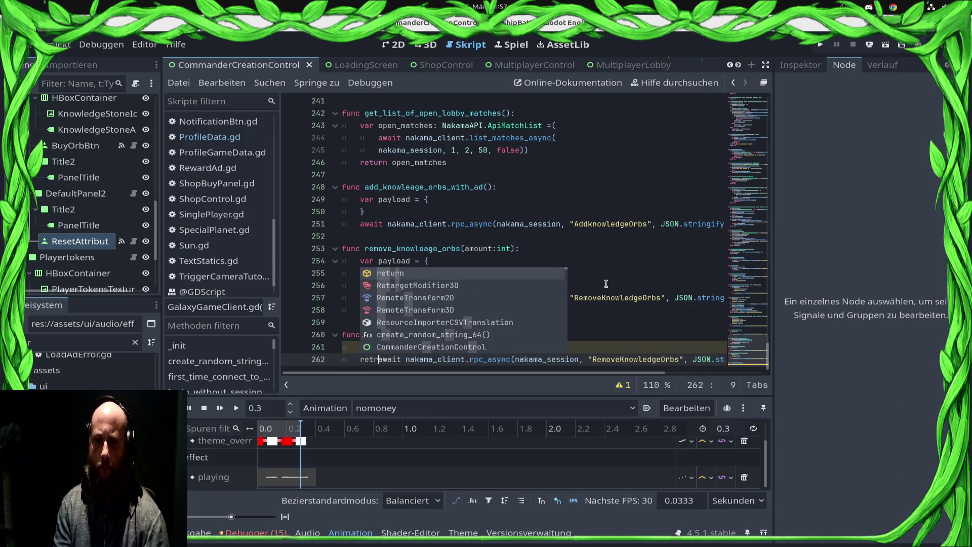
{"action": "type", "text": "return"}
{"action": "key", "text": "ctrl+s"}
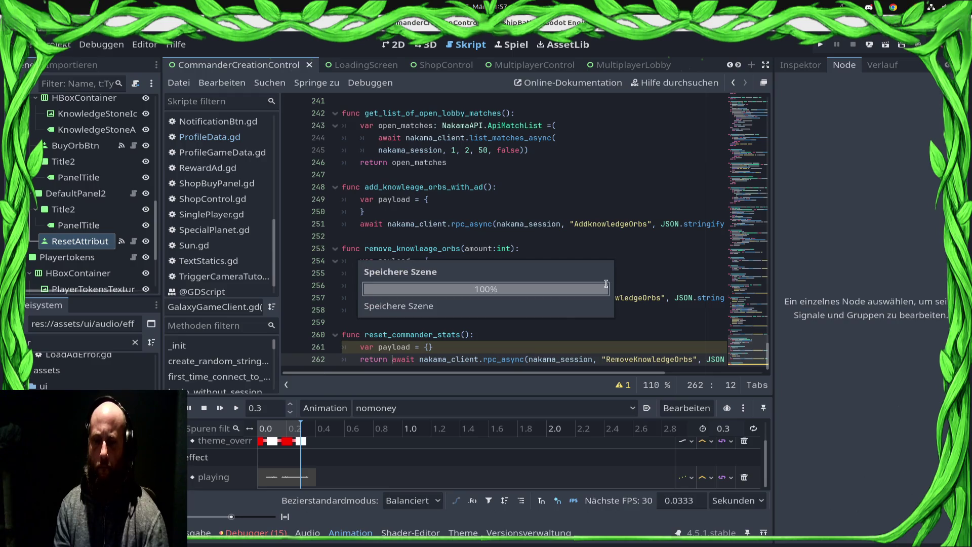
Change the RPC name on line 262 from RemoveKnowledgeOrbs to ResetStats and save
{"action": "key", "text": "End"}
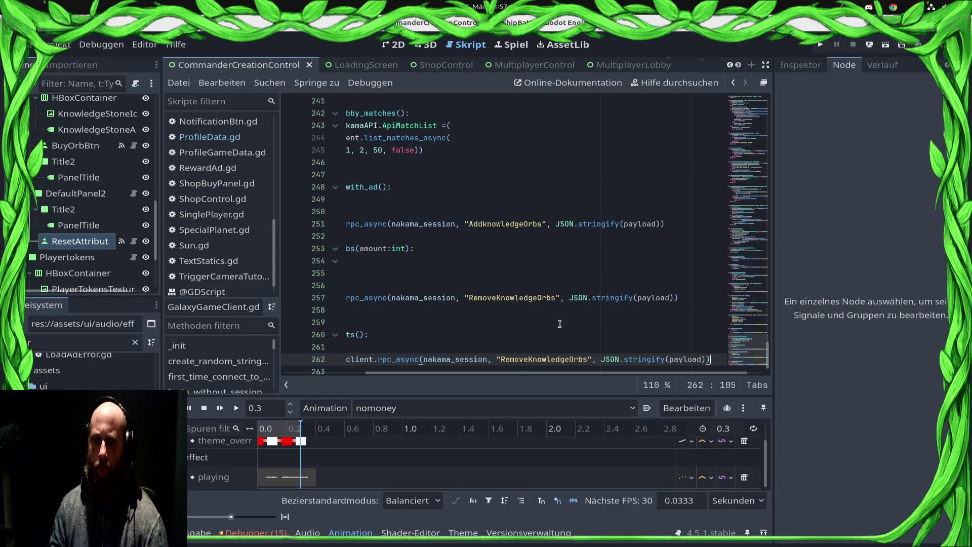
{"action": "double_click", "coordinate": [565, 359]}
{"action": "type", "text": "ResetStats"}
{"action": "key", "text": "ctrl+s"}
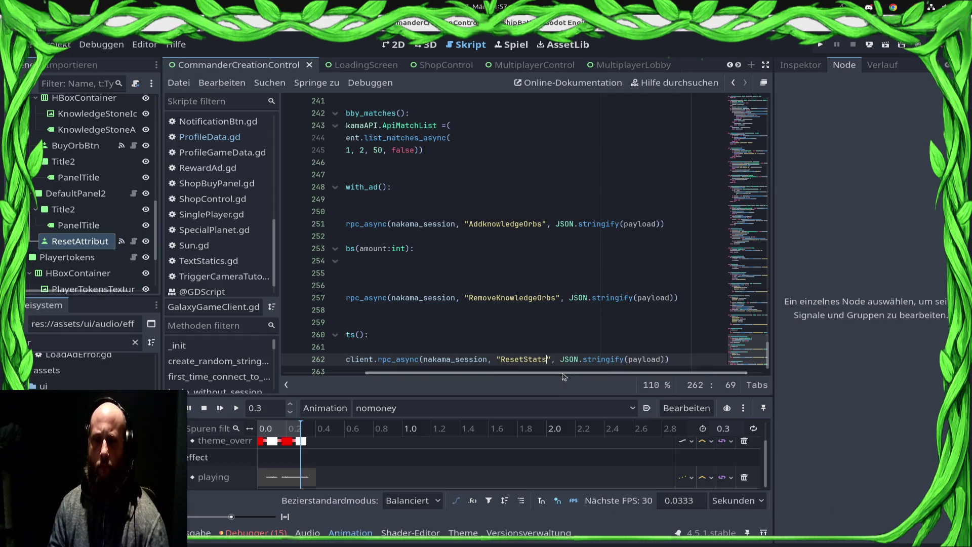
Switch to the ProfileData.gd script
{"action": "left_click_drag", "start_coordinate": [563, 376], "coordinate": [481, 375]}
{"action": "scroll", "coordinate": [429, 325], "scroll_direction": "down", "scroll_amount": 1}
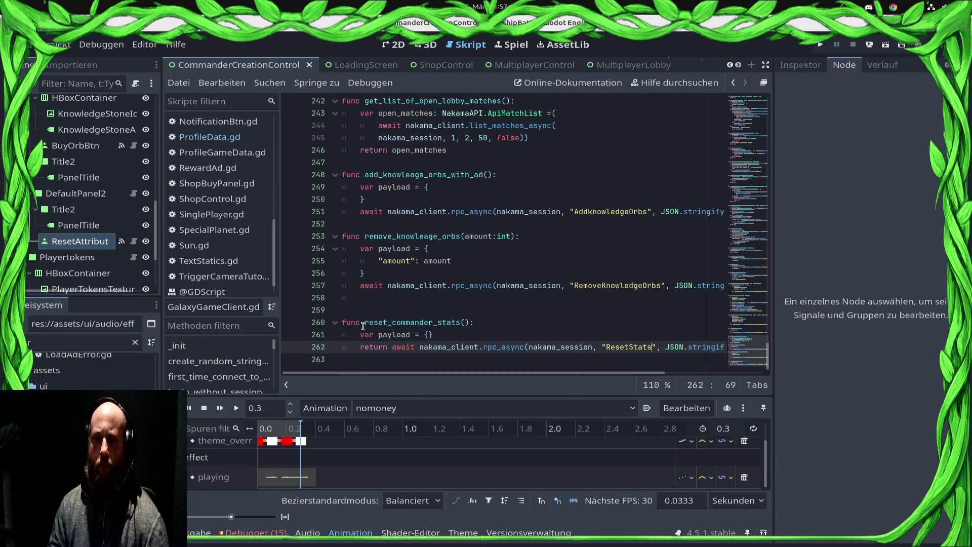
{"action": "left_click", "coordinate": [206, 137]}
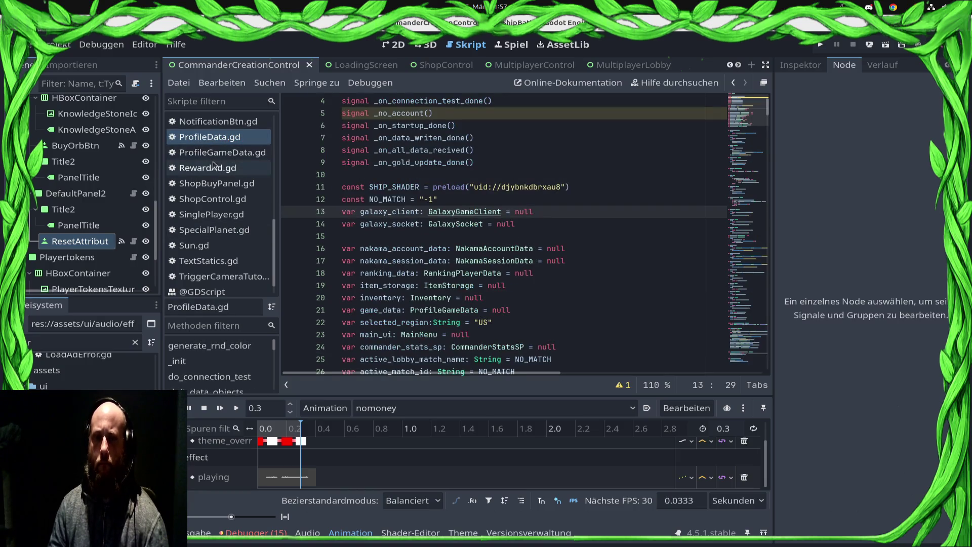
Look through ProfileGameData.gd, then return to reset_commander_stats in ProfileData.gd
{"action": "left_click", "coordinate": [219, 154]}
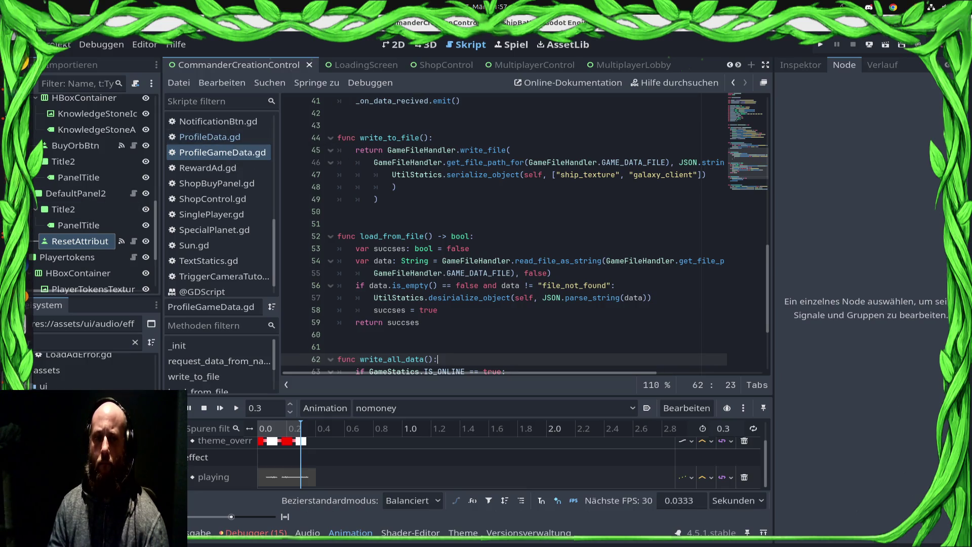
{"action": "scroll", "coordinate": [457, 283], "scroll_direction": "down", "scroll_amount": 3}
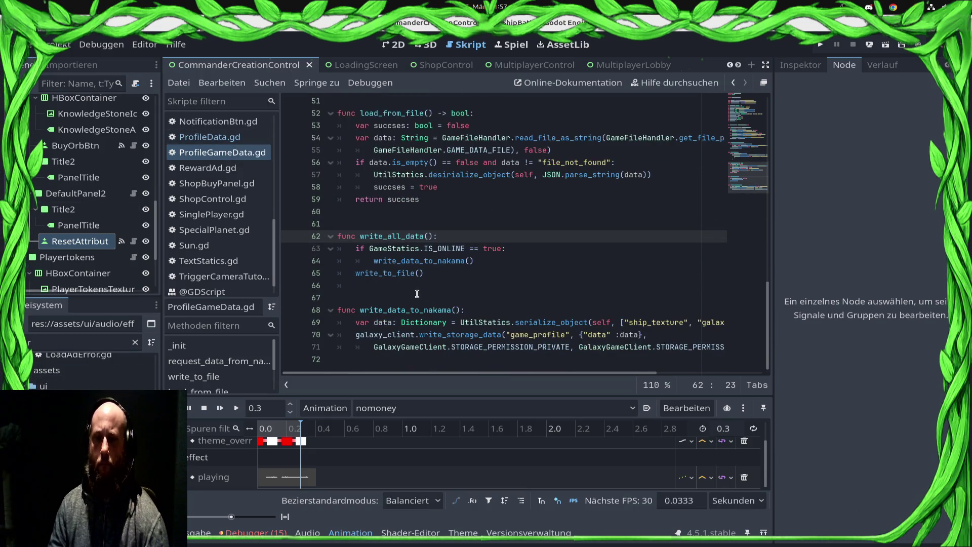
{"action": "left_click", "coordinate": [229, 138]}
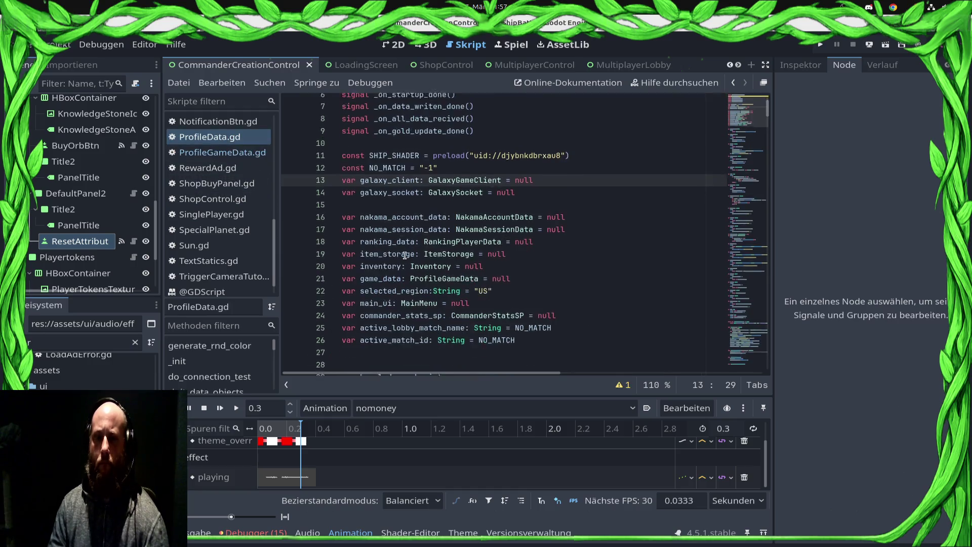
{"action": "scroll", "coordinate": [405, 255], "scroll_direction": "down", "scroll_amount": 3}
{"action": "scroll", "coordinate": [455, 335], "scroll_direction": "down", "scroll_amount": 20}
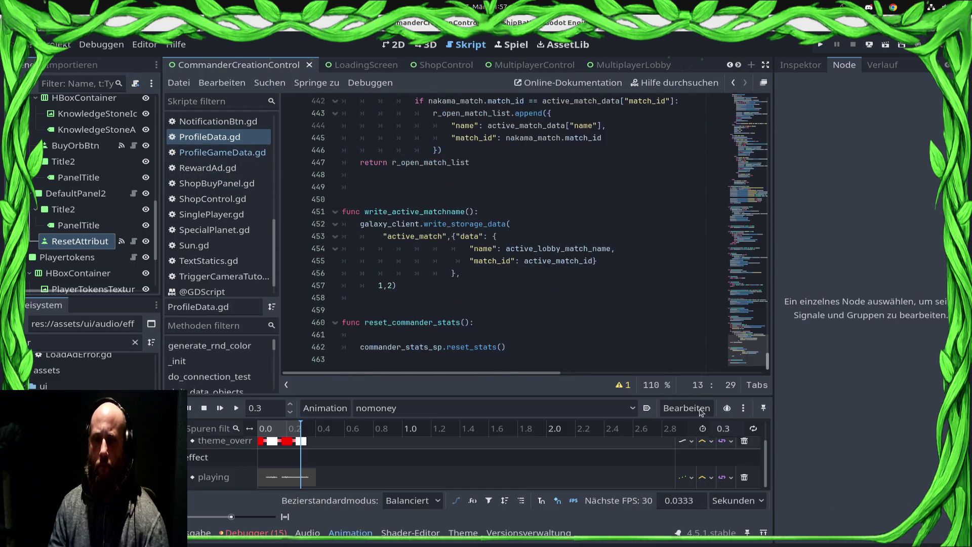
Write 'var response = await galaxy_client.reset_commander_stats()' on line 461 and save
{"action": "left_click", "coordinate": [456, 336]}
{"action": "type", "text": "ala"}
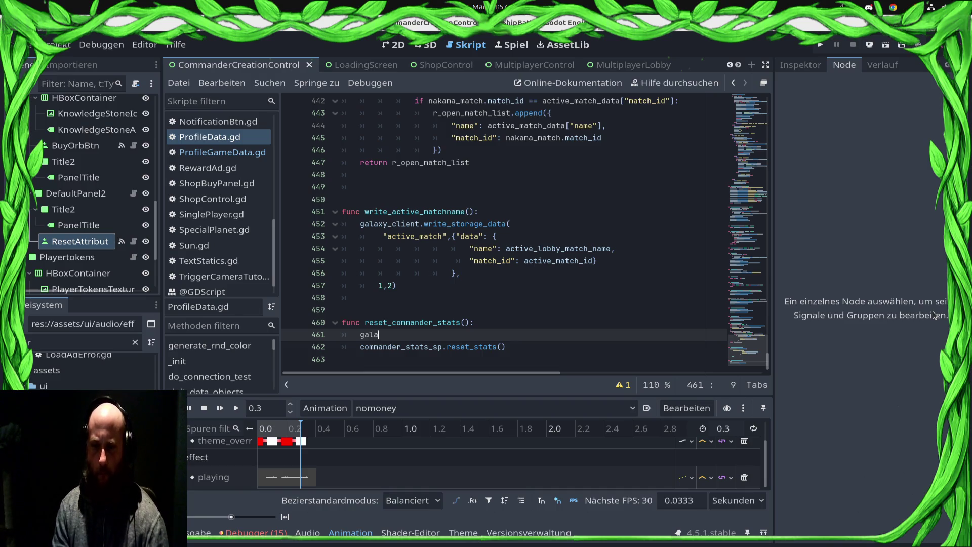
{"action": "key", "text": "Return"}
{"action": "type", "text": ".res"}
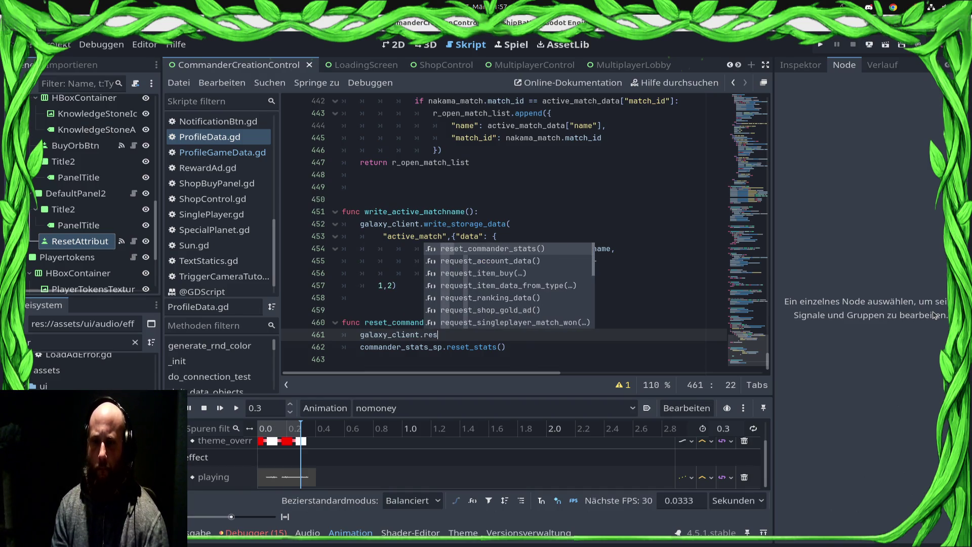
{"action": "key", "text": "Return"}
{"action": "key", "text": "Home"}
{"action": "type", "text": "var r"}
{"action": "type", "text": "esponse ="}
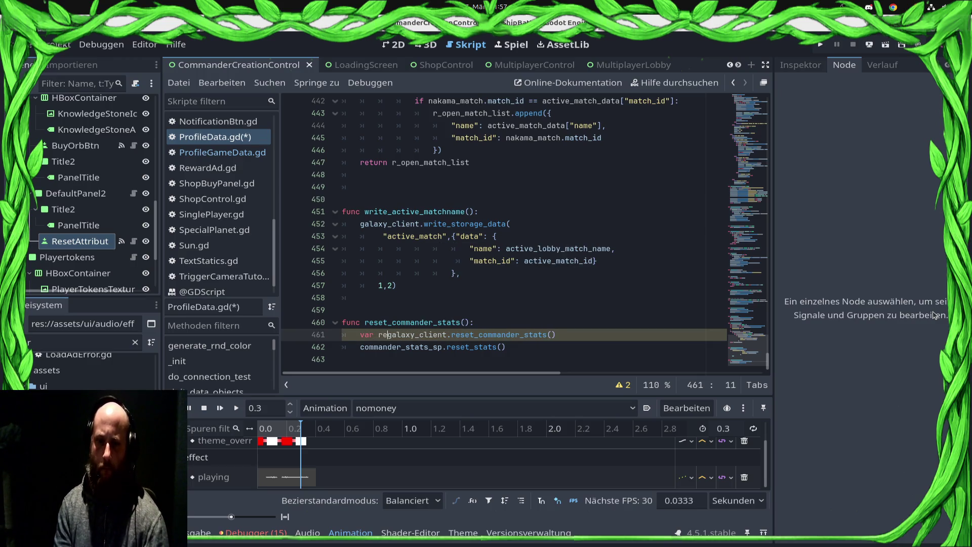
{"action": "key", "text": "ctrl+s"}
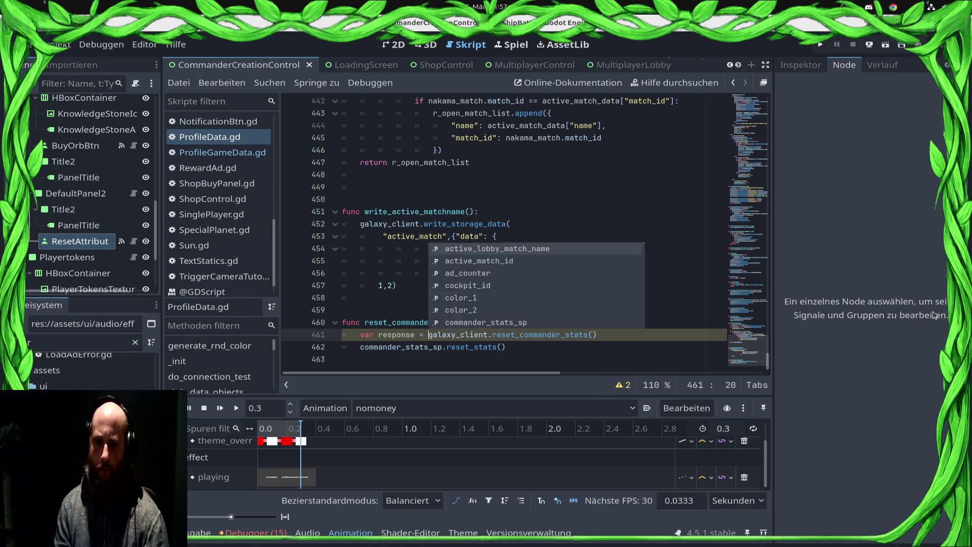
Add a blank line, save, set a breakpoint on line 463, and run the game
{"action": "key", "text": "End"}
{"action": "key", "text": "Return"}
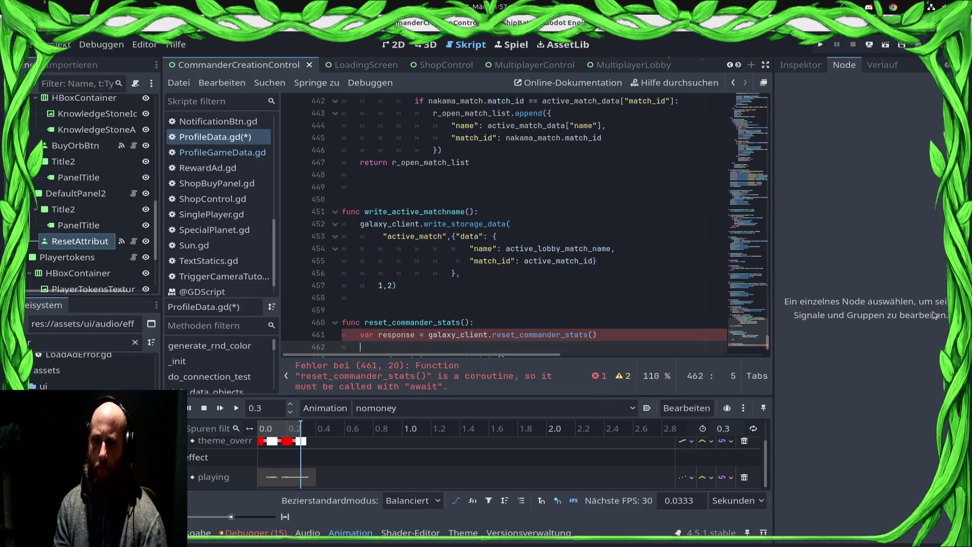
{"action": "scroll", "coordinate": [542, 252], "scroll_direction": "down", "scroll_amount": 1}
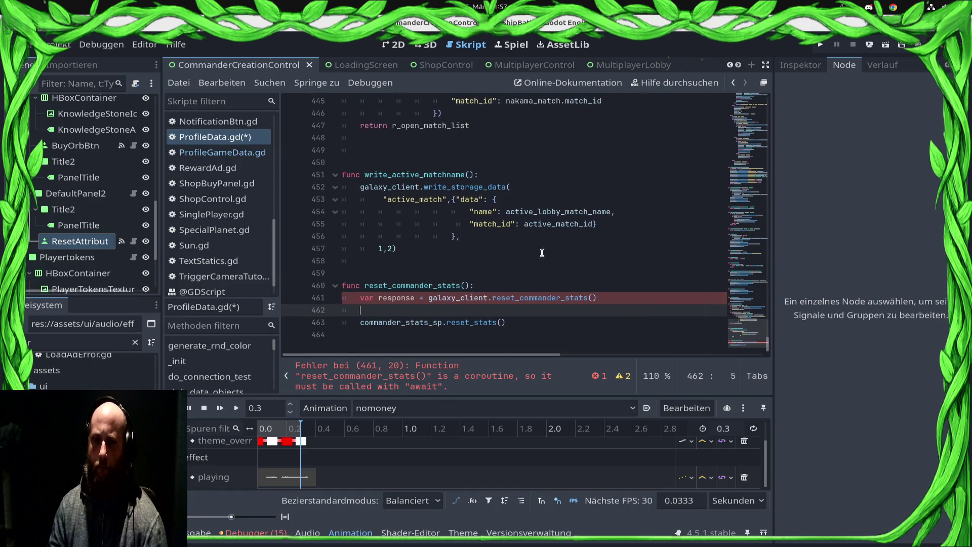
{"action": "left_click", "coordinate": [424, 297]}
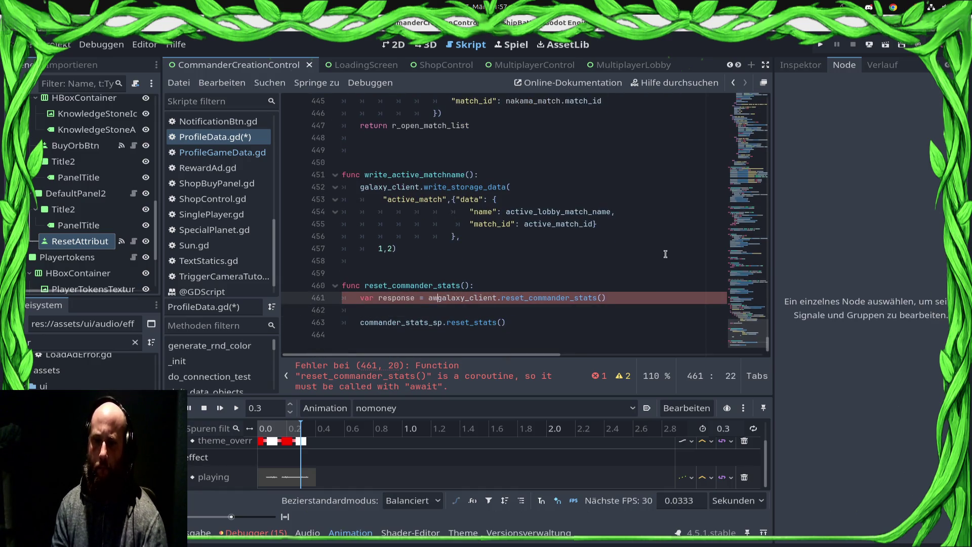
{"action": "key", "text": "ctrl+s"}
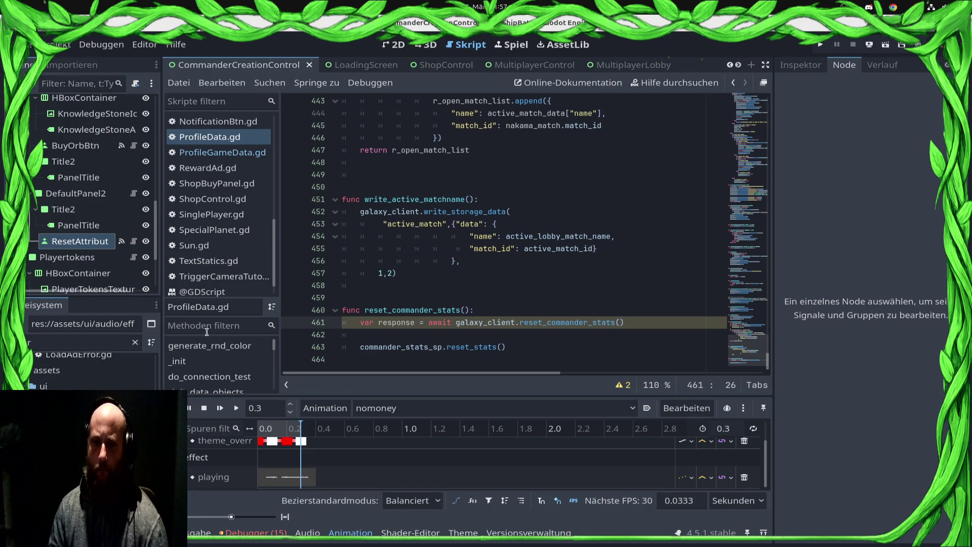
{"action": "left_click", "coordinate": [290, 347]}
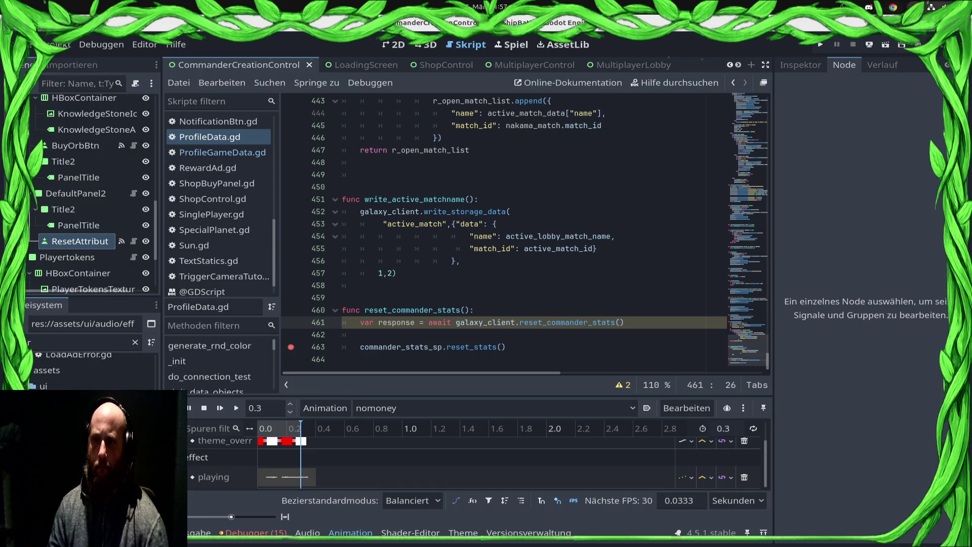
{"action": "left_click", "coordinate": [821, 47]}
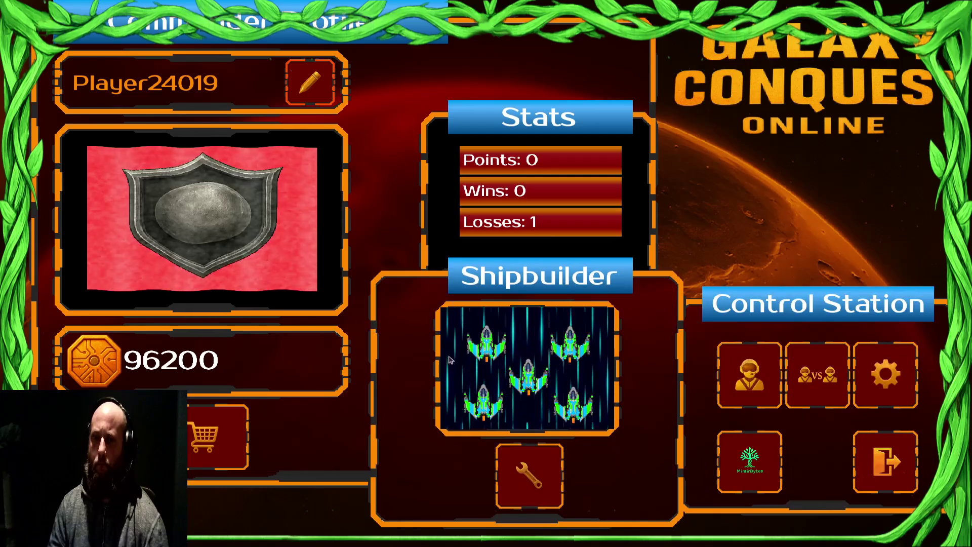
Use the 2000 Reset Attributes button to hit the breakpoint, inspect response, then view Nakama logs
{"action": "left_click", "coordinate": [730, 394]}
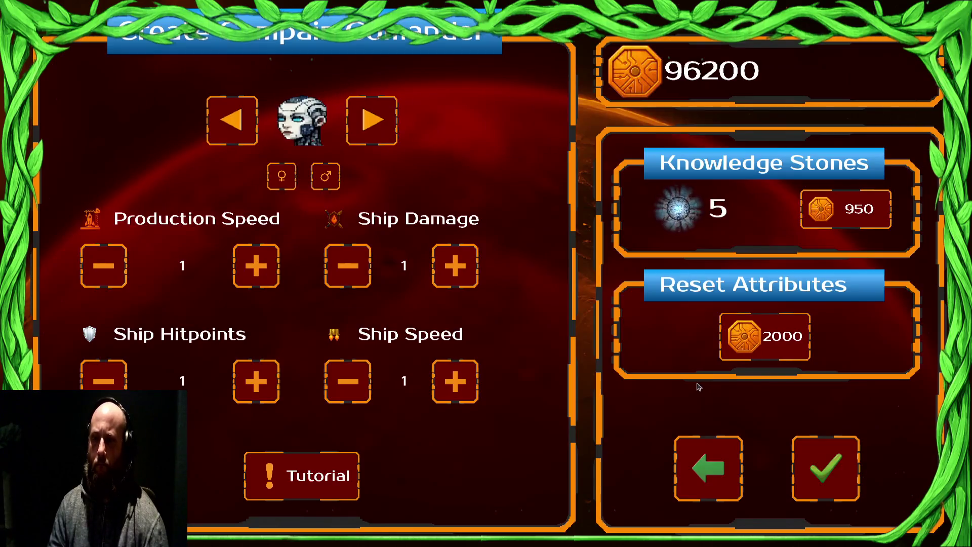
{"action": "left_click", "coordinate": [750, 344]}
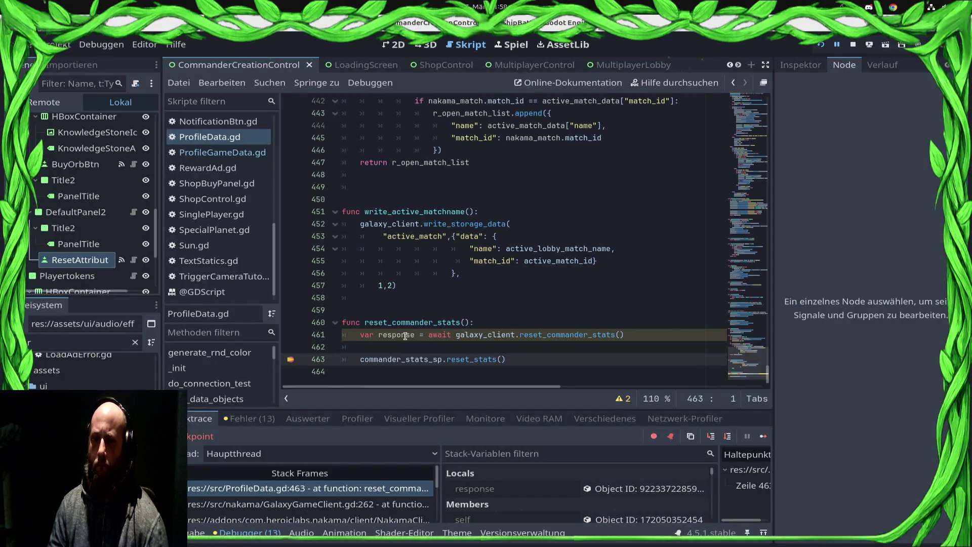
{"action": "left_click", "coordinate": [638, 493]}
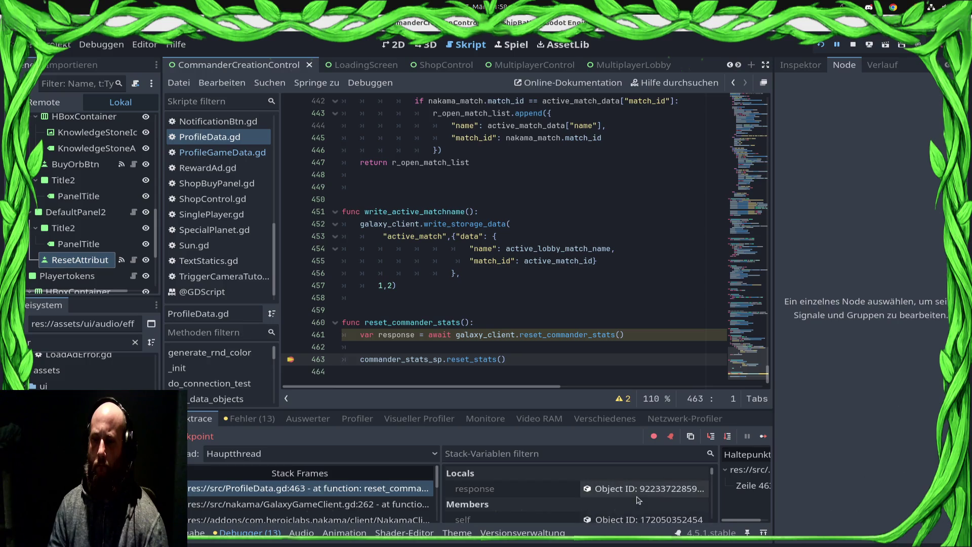
{"action": "left_click", "coordinate": [809, 72]}
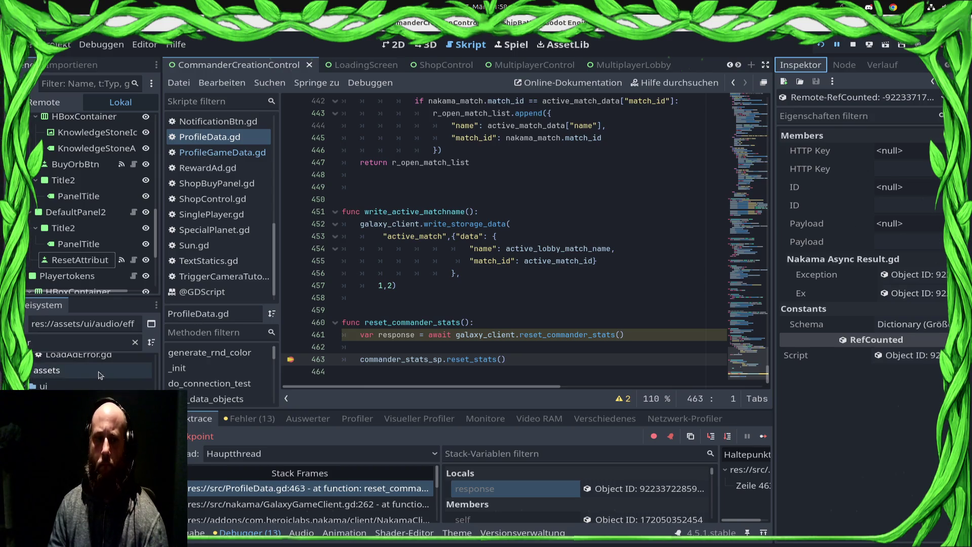
{"action": "key", "text": "alt+Tab"}
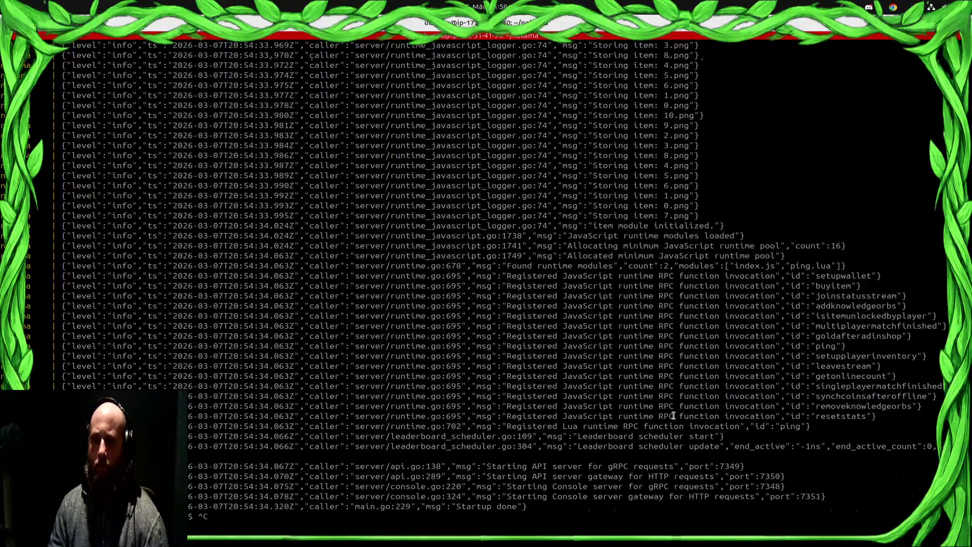
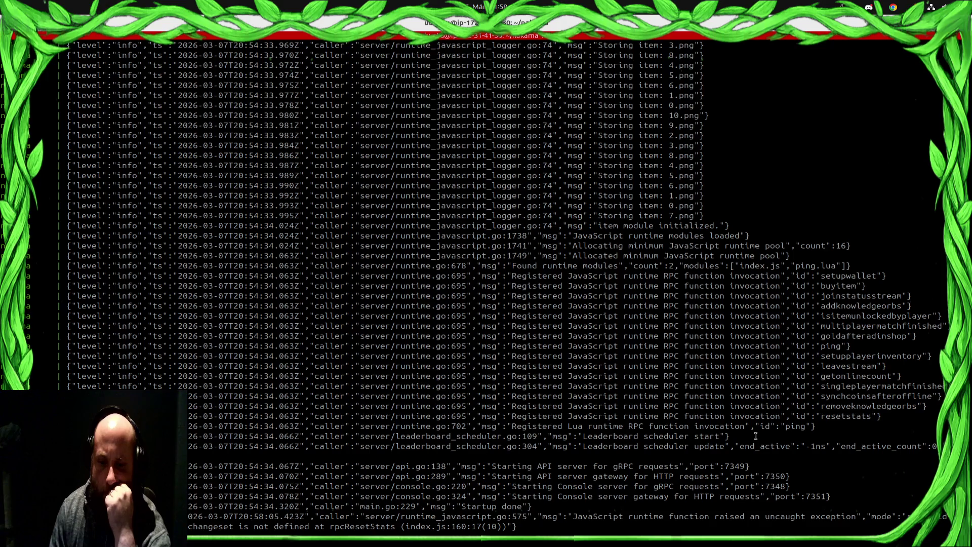
Declare changeset with 'var' inside rpcResetStats in index.js and save the file in vim
{"action": "key", "text": "ctrl+c"}
{"action": "key", "text": "Up"}
{"action": "key", "text": "Up"}
{"action": "key", "text": "Return"}
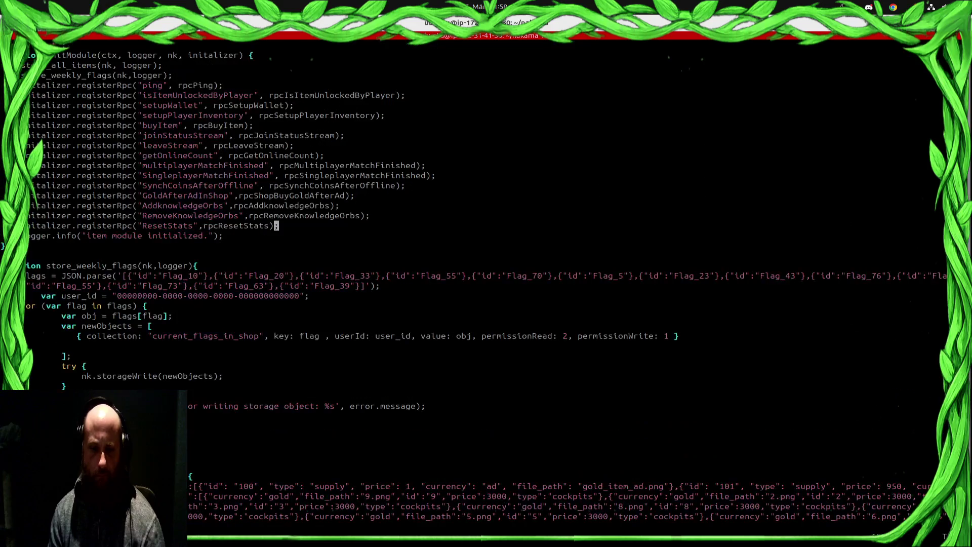
{"action": "key", "text": "G"}
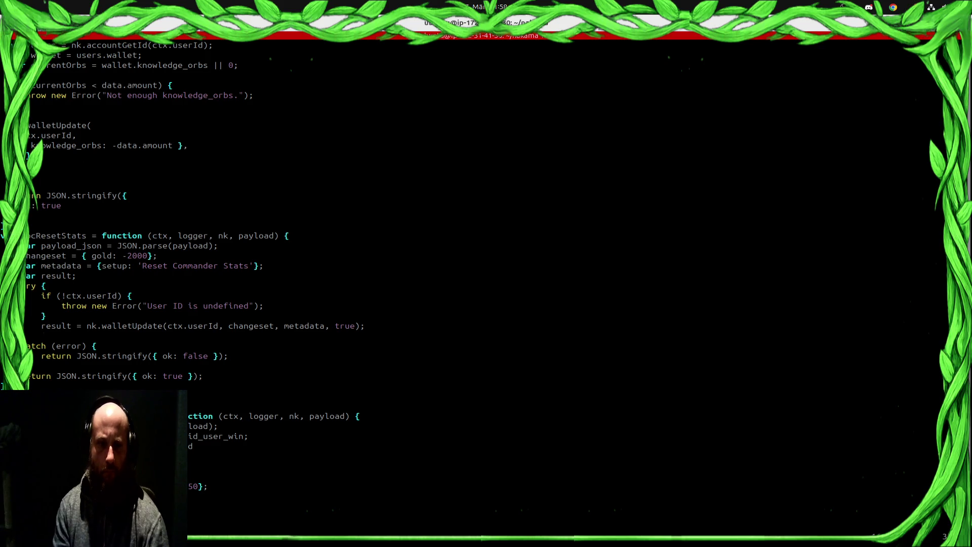
{"action": "type", "text": "var"}
{"action": "key", "text": "Escape"}
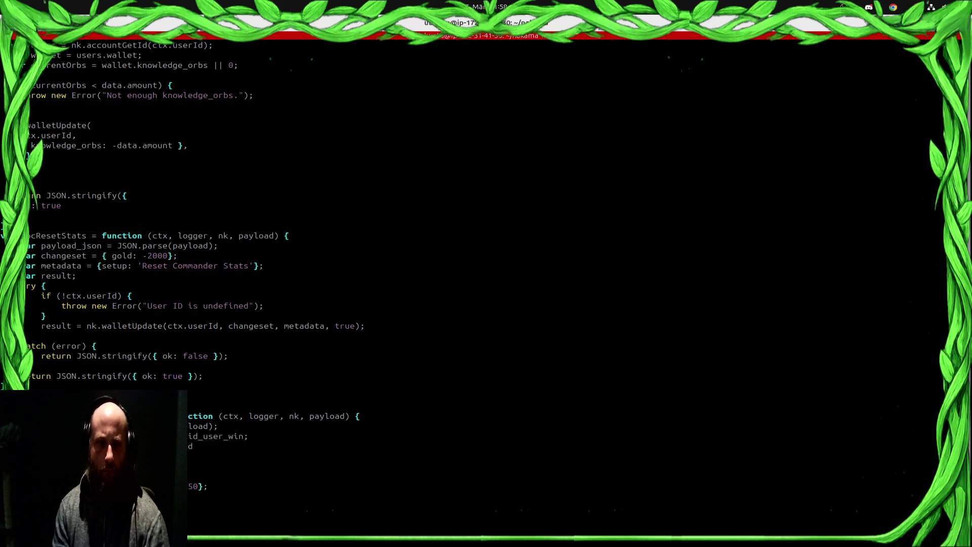
{"action": "type", "text": ":wq"}
{"action": "key", "text": "Return"}
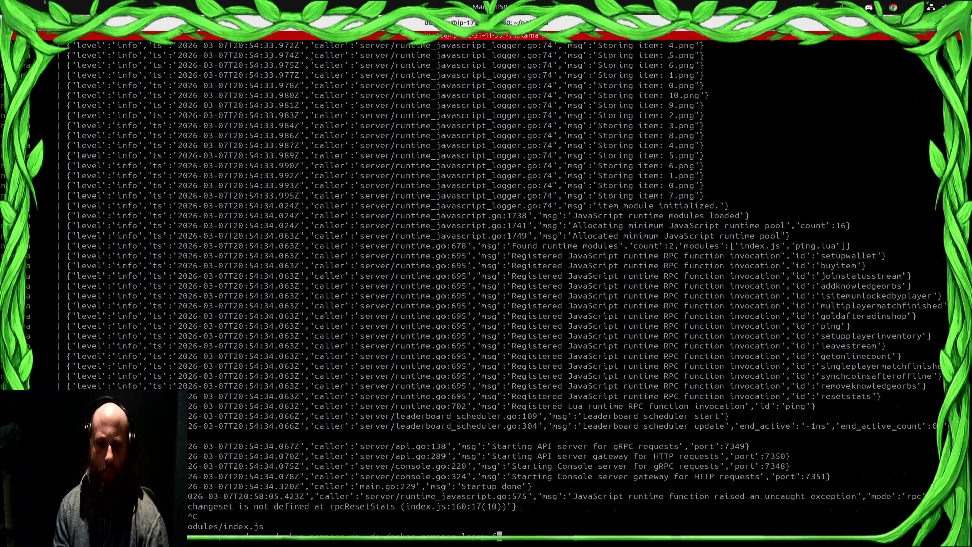
Restart the Nakama containers with docker compose, follow their logs, and return to Godot
{"action": "key", "text": "Return"}
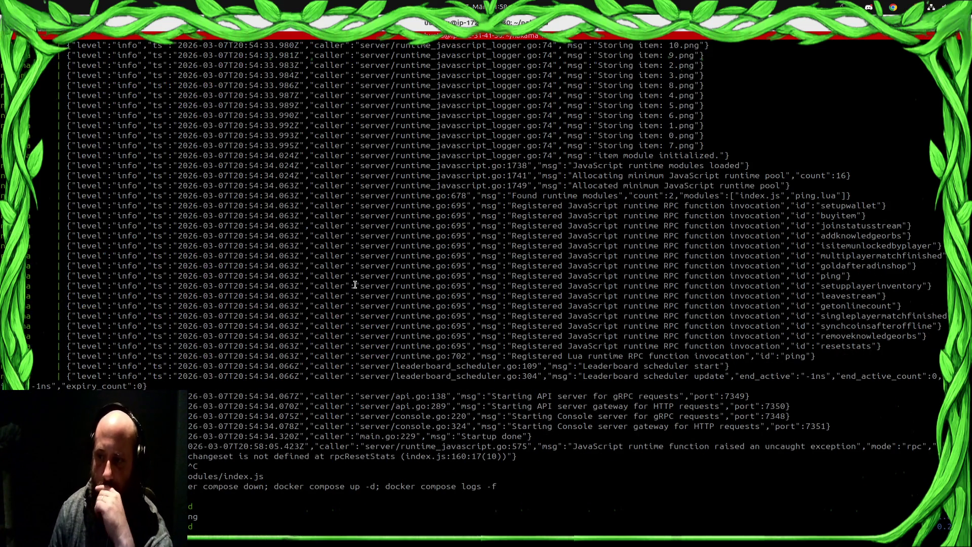
{"action": "left_click", "coordinate": [28, 73]}
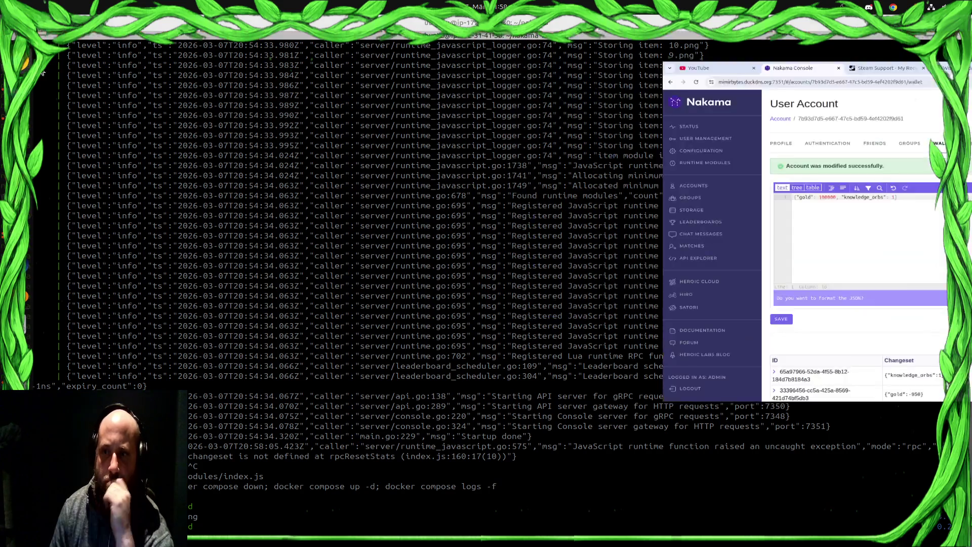
{"action": "left_click", "coordinate": [43, 74]}
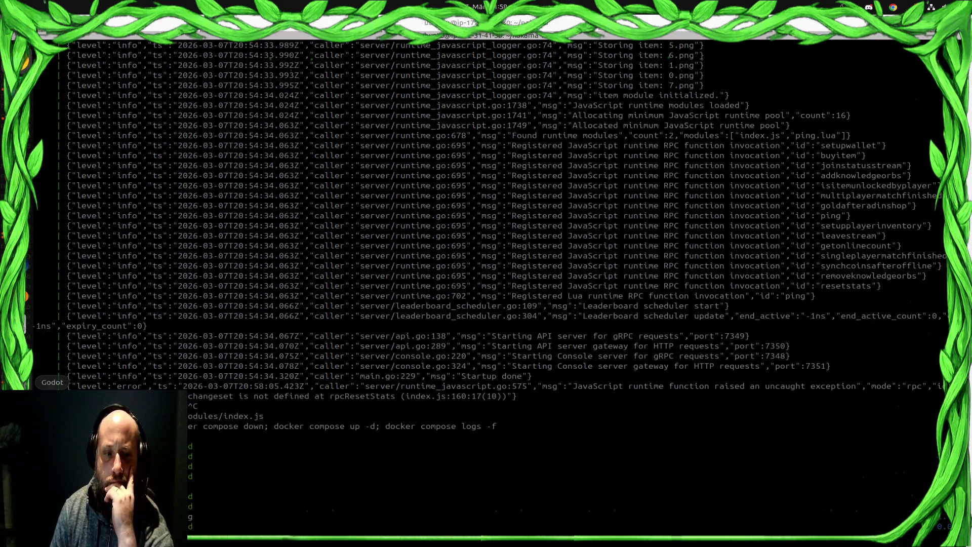
{"action": "left_click", "coordinate": [30, 380]}
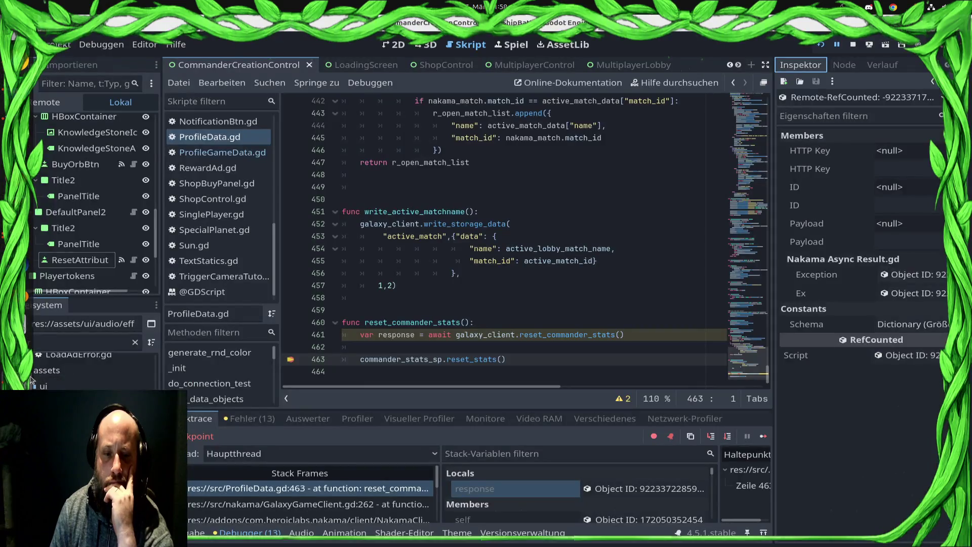
Relaunch the game and click the 2000 Reset Attributes button so reset_commander_stats hits its breakpoint
{"action": "left_click", "coordinate": [853, 45]}
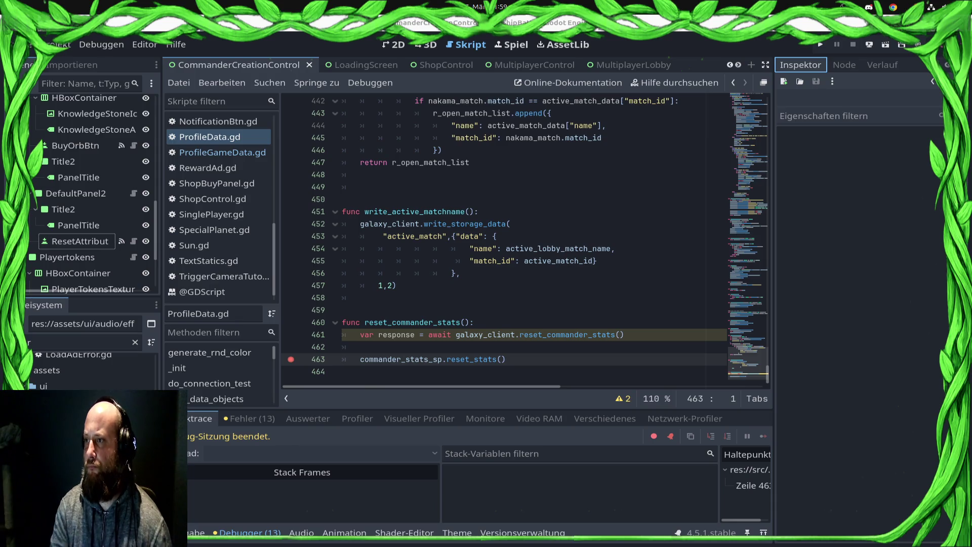
{"action": "left_click", "coordinate": [822, 45]}
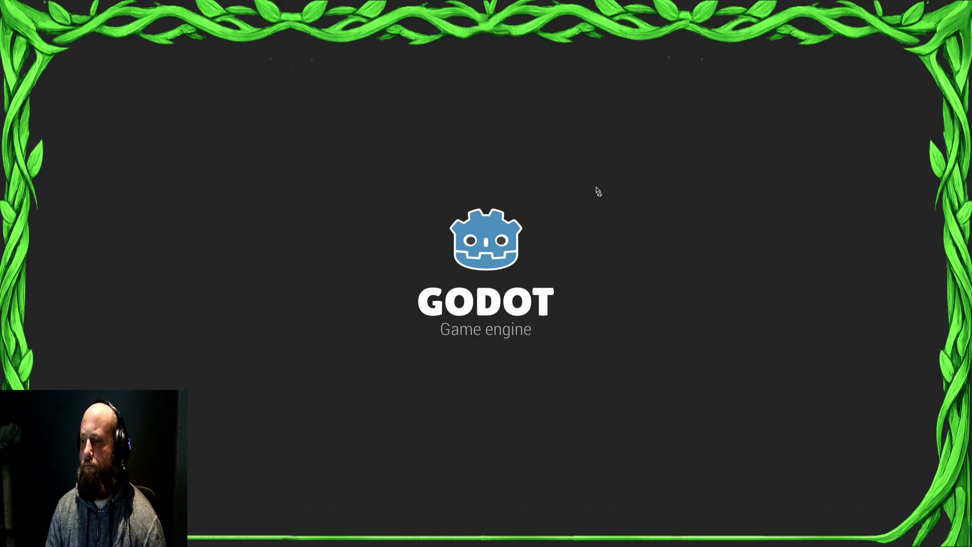
{"action": "key", "text": "super"}
{"action": "key", "text": "super"}
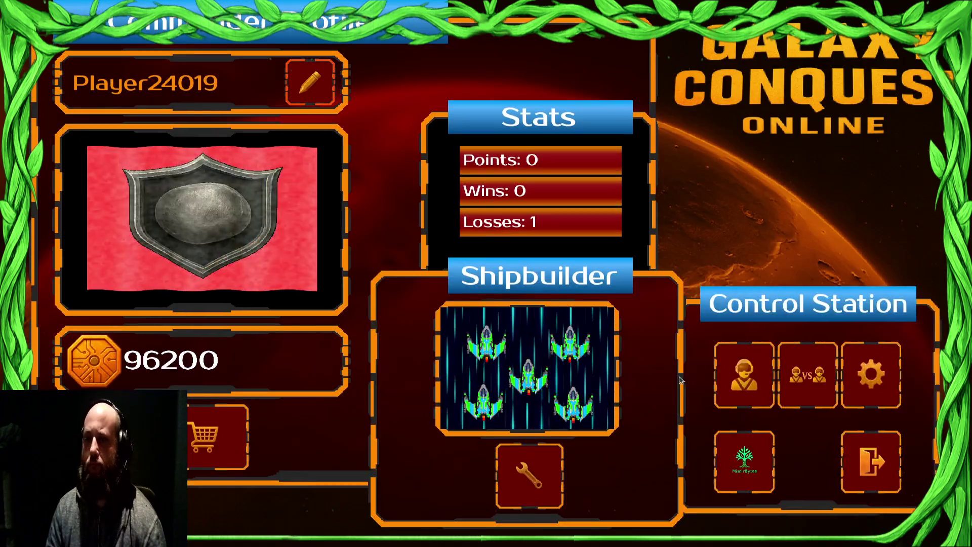
{"action": "left_click", "coordinate": [792, 374]}
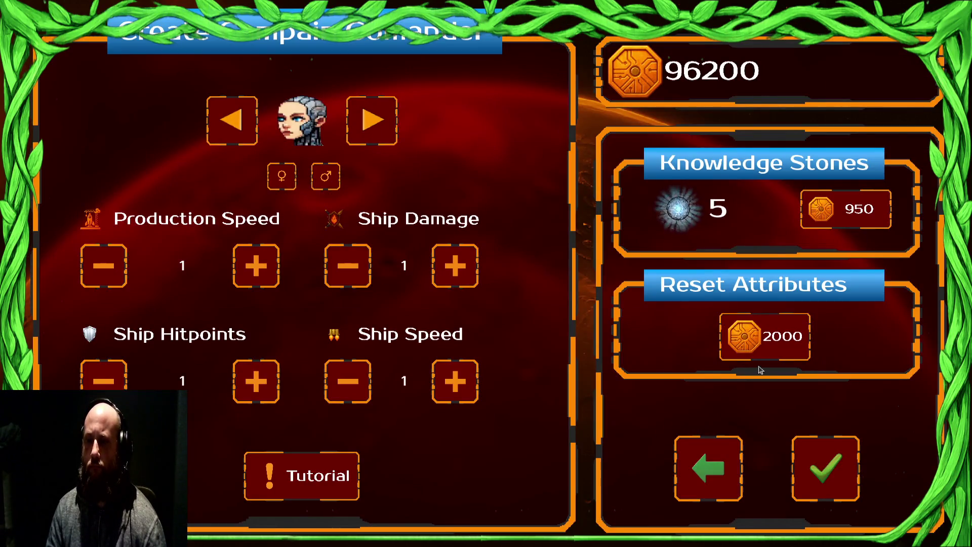
{"action": "left_click", "coordinate": [774, 343]}
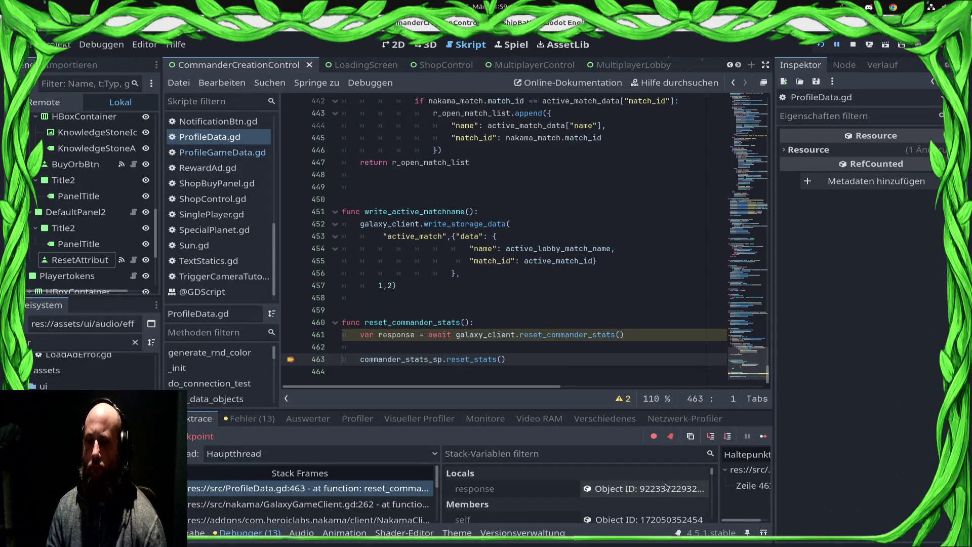
Inspect the response object's Payload value in the debugger Locals
{"action": "left_click", "coordinate": [643, 489]}
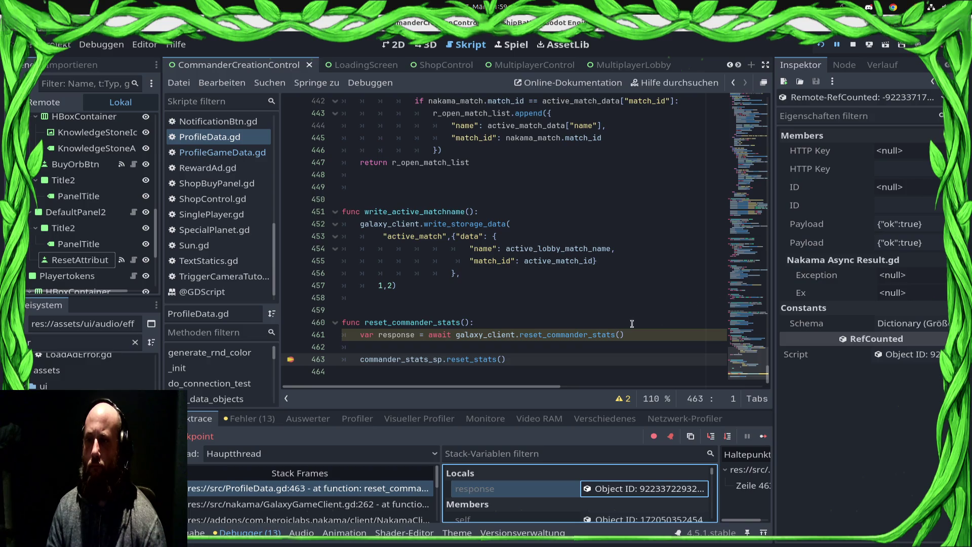
{"action": "left_click", "coordinate": [383, 347]}
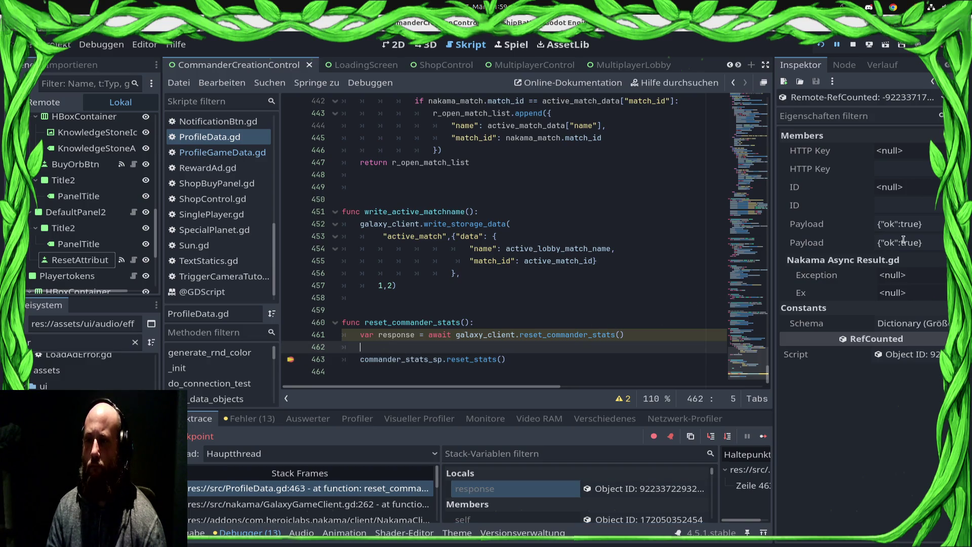
{"action": "left_click", "coordinate": [928, 242]}
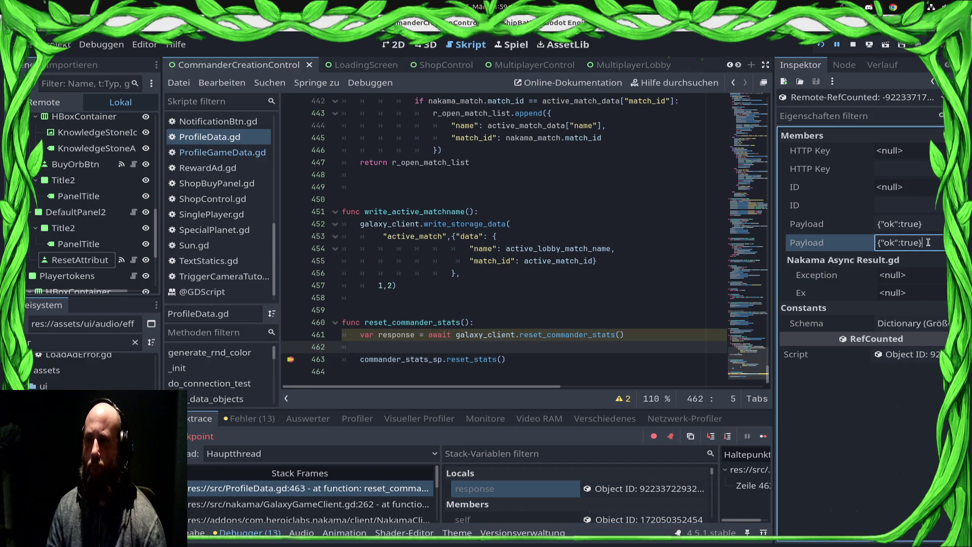
{"action": "left_click", "coordinate": [455, 349]}
Add 'if response.payload != null:' on line 462 above reset_stats
{"action": "type", "text": "r"}
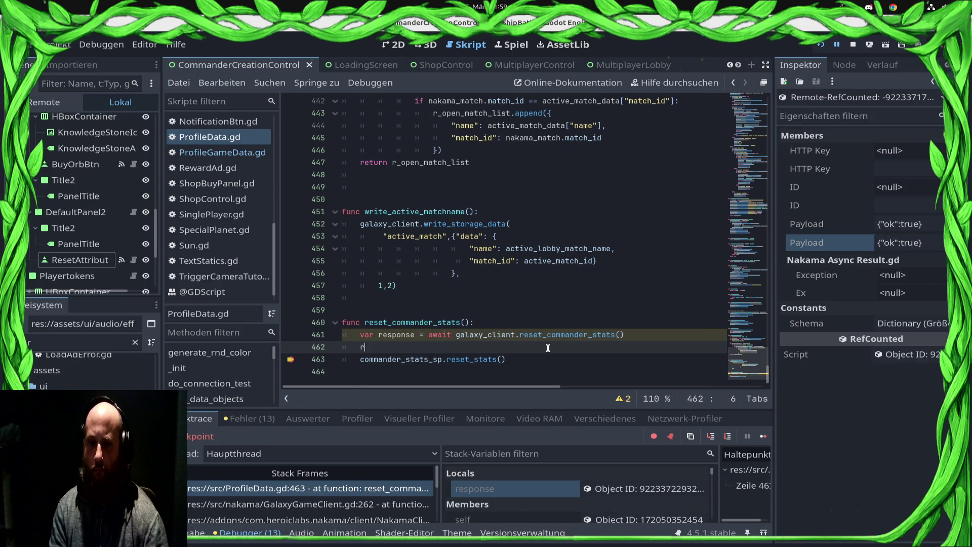
{"action": "type", "text": "esponse.p"}
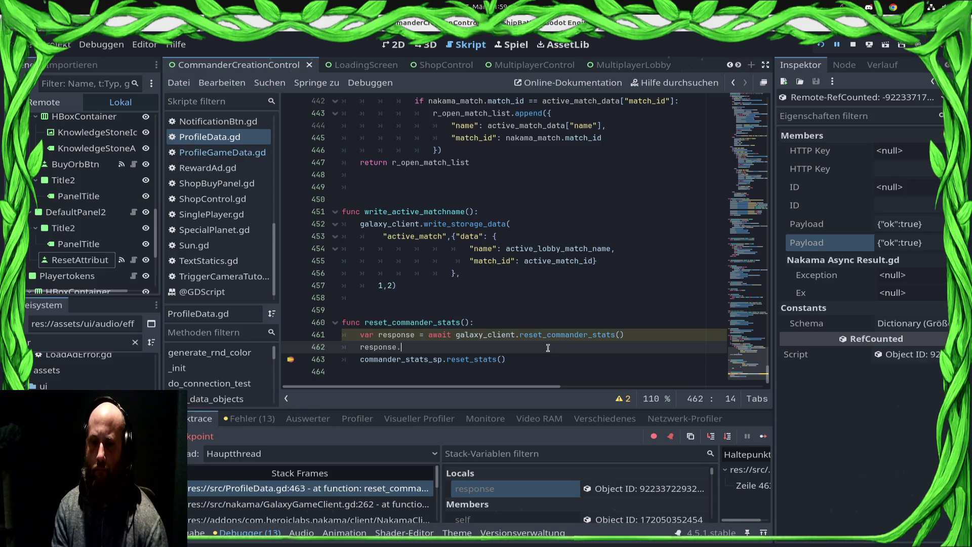
{"action": "type", "text": "ayload["}
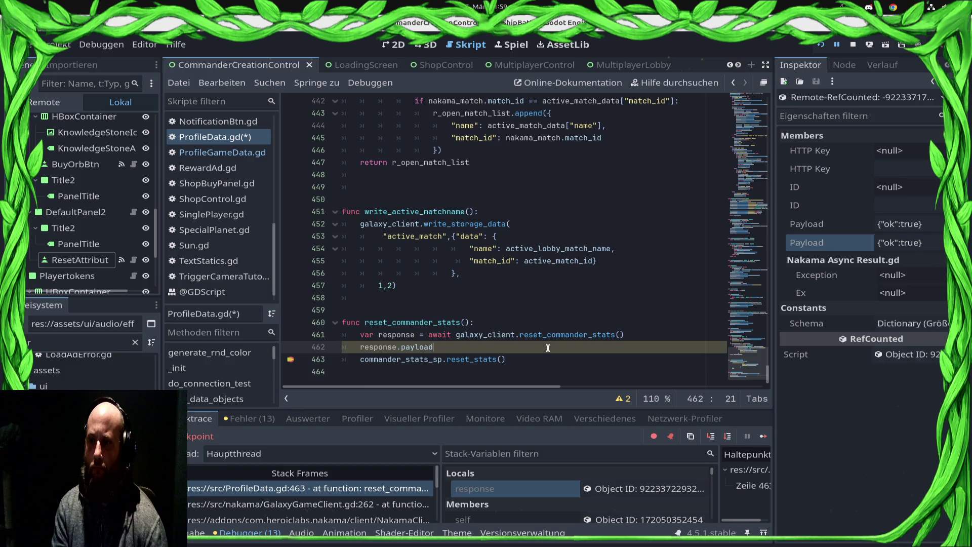
{"action": "type", "text": "\"ok"}
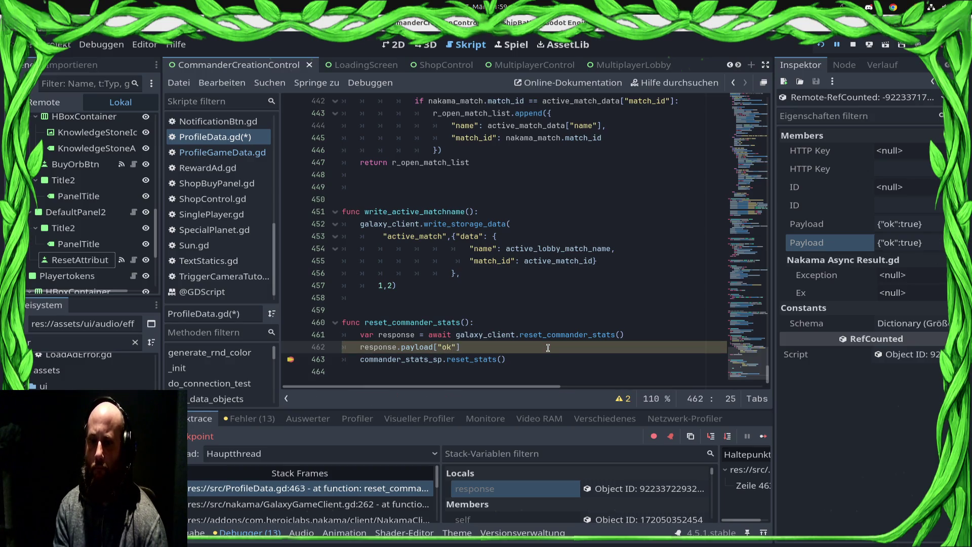
{"action": "key", "text": "BackSpace"}
{"action": "key", "text": "BackSpace"}
{"action": "key", "text": "BackSpace"}
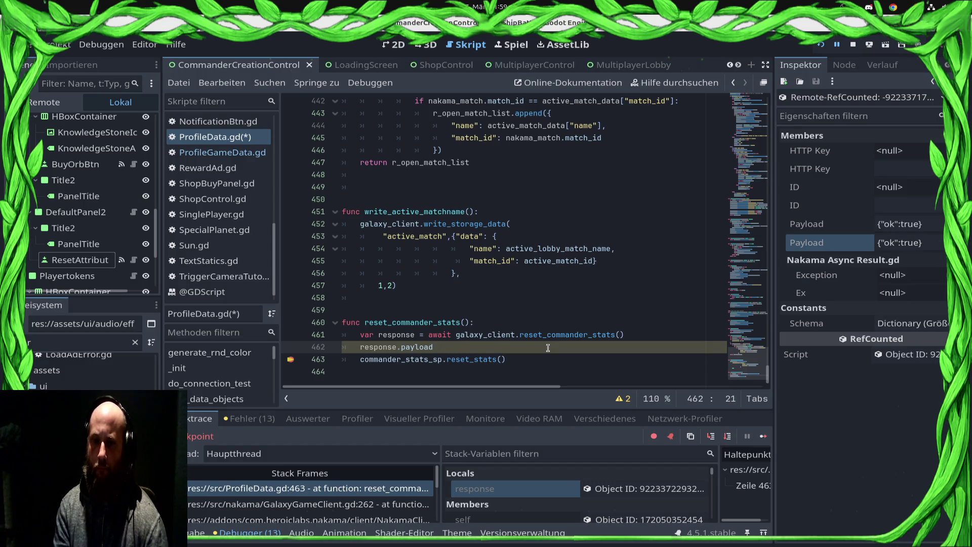
{"action": "type", "text": "if "}
{"action": "type", "text": "!= null:"}
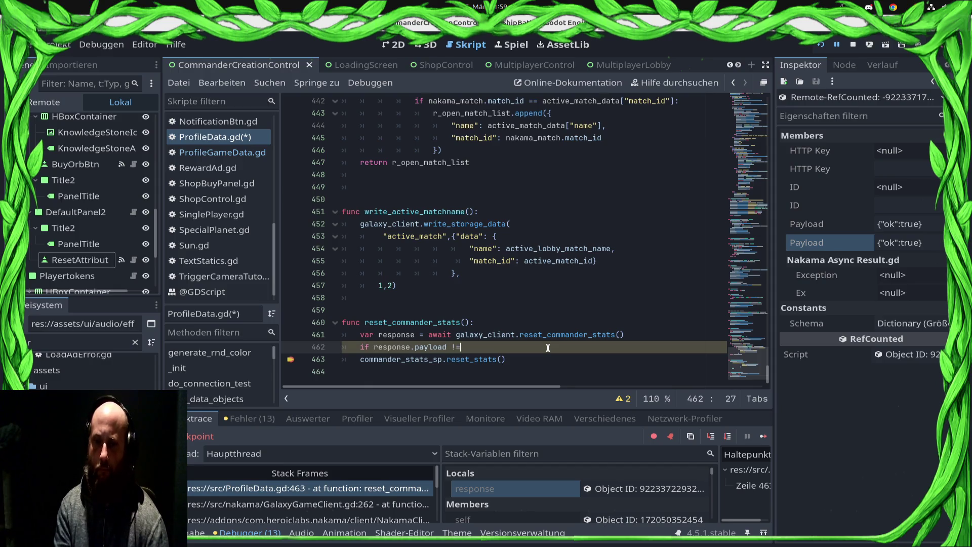
{"action": "key", "text": "Return"}
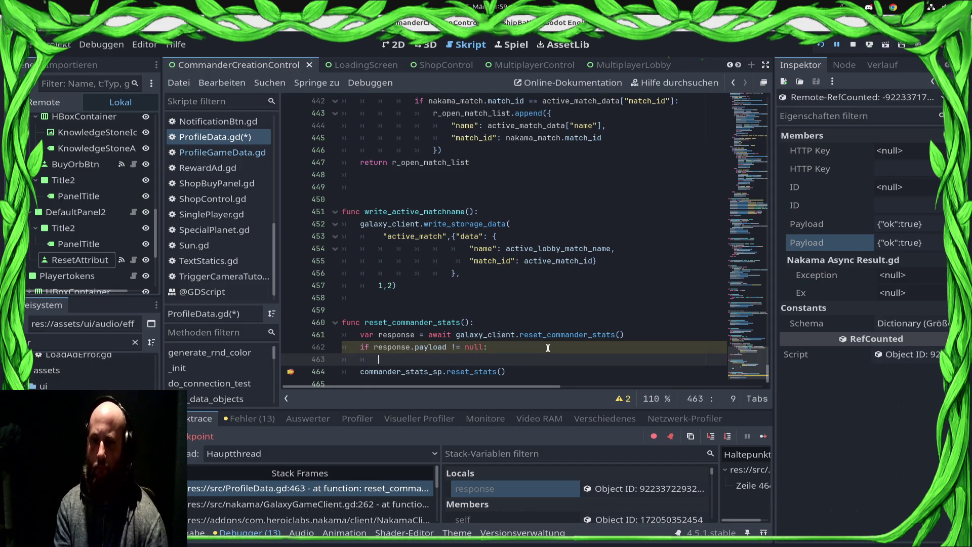
Nest 'if response.payload["ok"] == true:' around reset_stats, save ProfileData.gd, and stop debugging
{"action": "type", "text": "if reps"}
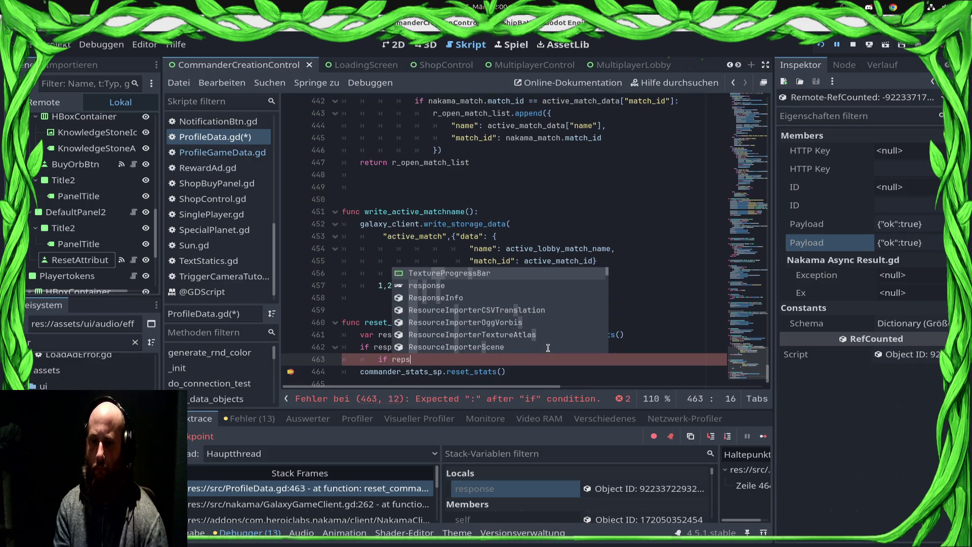
{"action": "key", "text": "Down"}
{"action": "key", "text": "Return"}
{"action": "type", "text": "ayload[\"O"}
{"action": "key", "text": "BackSpace"}
{"action": "key", "text": "BackSpace"}
{"action": "type", "text": "ok\"] == true:"}
{"action": "key", "text": "Down"}
{"action": "key", "text": "Home"}
{"action": "key", "text": "Tab"}
{"action": "key", "text": "ctrl+s"}
{"action": "left_click", "coordinate": [852, 45]}
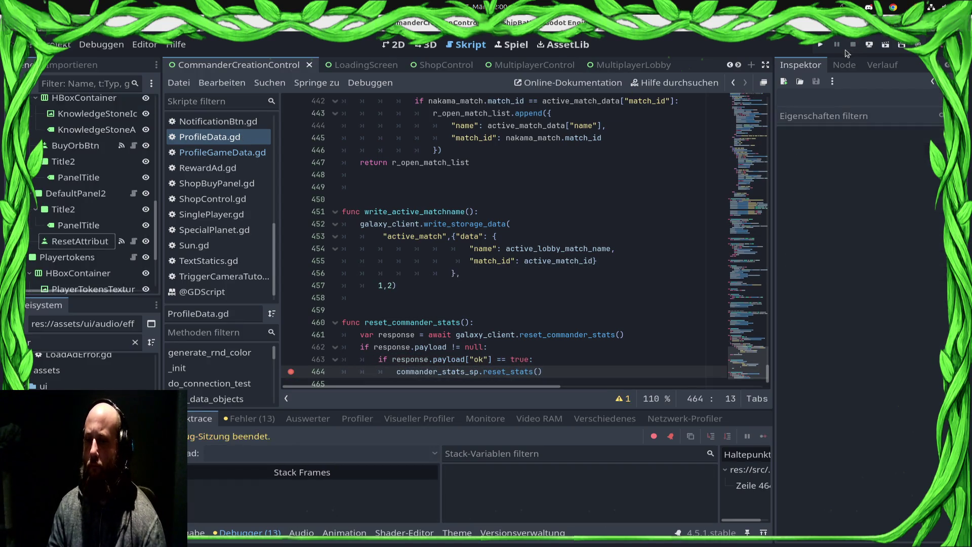
Remove the line 464 breakpoint, rerun, and reset attributes, exposing the invalid 'ok' access on a String payload
{"action": "left_click", "coordinate": [291, 372]}
{"action": "left_click_drag", "start_coordinate": [294, 373], "coordinate": [360, 347]}
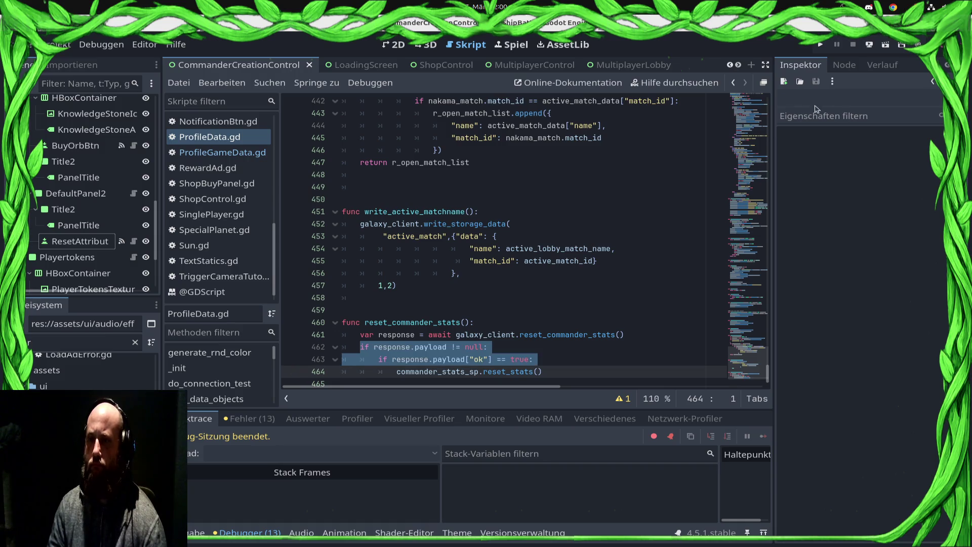
{"action": "left_click", "coordinate": [820, 45]}
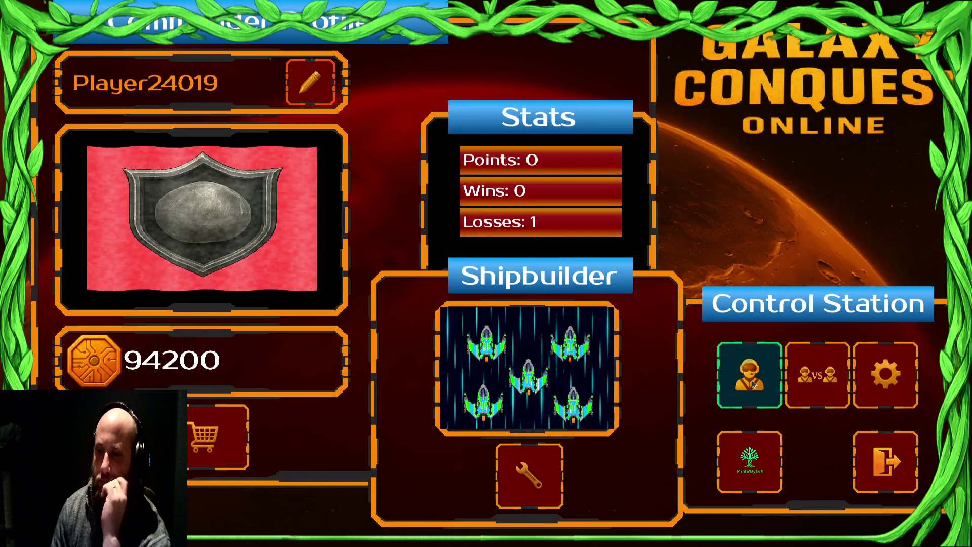
{"action": "left_click", "coordinate": [749, 387]}
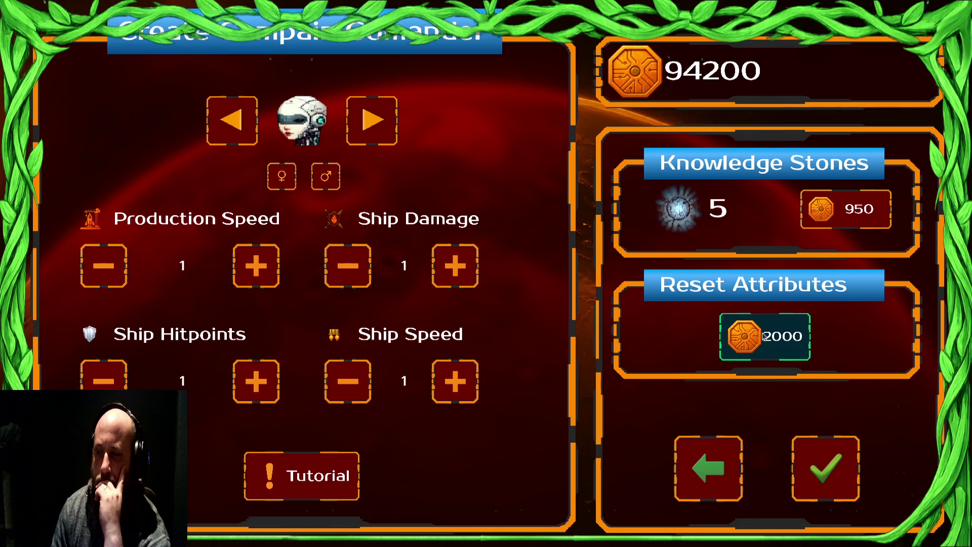
{"action": "left_click", "coordinate": [765, 336]}
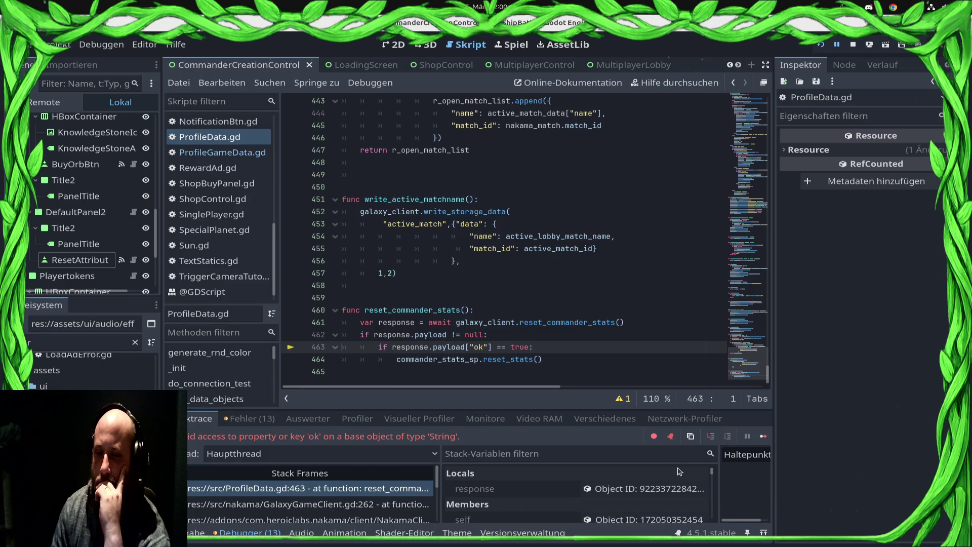
Inspect response.payload and find it is the String {"ok":true}, not a dictionary
{"action": "left_click", "coordinate": [676, 488]}
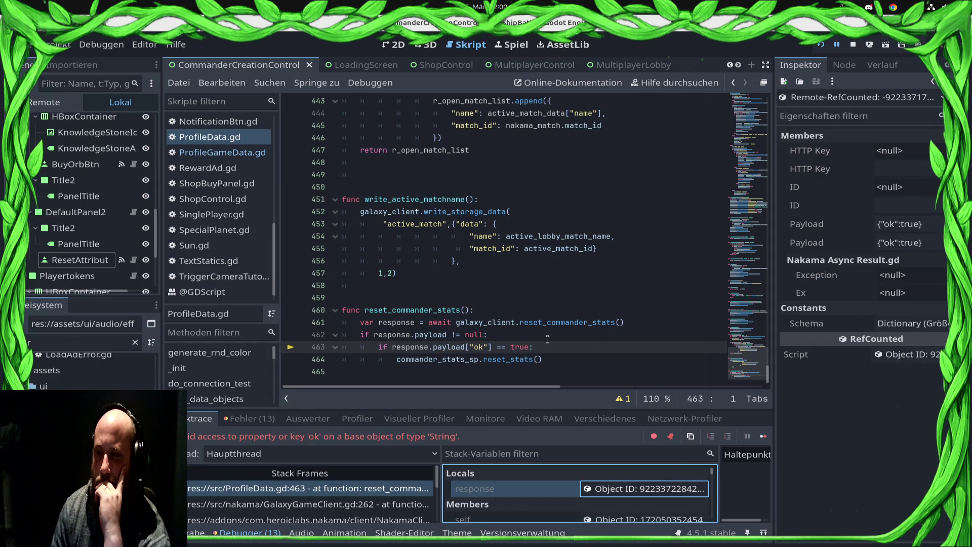
{"action": "mouse_move", "coordinate": [420, 347]}
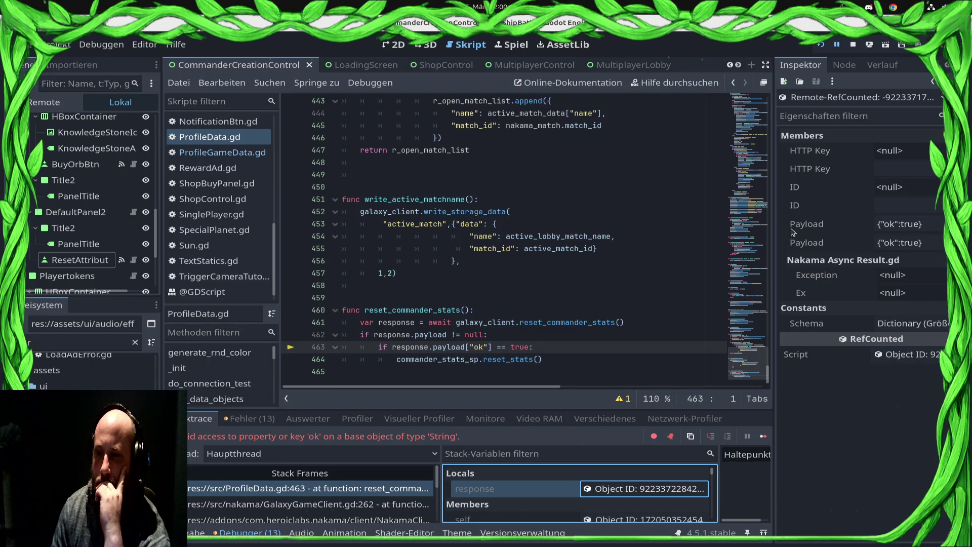
{"action": "left_click", "coordinate": [810, 228]}
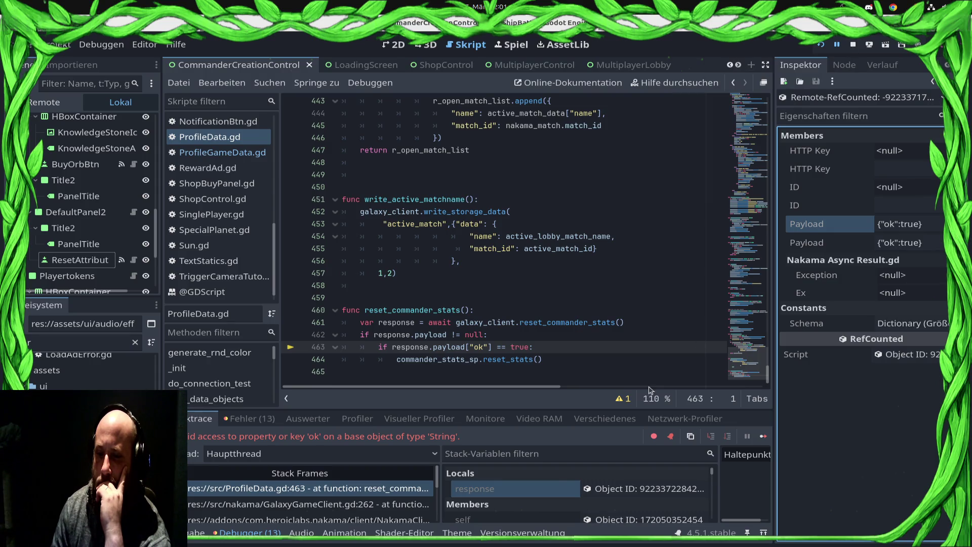
{"action": "scroll", "coordinate": [651, 477], "scroll_direction": "down", "scroll_amount": 3}
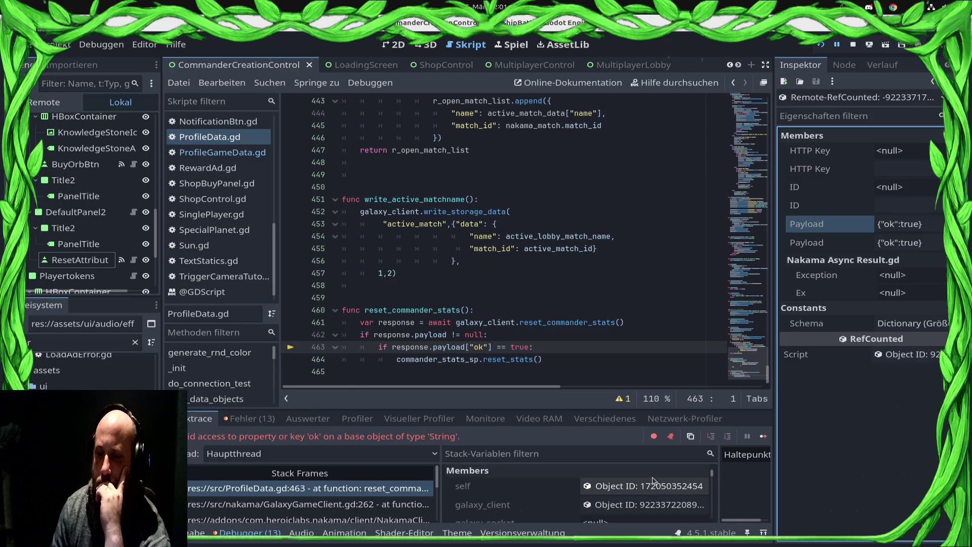
Browse the paused script's self members in Stack Variables
{"action": "left_click", "coordinate": [646, 487]}
{"action": "scroll", "coordinate": [890, 268], "scroll_direction": "down", "scroll_amount": 8}
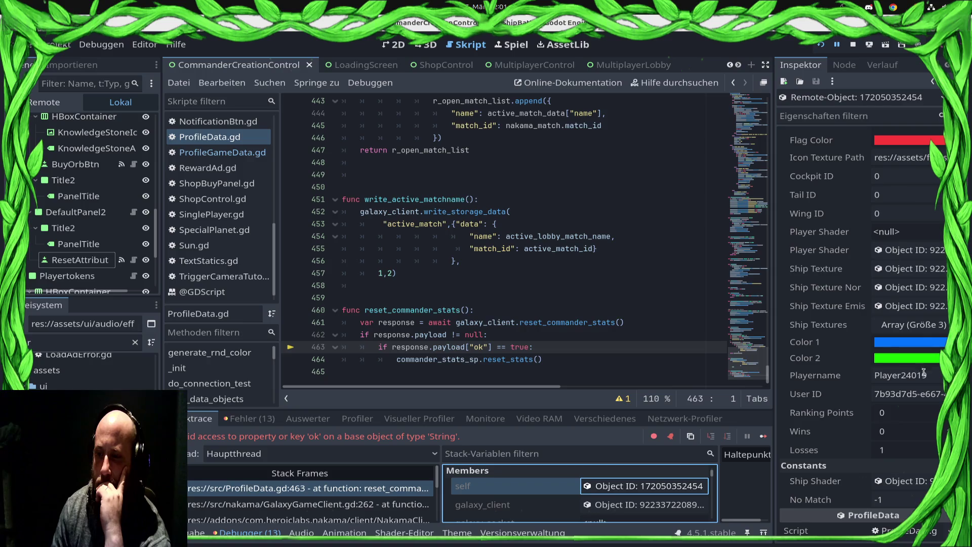
{"action": "scroll", "coordinate": [934, 380], "scroll_direction": "up", "scroll_amount": 10}
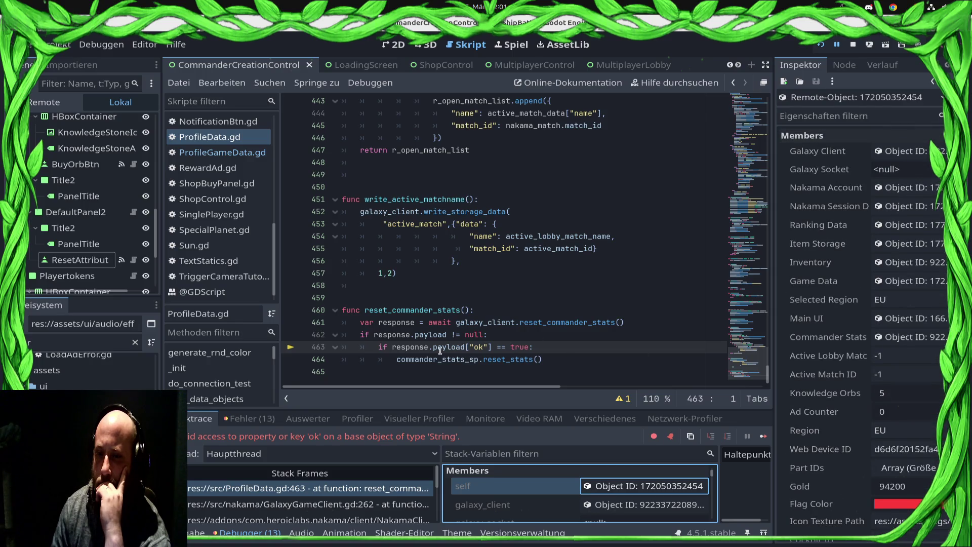
{"action": "left_click", "coordinate": [392, 347]}
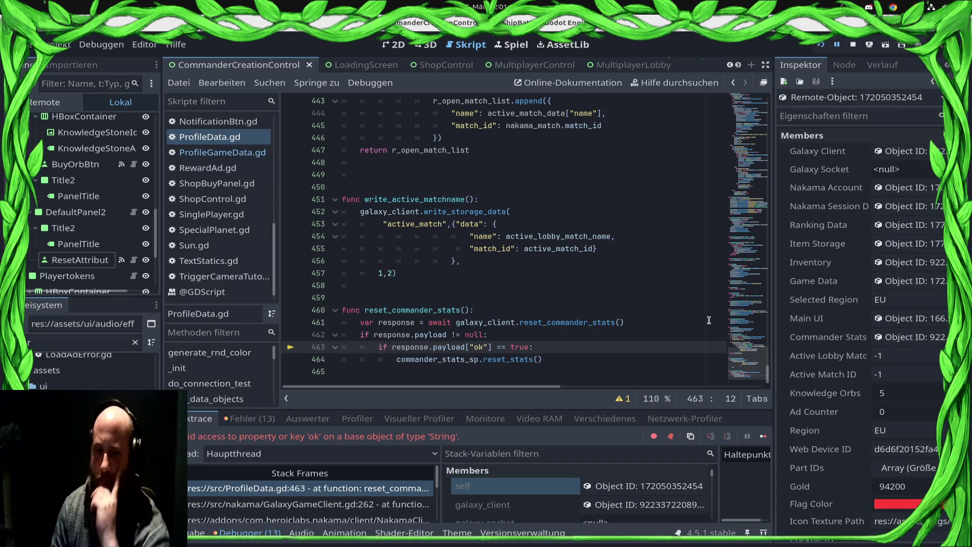
Remove a mistyped JSON prefix from the if condition on line 463
{"action": "type", "text": "SONp"}
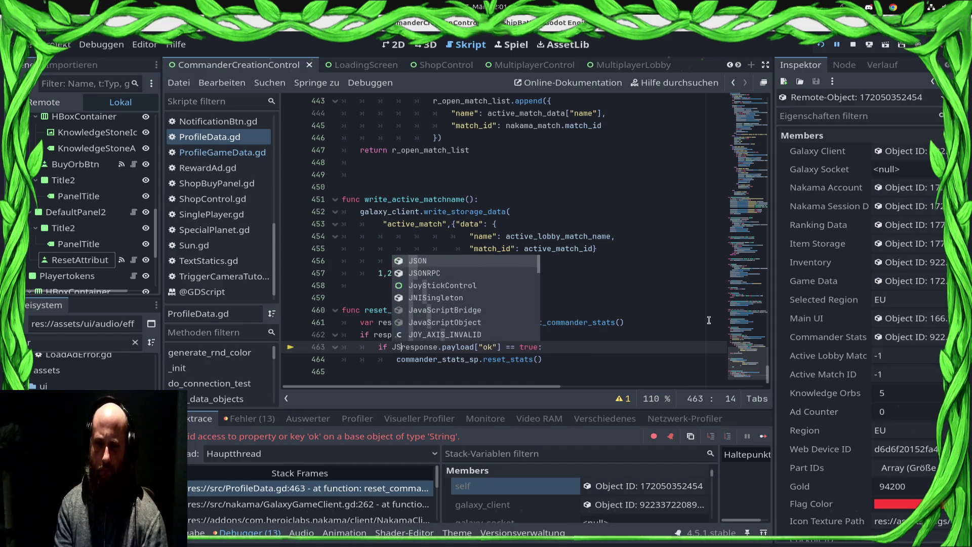
{"action": "key", "text": "BackSpace"}
{"action": "type", "text": ".PAR"}
{"action": "key", "text": "BackSpace"}
{"action": "key", "text": "BackSpace"}
{"action": "key", "text": "BackSpace"}
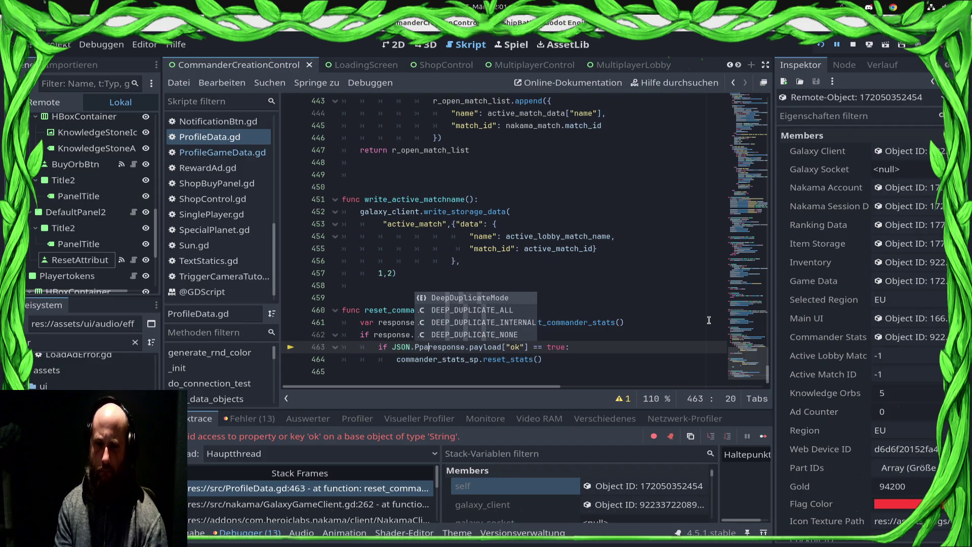
{"action": "key", "text": "shift+Left"}
{"action": "key", "text": "shift+Left"}
{"action": "key", "text": "shift+Left"}
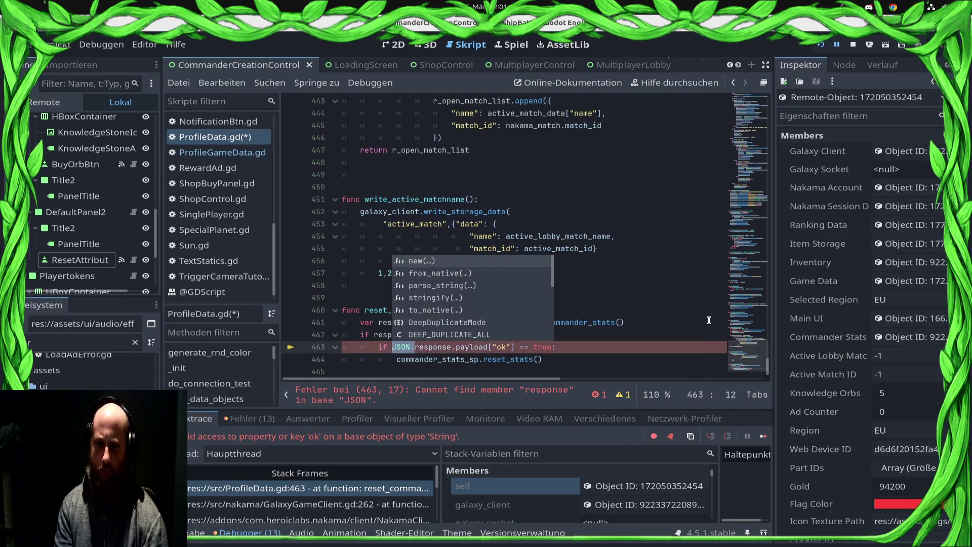
{"action": "key", "text": "BackSpace"}
{"action": "key", "text": "Escape"}
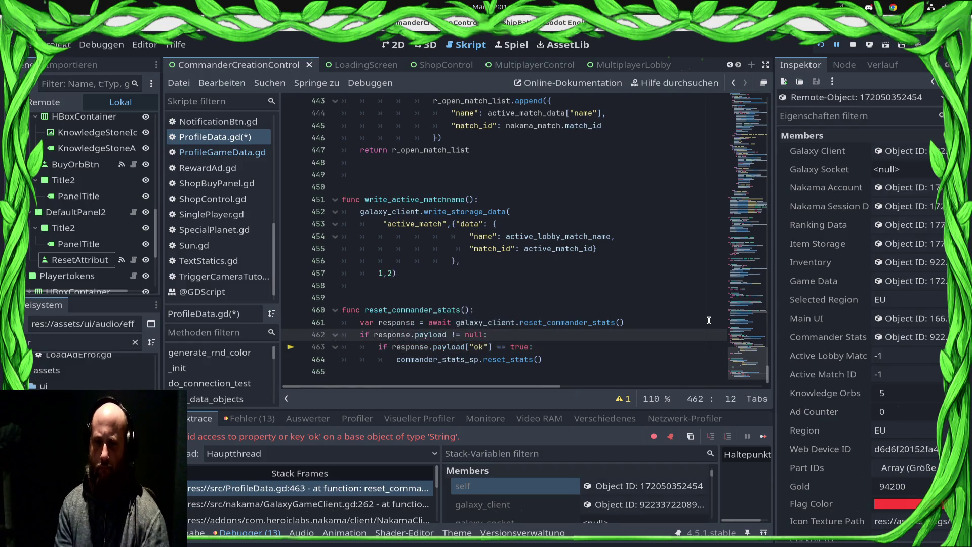
Insert 'var json_data = JSON.parse_string(response.payload)' above the if and save
{"action": "key", "text": "ctrl+shift+Return"}
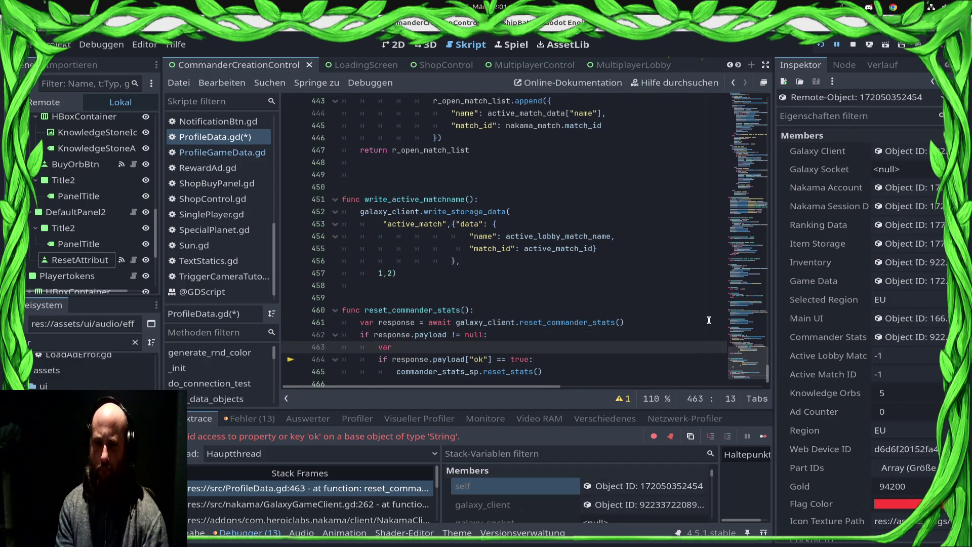
{"action": "type", "text": "n-data"}
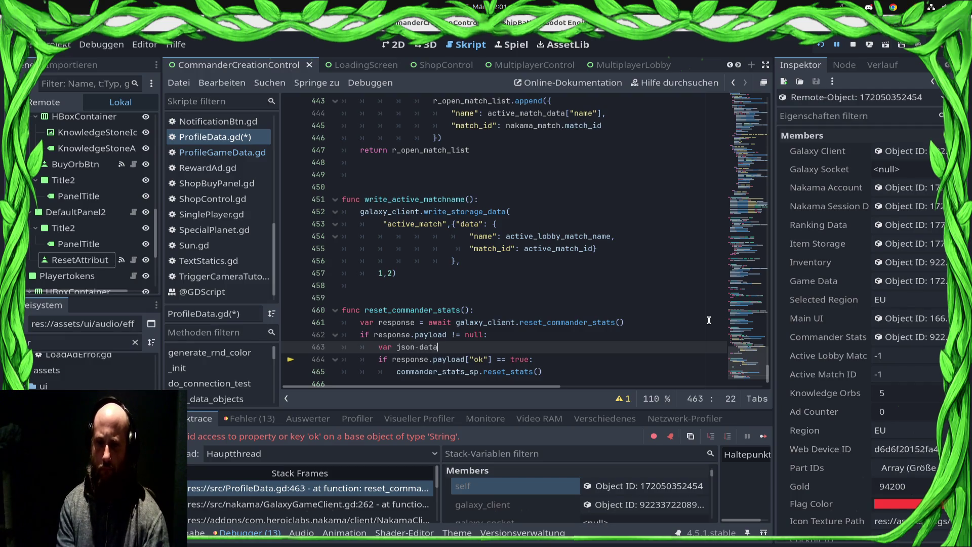
{"action": "type", "text": "ta = reps"}
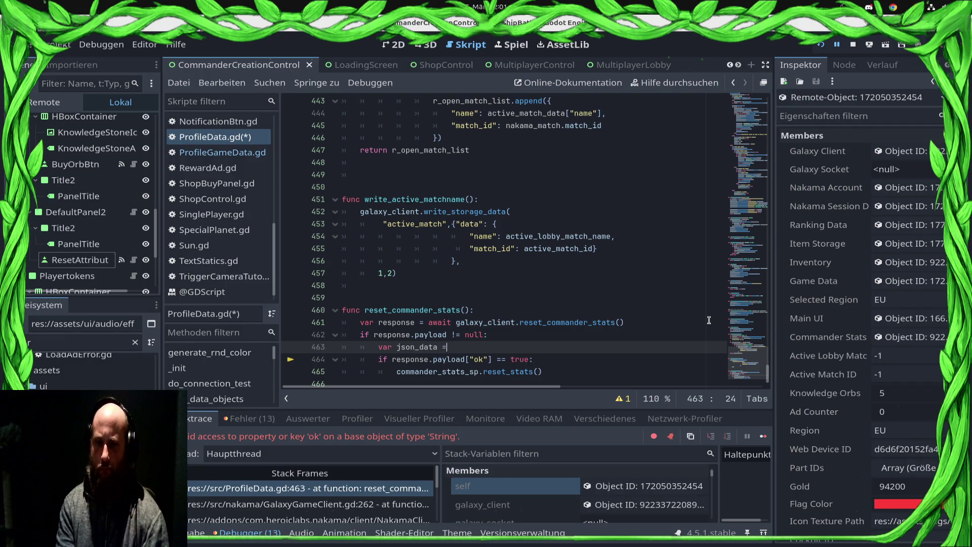
{"action": "key", "text": "Down"}
{"action": "key", "text": "Return"}
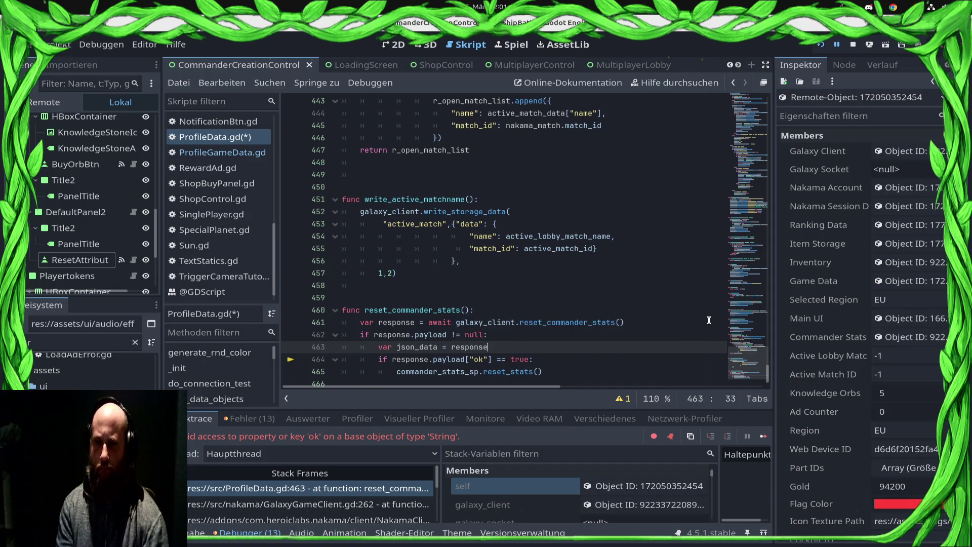
{"action": "key", "text": "BackSpace"}
{"action": "key", "text": "BackSpace"}
{"action": "type", "text": "JSON.-"}
{"action": "key", "text": "BackSpace"}
{"action": "type", "text": "pa"}
{"action": "key", "text": "Return"}
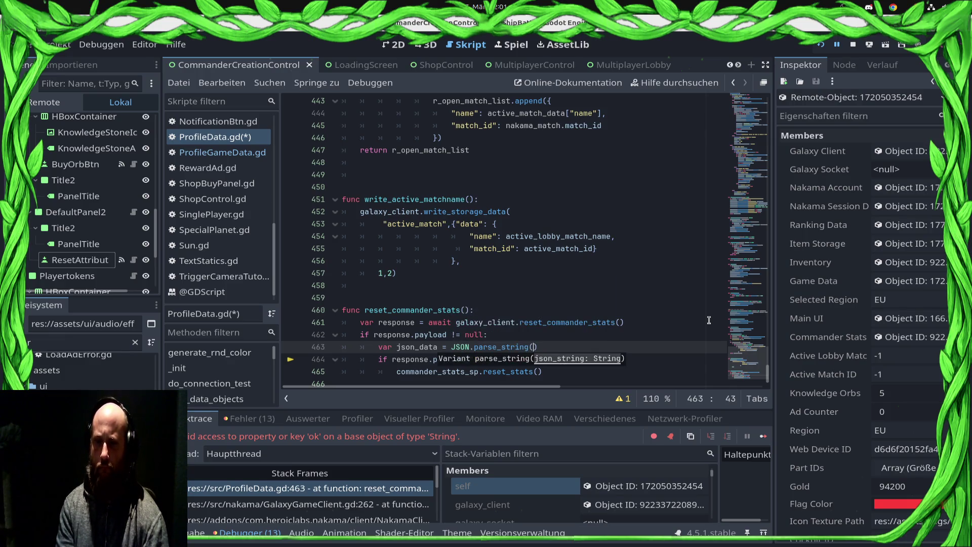
{"action": "type", "text": "response.pa"}
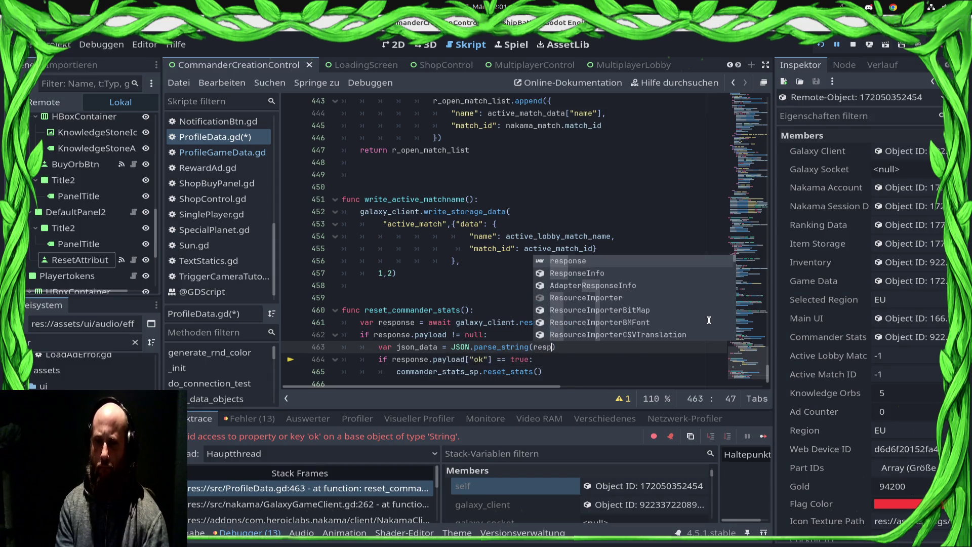
{"action": "type", "text": "yload"}
{"action": "key", "text": "ctrl+s"}
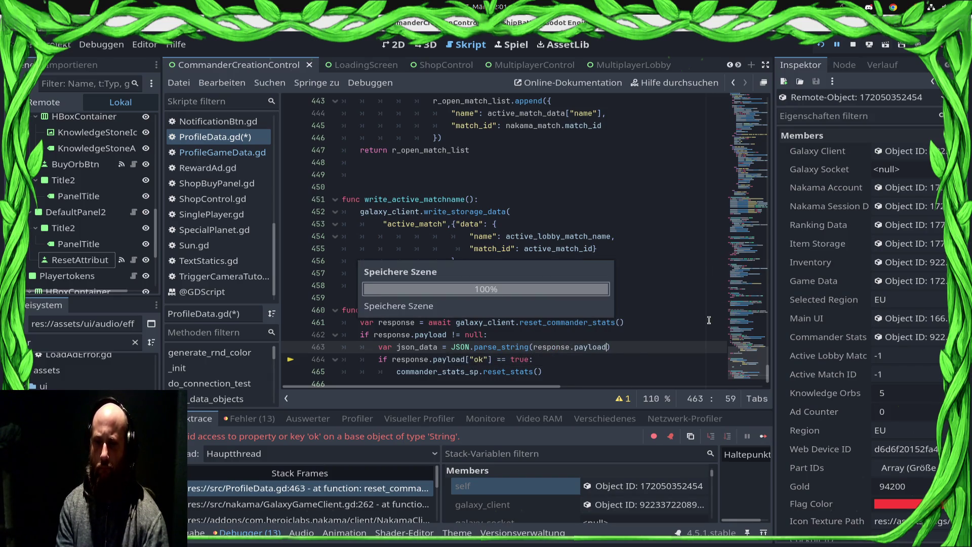
{"action": "key", "text": "Down"}
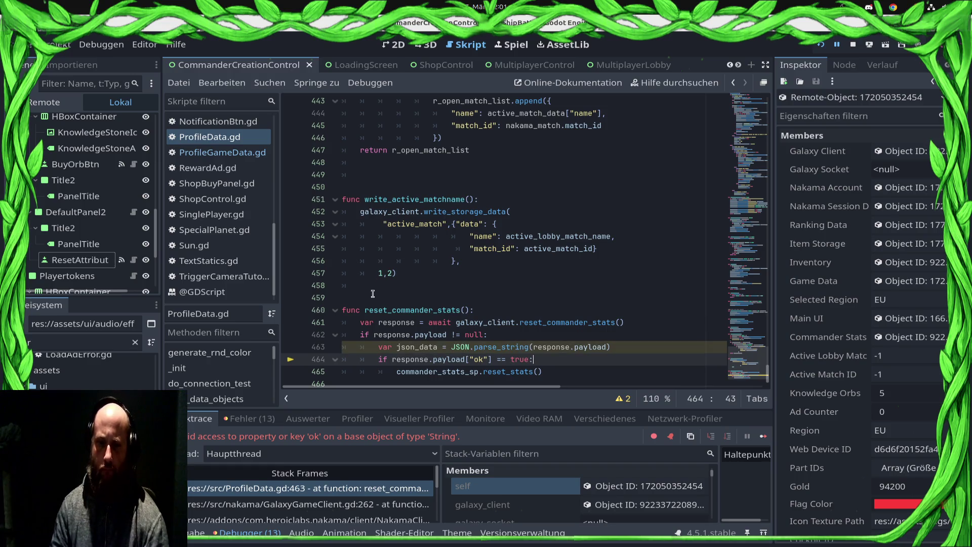
Replace response.payload with json_data in the ok condition and stop the debug session
{"action": "double_click", "coordinate": [422, 347]}
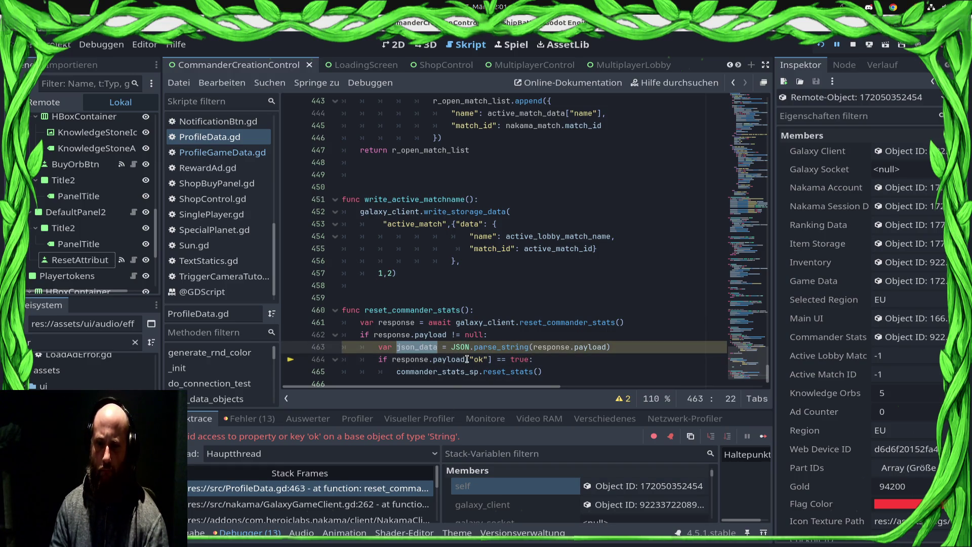
{"action": "left_click", "coordinate": [467, 359]}
{"action": "left_click", "coordinate": [394, 359], "text": "shift"}
{"action": "type", "text": "json_data"}
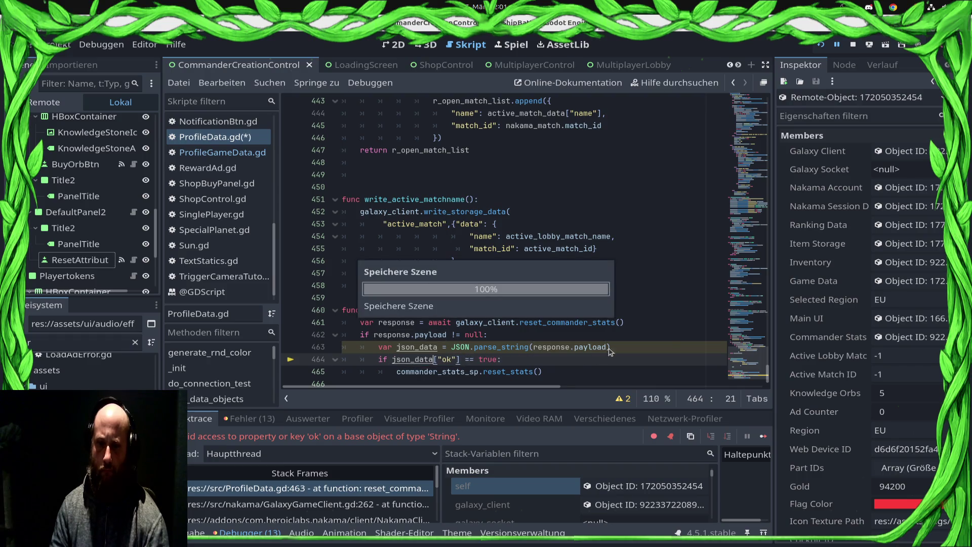
{"action": "left_click", "coordinate": [681, 331]}
{"action": "left_click", "coordinate": [853, 45]}
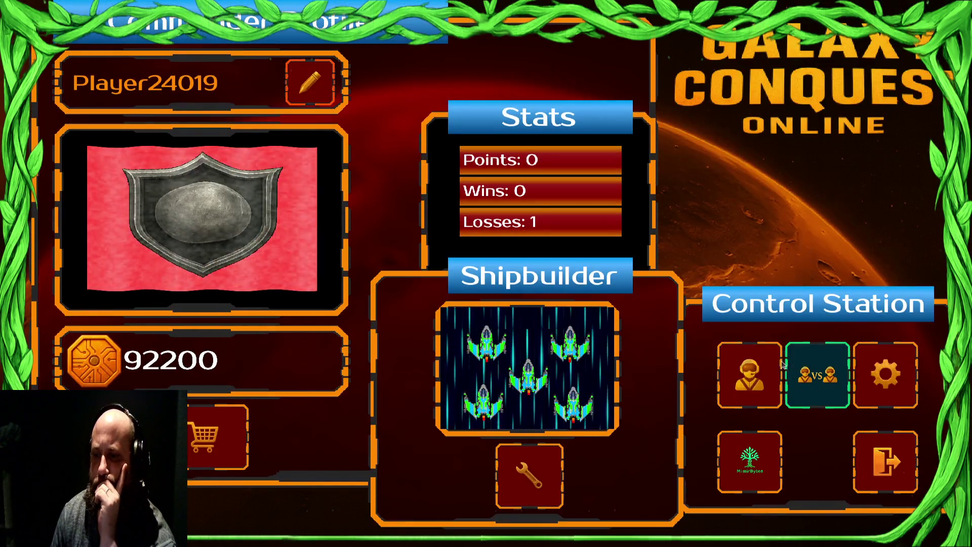
Reset attributes for 2000 on the commander screen, confirming all four stats drop to 1
{"action": "left_click", "coordinate": [768, 398]}
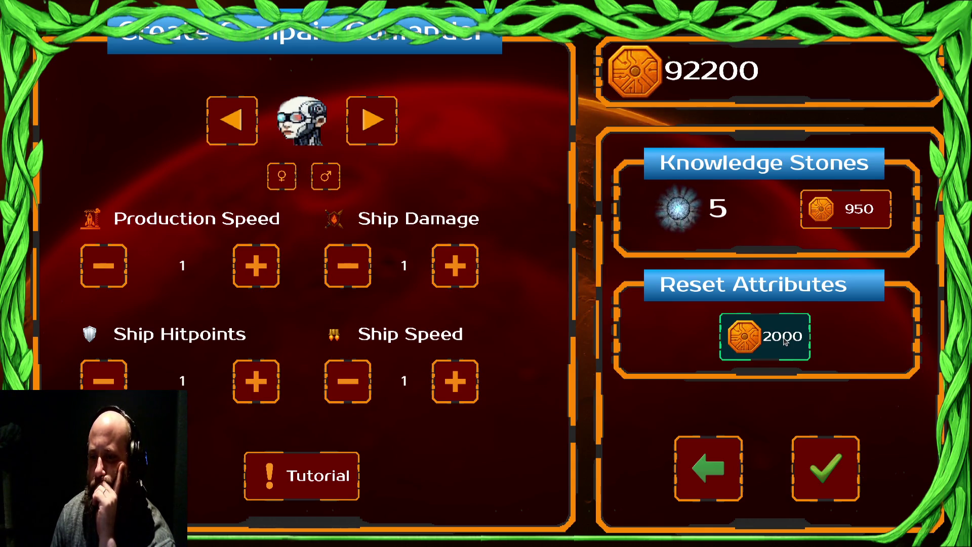
{"action": "left_click", "coordinate": [784, 342]}
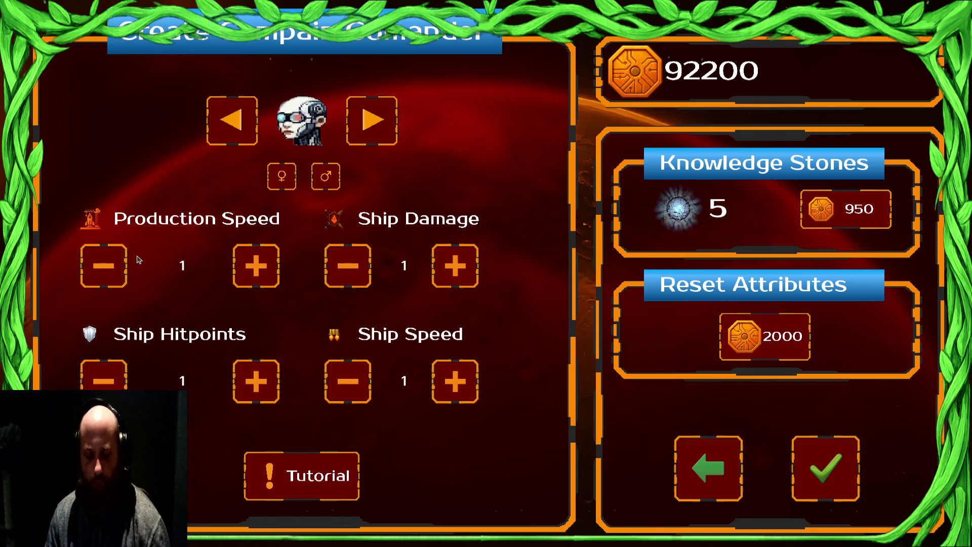
{"action": "key", "text": "super"}
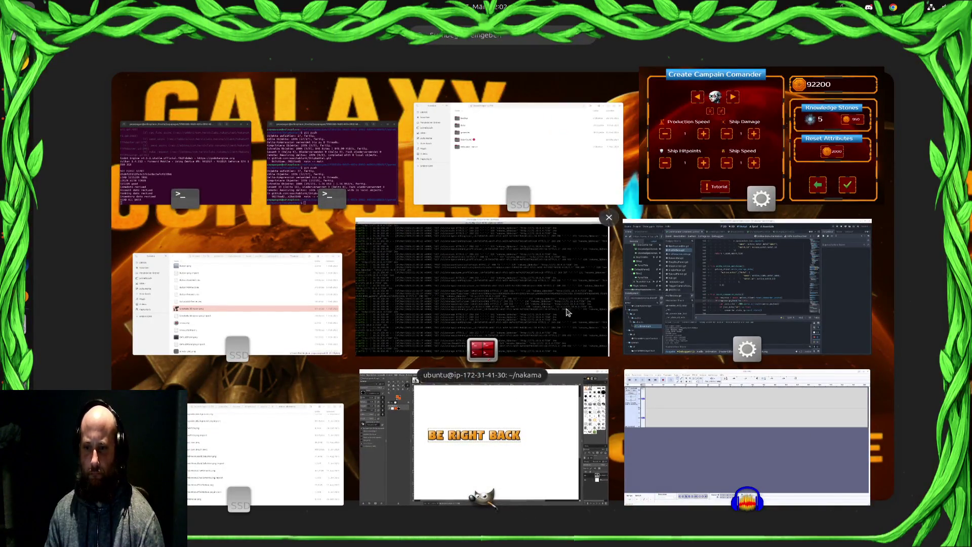
{"action": "left_click", "coordinate": [653, 314]}
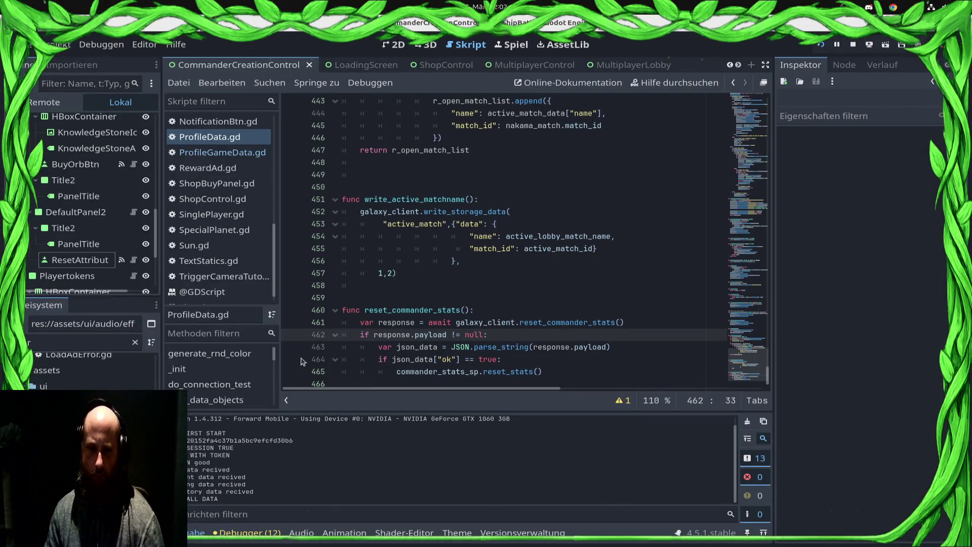
Set a breakpoint on line 465, trigger Reset Attributes in the game, and continue past it
{"action": "left_click", "coordinate": [290, 371]}
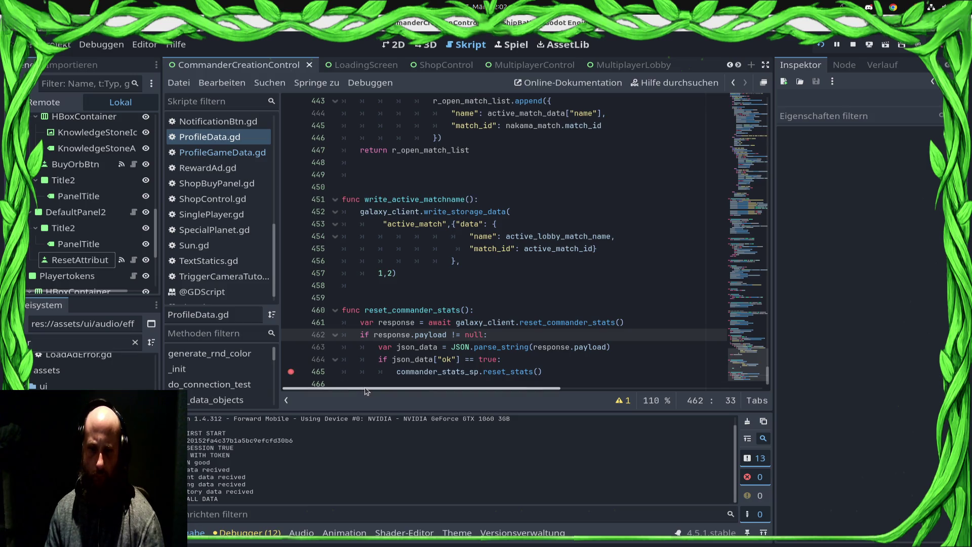
{"action": "key", "text": "alt+Tab"}
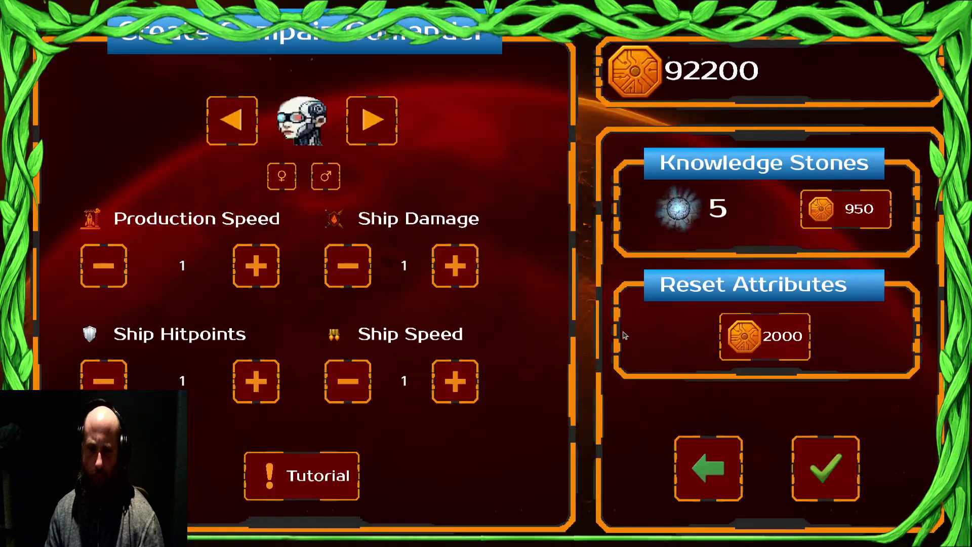
{"action": "left_click", "coordinate": [771, 350]}
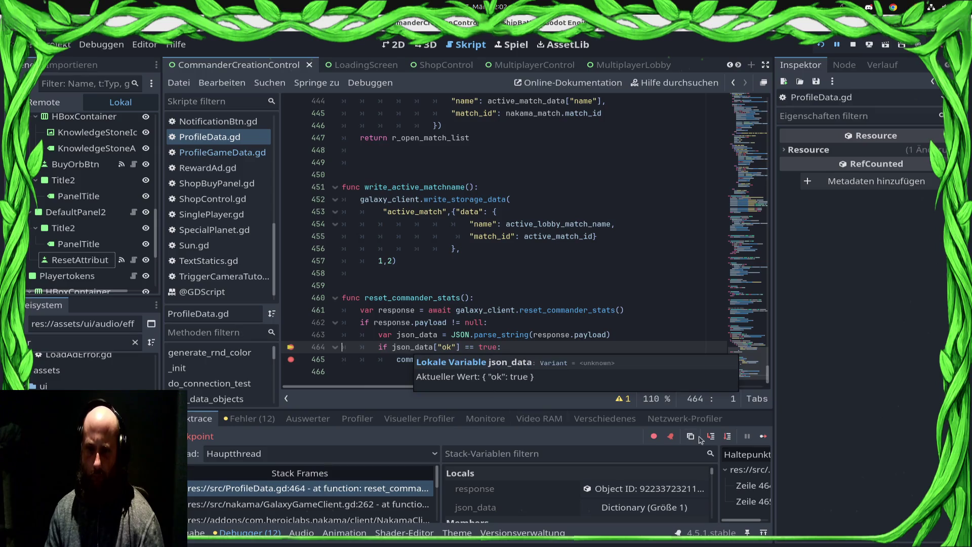
{"action": "left_click", "coordinate": [763, 437]}
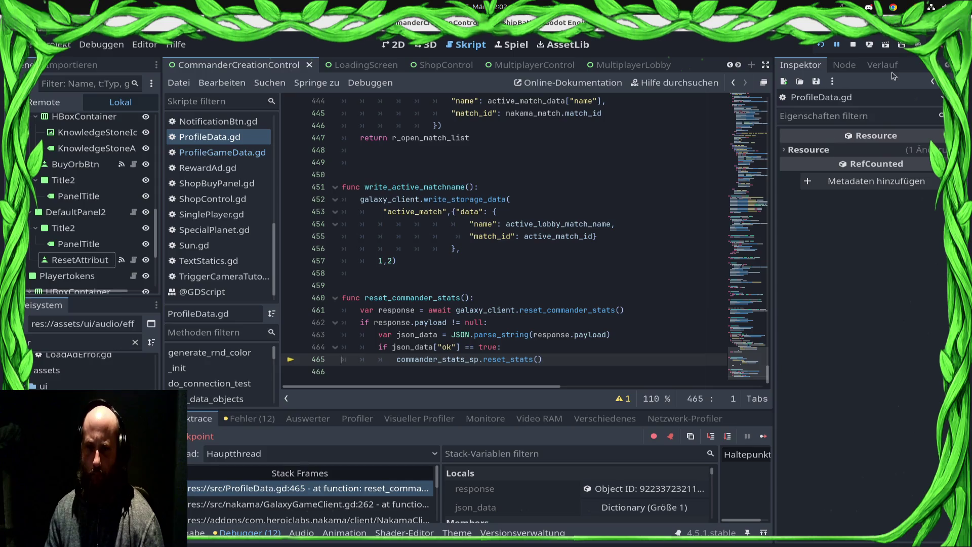
{"action": "left_click", "coordinate": [764, 436]}
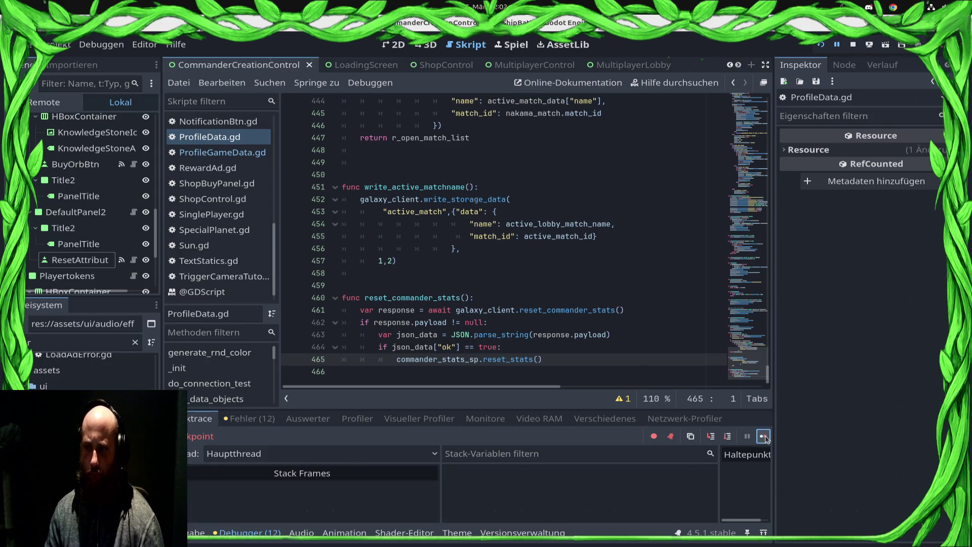
Return to the game's main menu, end the debug run, and jump to the reset_stats definition
{"action": "left_click", "coordinate": [709, 451]}
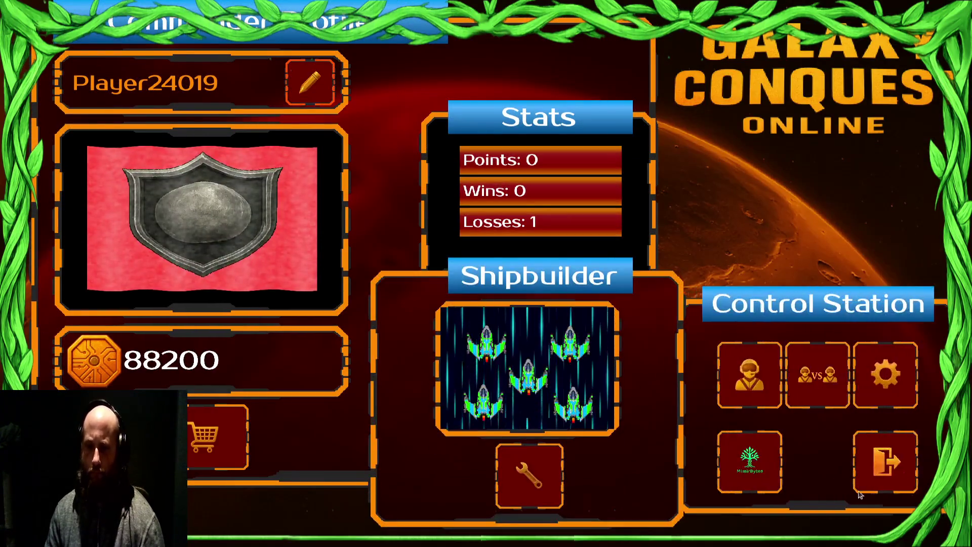
{"action": "left_click", "coordinate": [861, 487]}
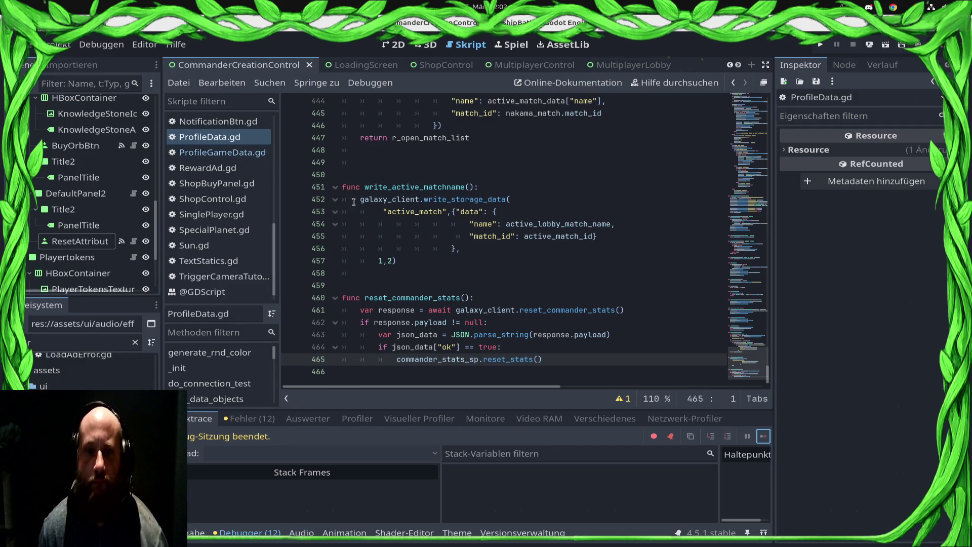
{"action": "left_click", "coordinate": [523, 360], "text": "ctrl"}
Add a 'func can_be_reseted():' header below the stats code in ComanderStats.gd
{"action": "scroll", "coordinate": [455, 288], "scroll_direction": "up", "scroll_amount": 5}
{"action": "scroll", "coordinate": [431, 268], "scroll_direction": "up", "scroll_amount": 8}
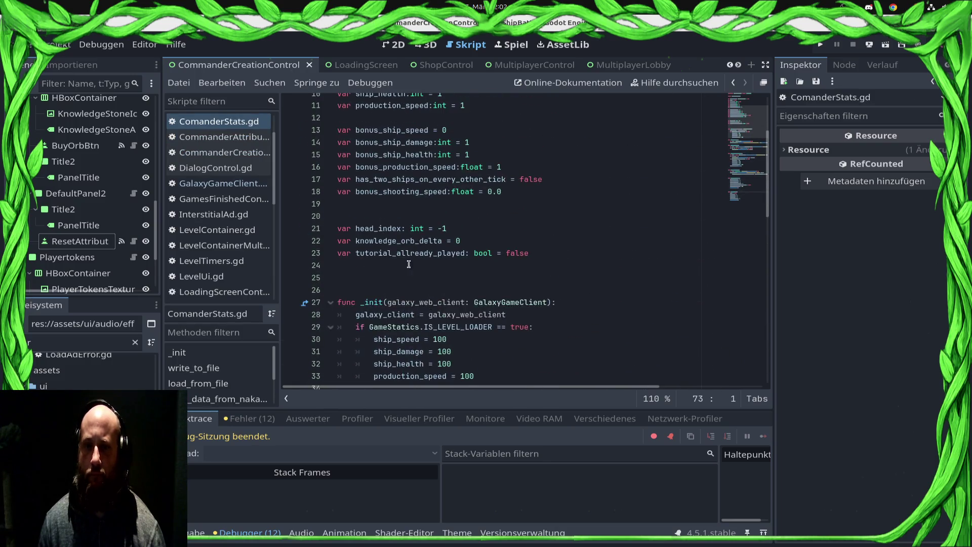
{"action": "scroll", "coordinate": [384, 294], "scroll_direction": "down", "scroll_amount": 4}
{"action": "left_click", "coordinate": [359, 240]}
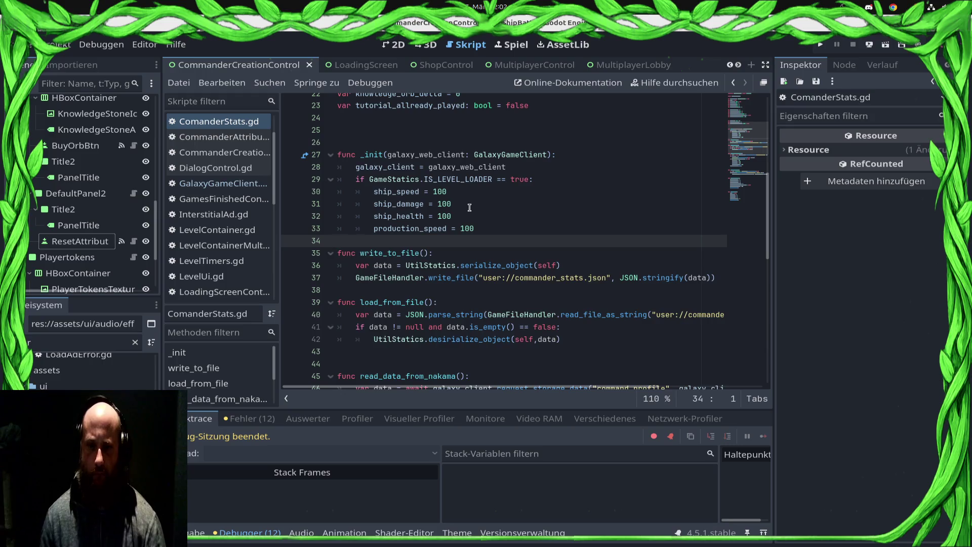
{"action": "key", "text": "Down"}
{"action": "type", "text": "func can"}
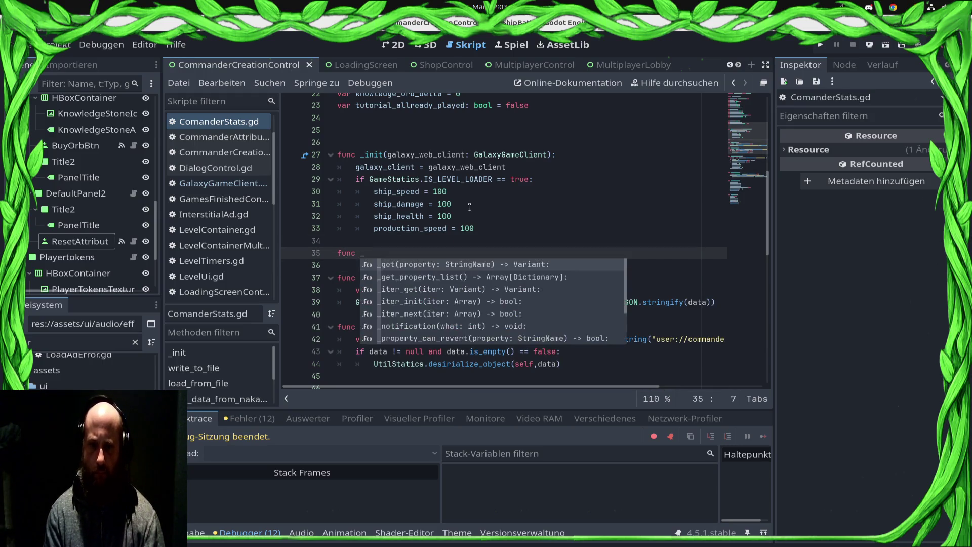
{"action": "type", "text": "_be_resete"}
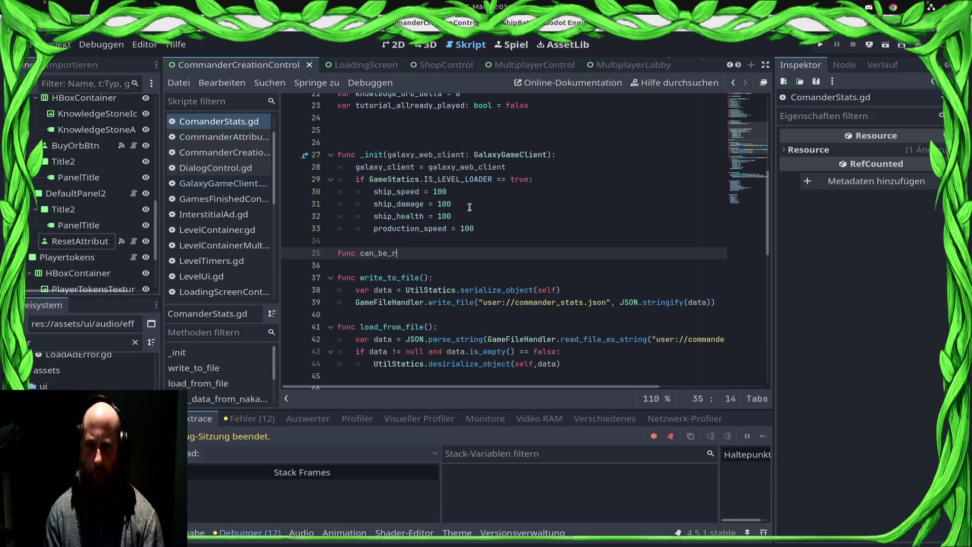
{"action": "type", "text": "d():"}
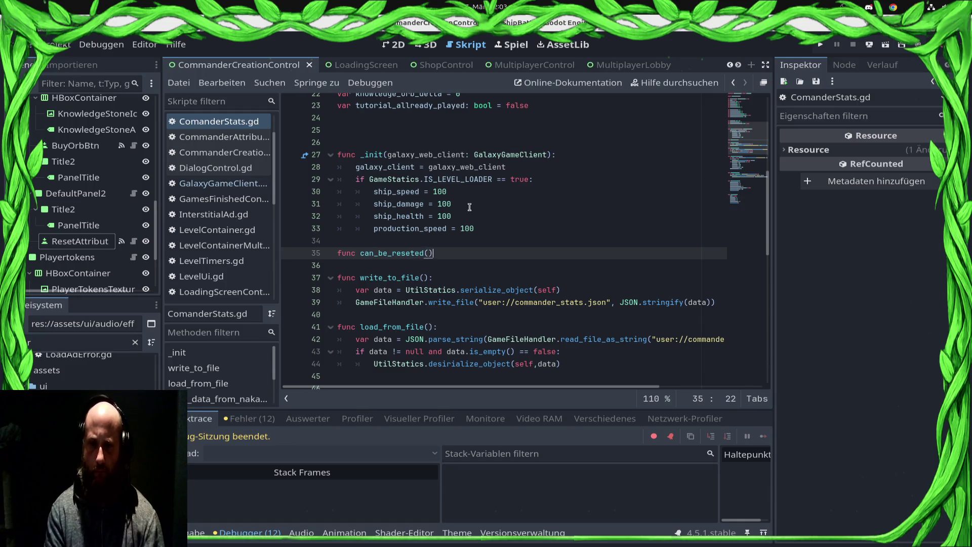
{"action": "key", "text": "Return"}
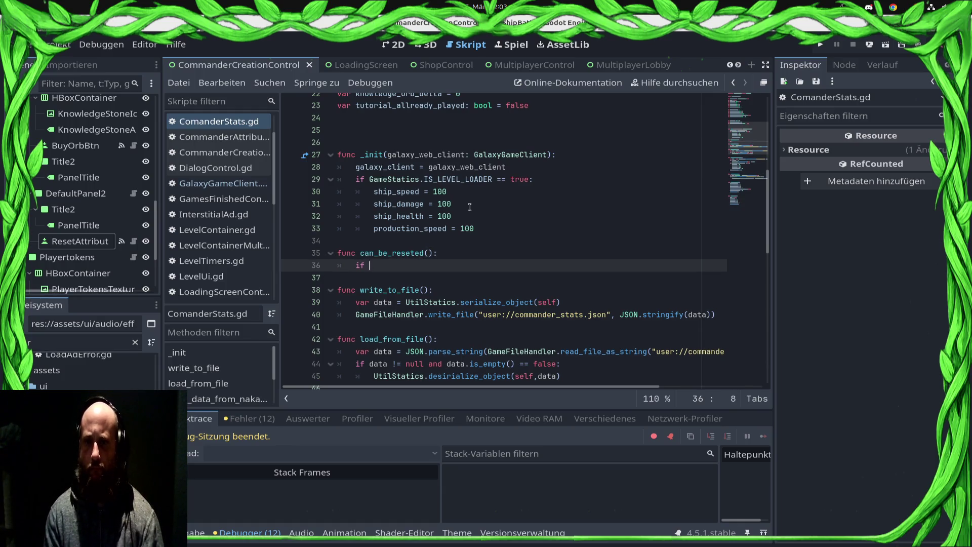
Write the condition checking ship_speed, ship_damage, ship_health or production_speed exceeds 1
{"action": "type", "text": "sh"}
{"action": "key", "text": "Down"}
{"action": "key", "text": "Down"}
{"action": "key", "text": "Return"}
{"action": "type", "text": "> 1 or shi"}
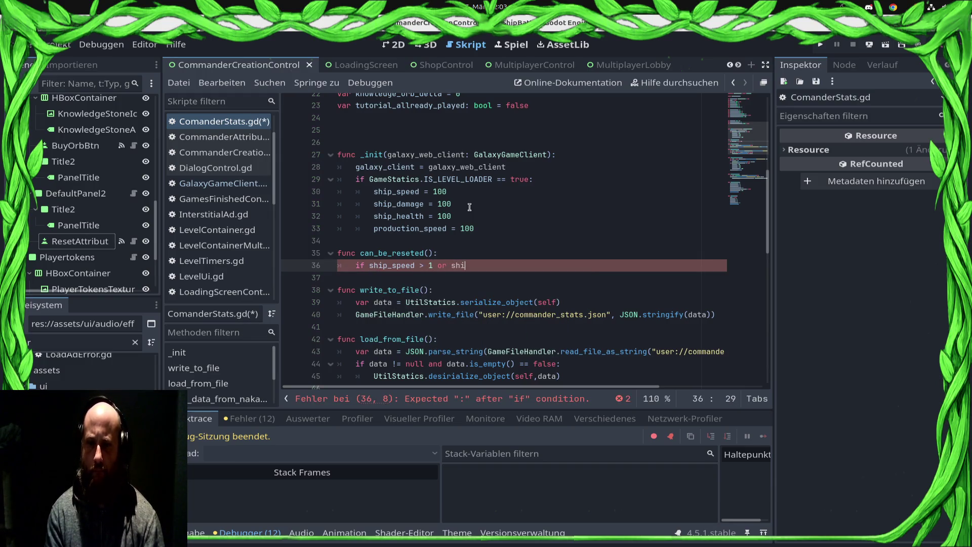
{"action": "type", "text": "p"}
{"action": "key", "text": "Up"}
{"action": "key", "text": "Up"}
{"action": "key", "text": "Return"}
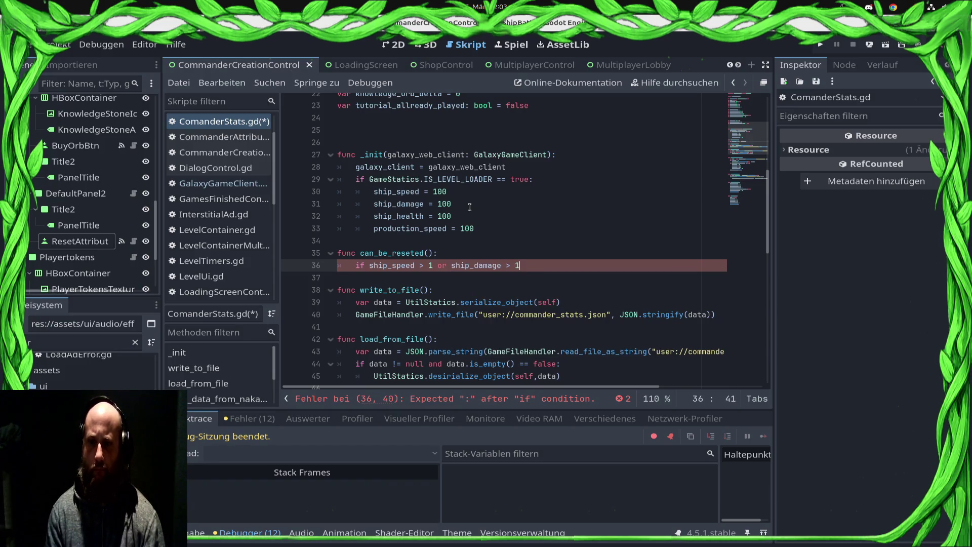
{"action": "type", "text": "h"}
{"action": "key", "text": "Down"}
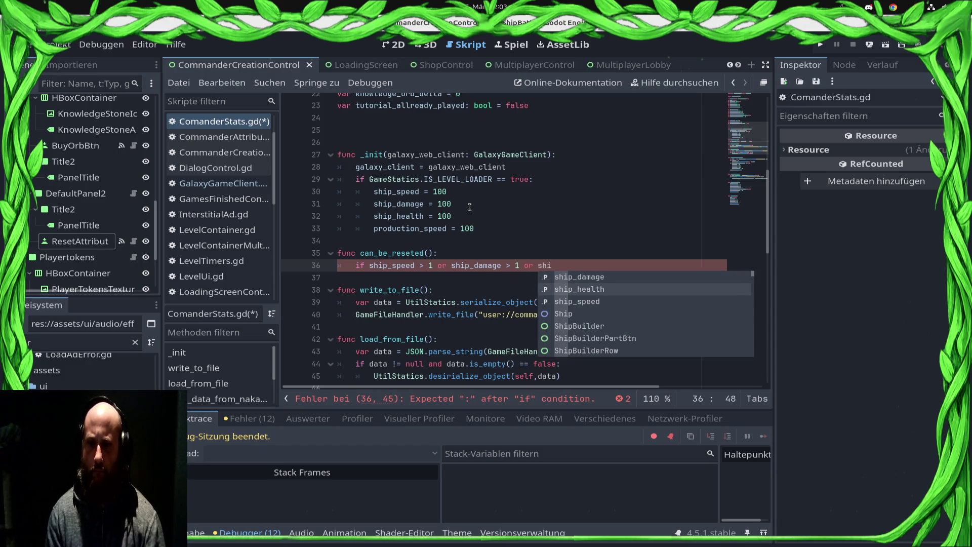
{"action": "key", "text": "Return"}
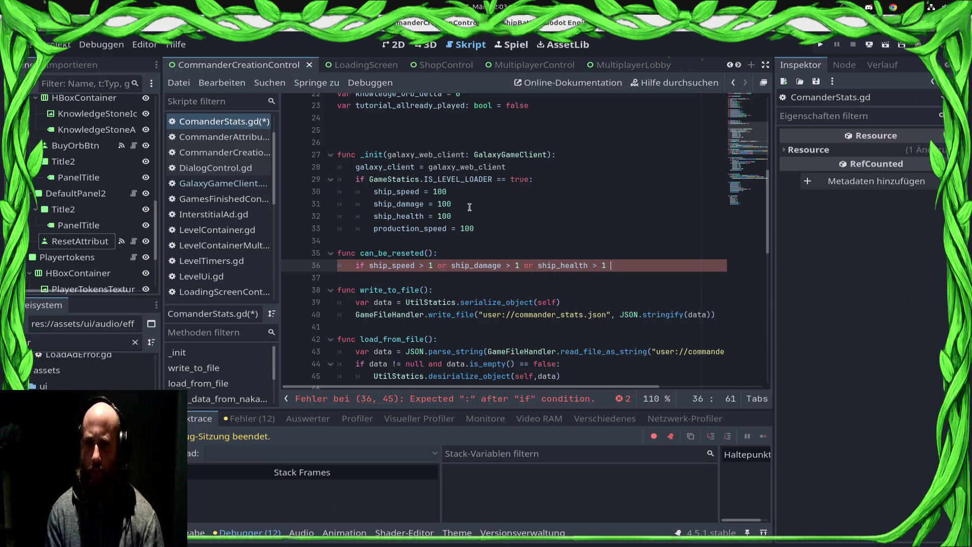
{"action": "type", "text": "d"}
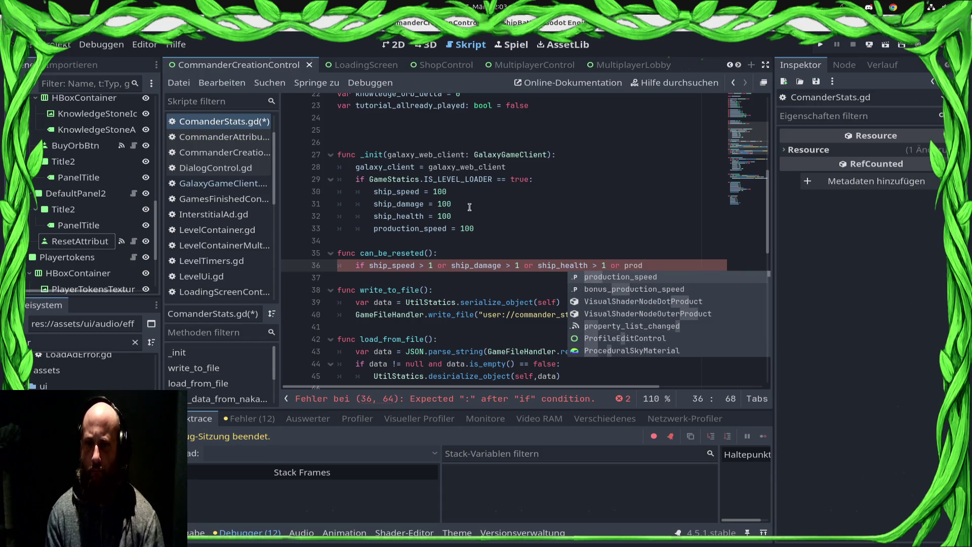
{"action": "key", "text": "Return"}
{"action": "type", "text": "1:"}
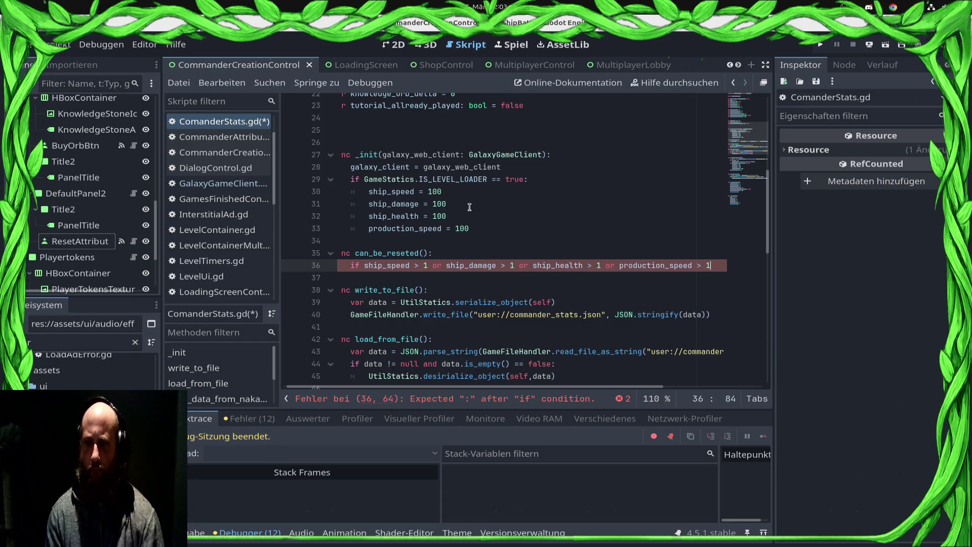
Make that condition the function's return value, save ComanderStats.gd, and open GalaxyGameClient.gd
{"action": "key", "text": "Return"}
{"action": "key", "text": "BackSpace"}
{"action": "key", "text": "BackSpace"}
{"action": "key", "text": "BackSpace"}
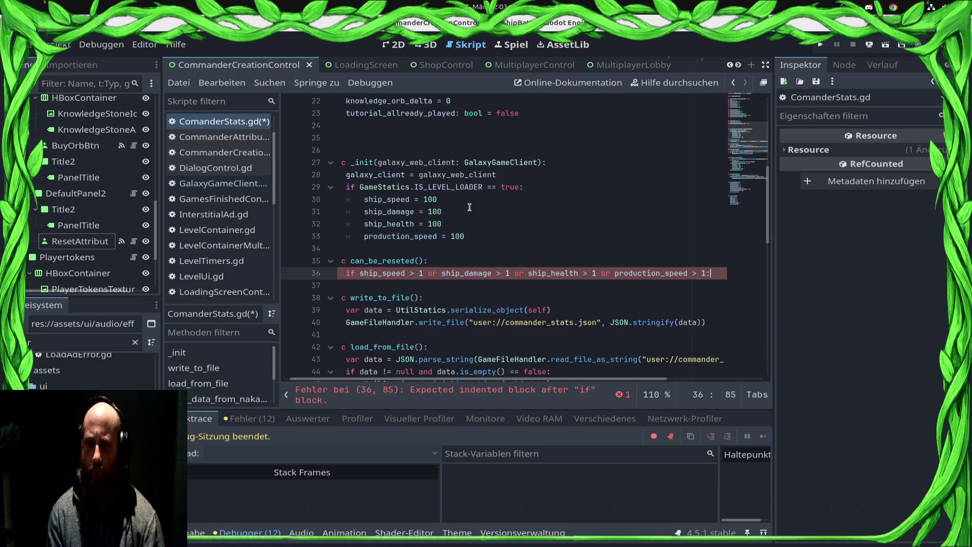
{"action": "key", "text": "Home"}
{"action": "type", "text": "return"}
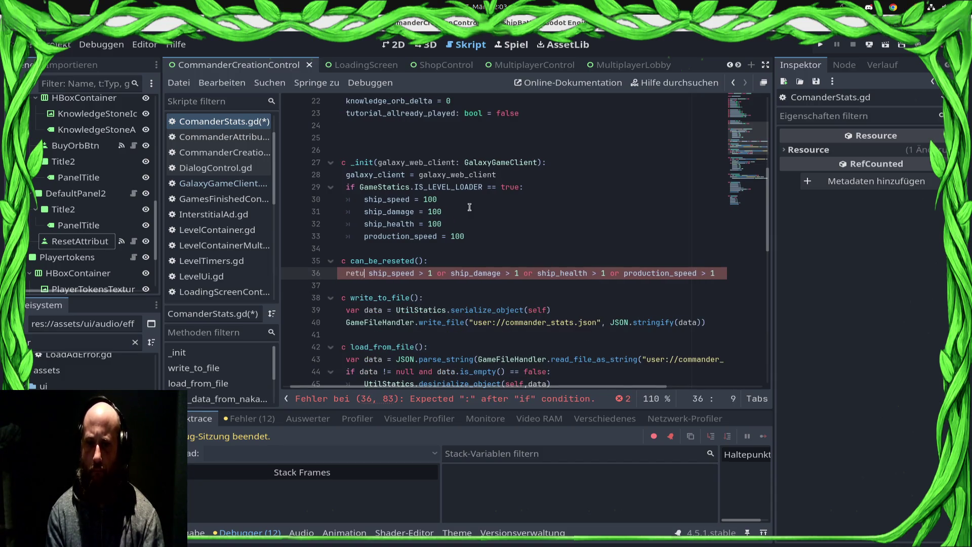
{"action": "key", "text": "ctrl+s"}
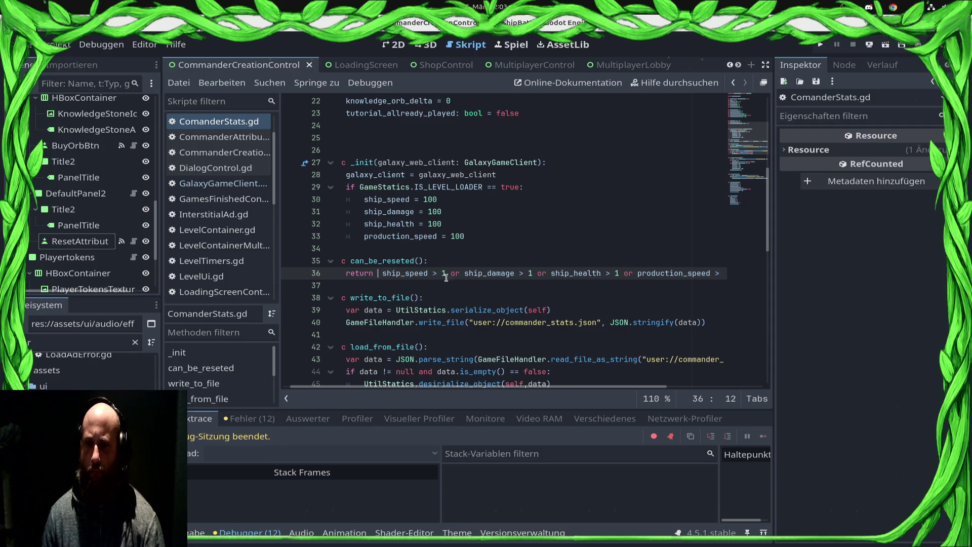
{"action": "left_click", "coordinate": [208, 181]}
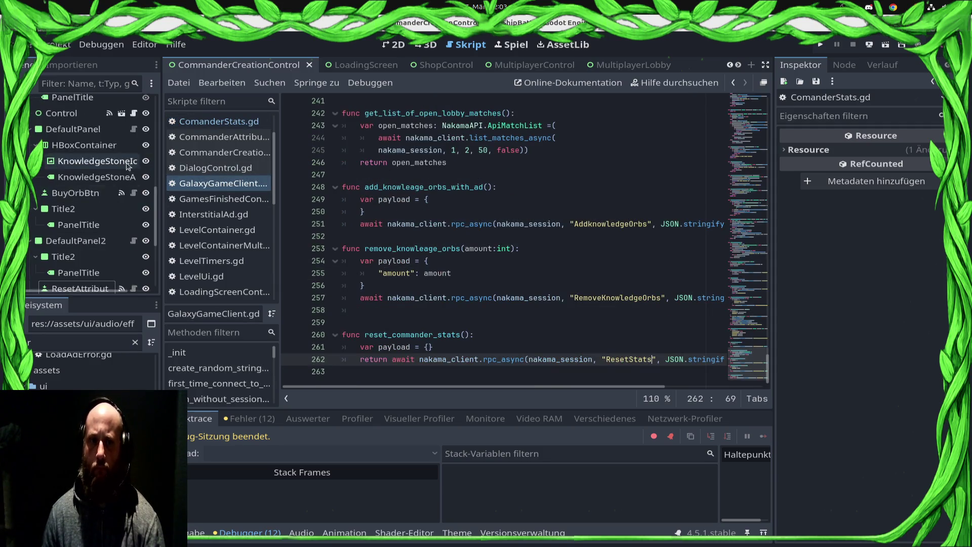
Inspect the knowledge stone icon, its container and the 950 buy button in the 2D scene
{"action": "scroll", "coordinate": [128, 166], "scroll_direction": "up", "scroll_amount": 10}
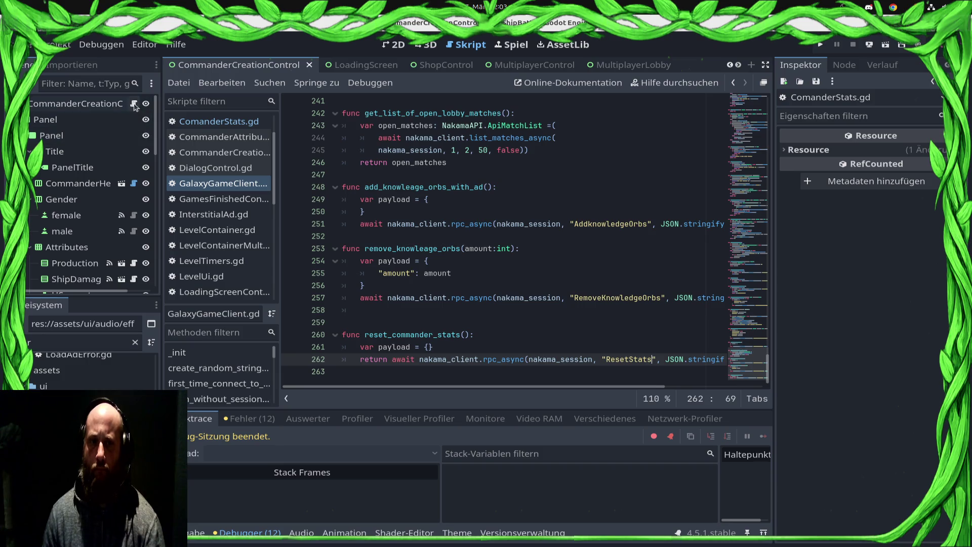
{"action": "left_click", "coordinate": [134, 105]}
{"action": "left_click", "coordinate": [406, 44]}
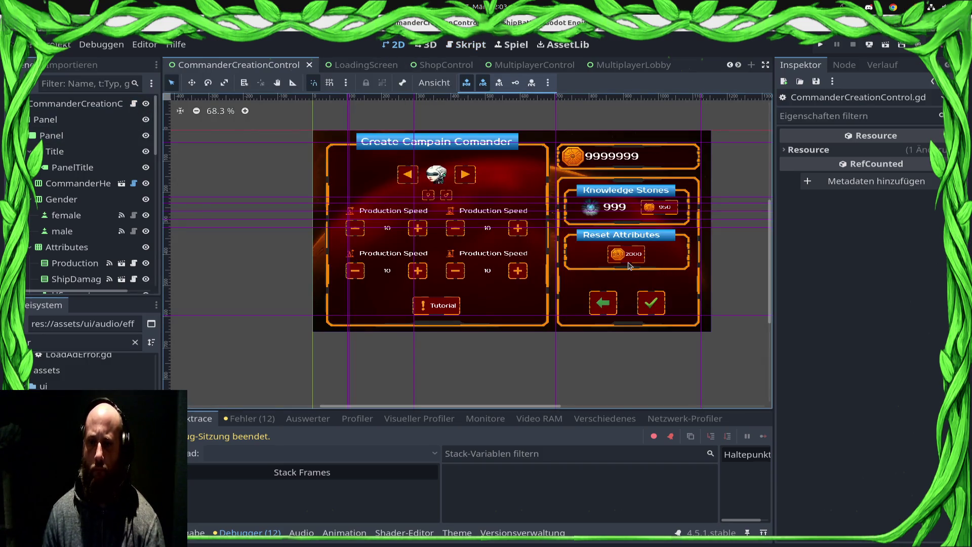
{"action": "scroll", "coordinate": [628, 266], "scroll_direction": "up", "scroll_amount": 6}
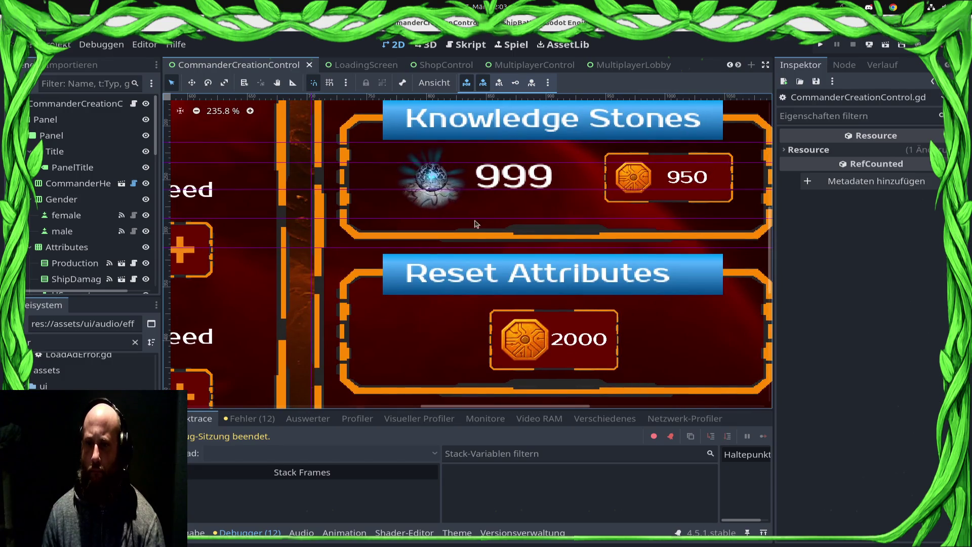
{"action": "left_click", "coordinate": [436, 192]}
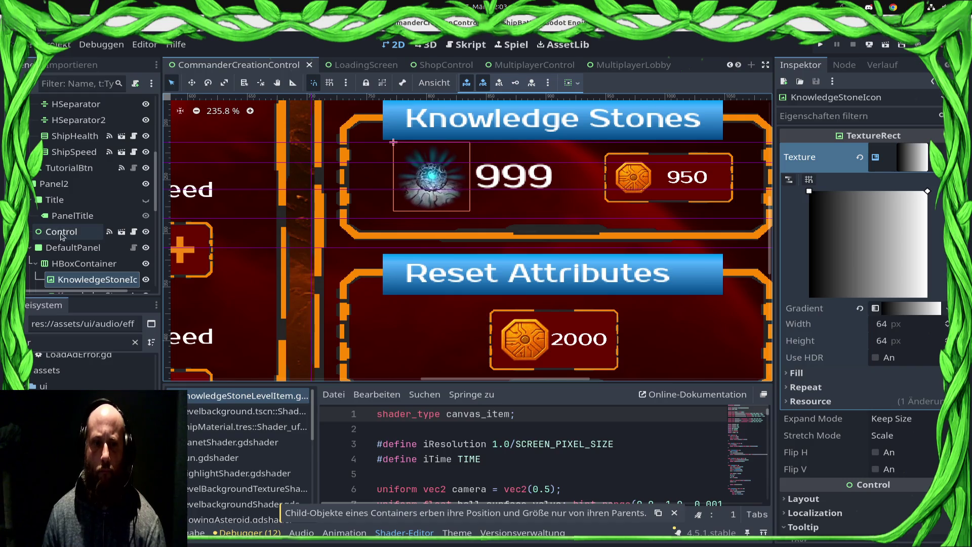
{"action": "left_click", "coordinate": [84, 263]}
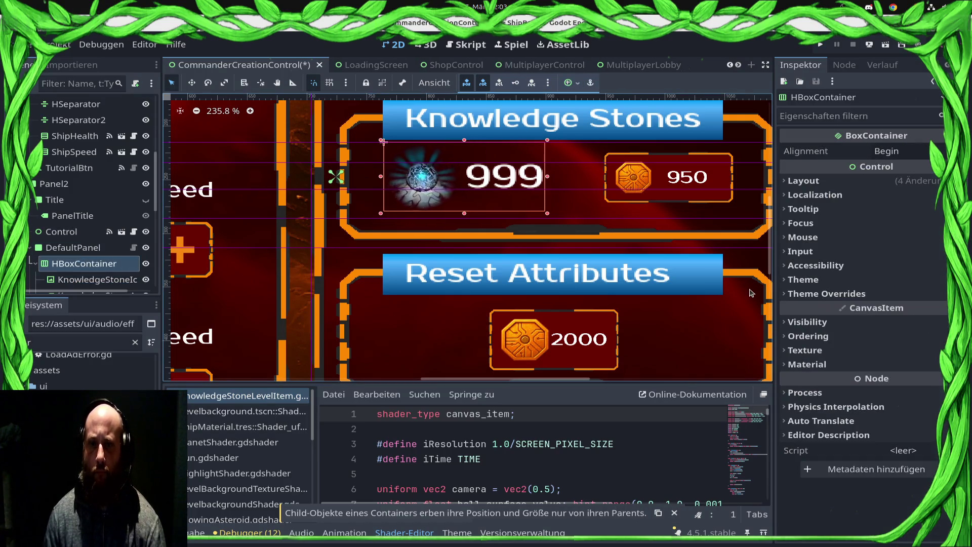
{"action": "left_click", "coordinate": [643, 177]}
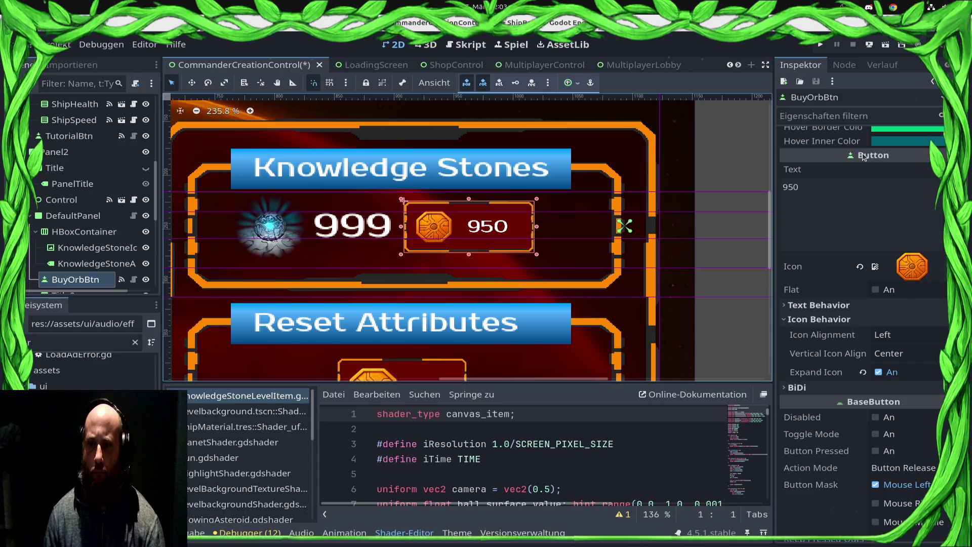
{"action": "scroll", "coordinate": [57, 189], "scroll_direction": "down", "scroll_amount": 3}
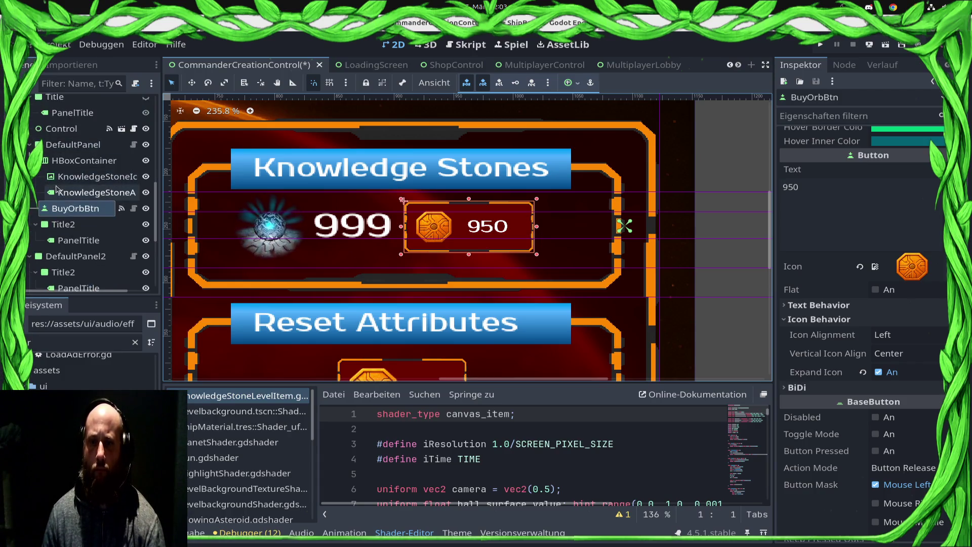
Add a DefaultBtn child node under DefaultPanel
{"action": "left_click", "coordinate": [90, 213]}
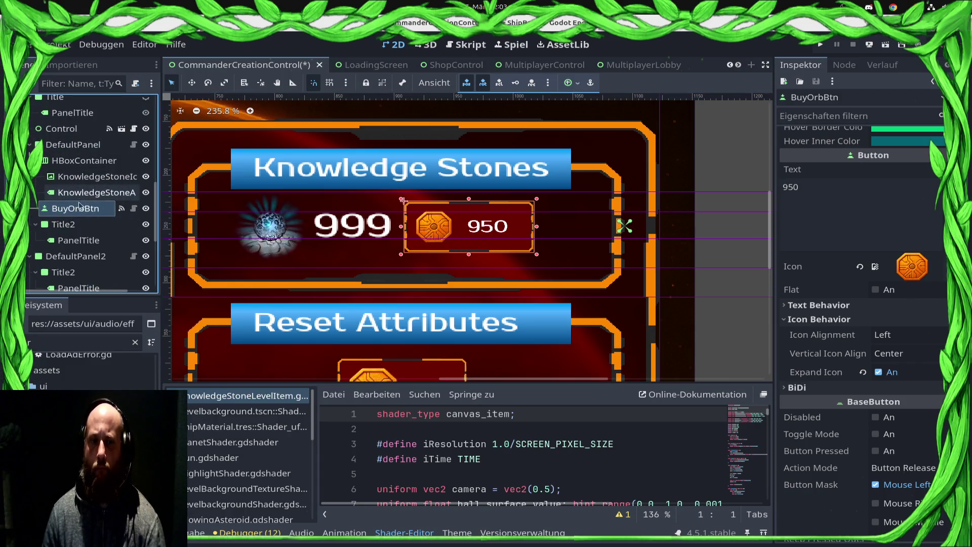
{"action": "left_click", "coordinate": [73, 145]}
{"action": "right_click", "coordinate": [76, 145]}
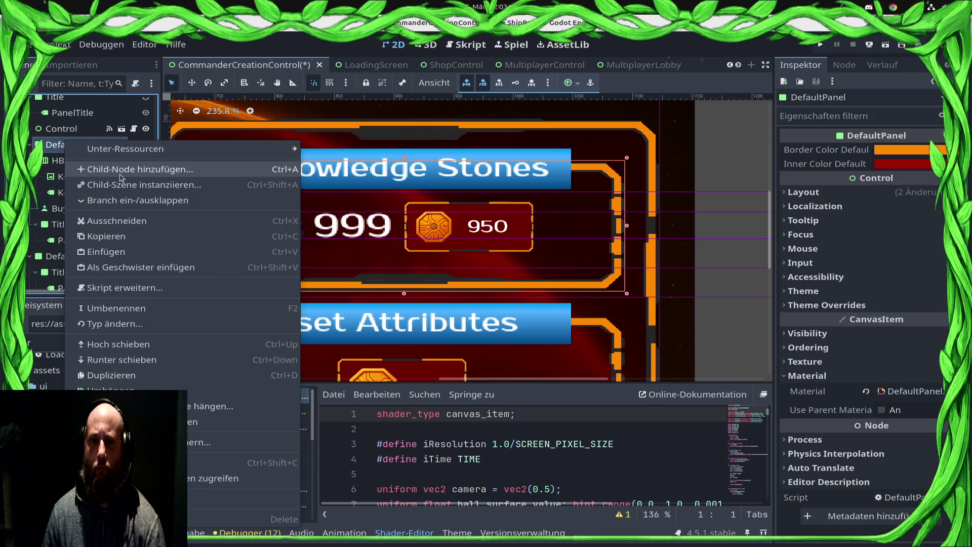
{"action": "key", "text": "Escape"}
{"action": "key", "text": "ctrl+a"}
{"action": "type", "text": "Def"}
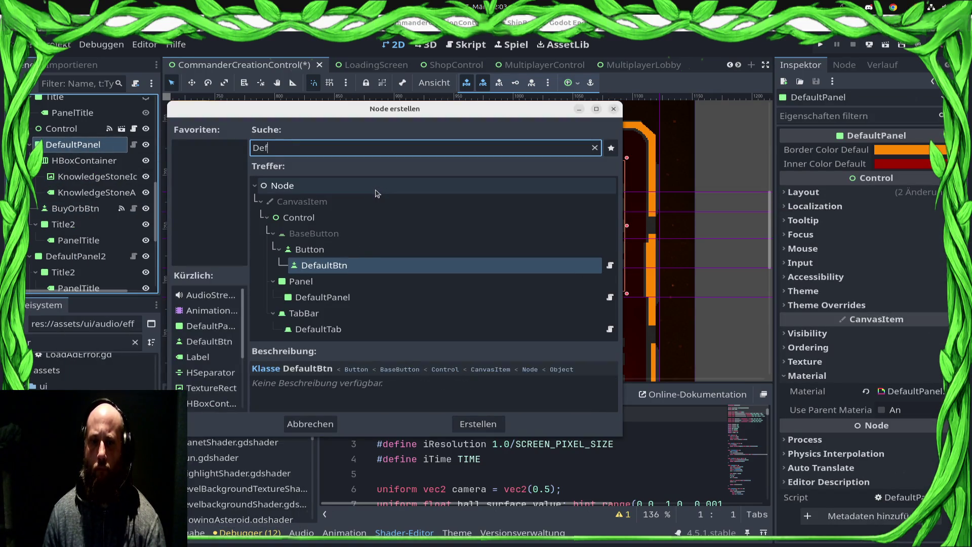
{"action": "double_click", "coordinate": [340, 265]}
{"action": "scroll", "coordinate": [849, 428], "scroll_direction": "down", "scroll_amount": 5}
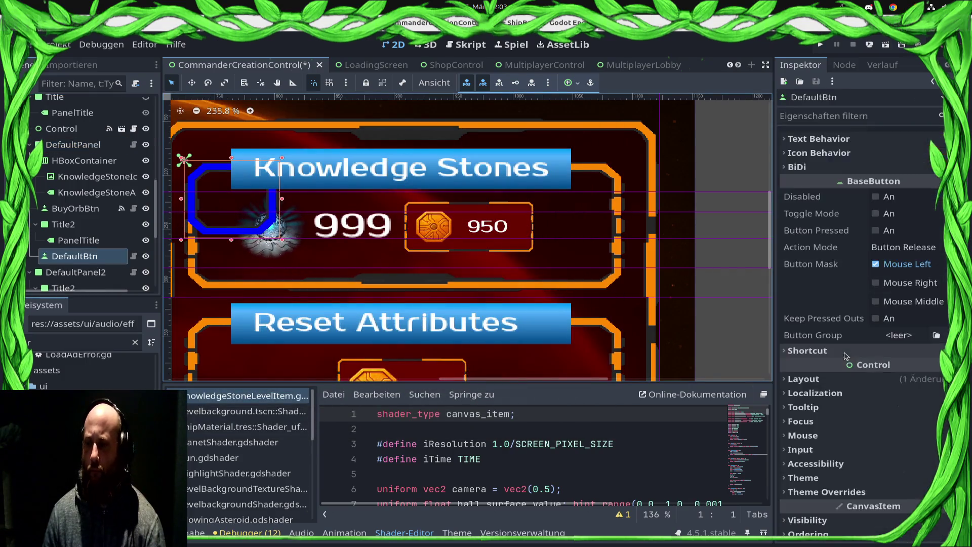
Quick-load the DefaultButton material onto the new button and start picking its icon texture
{"action": "left_click", "coordinate": [849, 428]}
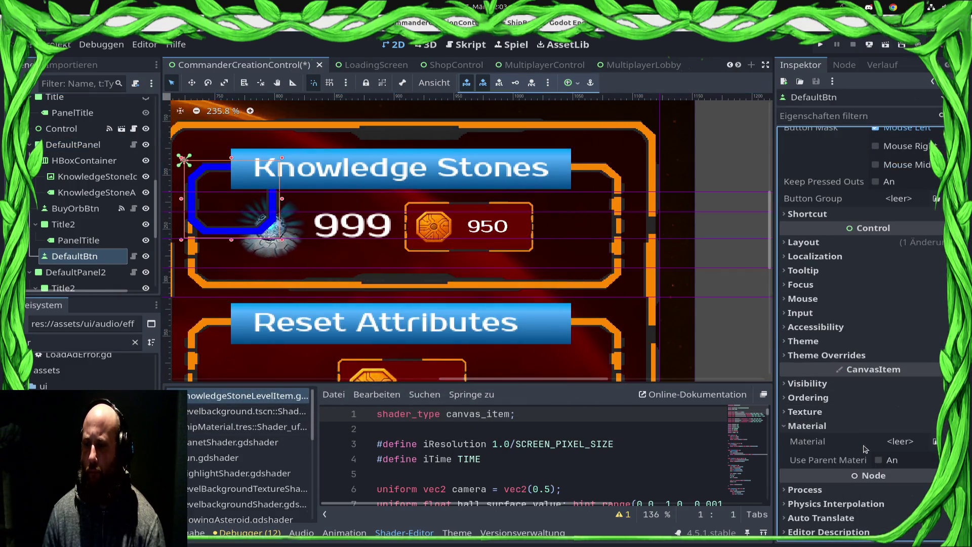
{"action": "left_click", "coordinate": [935, 441]}
{"action": "left_click", "coordinate": [920, 435]}
{"action": "type", "text": "De"}
{"action": "double_click", "coordinate": [507, 177]}
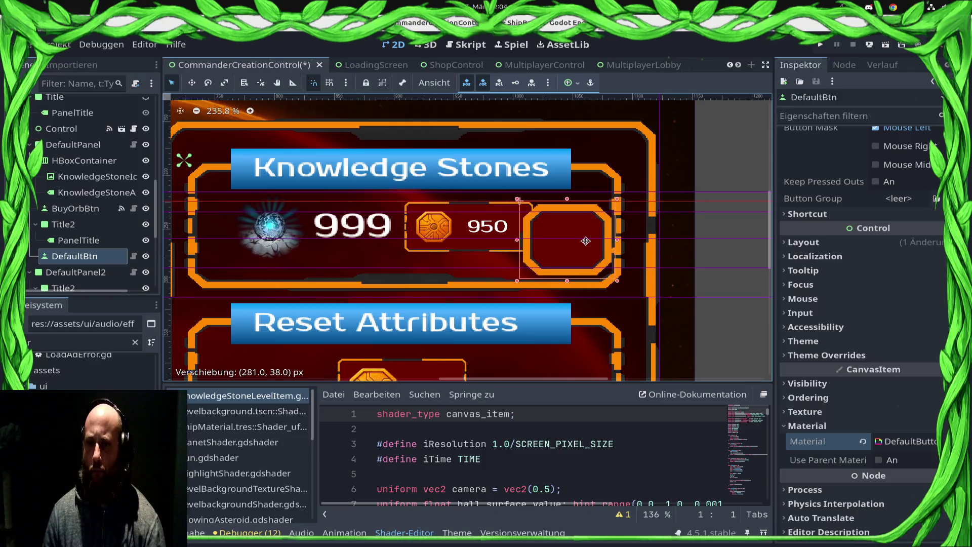
{"action": "left_click", "coordinate": [815, 242]}
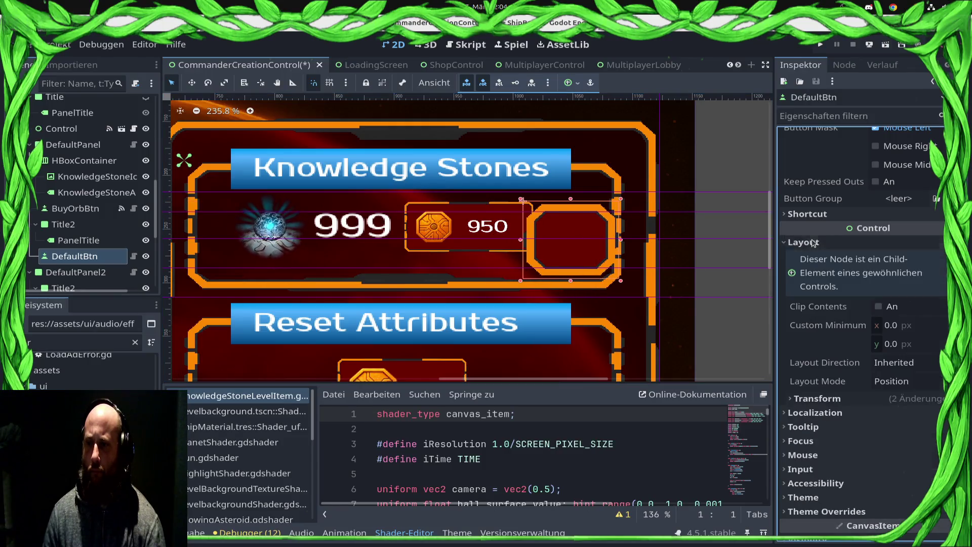
{"action": "scroll", "coordinate": [840, 246], "scroll_direction": "up", "scroll_amount": 5}
{"action": "scroll", "coordinate": [842, 247], "scroll_direction": "up", "scroll_amount": 3}
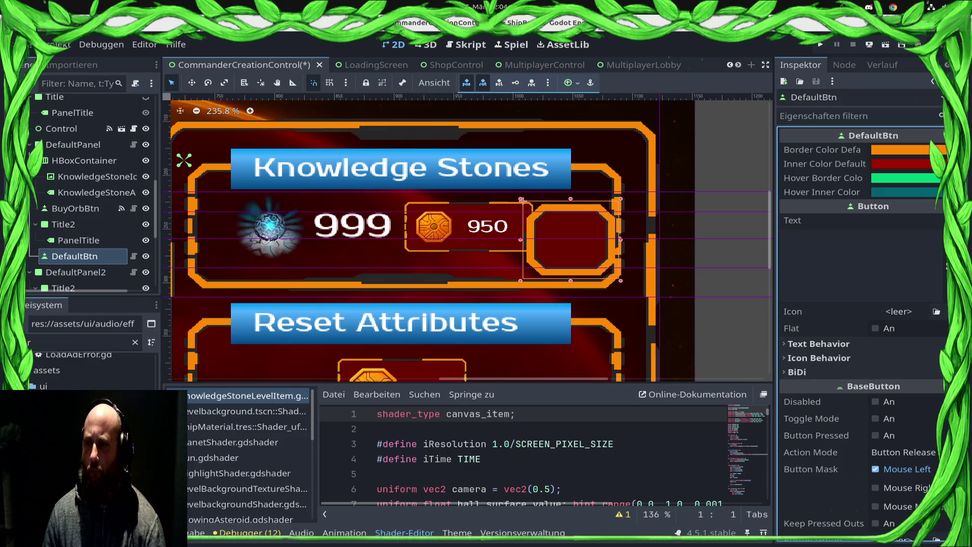
{"action": "left_click", "coordinate": [936, 312]}
Replace DefaultBtn's icon with a new AtlasTexture resource
{"action": "type", "text": "Da"}
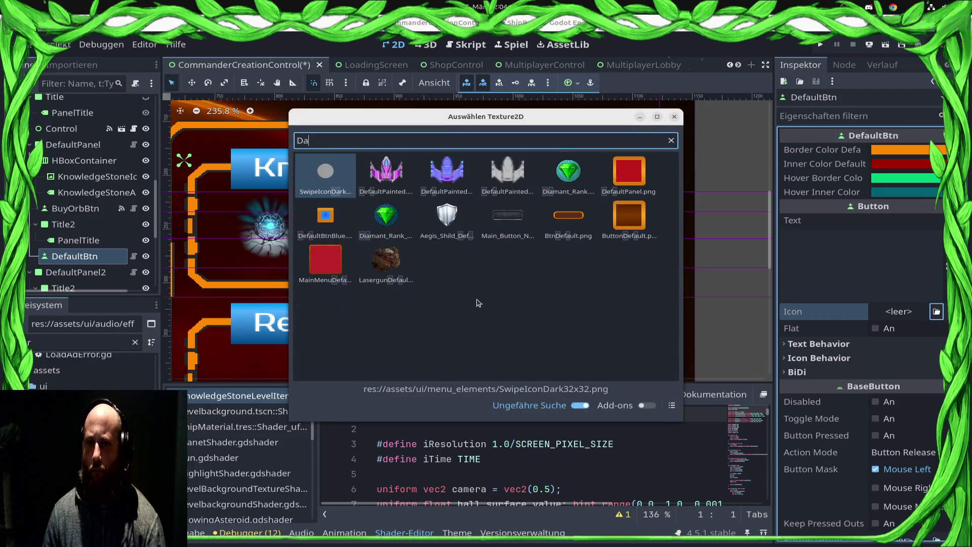
{"action": "key", "text": "BackSpace"}
{"action": "key", "text": "BackSpace"}
{"action": "type", "text": "ic"}
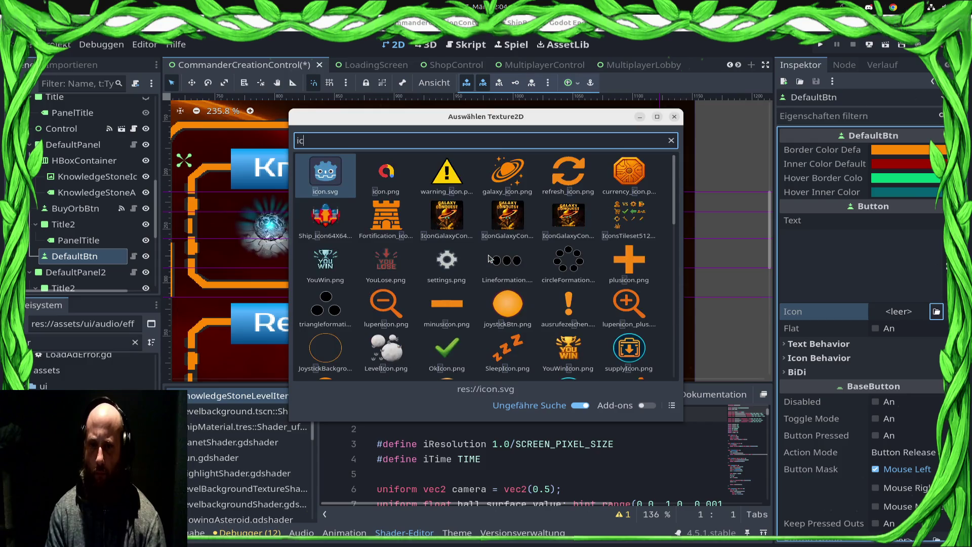
{"action": "key", "text": "Right"}
{"action": "key", "text": "Right"}
{"action": "key", "text": "Down"}
{"action": "key", "text": "Right"}
{"action": "key", "text": "Right"}
{"action": "key", "text": "Right"}
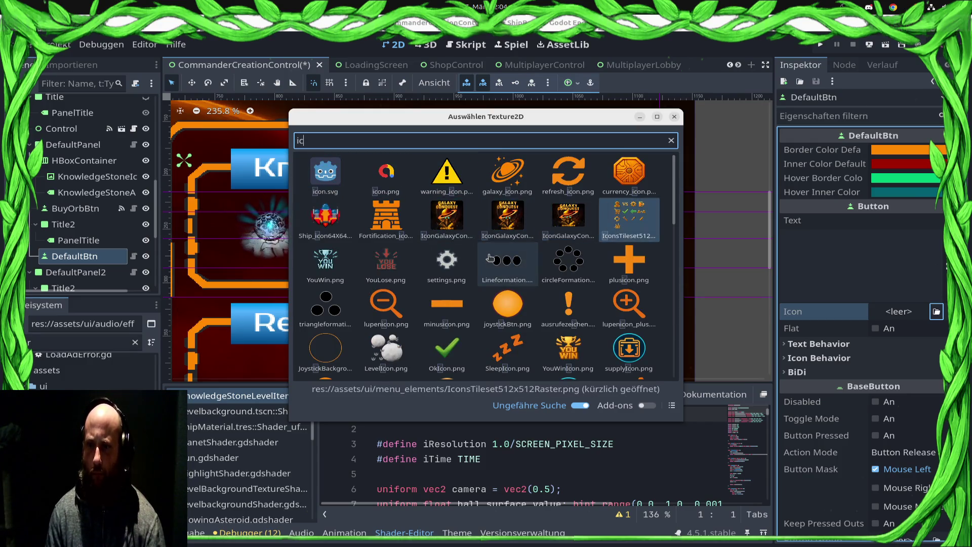
{"action": "key", "text": "Return"}
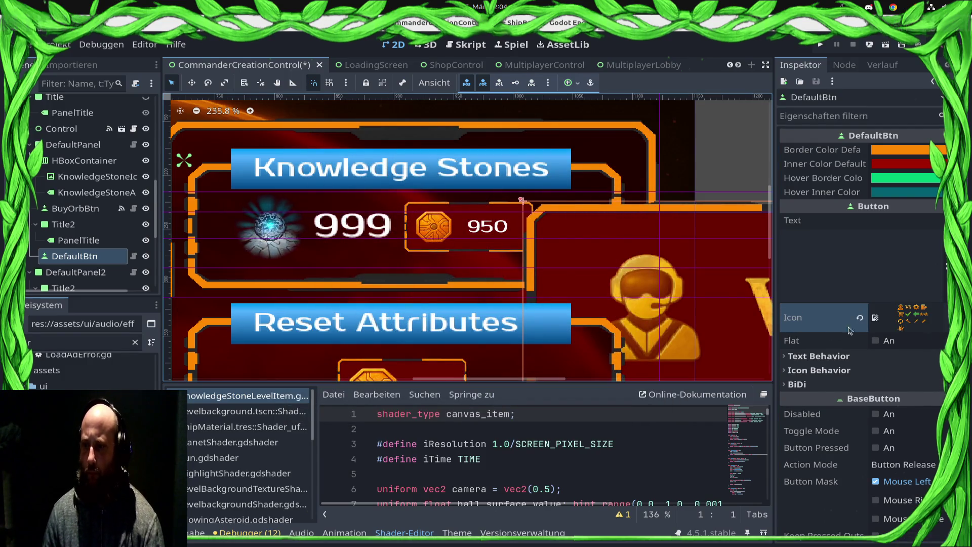
{"action": "left_click", "coordinate": [859, 317]}
{"action": "left_click", "coordinate": [899, 312]}
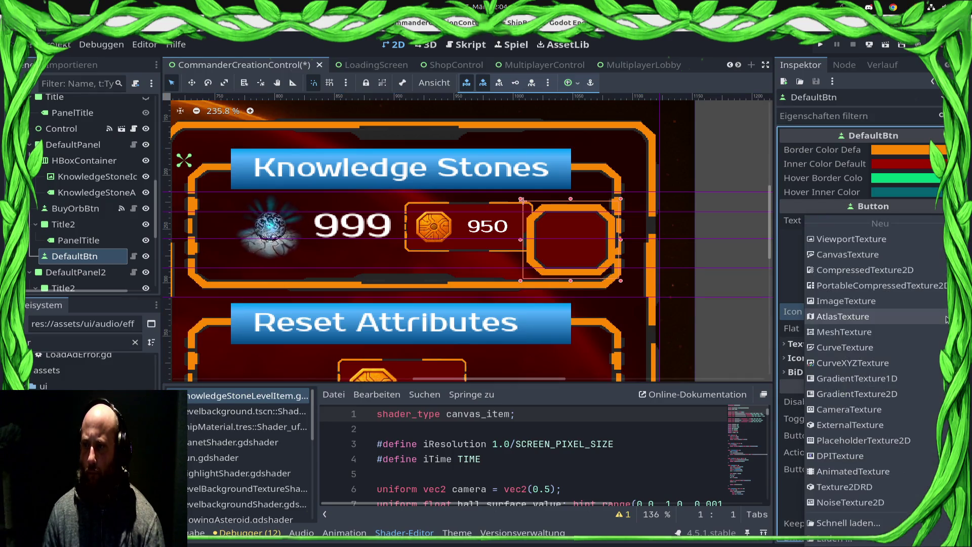
{"action": "left_click", "coordinate": [859, 315]}
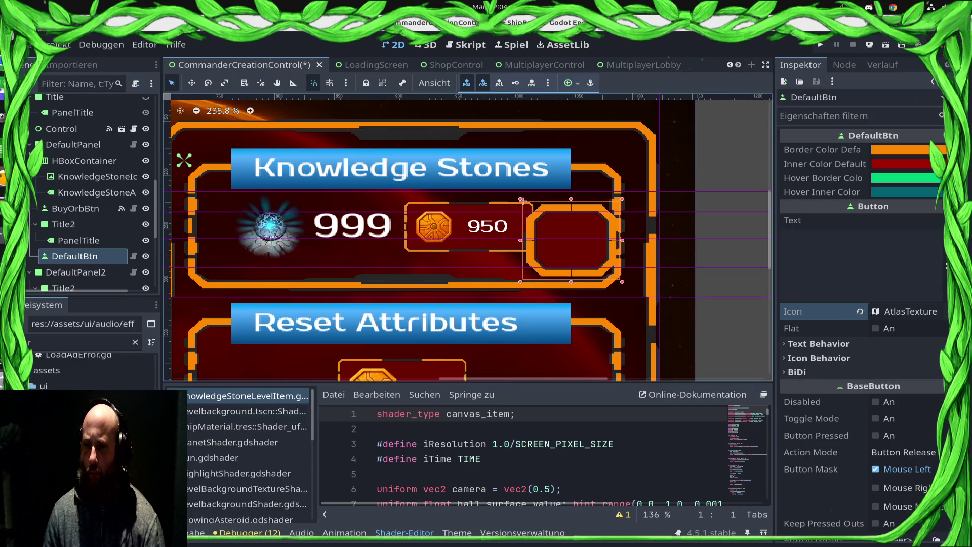
Use IconsTileset512x512Raster.png as the AtlasTexture's atlas
{"action": "left_click", "coordinate": [76, 342]}
{"action": "key", "text": "BackSpace"}
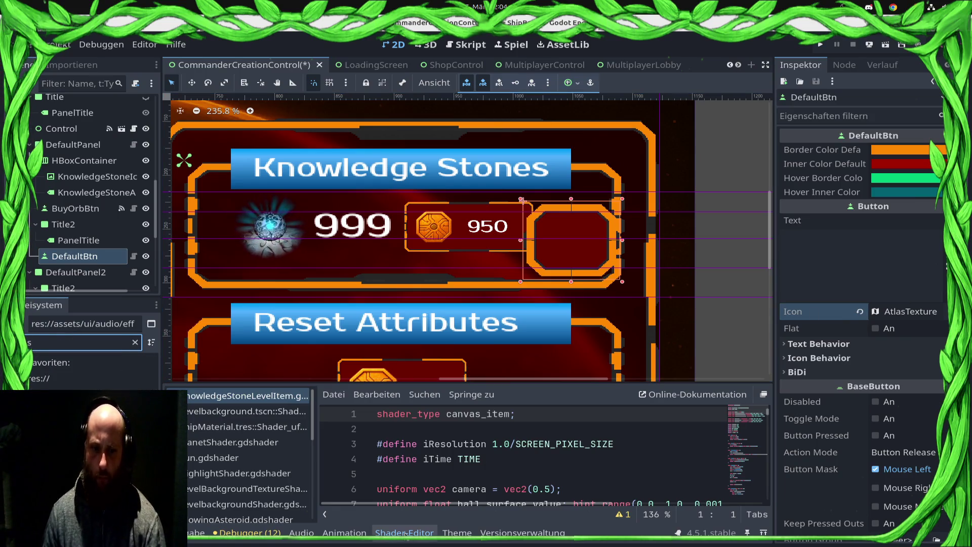
{"action": "left_click", "coordinate": [81, 375]}
{"action": "left_click_drag", "start_coordinate": [81, 375], "coordinate": [186, 453]}
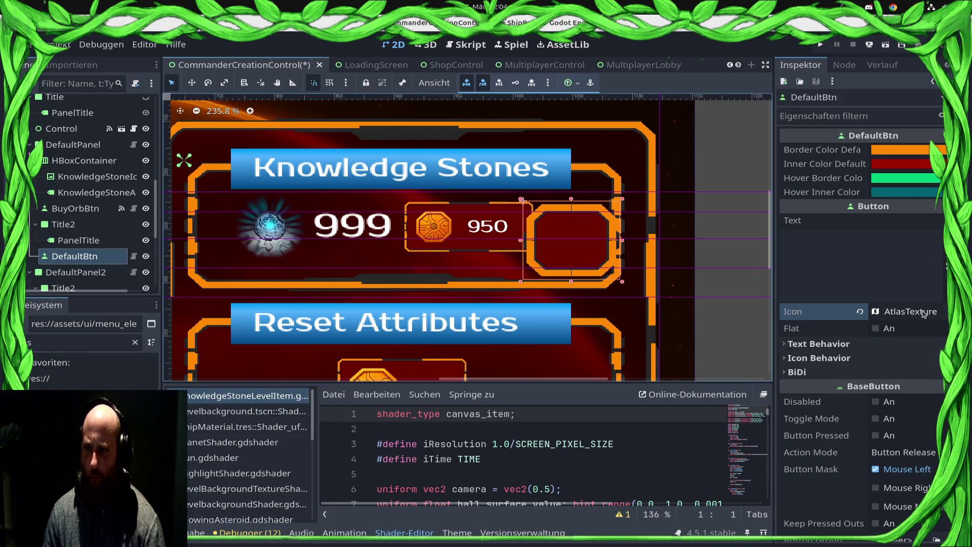
{"action": "left_click", "coordinate": [906, 311]}
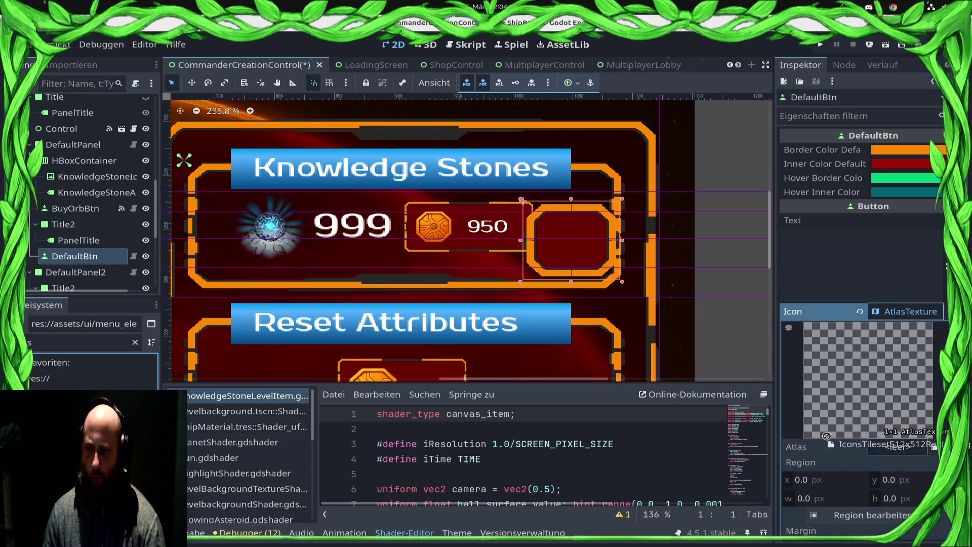
{"action": "left_click_drag", "start_coordinate": [81, 377], "coordinate": [898, 446]}
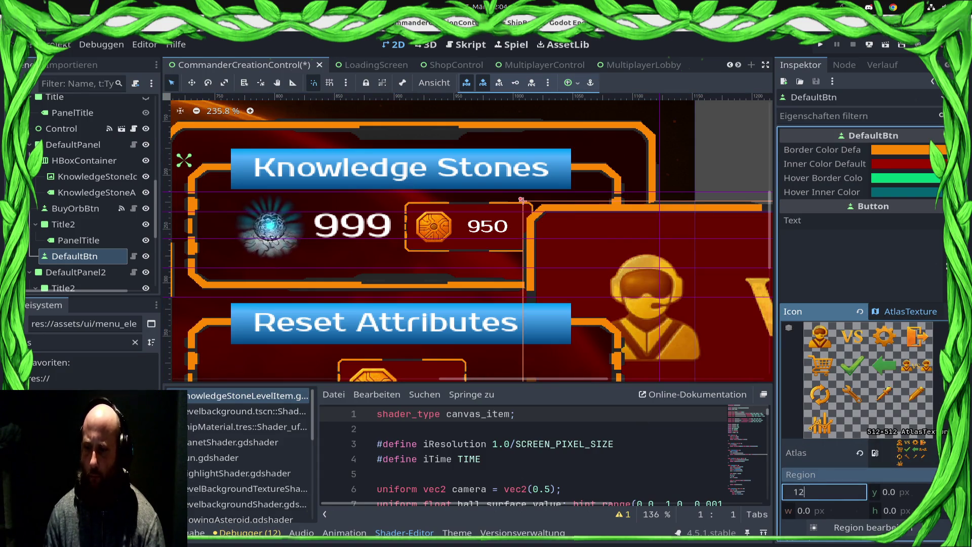
Set the atlas region x, y, width and height to 128 to show the green checkmark
{"action": "type", "text": "8"}
{"action": "key", "text": "Tab"}
{"action": "type", "text": "128"}
{"action": "key", "text": "Tab"}
{"action": "key", "text": "Tab"}
{"action": "type", "text": "128"}
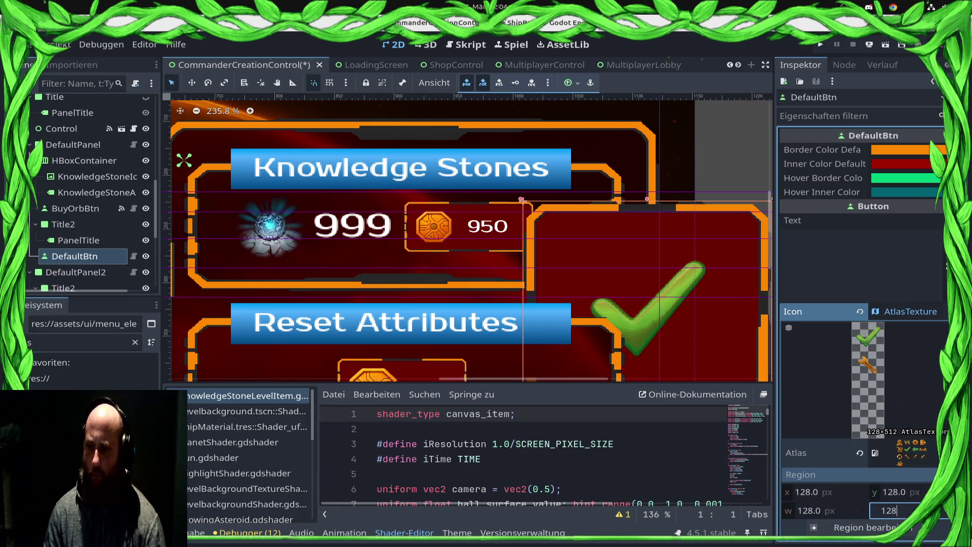
{"action": "key", "text": "Return"}
{"action": "scroll", "coordinate": [895, 363], "scroll_direction": "down", "scroll_amount": 10}
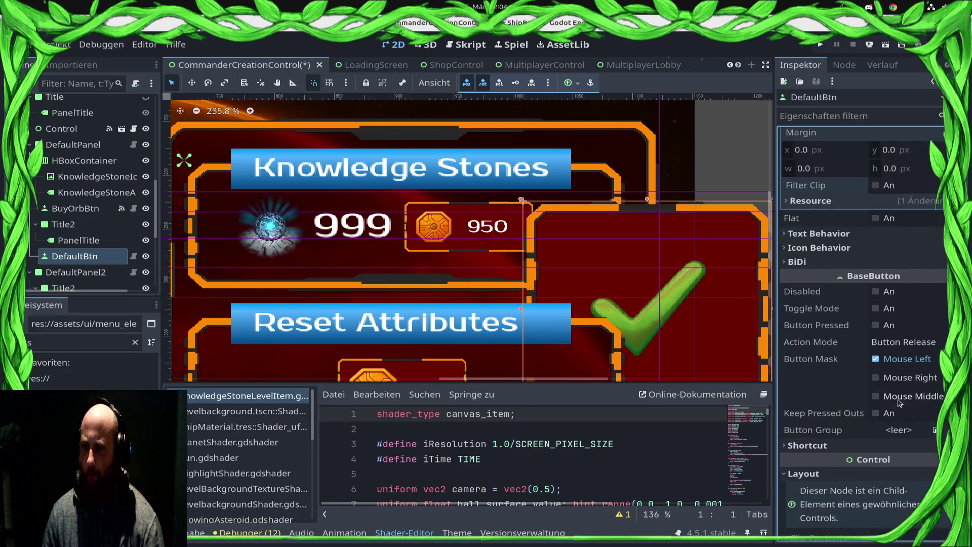
{"action": "scroll", "coordinate": [838, 344], "scroll_direction": "down", "scroll_amount": 3}
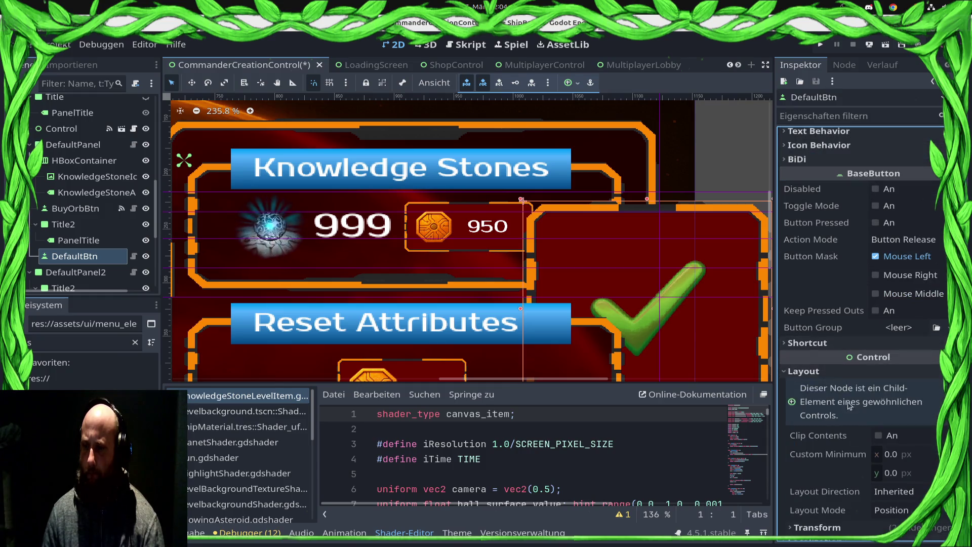
{"action": "scroll", "coordinate": [856, 455], "scroll_direction": "down", "scroll_amount": 2}
{"action": "left_click", "coordinate": [841, 375]}
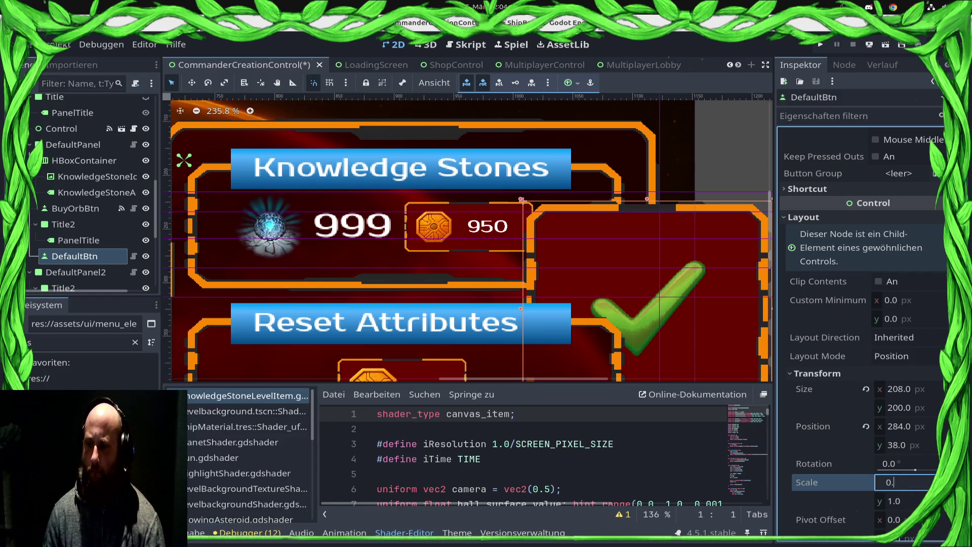
Scale the checkmark button to 0.25
{"action": "key", "text": "Return"}
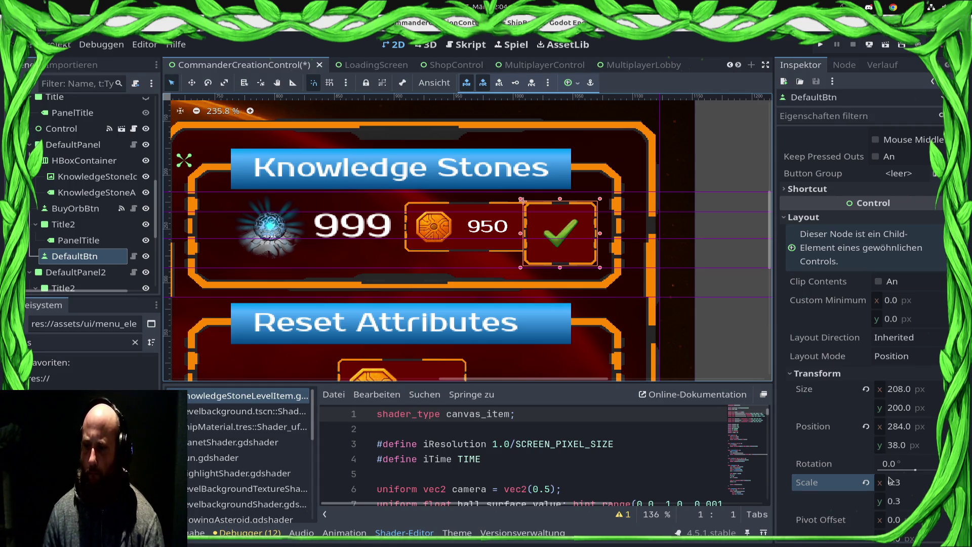
{"action": "left_click_drag", "start_coordinate": [889, 481], "coordinate": [854, 443]}
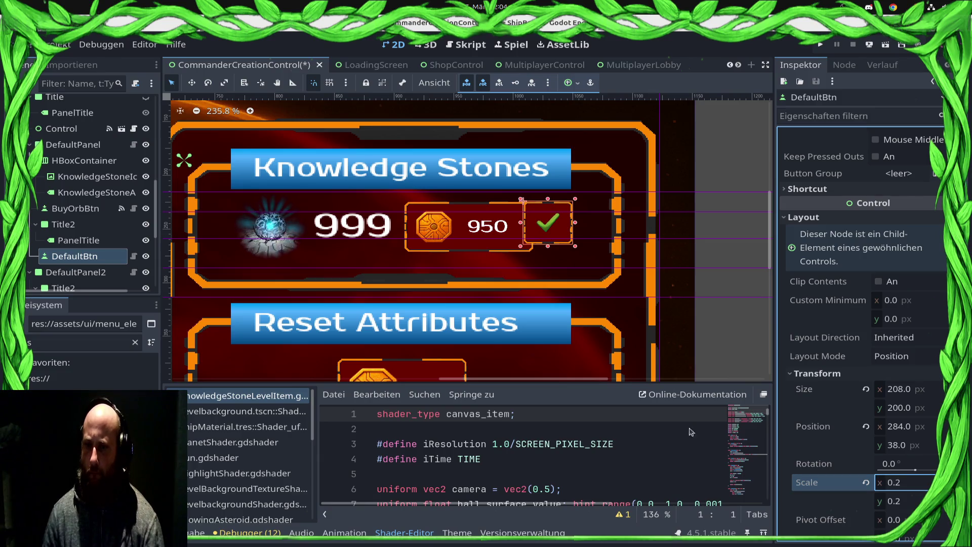
{"action": "type", "text": "0.25"}
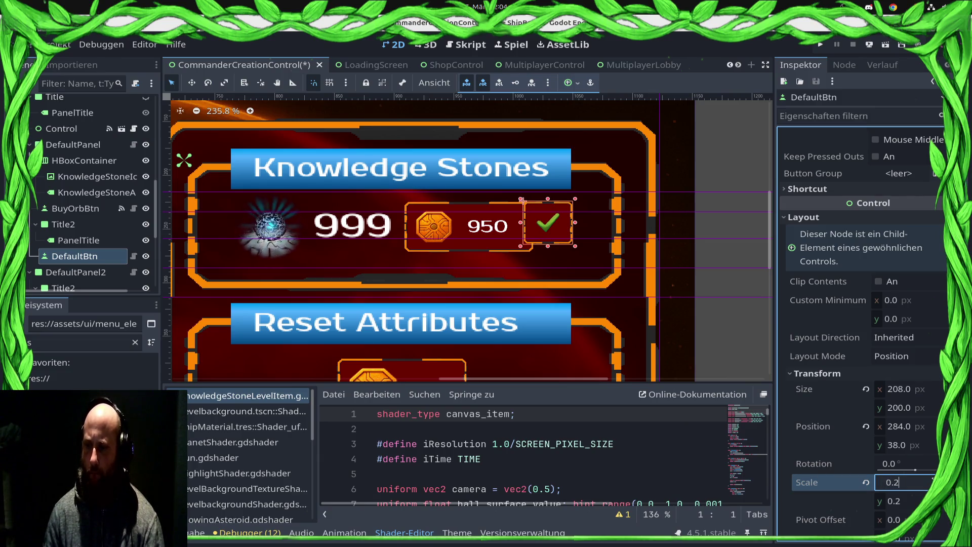
{"action": "key", "text": "Return"}
Centre the button's icon horizontally and turn on Expand Icon
{"action": "scroll", "coordinate": [561, 257], "scroll_direction": "up", "scroll_amount": 3}
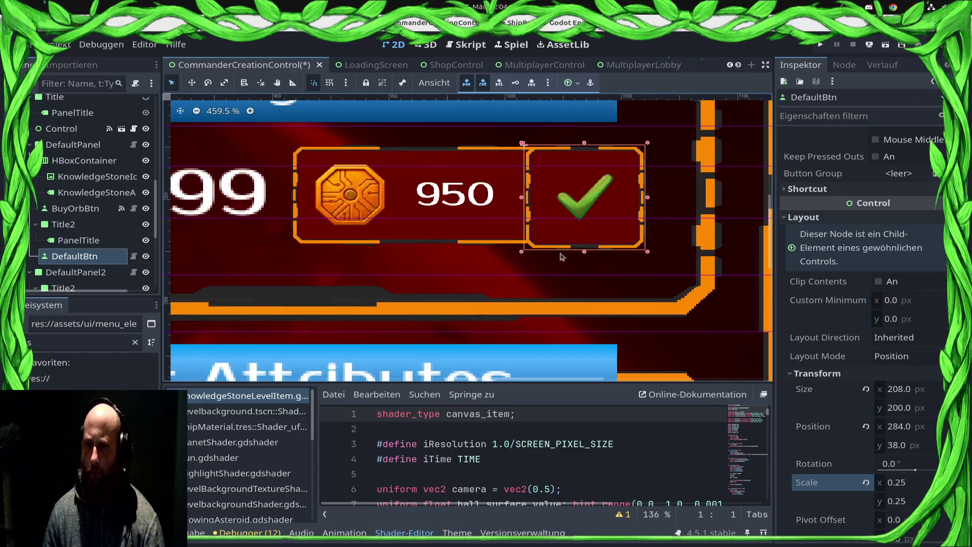
{"action": "scroll", "coordinate": [895, 306], "scroll_direction": "down", "scroll_amount": 10}
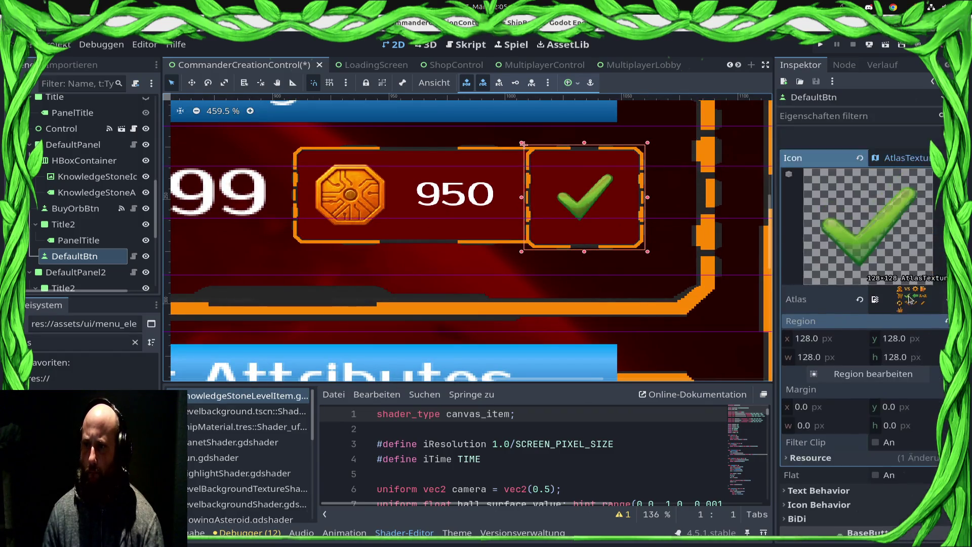
{"action": "scroll", "coordinate": [891, 324], "scroll_direction": "down", "scroll_amount": 5}
{"action": "scroll", "coordinate": [818, 400], "scroll_direction": "down", "scroll_amount": 5}
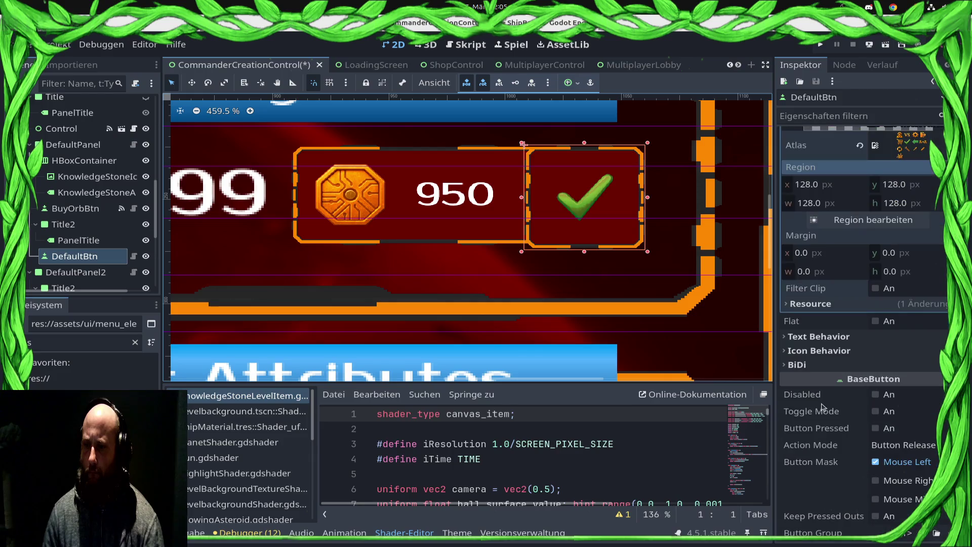
{"action": "left_click", "coordinate": [817, 351]}
{"action": "left_click", "coordinate": [902, 386]}
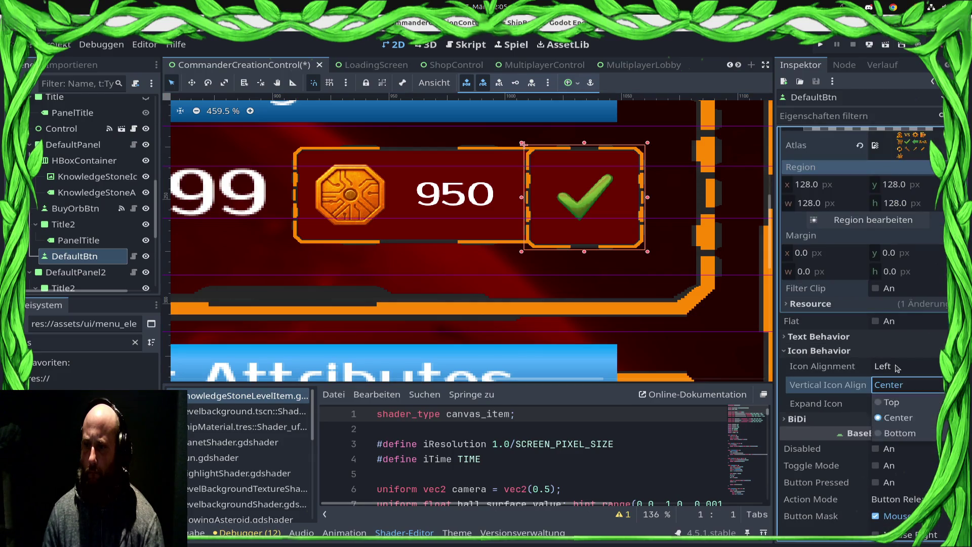
{"action": "left_click", "coordinate": [891, 366]}
{"action": "left_click", "coordinate": [887, 403]}
{"action": "left_click", "coordinate": [887, 404]}
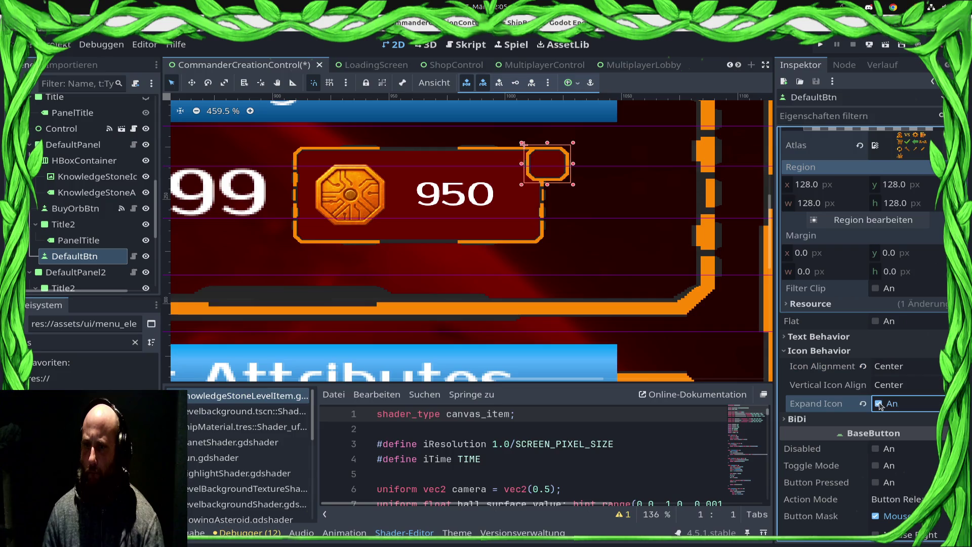
Move the checkmark button beside the 950 cost and save the scene
{"action": "mouse_move", "coordinate": [557, 174]}
{"action": "left_mouse_down"}
{"action": "mouse_move", "coordinate": [641, 173]}
{"action": "mouse_move", "coordinate": [608, 174]}
{"action": "mouse_move", "coordinate": [695, 253]}
{"action": "mouse_move", "coordinate": [683, 245]}
{"action": "left_mouse_up"}
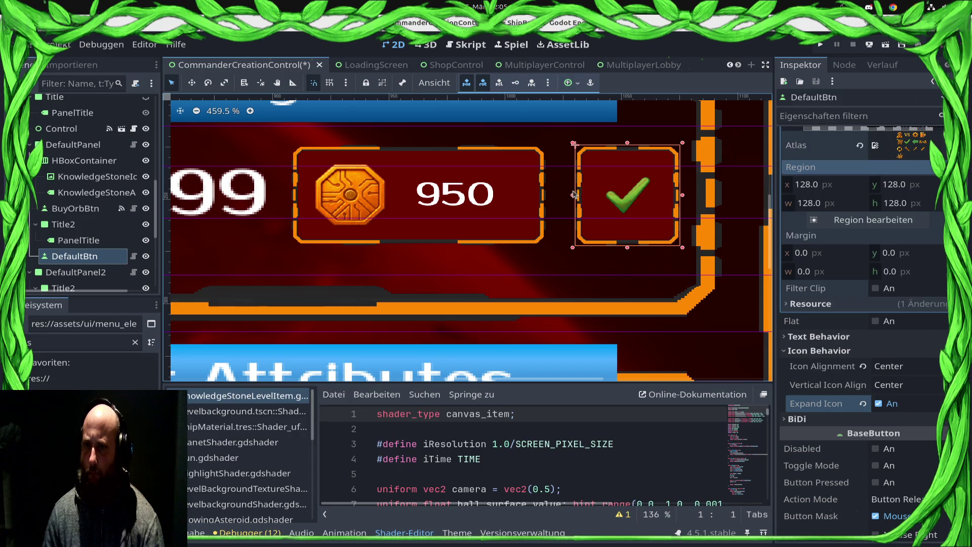
{"action": "left_click", "coordinate": [570, 195]}
{"action": "left_click", "coordinate": [597, 198]}
{"action": "key", "text": "ctrl+s"}
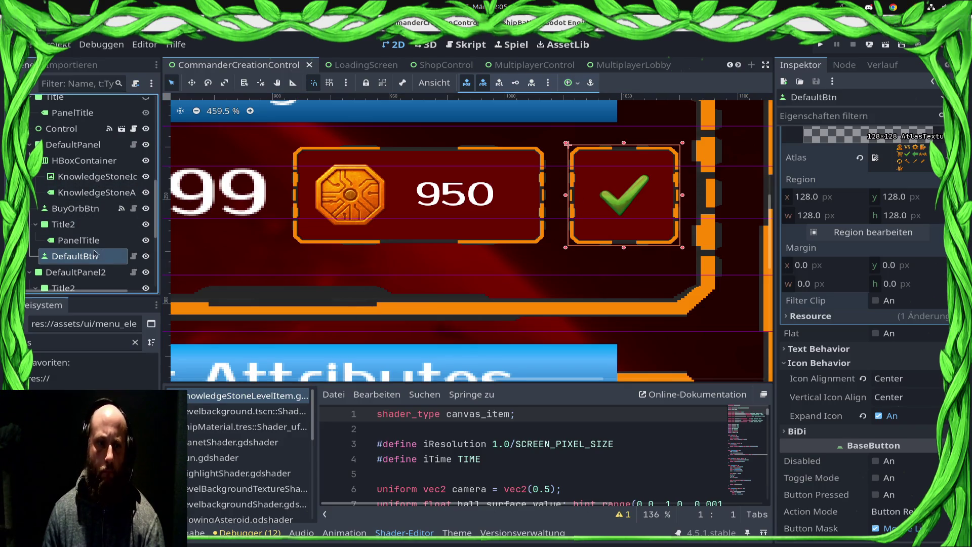
Rename the checkmark button node to AcceptOrbBtn
{"action": "double_click", "coordinate": [86, 257]}
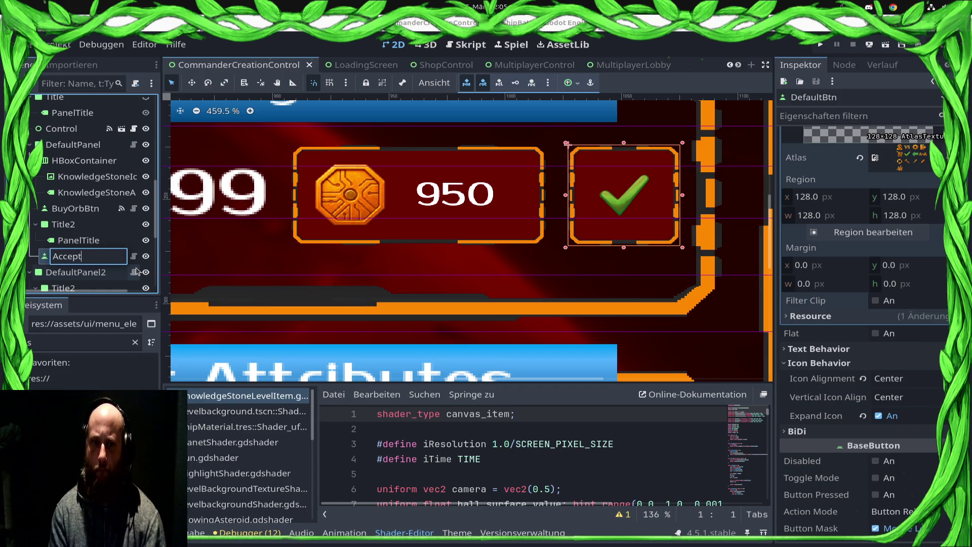
{"action": "key", "text": "Return"}
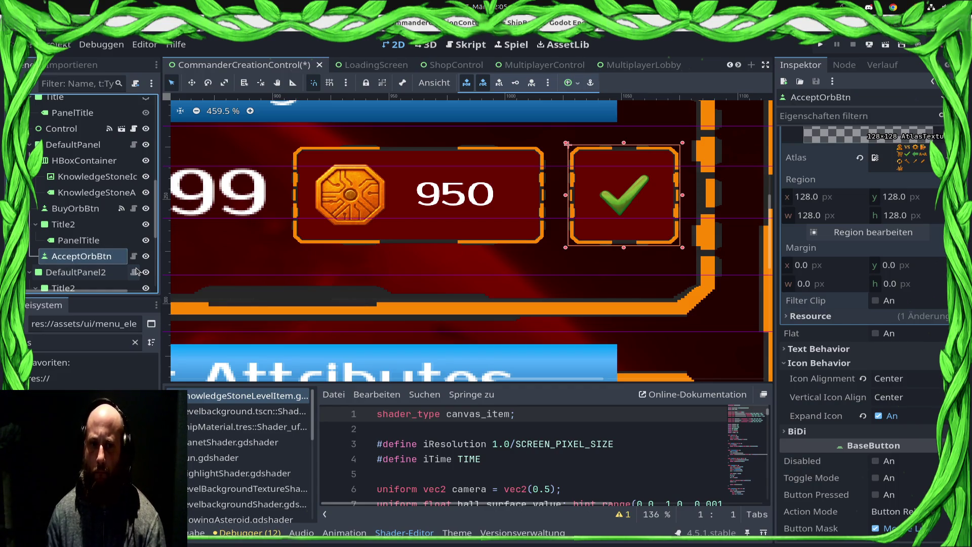
{"action": "left_click", "coordinate": [844, 65]}
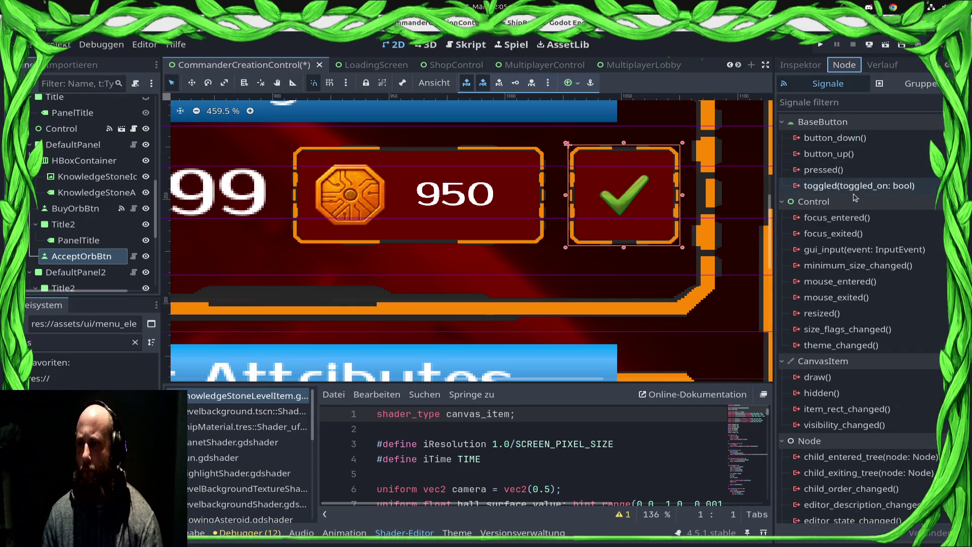
Connect AcceptOrbBtn's pressed signal and move the buy-orb purchase code into _on_accept_orb_btn_pressed
{"action": "double_click", "coordinate": [823, 169]}
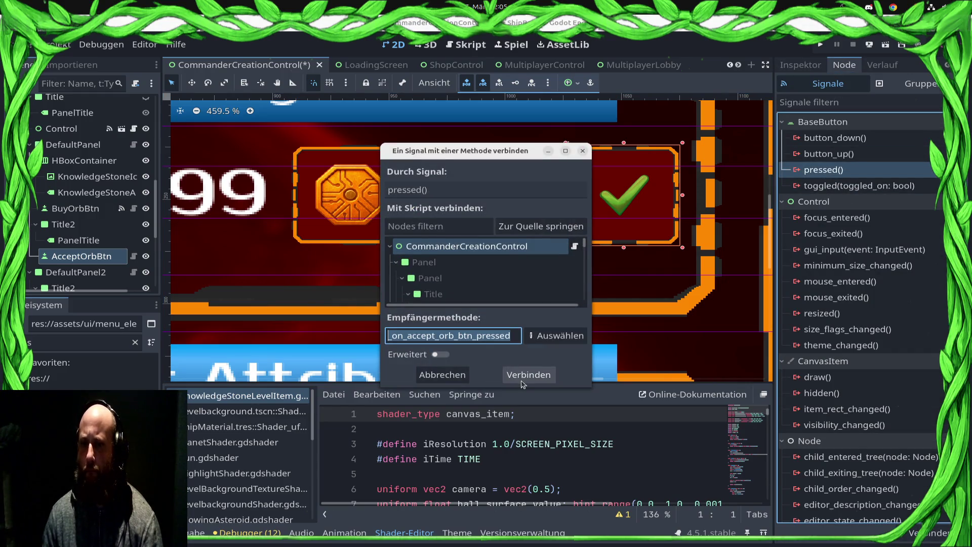
{"action": "left_click", "coordinate": [523, 384]}
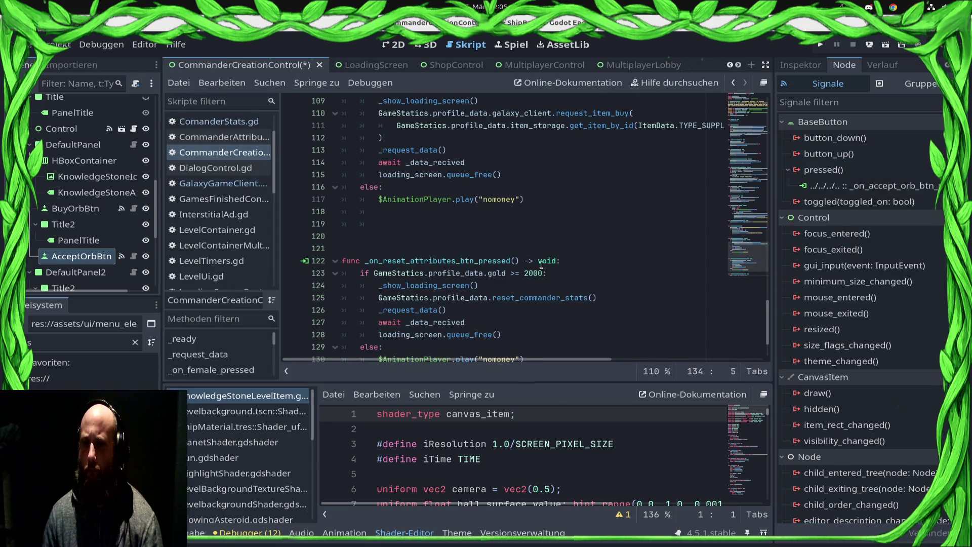
{"action": "scroll", "coordinate": [541, 265], "scroll_direction": "down", "scroll_amount": 2}
{"action": "scroll", "coordinate": [532, 261], "scroll_direction": "up", "scroll_amount": 7}
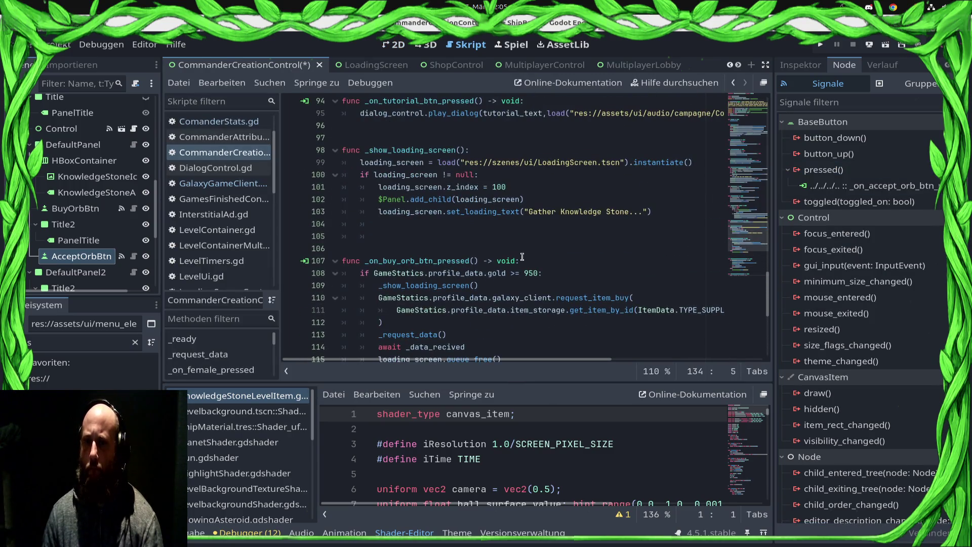
{"action": "scroll", "coordinate": [522, 256], "scroll_direction": "down", "scroll_amount": 3}
{"action": "mouse_move", "coordinate": [562, 280]}
{"action": "left_mouse_down"}
{"action": "mouse_move", "coordinate": [557, 150]}
{"action": "mouse_move", "coordinate": [481, 162]}
{"action": "left_mouse_up"}
{"action": "left_click", "coordinate": [593, 238]}
{"action": "mouse_move", "coordinate": [527, 248]}
{"action": "left_mouse_down"}
{"action": "mouse_move", "coordinate": [375, 187]}
{"action": "mouse_move", "coordinate": [371, 175]}
{"action": "left_mouse_up"}
{"action": "key", "text": "BackSpace"}
{"action": "scroll", "coordinate": [371, 216], "scroll_direction": "down", "scroll_amount": 2}
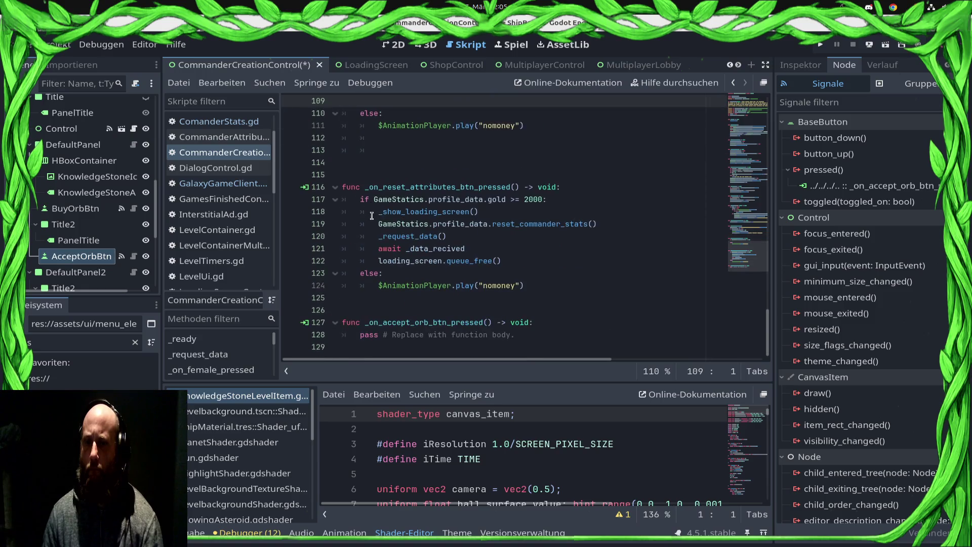
{"action": "left_click_drag", "start_coordinate": [515, 334], "coordinate": [359, 334]}
{"action": "key", "text": "ctrl+v"}
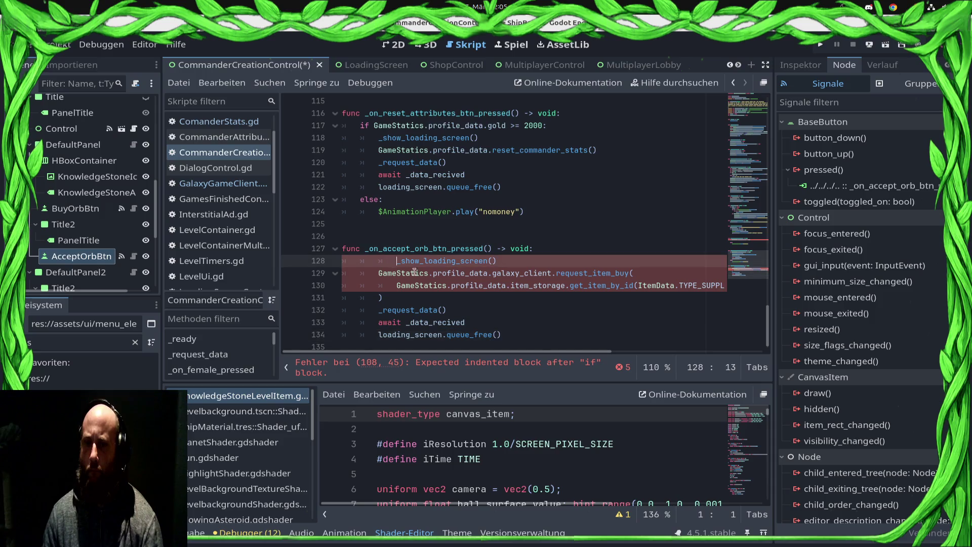
{"action": "key", "text": "BackSpace"}
{"action": "key", "text": "ctrl+s"}
Add 'AcceptOrbBtn.visible = true' under the 950-gold check in _on_buy_orb_btn_pressed
{"action": "scroll", "coordinate": [506, 261], "scroll_direction": "up", "scroll_amount": 6}
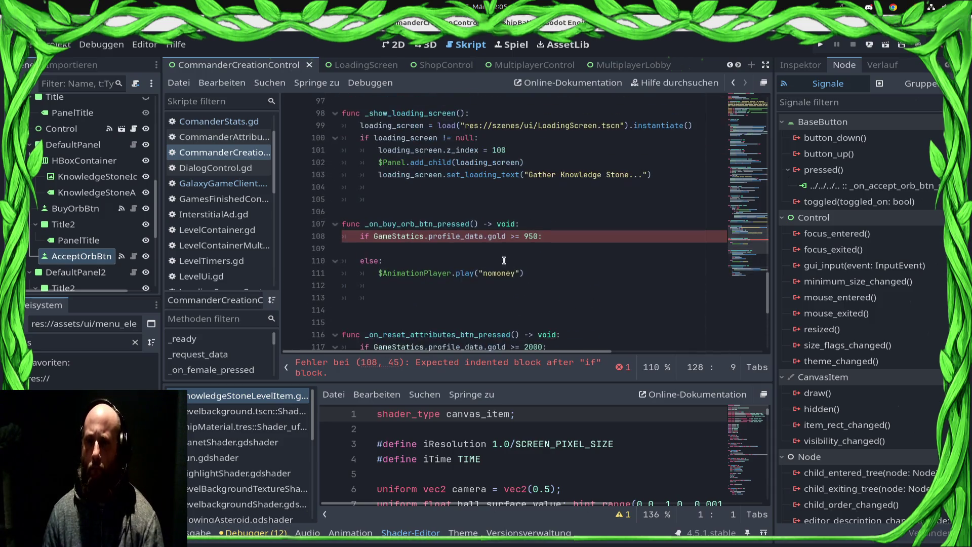
{"action": "left_click", "coordinate": [414, 249]}
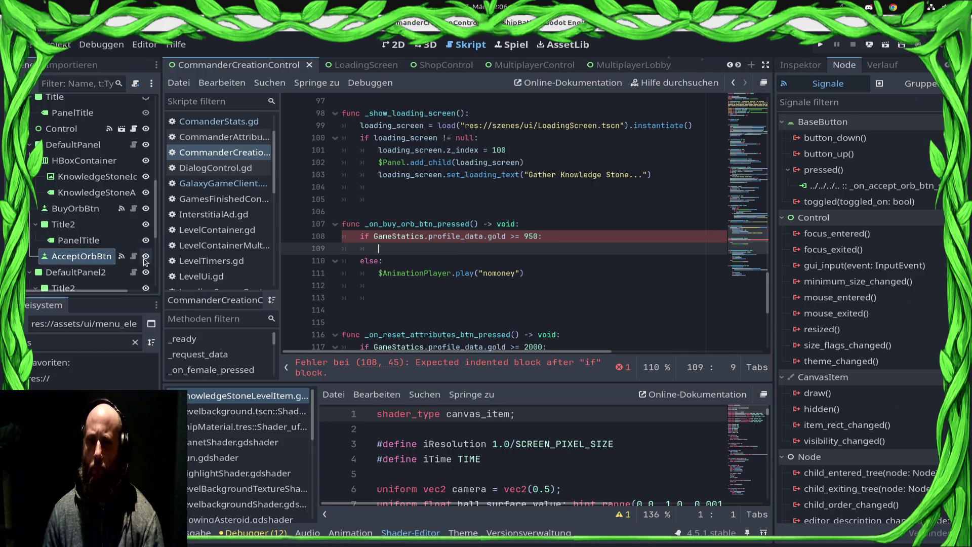
{"action": "mouse_move", "coordinate": [128, 259]}
{"action": "left_mouse_down"}
{"action": "mouse_move", "coordinate": [387, 253]}
{"action": "mouse_move", "coordinate": [380, 249]}
{"action": "left_mouse_up"}
{"action": "type", "text": ".visible = f"}
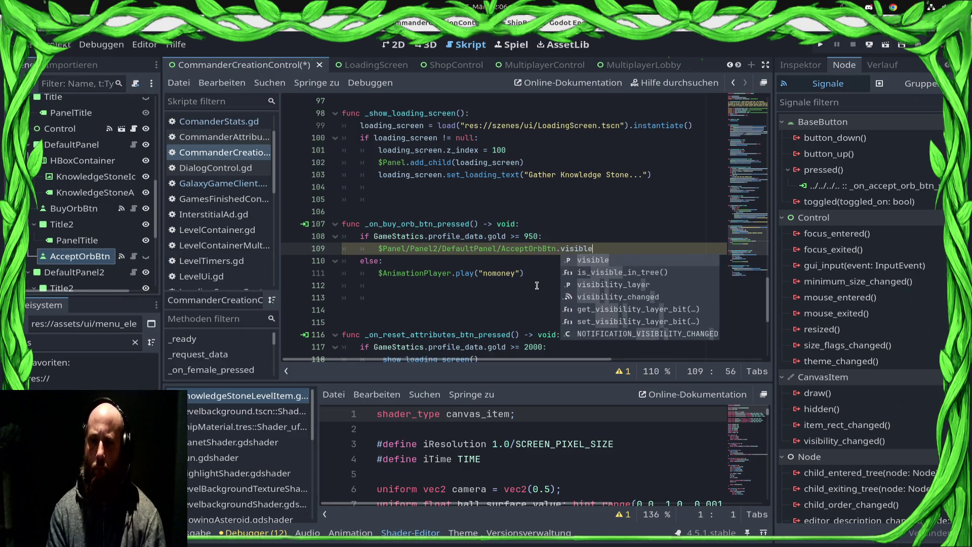
{"action": "type", "text": "rue"}
{"action": "key", "text": "ctrl+s"}
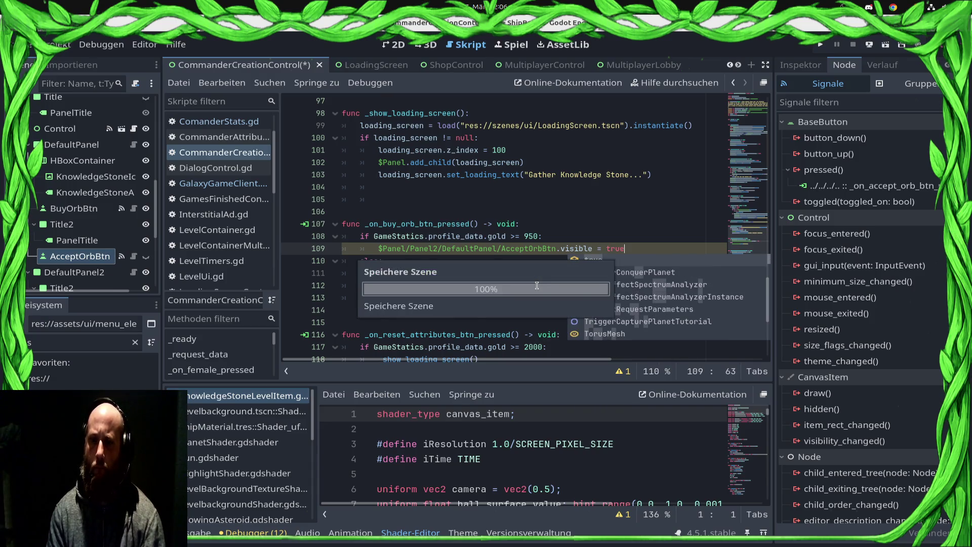
{"action": "key", "text": "shift+Home"}
Add 'AcceptOrbBtn.visible = false' lines, including at the end of the accept-orb handler
{"action": "scroll", "coordinate": [535, 282], "scroll_direction": "down", "scroll_amount": 6}
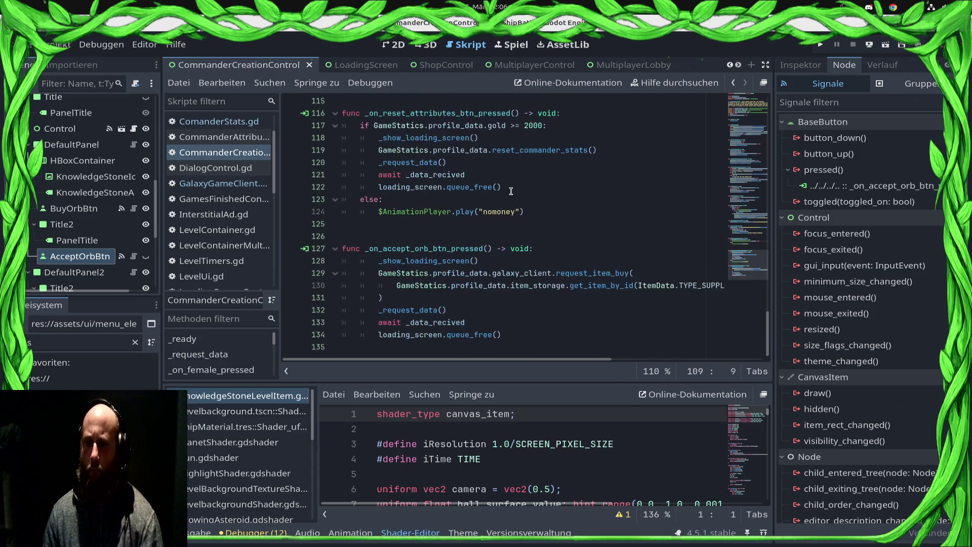
{"action": "left_click", "coordinate": [513, 187]}
{"action": "key", "text": "Return"}
{"action": "type", "text": "$Panel/Panel2/DefaultPanel/AcceptOrbBtn.visible = true"}
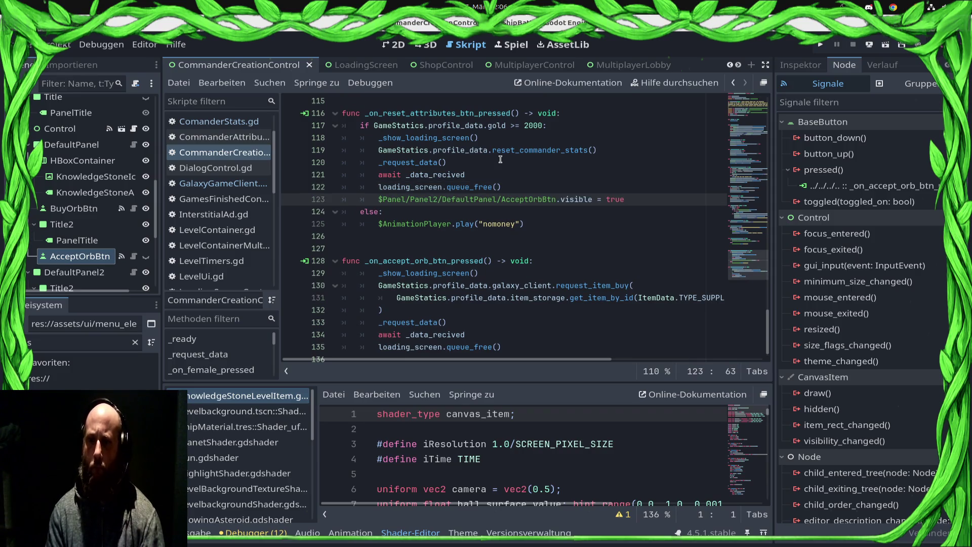
{"action": "type", "text": "e"}
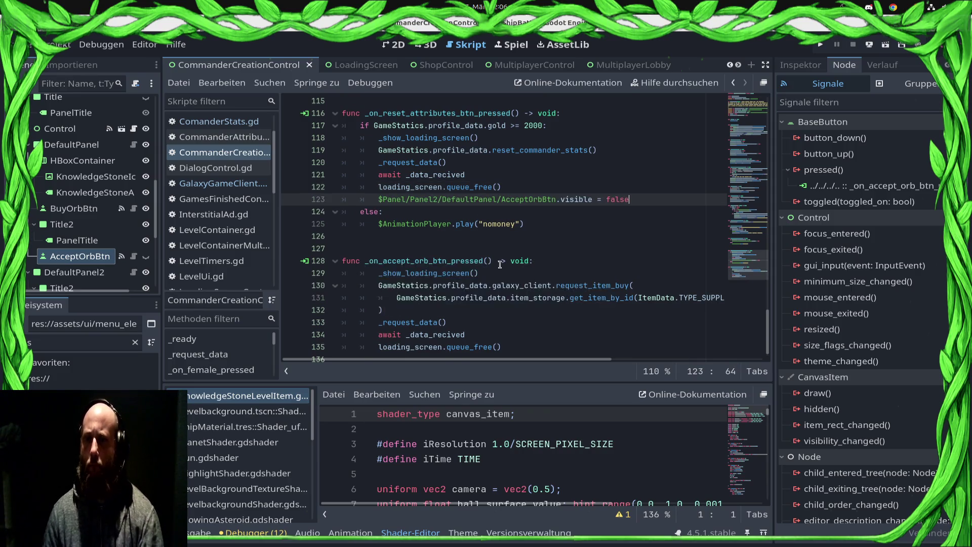
{"action": "scroll", "coordinate": [500, 265], "scroll_direction": "up", "scroll_amount": 3}
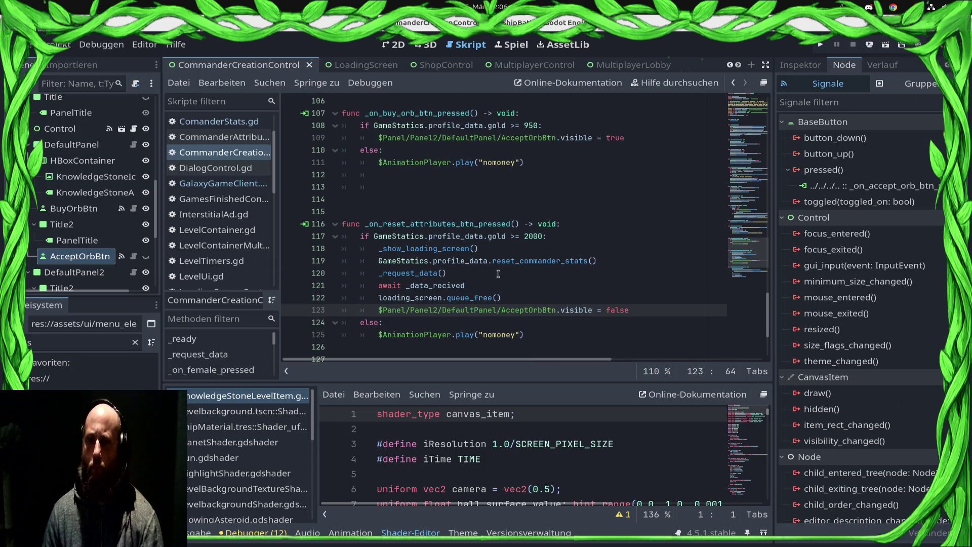
{"action": "key", "text": "ctrl+End"}
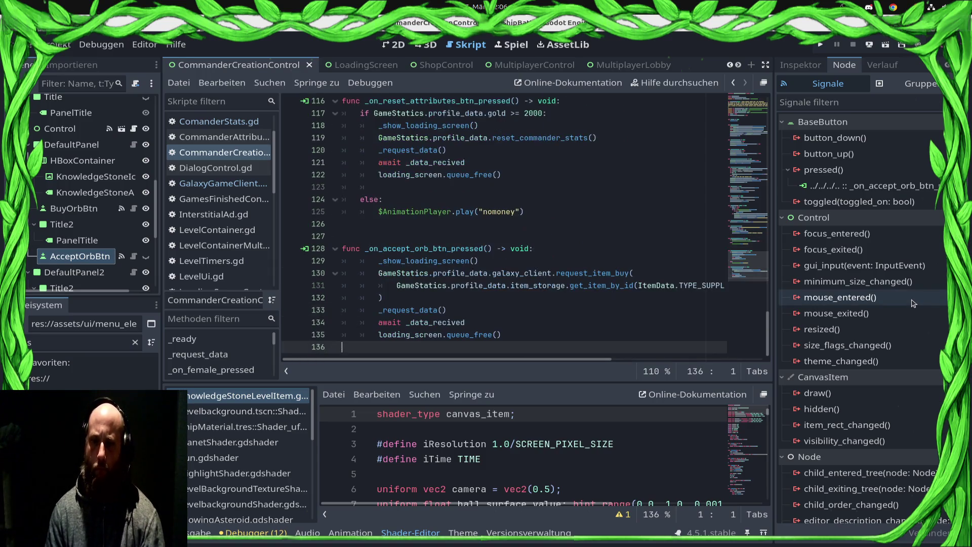
{"action": "type", "text": "$Panel/Panel2/DefaultPanel/AcceptOrbBtn.visible = false"}
{"action": "key", "text": "ctrl+s"}
Delete the extra blank lines in the script and save
{"action": "scroll", "coordinate": [627, 242], "scroll_direction": "up", "scroll_amount": 3}
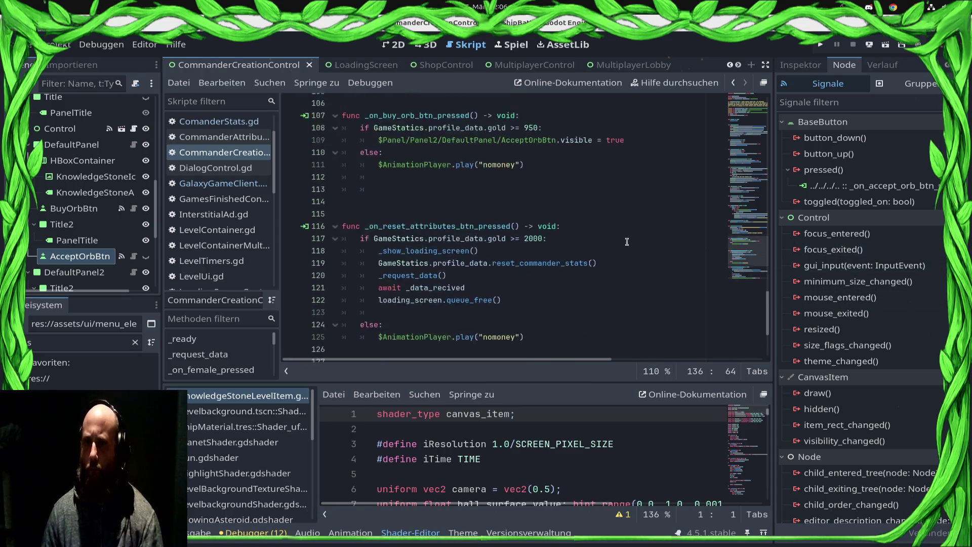
{"action": "scroll", "coordinate": [627, 241], "scroll_direction": "up", "scroll_amount": 5}
{"action": "scroll", "coordinate": [488, 218], "scroll_direction": "down", "scroll_amount": 4}
{"action": "left_click", "coordinate": [410, 249]}
{"action": "key", "text": "Up"}
{"action": "key", "text": "shift+Up"}
{"action": "key", "text": "shift+Up"}
{"action": "key", "text": "shift+Up"}
{"action": "key", "text": "BackSpace"}
{"action": "key", "text": "ctrl+s"}
{"action": "key", "text": "Down"}
{"action": "scroll", "coordinate": [507, 258], "scroll_direction": "down", "scroll_amount": 1}
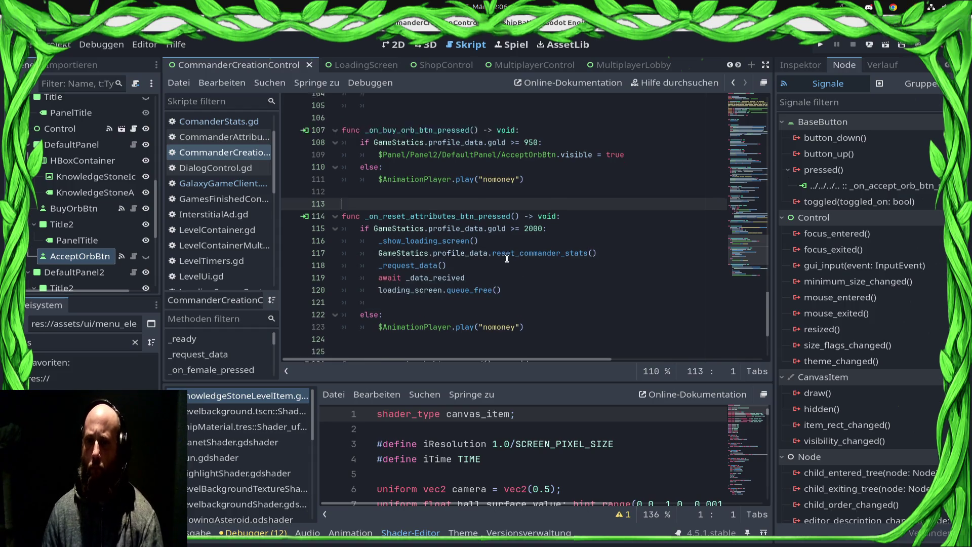
{"action": "scroll", "coordinate": [507, 258], "scroll_direction": "down", "scroll_amount": 3}
{"action": "scroll", "coordinate": [91, 213], "scroll_direction": "down", "scroll_amount": 3}
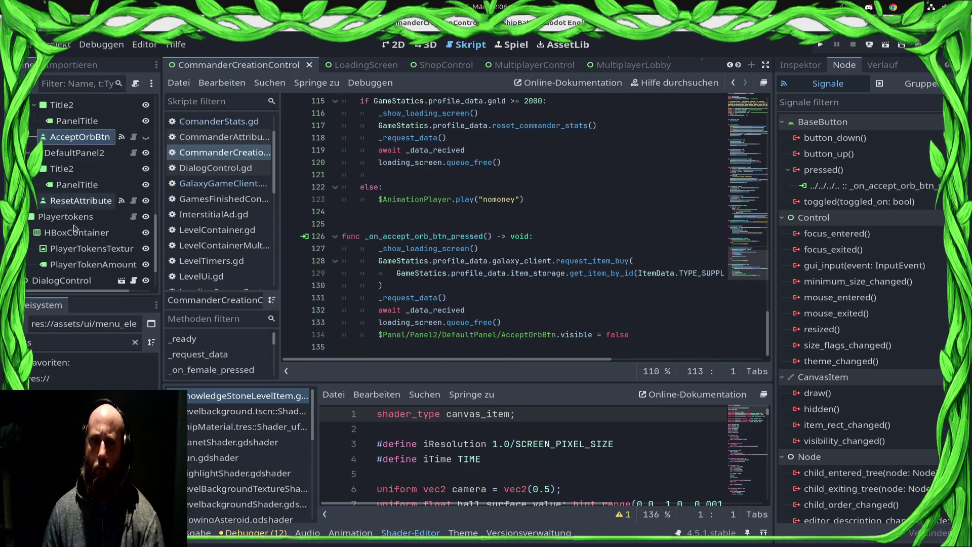
{"action": "left_click", "coordinate": [99, 202]}
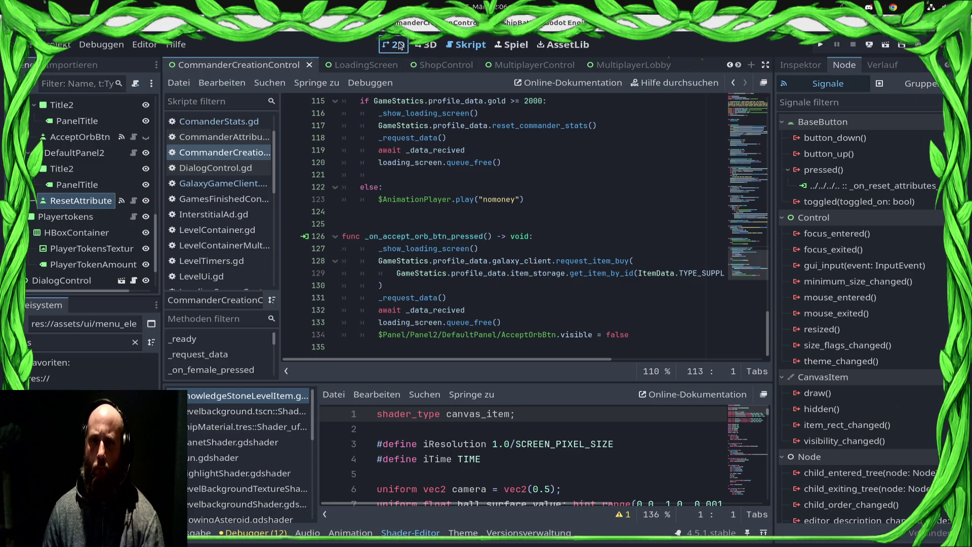
Make AcceptOrbBtn visible in 2D and move a copy into the Reset Attributes panel
{"action": "left_click", "coordinate": [394, 45]}
{"action": "scroll", "coordinate": [233, 218], "scroll_direction": "down", "scroll_amount": 4}
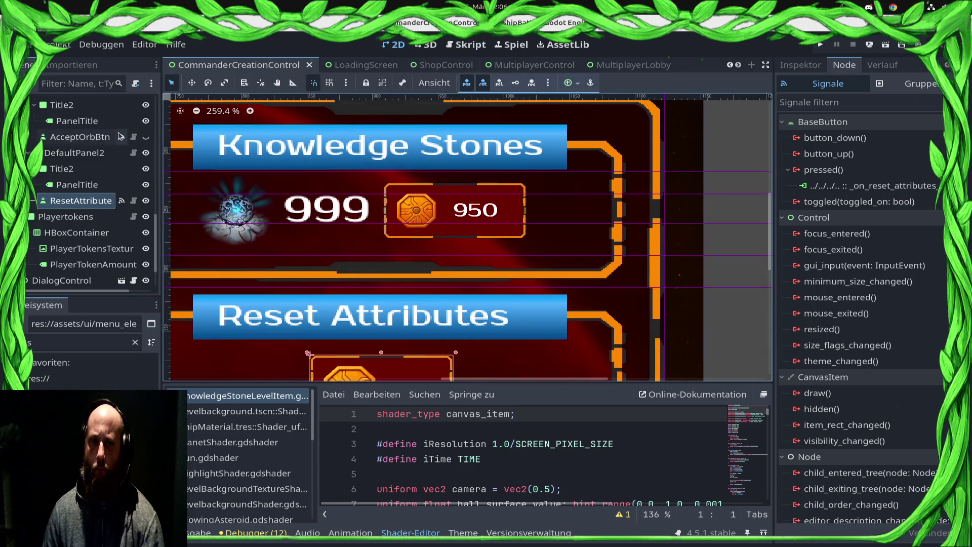
{"action": "left_click", "coordinate": [146, 137]}
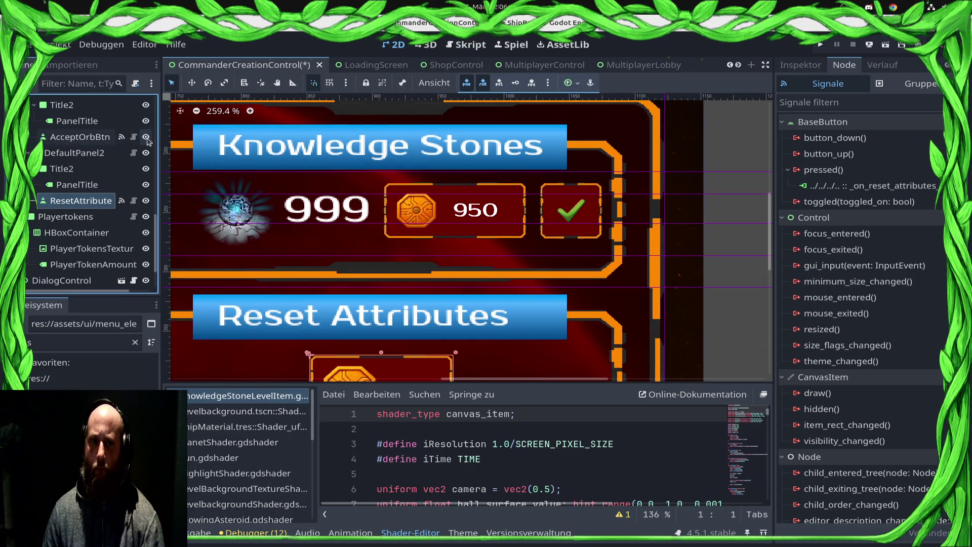
{"action": "left_click", "coordinate": [577, 215]}
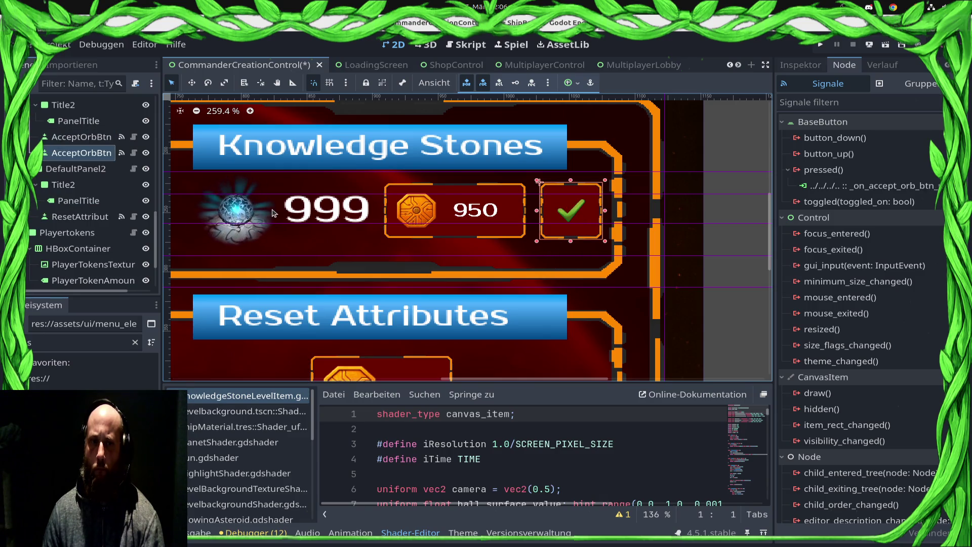
{"action": "left_click_drag", "start_coordinate": [81, 152], "coordinate": [83, 222]}
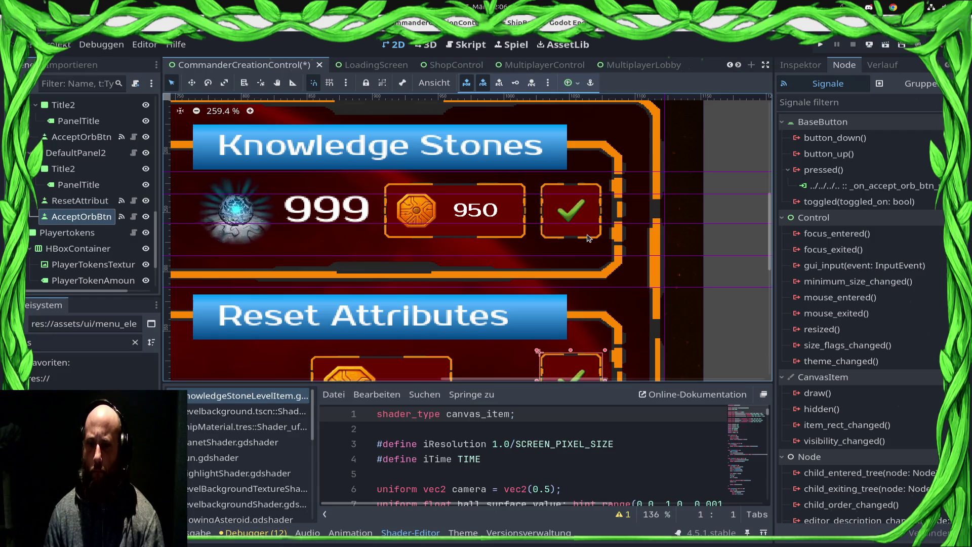
Check the new checkmark copy beside the 2000 cost and select the reset-cost button
{"action": "scroll", "coordinate": [508, 196], "scroll_direction": "up", "scroll_amount": 2}
{"action": "scroll", "coordinate": [582, 253], "scroll_direction": "down", "scroll_amount": 3}
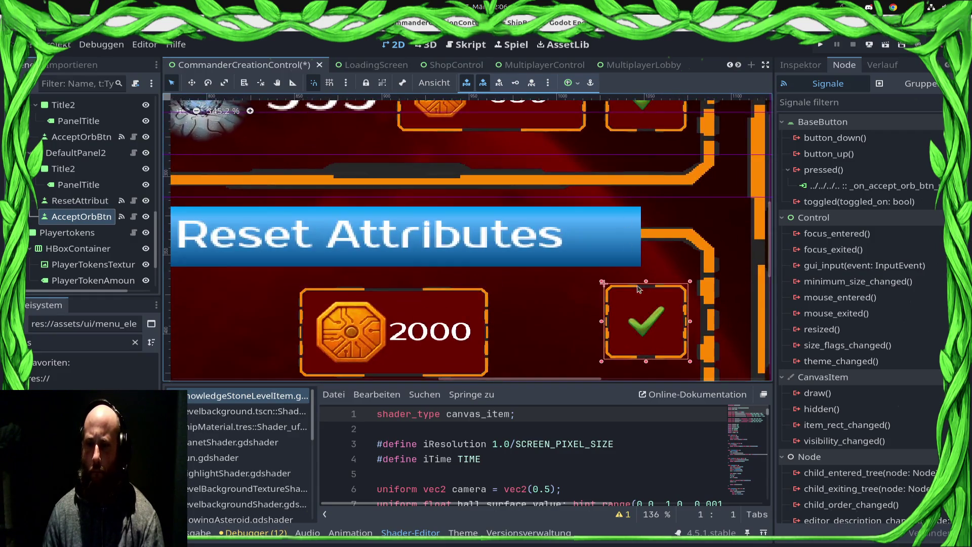
{"action": "scroll", "coordinate": [617, 288], "scroll_direction": "down", "scroll_amount": 3}
{"action": "left_click", "coordinate": [486, 264]}
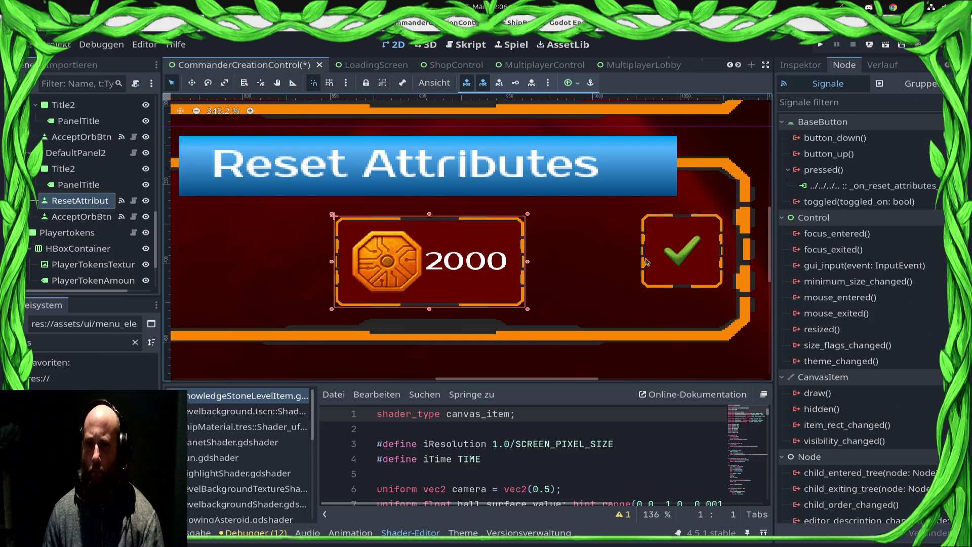
{"action": "left_click", "coordinate": [707, 257]}
{"action": "scroll", "coordinate": [699, 258], "scroll_direction": "down", "scroll_amount": 5}
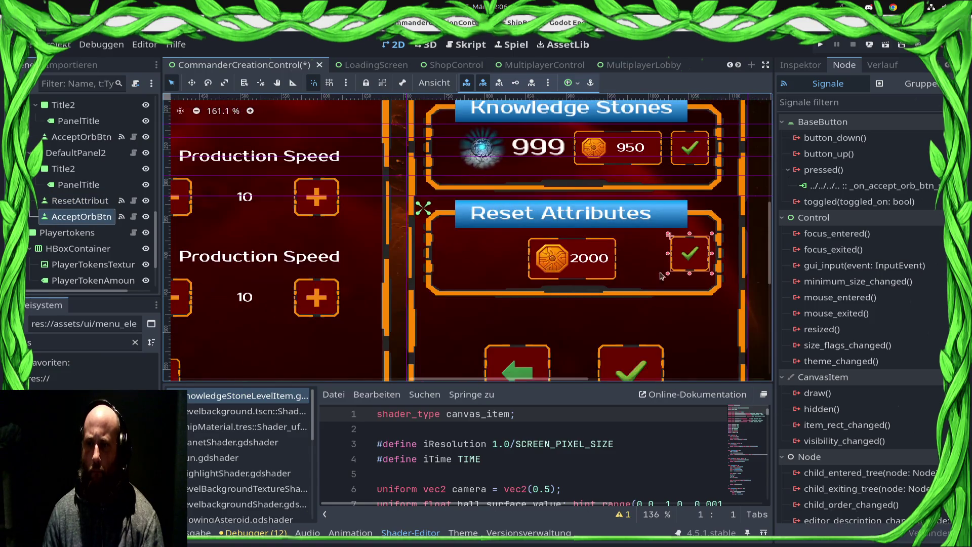
{"action": "left_click", "coordinate": [572, 267]}
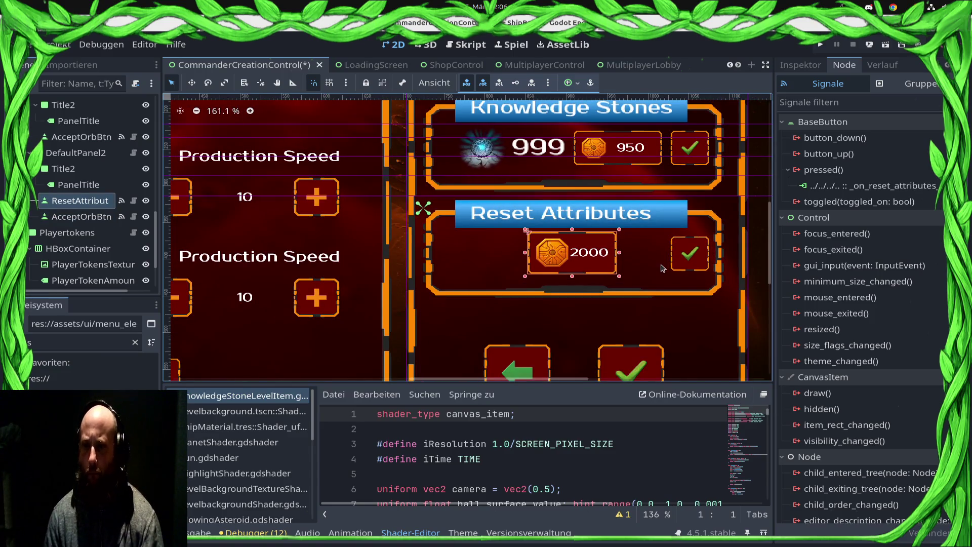
{"action": "scroll", "coordinate": [658, 268], "scroll_direction": "up", "scroll_amount": 1}
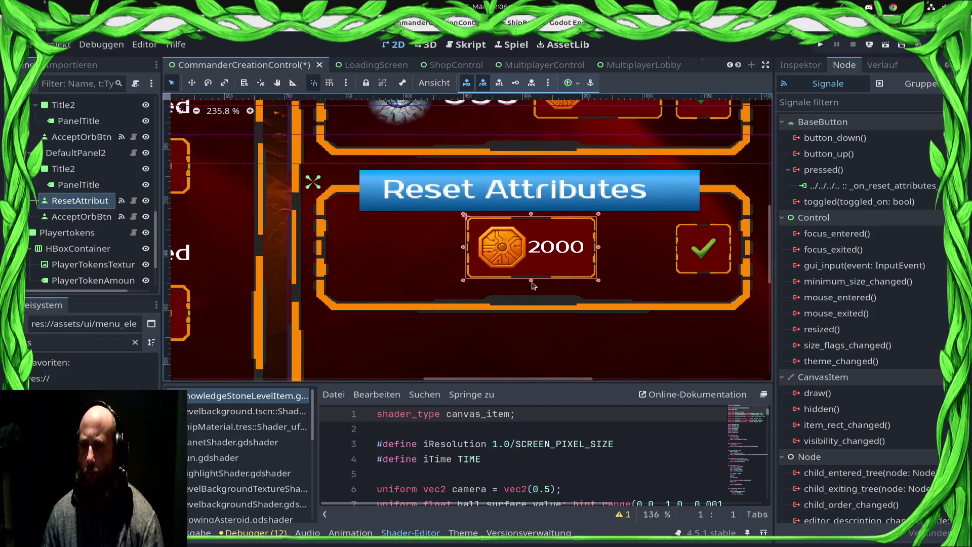
{"action": "left_click", "coordinate": [801, 65]}
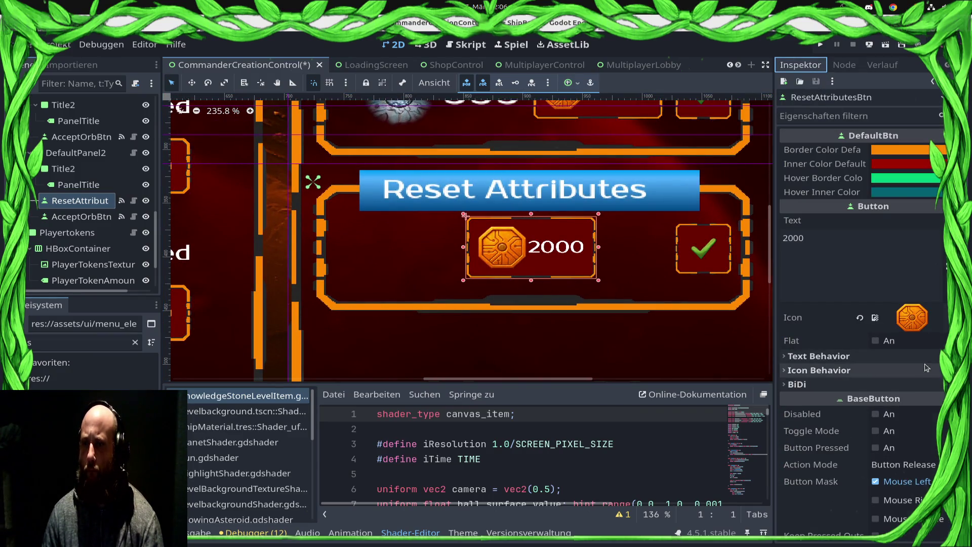
Set the reset-cost button's horizontal scale to 0.2
{"action": "scroll", "coordinate": [917, 371], "scroll_direction": "down", "scroll_amount": 5}
{"action": "scroll", "coordinate": [911, 377], "scroll_direction": "down", "scroll_amount": 3}
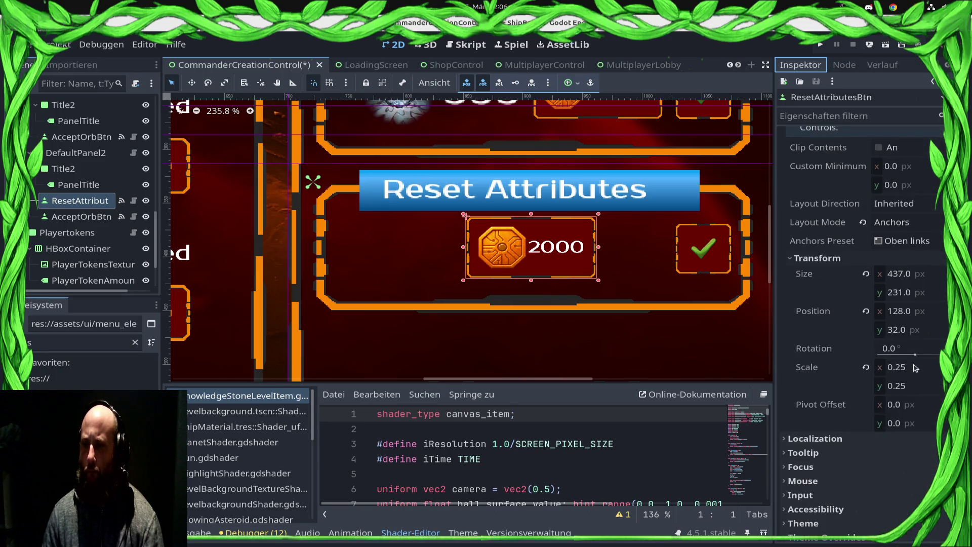
{"action": "left_click", "coordinate": [894, 371]}
{"action": "type", "text": "0.2"}
{"action": "key", "text": "Return"}
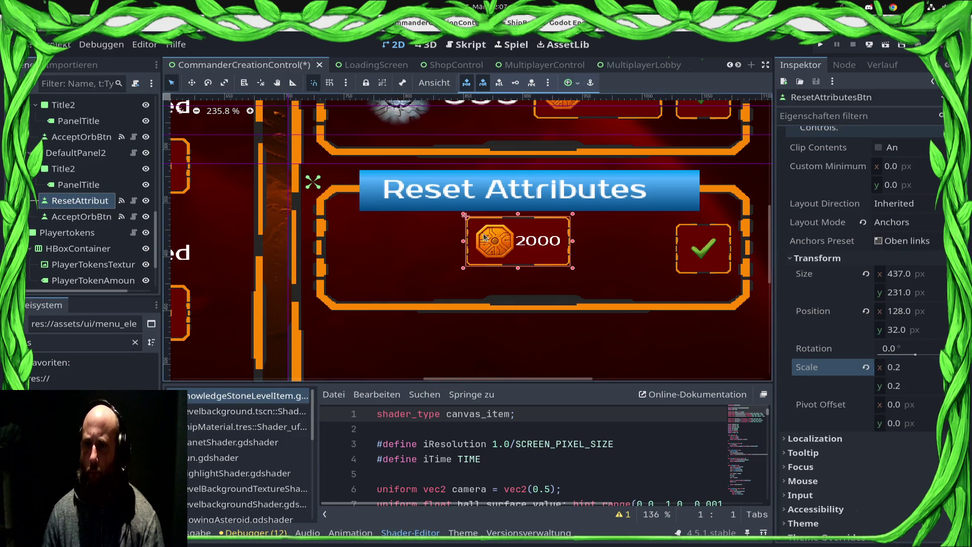
Drag the 2000 button left toward the panel edge, cancelling an accidental upward move
{"action": "scroll", "coordinate": [526, 266], "scroll_direction": "up", "scroll_amount": 2}
{"action": "scroll", "coordinate": [484, 326], "scroll_direction": "right", "scroll_amount": 3}
{"action": "scroll", "coordinate": [396, 289], "scroll_direction": "up", "scroll_amount": 1}
{"action": "mouse_move", "coordinate": [318, 289]}
{"action": "left_mouse_down"}
{"action": "mouse_move", "coordinate": [401, 198]}
{"action": "mouse_move", "coordinate": [394, 133]}
{"action": "left_mouse_up"}
{"action": "key", "text": "Escape"}
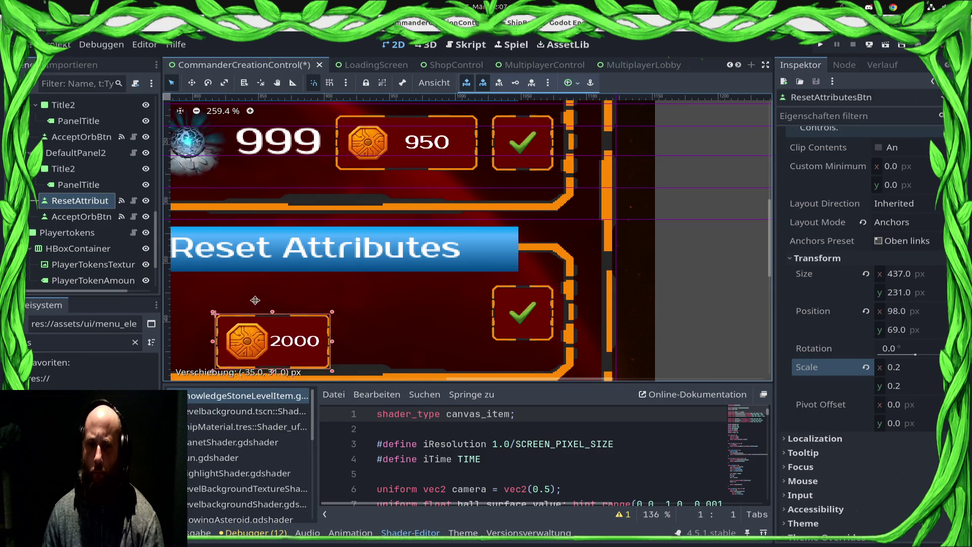
{"action": "scroll", "coordinate": [469, 327], "scroll_direction": "left", "scroll_amount": 4}
{"action": "left_click_drag", "start_coordinate": [469, 326], "coordinate": [405, 321]}
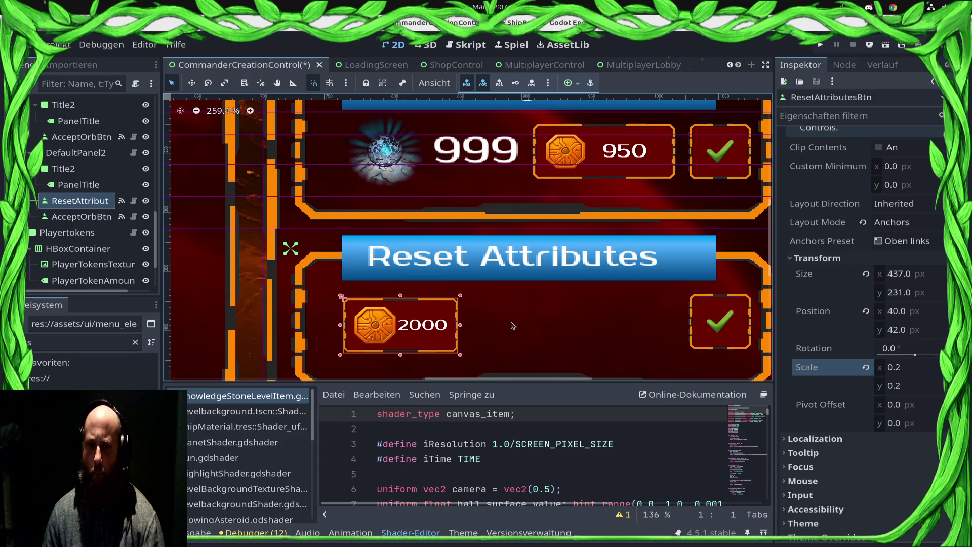
Select the lower checkmark button AcceptOrbBtn2 and zoom out to view both panels
{"action": "left_click", "coordinate": [701, 330]}
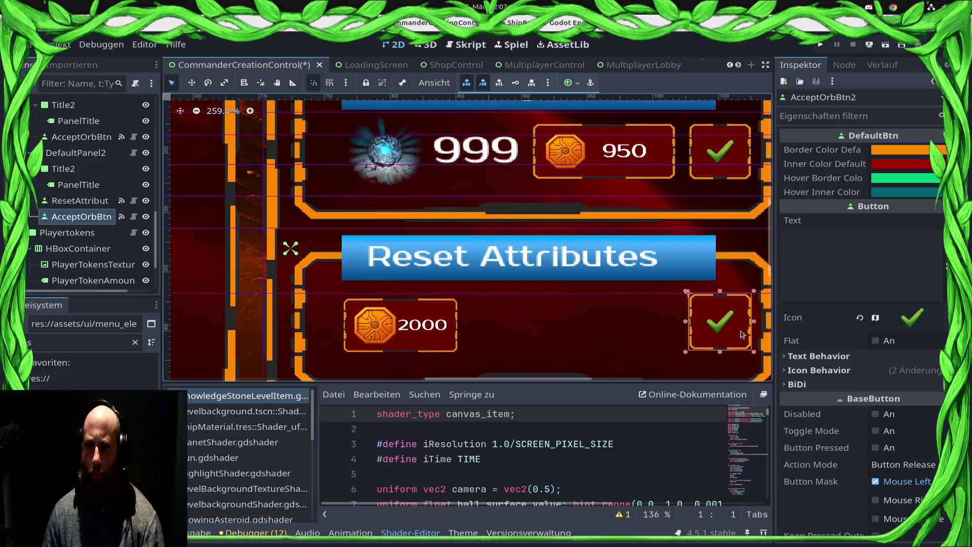
{"action": "left_click_drag", "start_coordinate": [169, 293], "coordinate": [169, 300]}
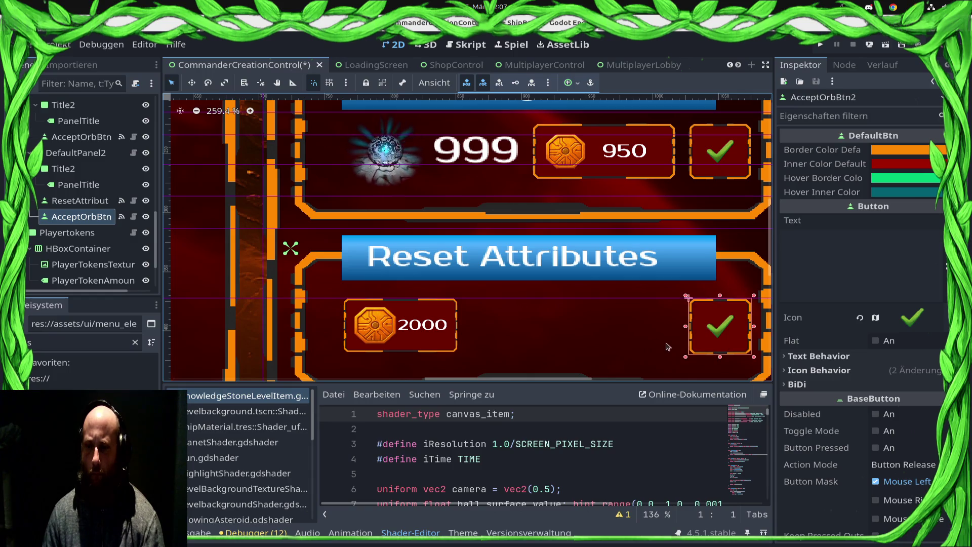
{"action": "scroll", "coordinate": [729, 335], "scroll_direction": "down", "scroll_amount": 5}
{"action": "scroll", "coordinate": [704, 332], "scroll_direction": "up", "scroll_amount": 2}
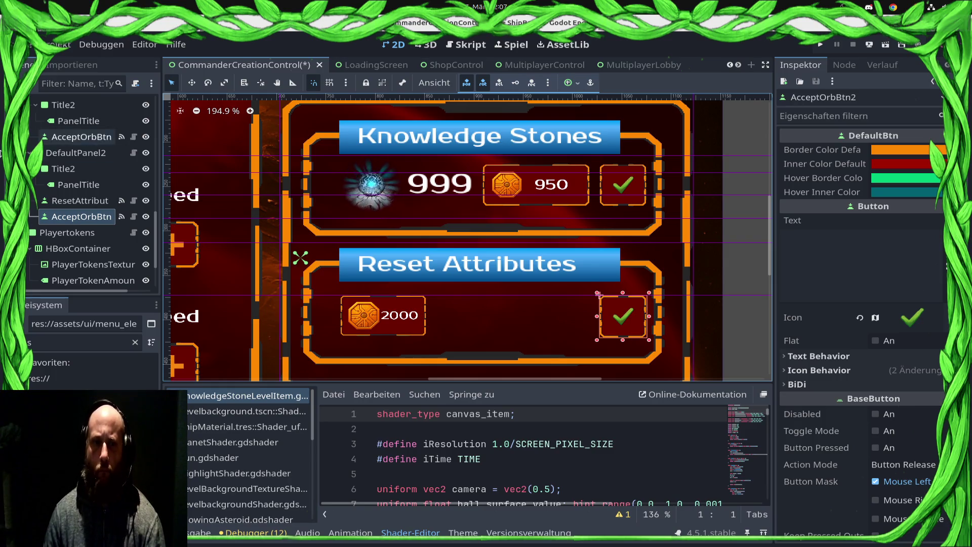
{"action": "scroll", "coordinate": [76, 188], "scroll_direction": "up", "scroll_amount": 5}
{"action": "left_click", "coordinate": [76, 136]}
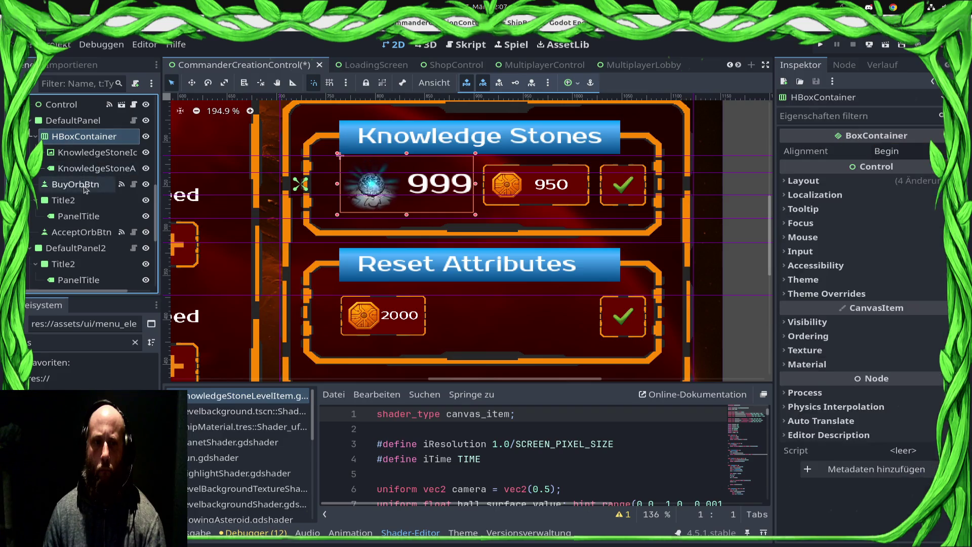
Shift the four Knowledge Stones row items left and narrow the 950 button from its right side
{"action": "left_click", "coordinate": [86, 185], "text": "shift"}
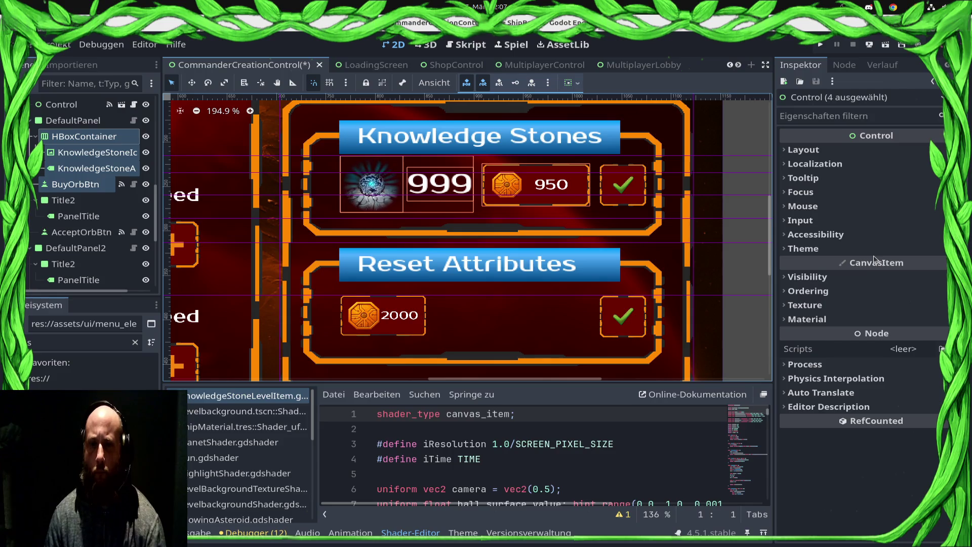
{"action": "key", "text": "shift+Left"}
{"action": "key", "text": "shift+Left"}
{"action": "key", "text": "shift+Left"}
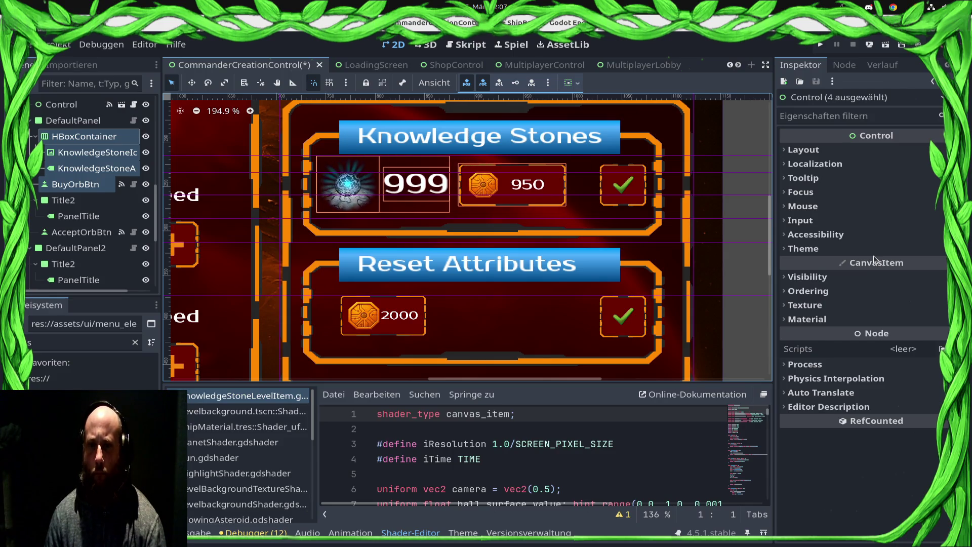
{"action": "left_click", "coordinate": [556, 192]}
{"action": "left_click", "coordinate": [555, 193]}
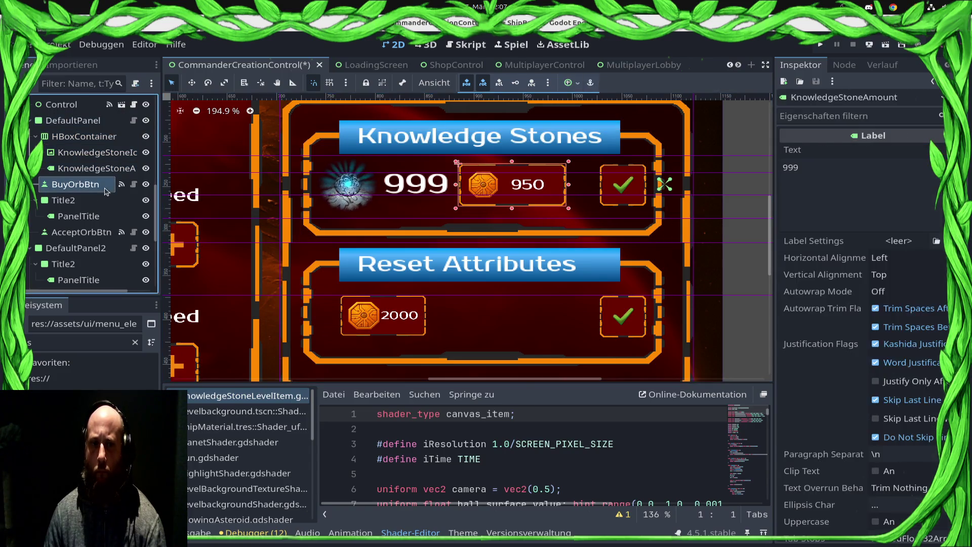
{"action": "left_click_drag", "start_coordinate": [568, 185], "coordinate": [538, 186]}
Widen the Knowledge Stones title bar on both sides
{"action": "left_click", "coordinate": [616, 190]}
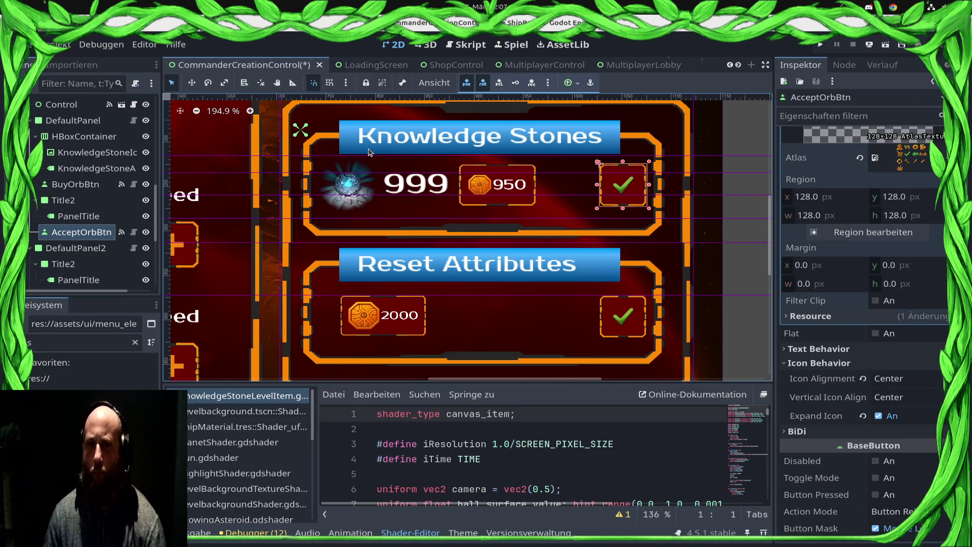
{"action": "left_click", "coordinate": [340, 140]}
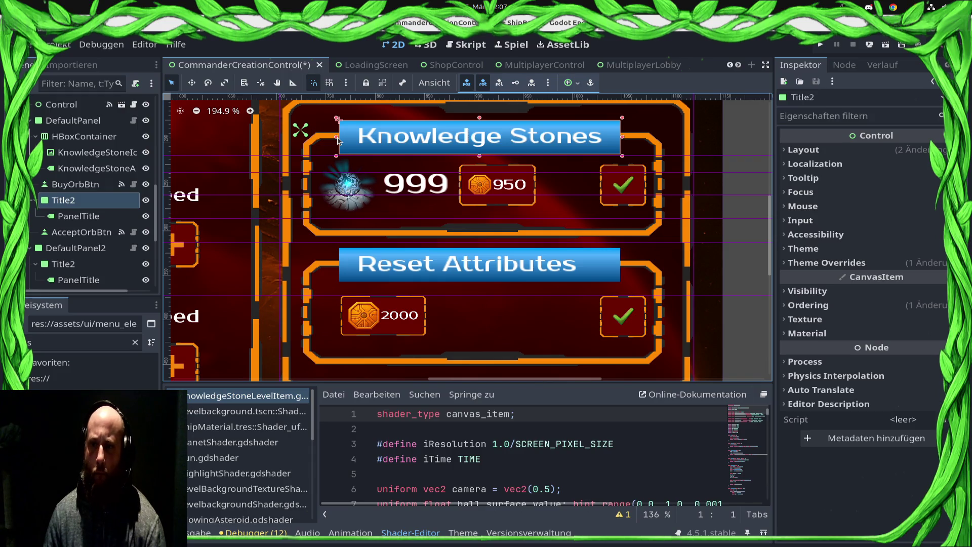
{"action": "left_click_drag", "start_coordinate": [338, 140], "coordinate": [327, 140]}
{"action": "left_click_drag", "start_coordinate": [622, 137], "coordinate": [640, 137]}
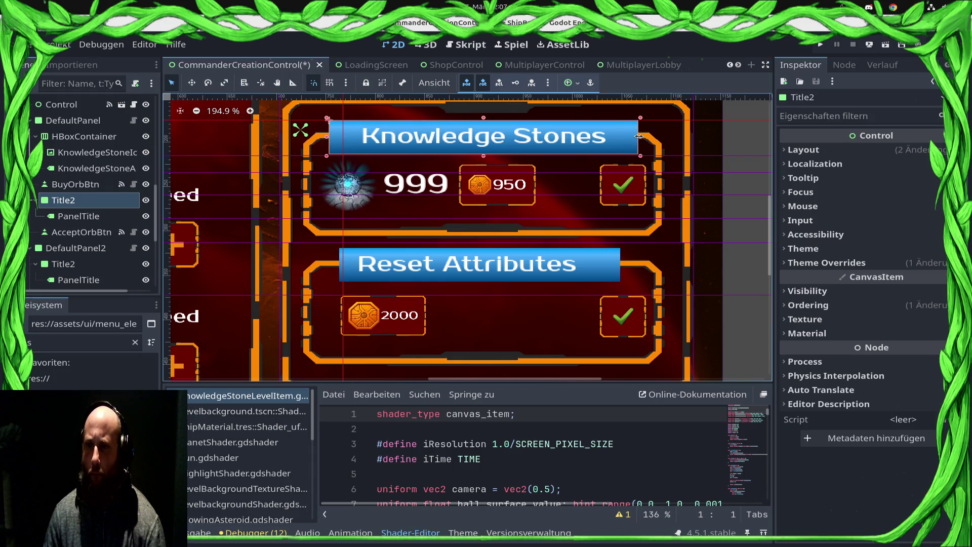
Nudge the upper checkmark button slightly left
{"action": "left_click", "coordinate": [635, 171]}
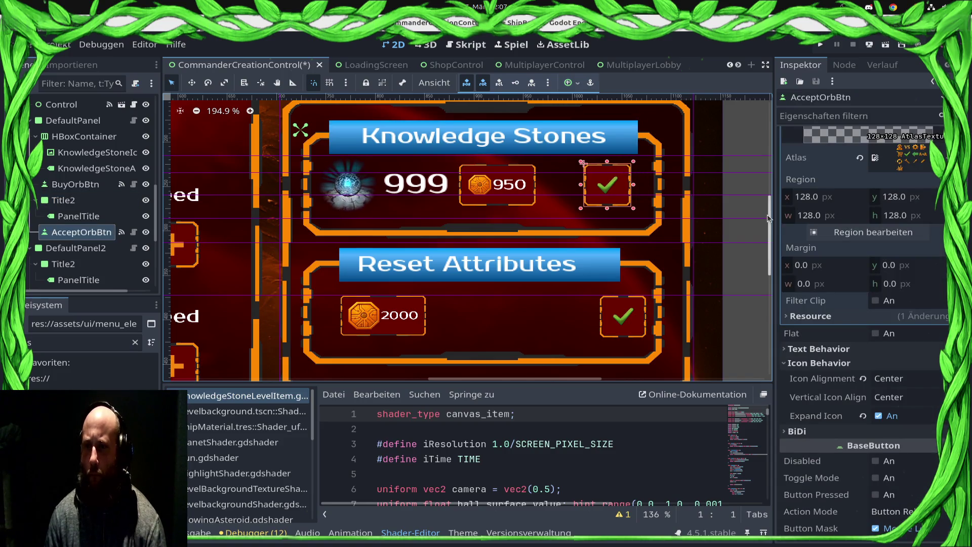
{"action": "key", "text": "Left"}
{"action": "key", "text": "Left"}
{"action": "key", "text": "Left"}
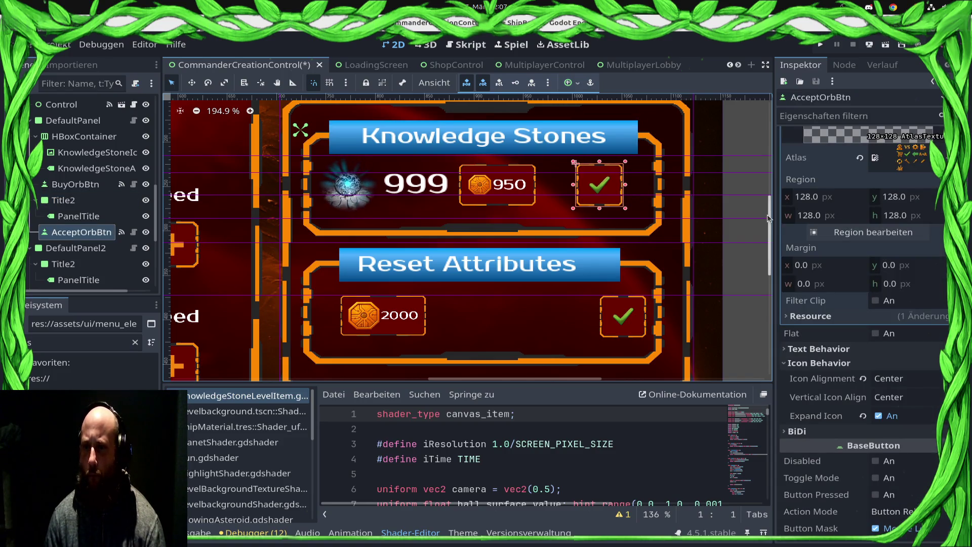
{"action": "key", "text": "Right"}
{"action": "key", "text": "Right"}
{"action": "key", "text": "Right"}
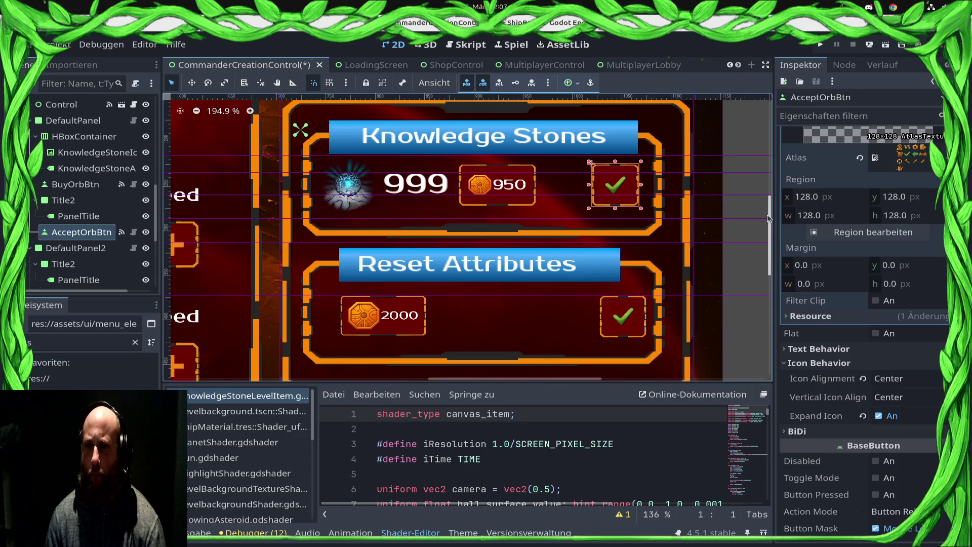
{"action": "key", "text": "Left"}
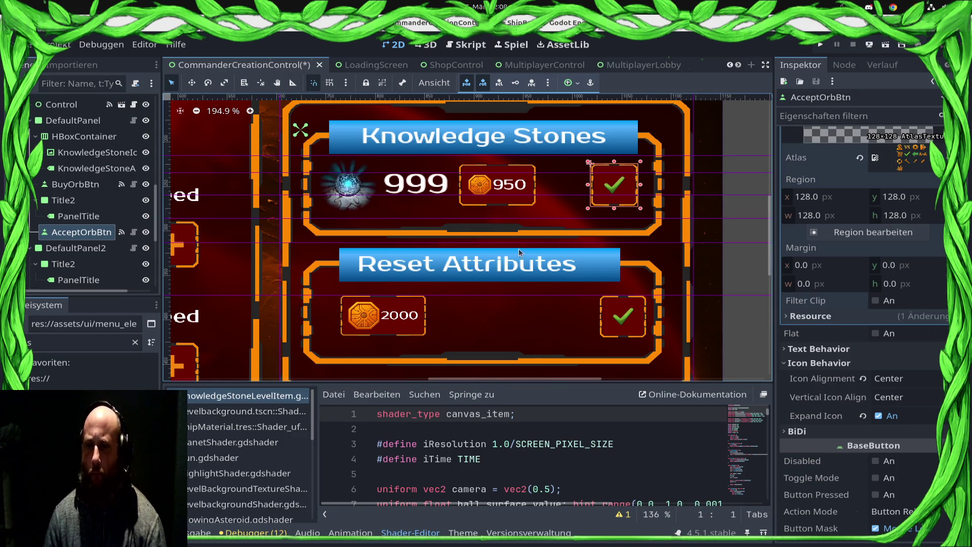
Stretch the Reset Attributes title bar between two vertical guides to match the Knowledge Stones bar
{"action": "mouse_move", "coordinate": [169, 135]}
{"action": "left_mouse_down"}
{"action": "mouse_move", "coordinate": [297, 157]}
{"action": "mouse_move", "coordinate": [329, 182]}
{"action": "mouse_move", "coordinate": [329, 202]}
{"action": "left_mouse_up"}
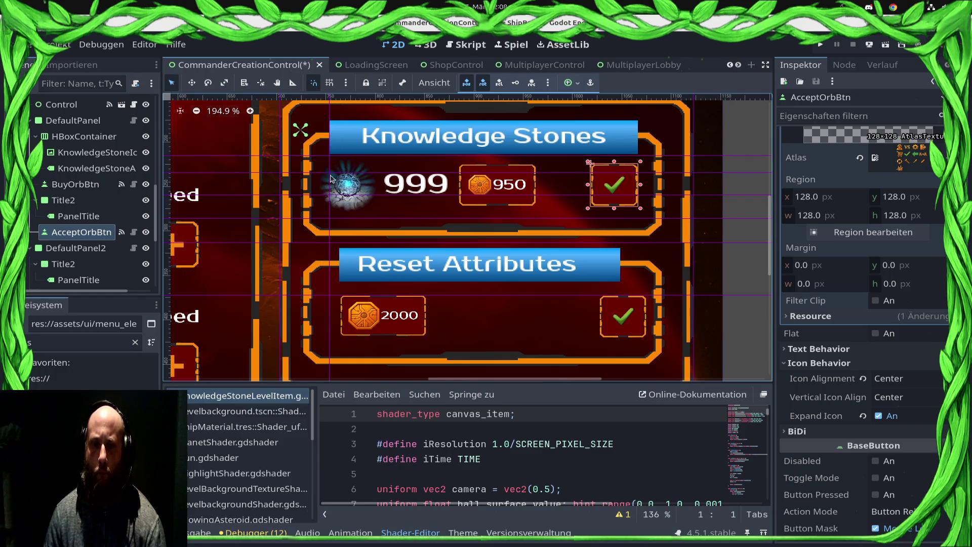
{"action": "left_click", "coordinate": [350, 256]}
{"action": "left_click_drag", "start_coordinate": [338, 266], "coordinate": [326, 264]}
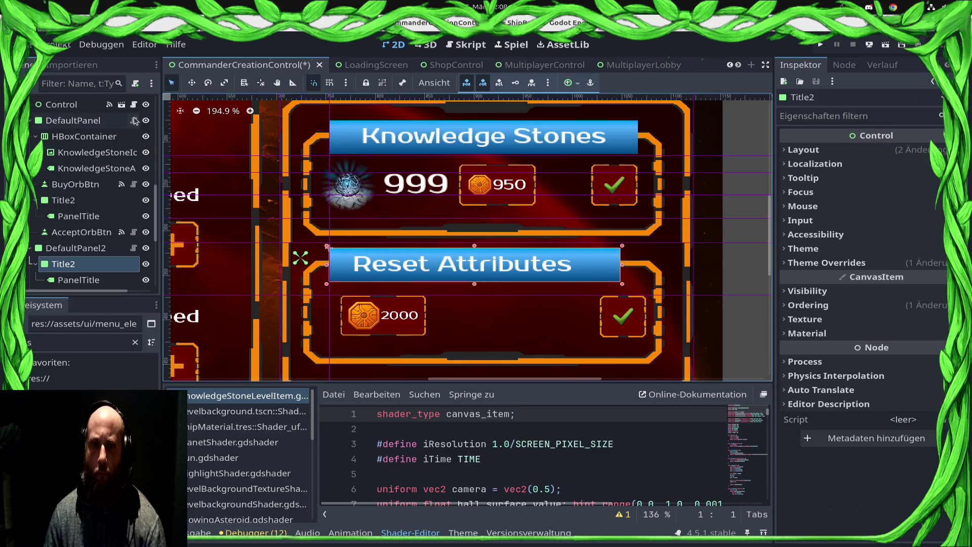
{"action": "mouse_move", "coordinate": [171, 134]}
{"action": "left_mouse_down"}
{"action": "mouse_move", "coordinate": [183, 152]}
{"action": "mouse_move", "coordinate": [626, 203]}
{"action": "mouse_move", "coordinate": [638, 217]}
{"action": "left_mouse_up"}
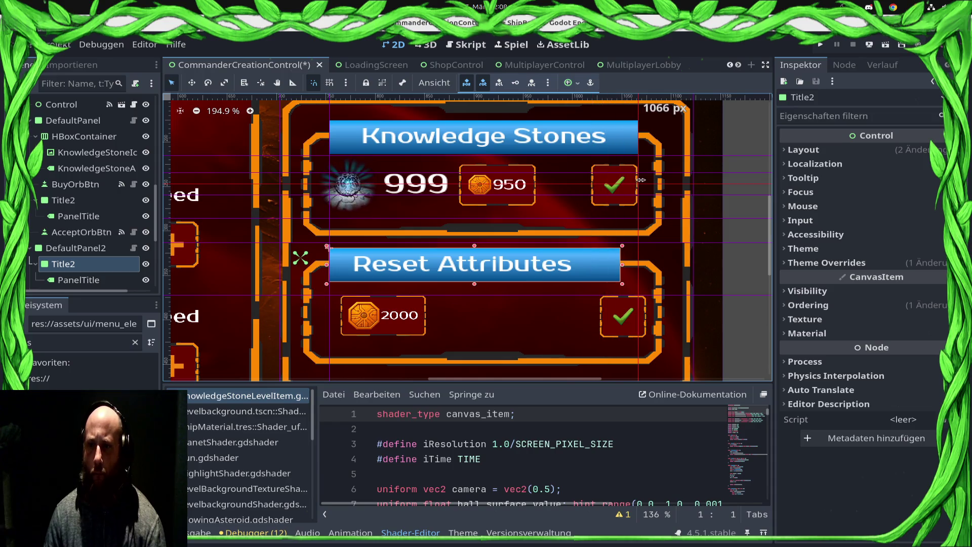
{"action": "left_click", "coordinate": [581, 261]}
{"action": "left_click", "coordinate": [581, 261]}
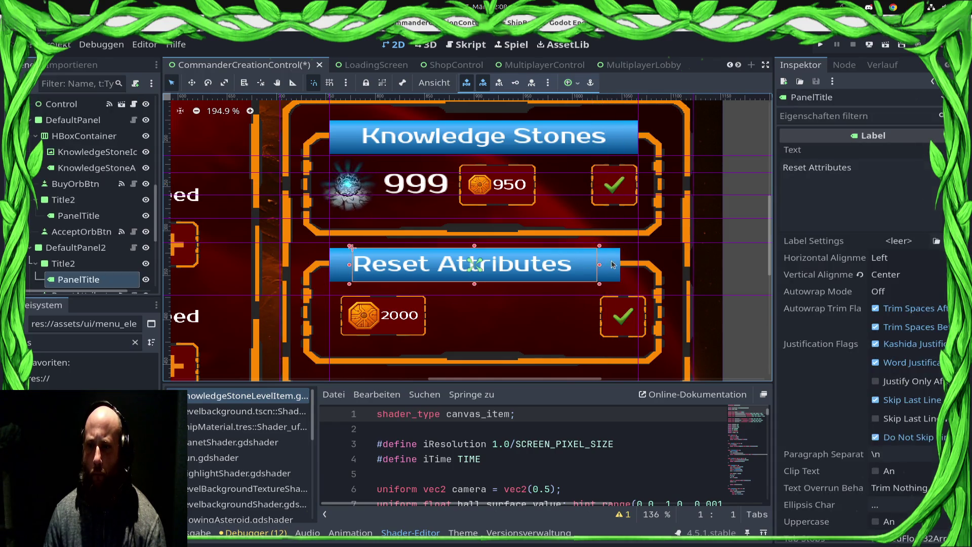
{"action": "left_click", "coordinate": [616, 268]}
{"action": "left_click_drag", "start_coordinate": [624, 268], "coordinate": [639, 266]}
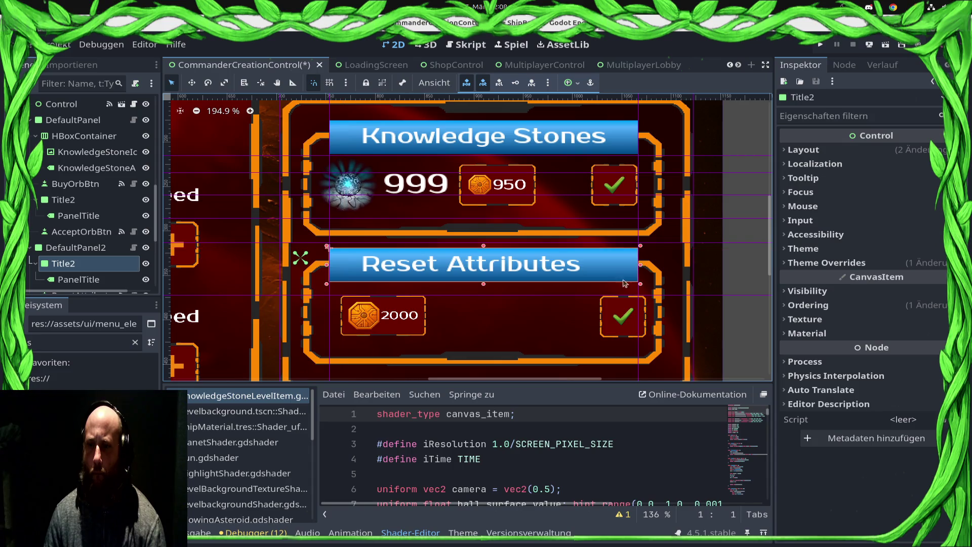
Align the lower checkmark's right edge with the guide and save the scene
{"action": "left_click", "coordinate": [625, 328]}
{"action": "left_click_drag", "start_coordinate": [626, 328], "coordinate": [617, 328]}
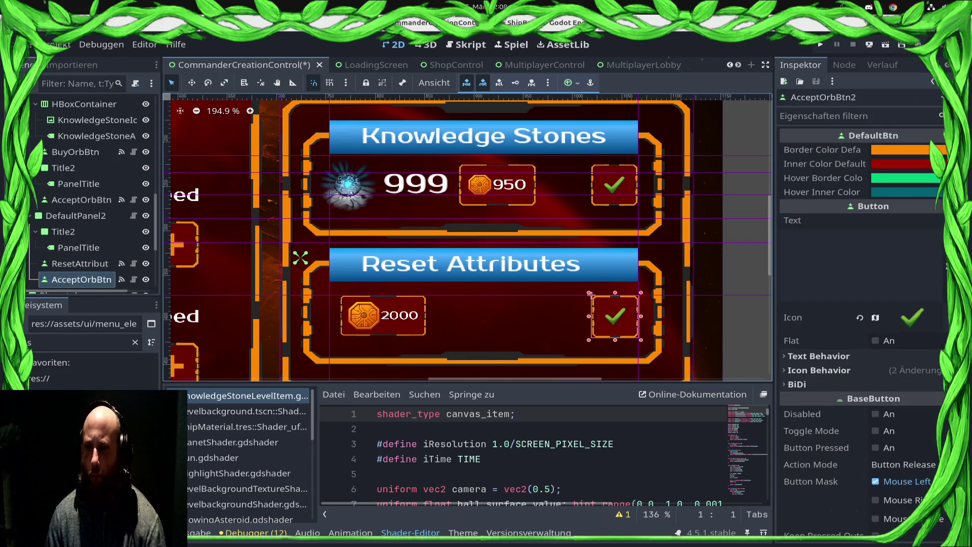
{"action": "key", "text": "ctrl+s"}
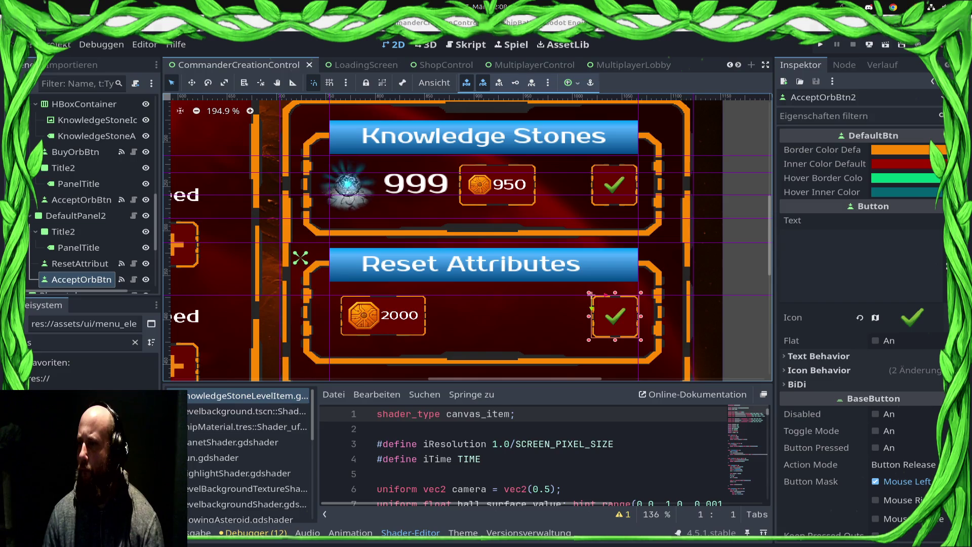
{"action": "key", "text": "super"}
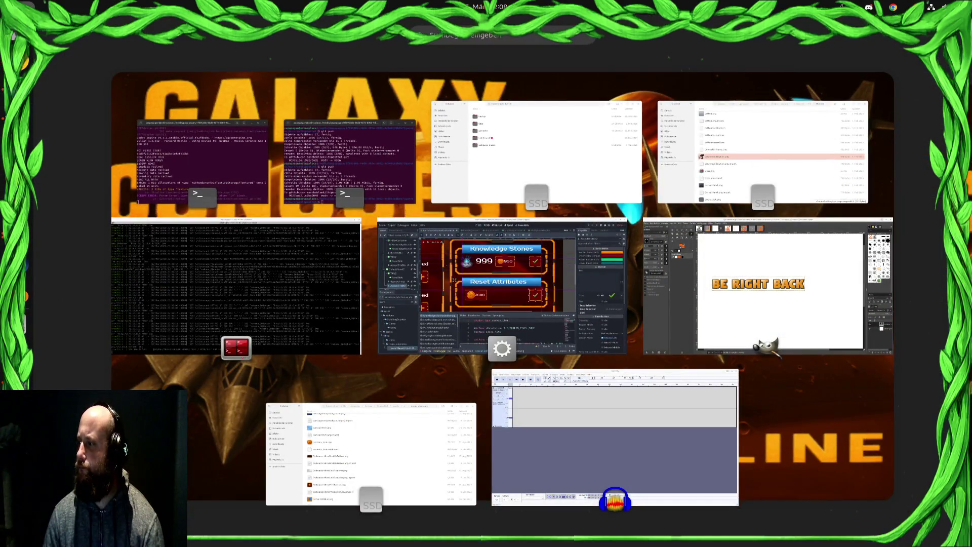
Exit the GNOME overview back to the CommanderCreationControl scene in Godot
{"action": "key", "text": "super"}
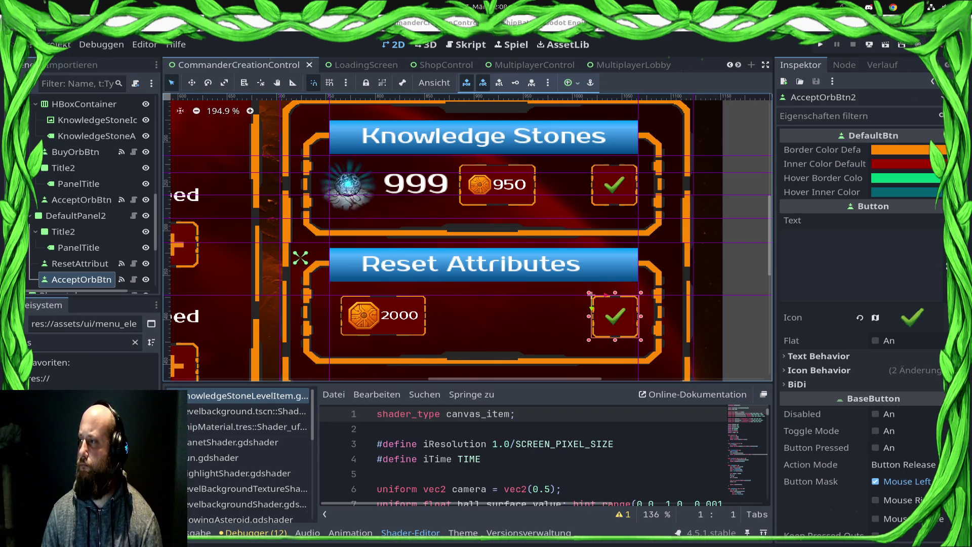
{"action": "scroll", "coordinate": [566, 247], "scroll_direction": "down", "scroll_amount": 3}
Nudge the 2000 reset-cost button right with the arrow keys, saving along the way
{"action": "scroll", "coordinate": [562, 258], "scroll_direction": "up", "scroll_amount": 5}
{"action": "key", "text": "ctrl+s"}
{"action": "left_click", "coordinate": [394, 326]}
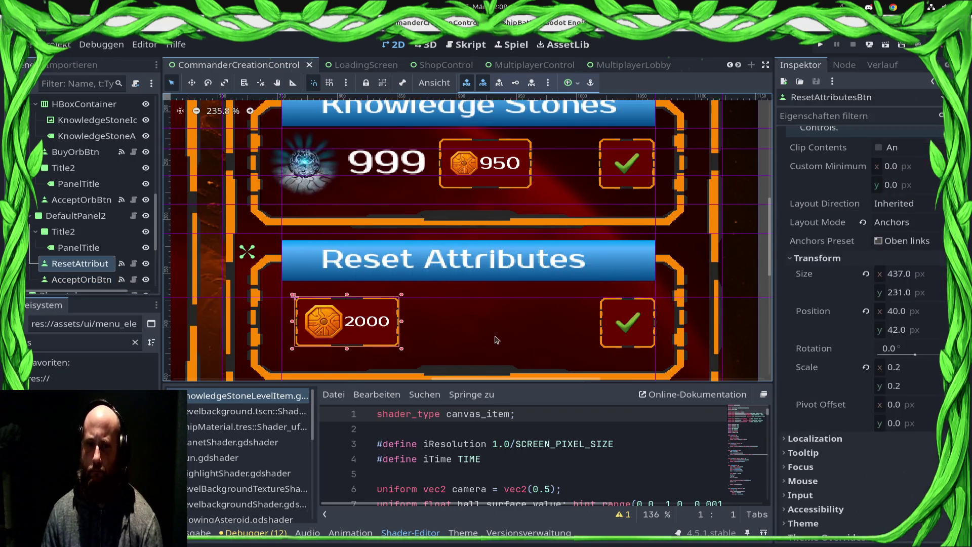
{"action": "key", "text": "Right"}
{"action": "key", "text": "Right"}
{"action": "key", "text": "Right"}
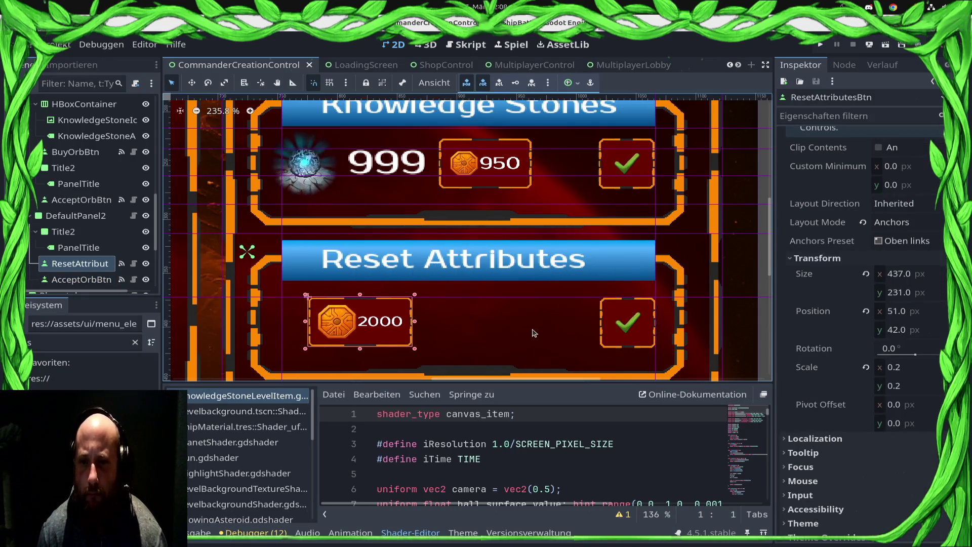
{"action": "key", "text": "Left"}
{"action": "key", "text": "Left"}
{"action": "key", "text": "Left"}
{"action": "key", "text": "Left"}
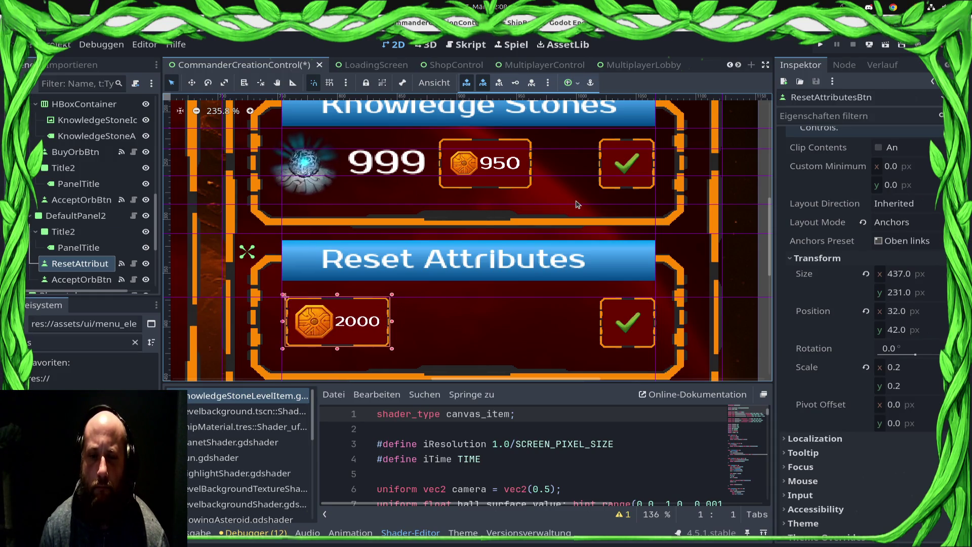
{"action": "key", "text": "Right"}
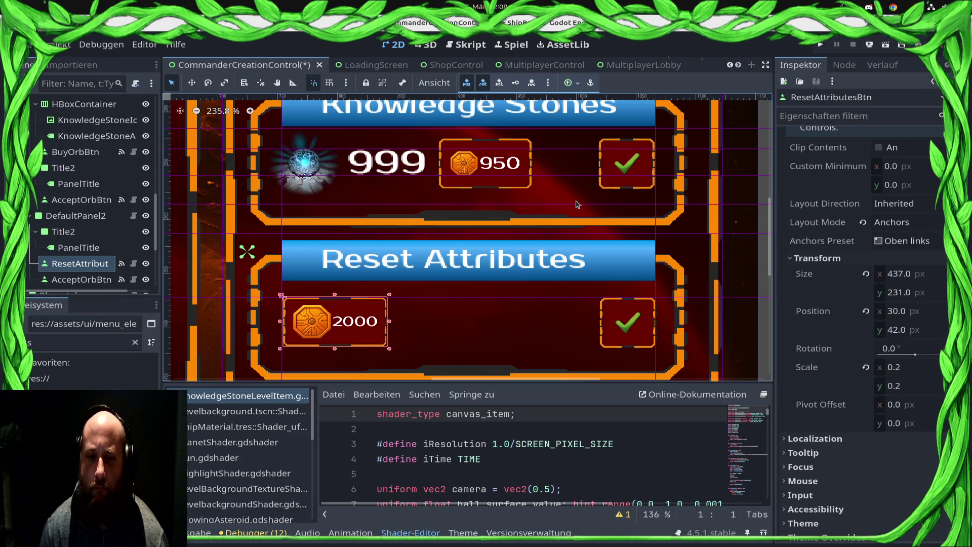
{"action": "key", "text": "ctrl+s"}
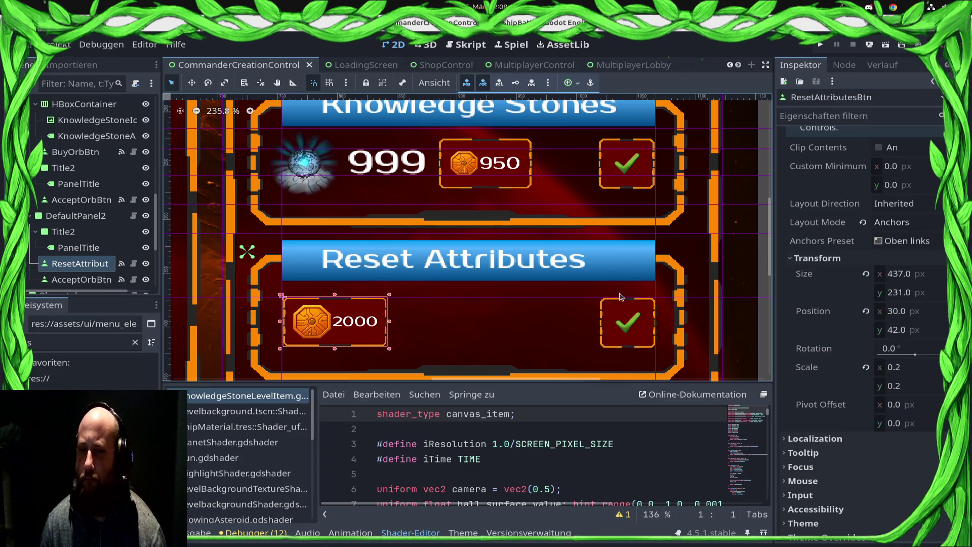
{"action": "key", "text": "shift+Right"}
{"action": "key", "text": "shift+Right"}
{"action": "key", "text": "shift+Right"}
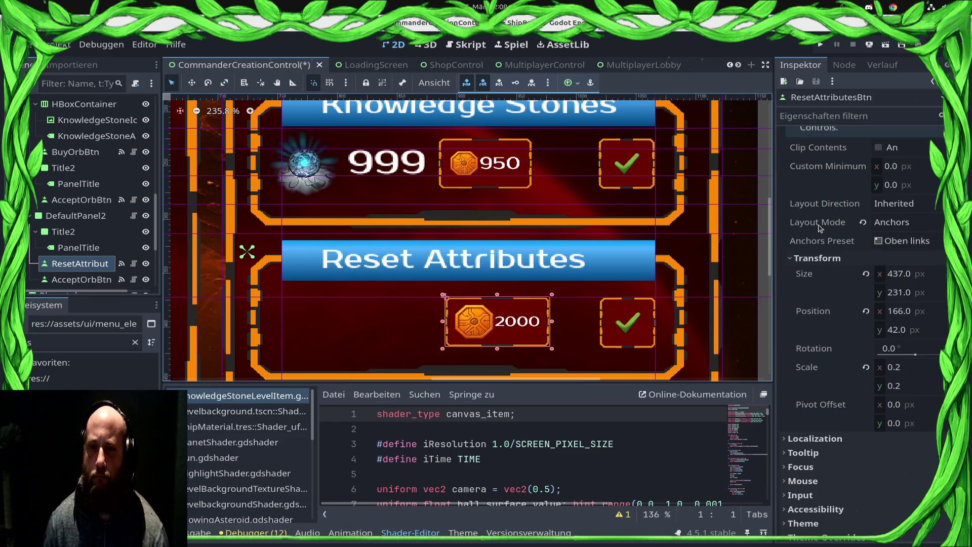
Align the 2000 button to guides at 213 and 884 px, settling at x 161, and save
{"action": "left_click_drag", "start_coordinate": [170, 150], "coordinate": [171, 168]}
{"action": "mouse_move", "coordinate": [460, 159]}
{"action": "left_mouse_down"}
{"action": "mouse_move", "coordinate": [427, 160]}
{"action": "mouse_move", "coordinate": [439, 152]}
{"action": "mouse_move", "coordinate": [441, 96]}
{"action": "left_mouse_up"}
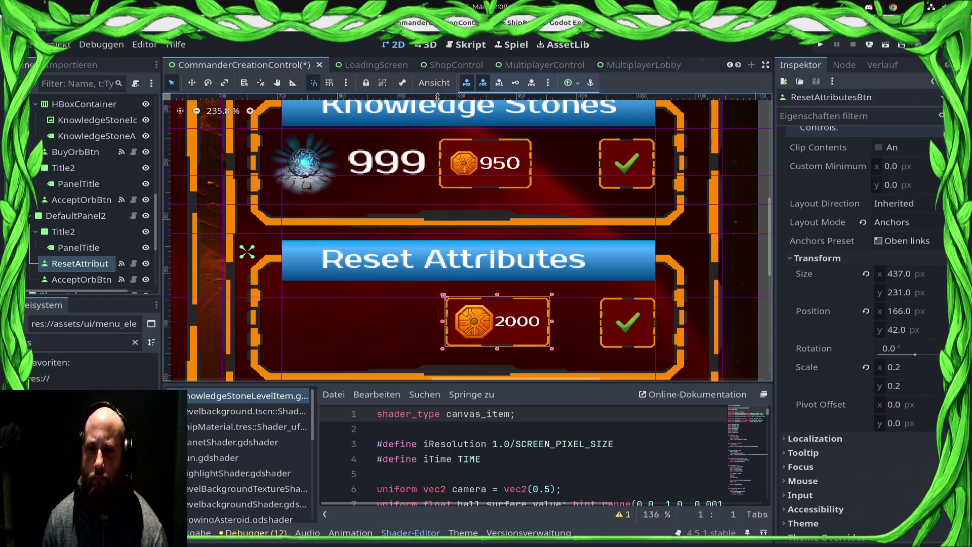
{"action": "mouse_move", "coordinate": [171, 123]}
{"action": "left_mouse_down"}
{"action": "mouse_move", "coordinate": [445, 151]}
{"action": "mouse_move", "coordinate": [428, 153]}
{"action": "mouse_move", "coordinate": [436, 153]}
{"action": "left_mouse_up"}
{"action": "key", "text": "Left"}
{"action": "key", "text": "Left"}
{"action": "key", "text": "Left"}
{"action": "key", "text": "Right"}
{"action": "key", "text": "ctrl+s"}
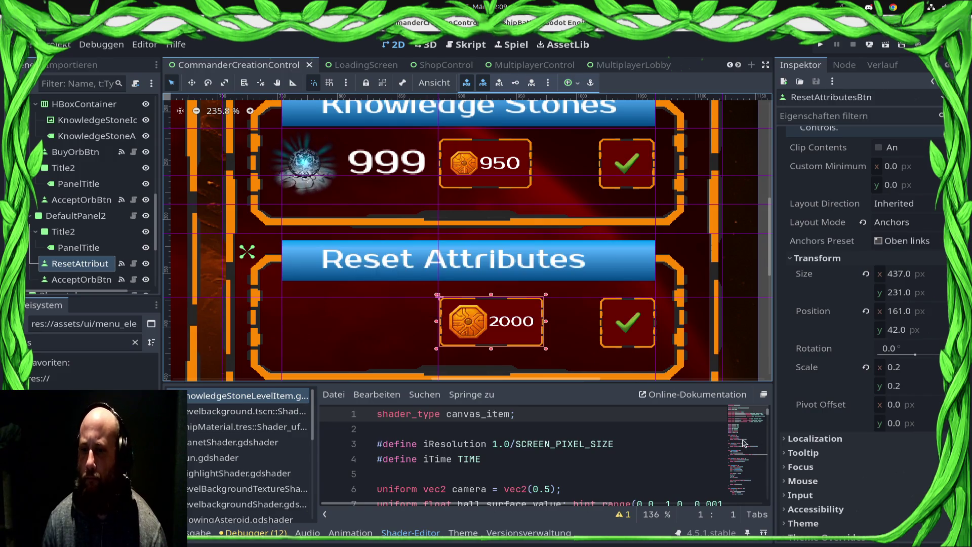
{"action": "left_click", "coordinate": [81, 261]}
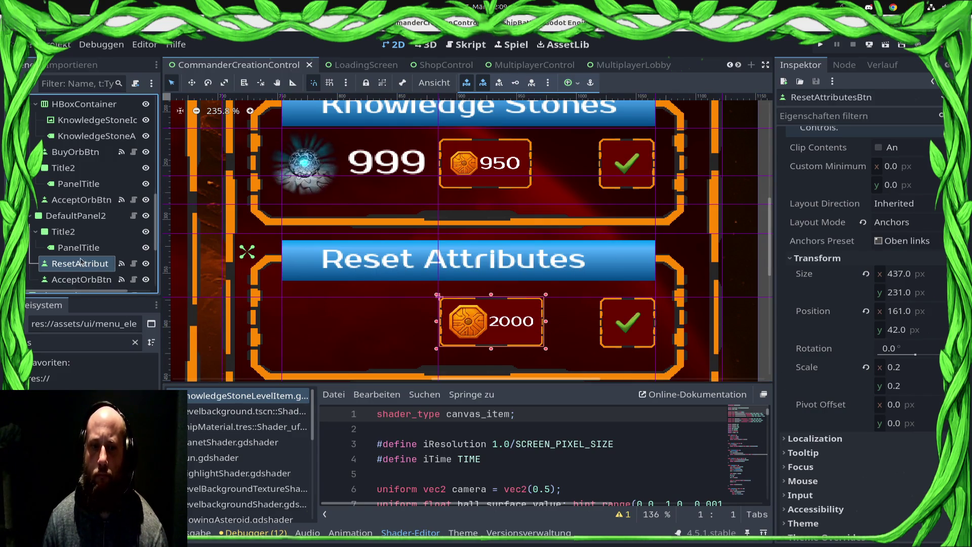
{"action": "left_click", "coordinate": [96, 279]}
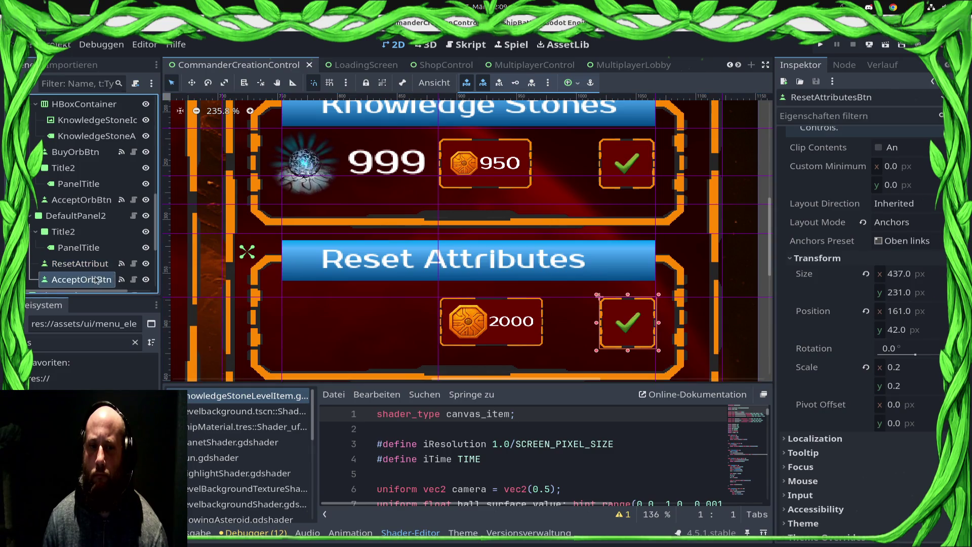
Disconnect AcceptOrbBtn2's pressed() signal from the orb-purchase handler in the Signals tab
{"action": "left_click", "coordinate": [844, 64]}
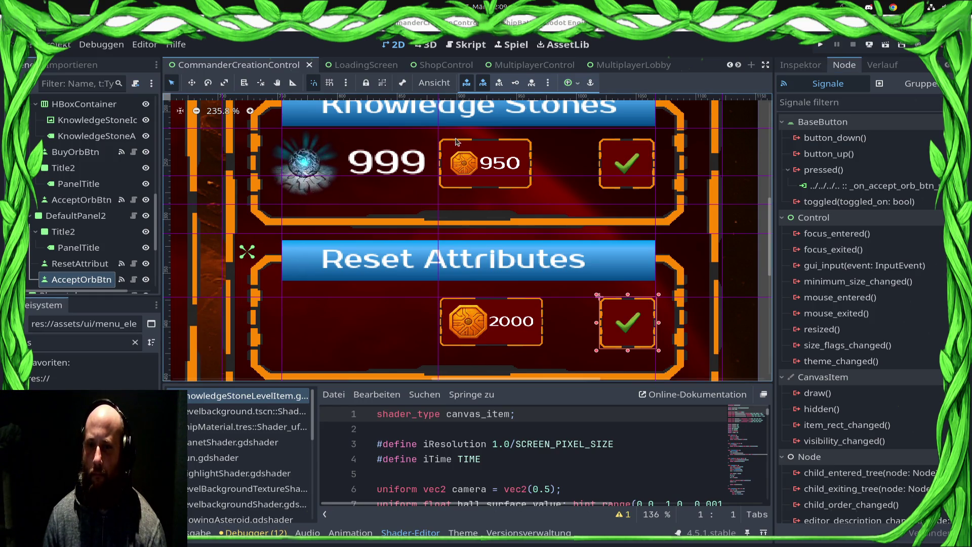
{"action": "scroll", "coordinate": [494, 321], "scroll_direction": "down", "scroll_amount": 2}
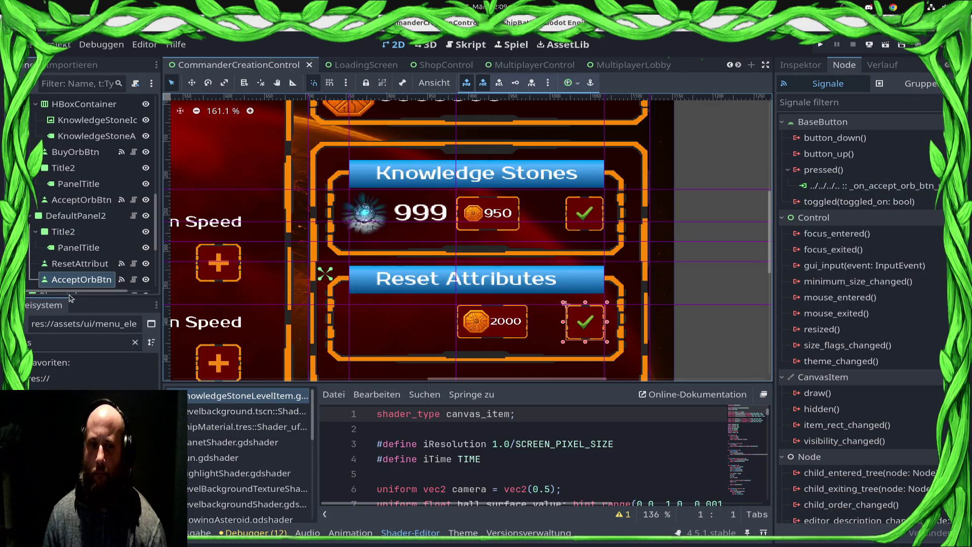
{"action": "right_click", "coordinate": [866, 190]}
{"action": "left_click", "coordinate": [841, 226]}
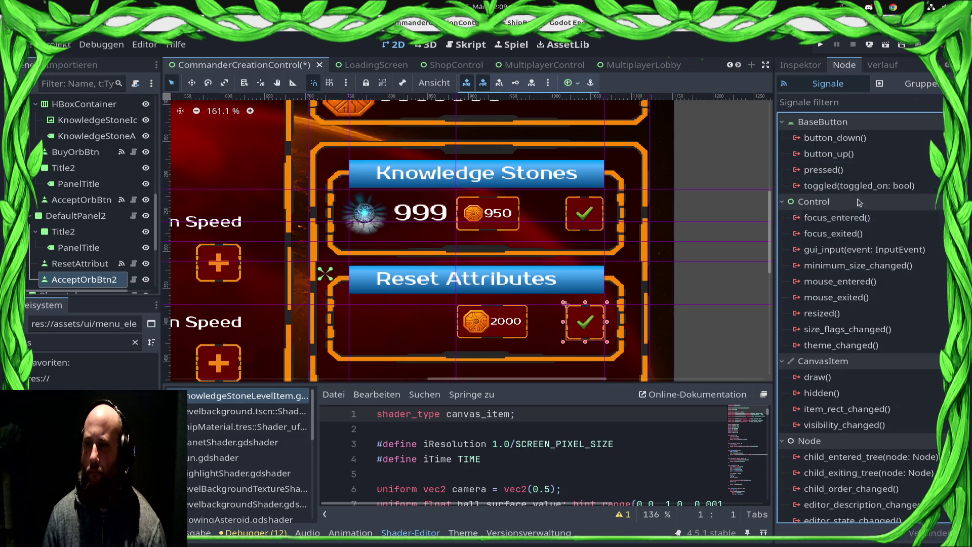
Rename the AcceptOrbBtn2 node to AcceptReset
{"action": "double_click", "coordinate": [841, 170]}
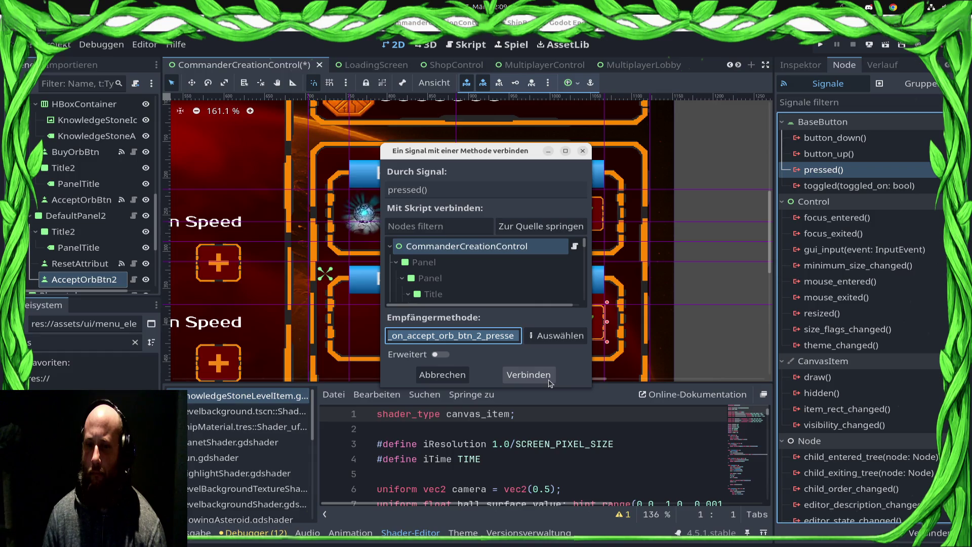
{"action": "key", "text": "Escape"}
{"action": "double_click", "coordinate": [103, 283]}
{"action": "type", "text": "AcceptRespec"}
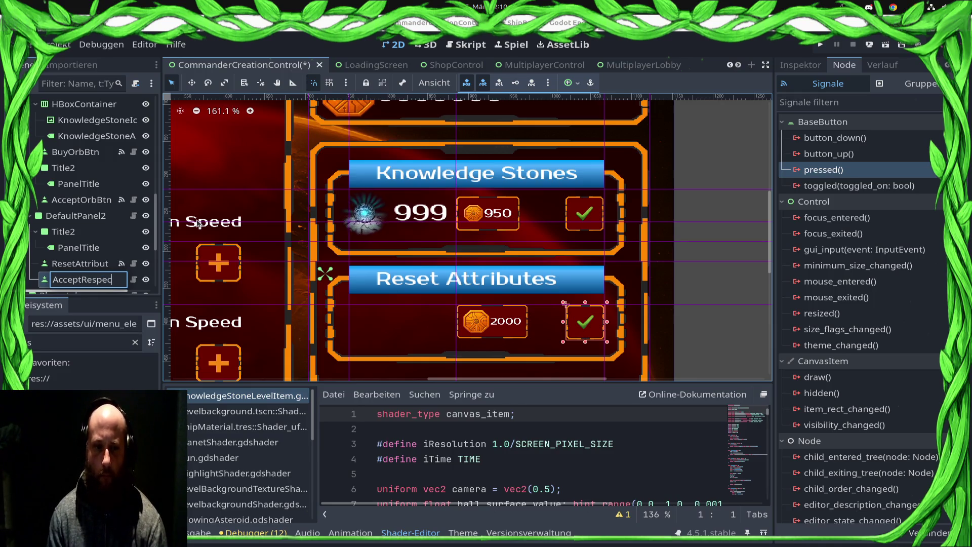
{"action": "key", "text": "Return"}
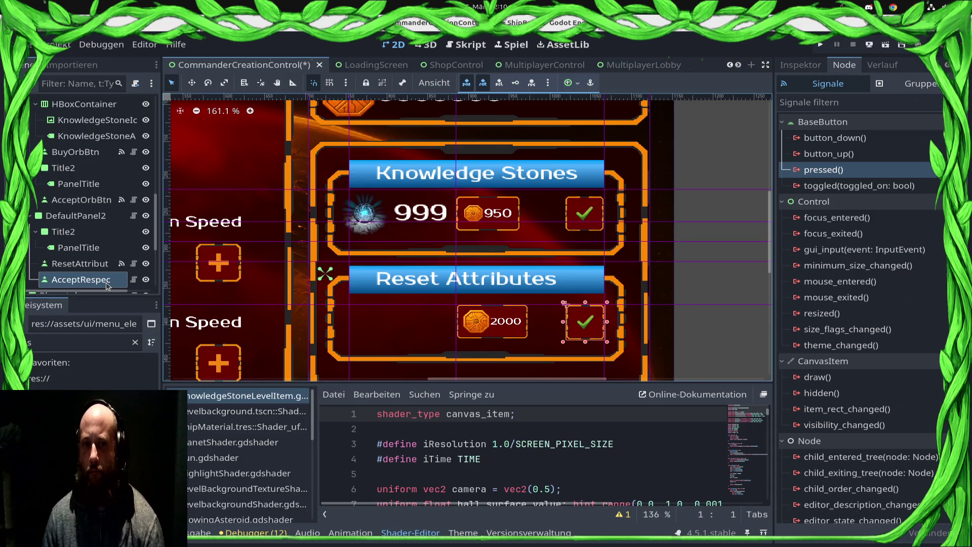
{"action": "key", "text": "F2"}
{"action": "key", "text": "BackSpace"}
{"action": "key", "text": "BackSpace"}
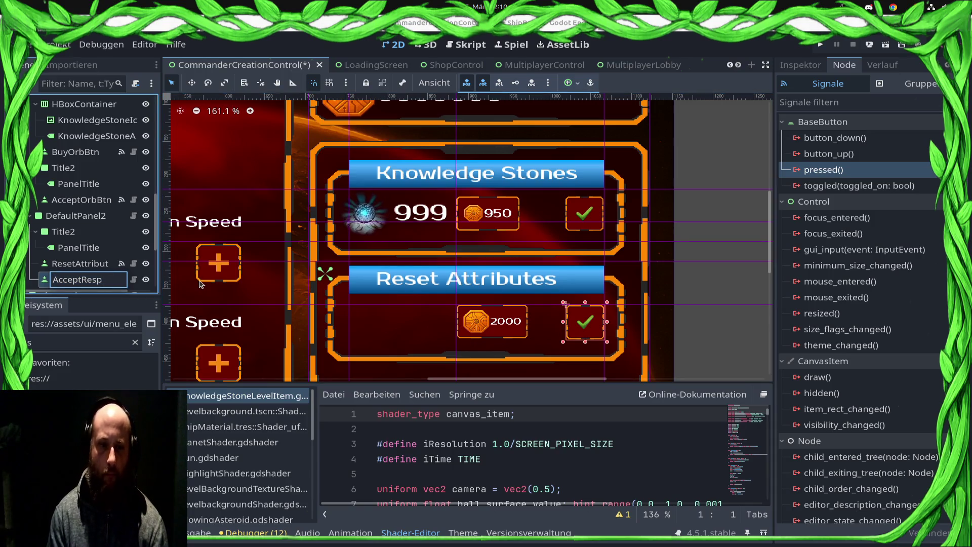
{"action": "key", "text": "Return"}
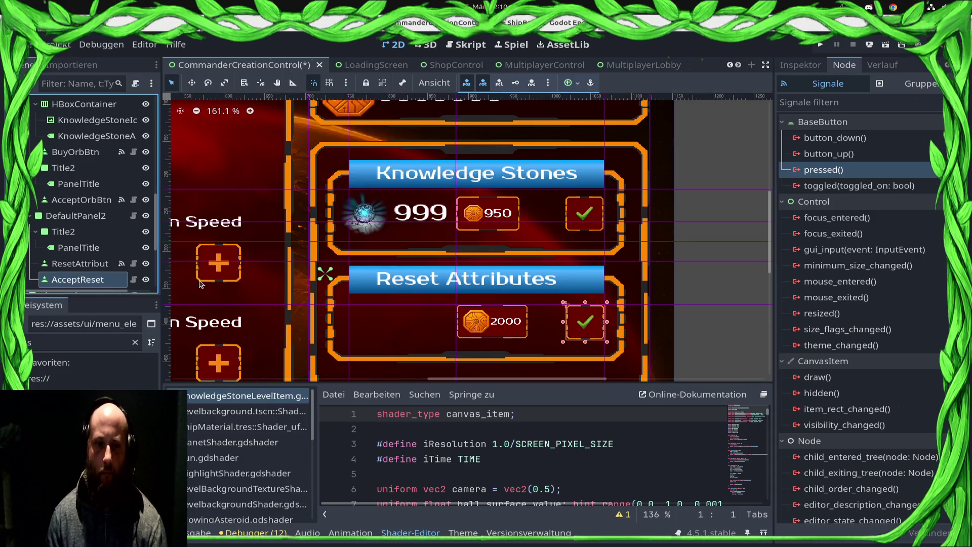
Connect AcceptReset's pressed signal to a new _on_accept_reset_pressed function
{"action": "double_click", "coordinate": [867, 168]}
{"action": "left_click", "coordinate": [529, 374]}
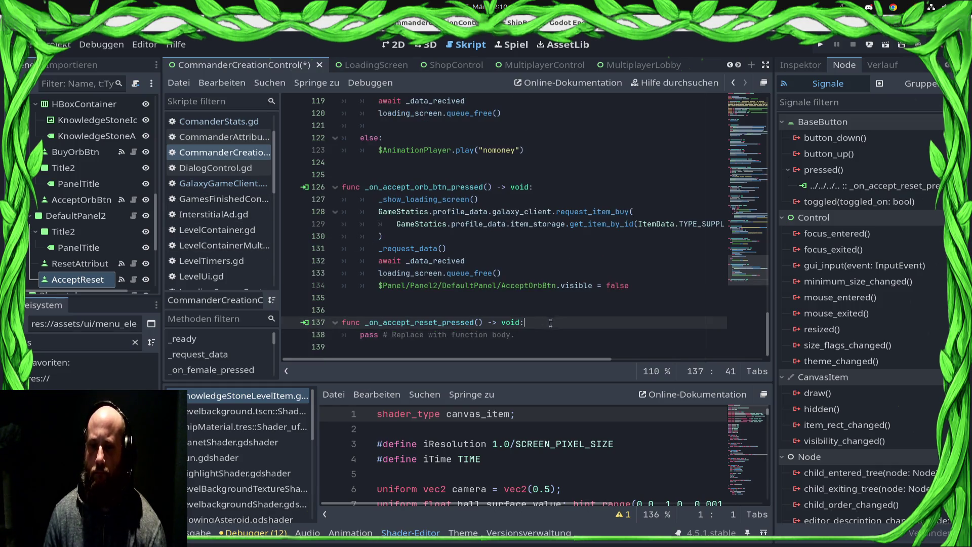
{"action": "left_click", "coordinate": [566, 333]}
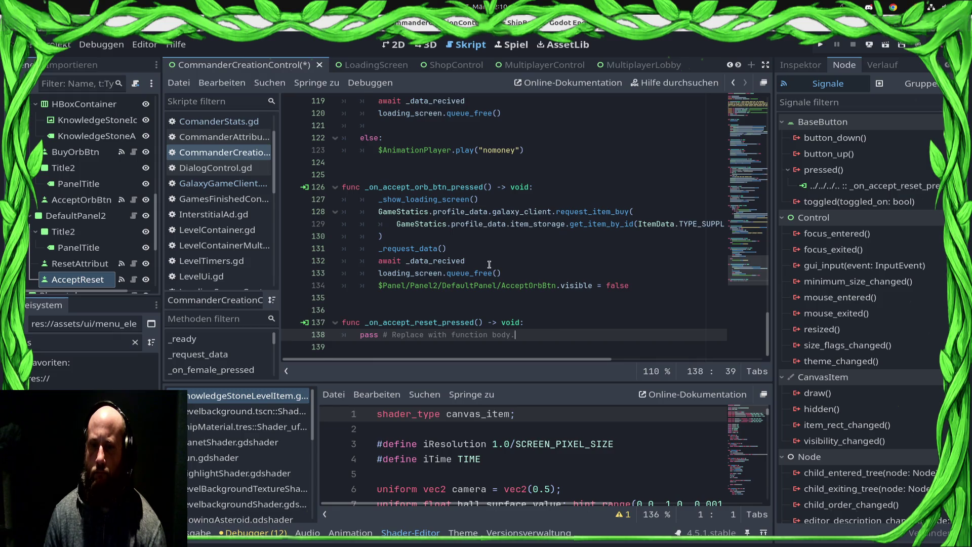
Move the five reset-logic lines from the gold check into _on_accept_reset_pressed, replacing pass
{"action": "scroll", "coordinate": [489, 264], "scroll_direction": "up", "scroll_amount": 4}
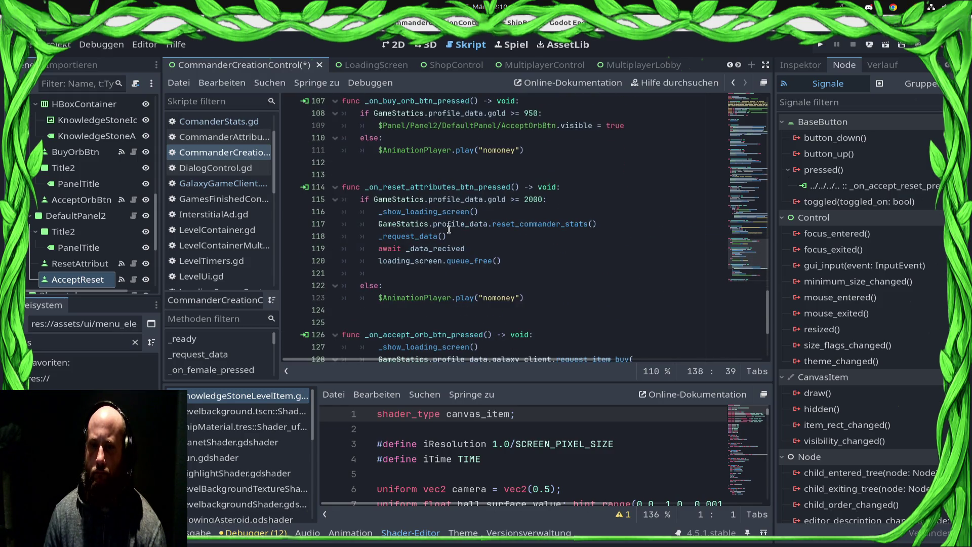
{"action": "left_click", "coordinate": [377, 212]}
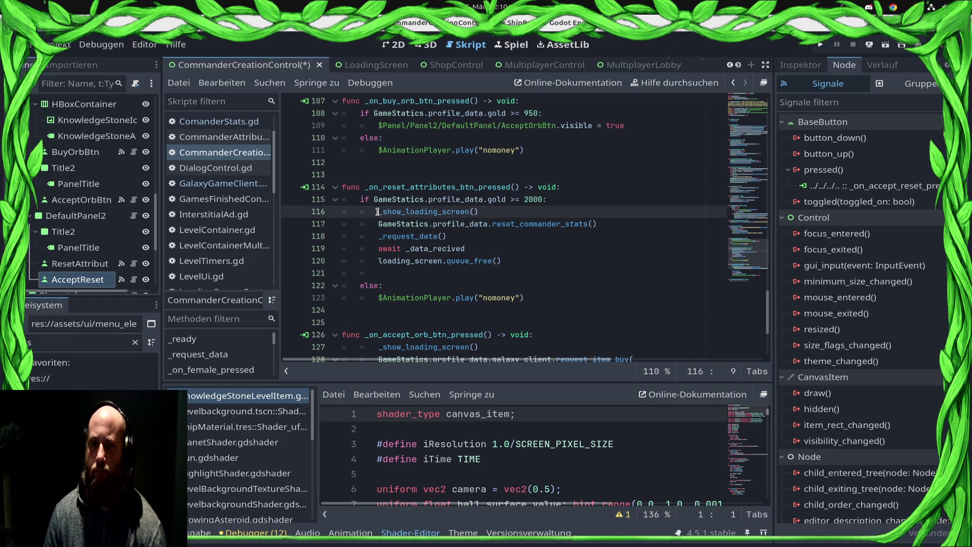
{"action": "left_click_drag", "start_coordinate": [377, 211], "coordinate": [547, 264]}
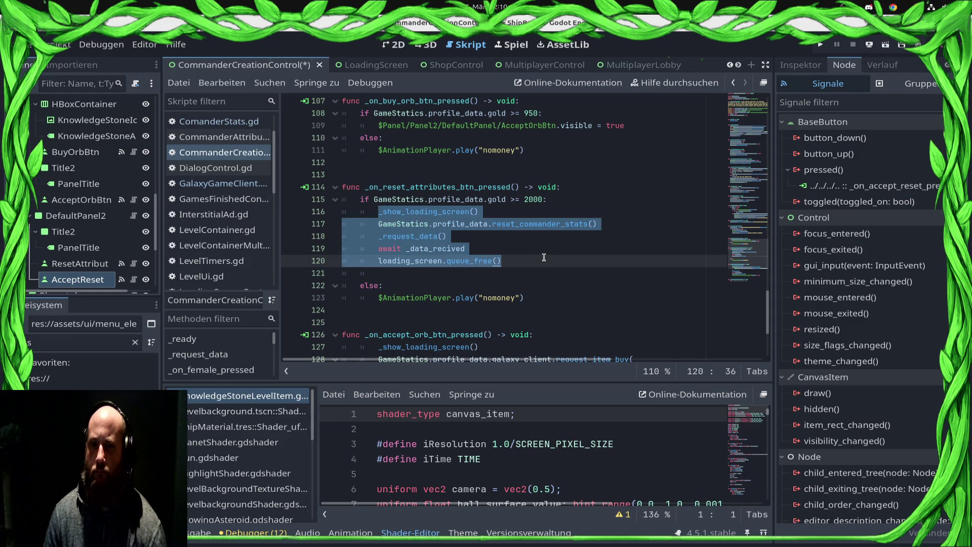
{"action": "key", "text": "BackSpace"}
{"action": "scroll", "coordinate": [538, 262], "scroll_direction": "down", "scroll_amount": 3}
{"action": "left_click", "coordinate": [393, 342]}
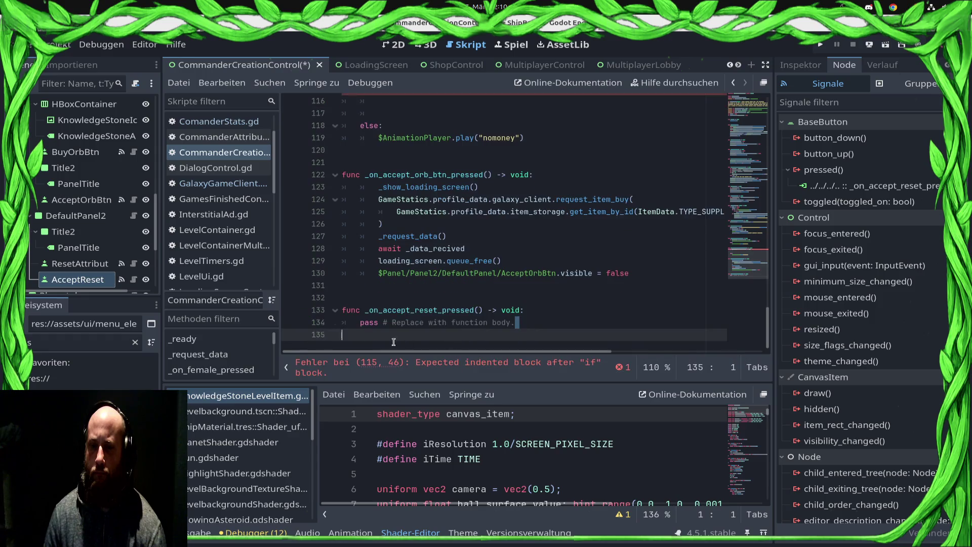
{"action": "left_click_drag", "start_coordinate": [353, 330], "coordinate": [356, 322]}
{"action": "key", "text": "ctrl+v"}
{"action": "key", "text": "ctrl+s"}
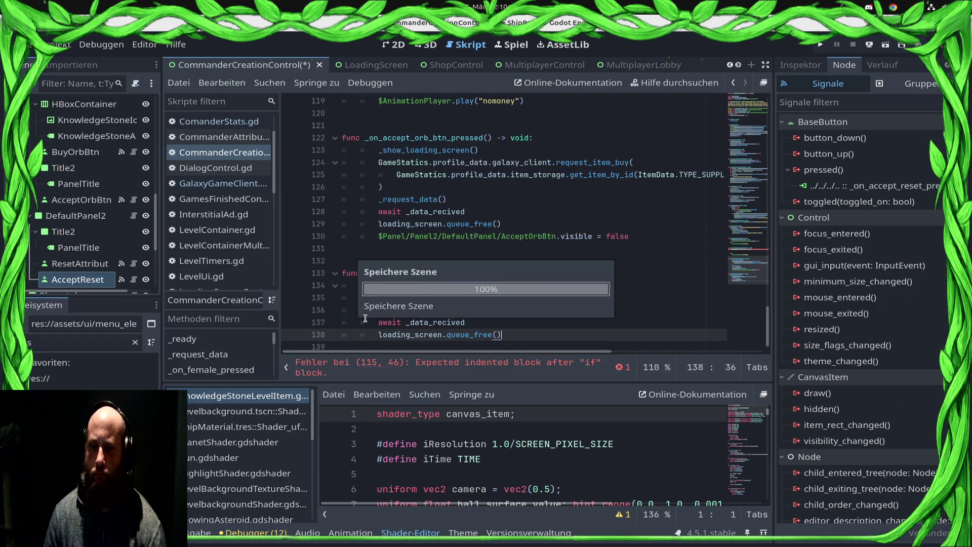
Remove one indent level from the pasted reset lines
{"action": "key", "text": "shift+Tab"}
{"action": "key", "text": "Down"}
{"action": "key", "text": "shift+Tab"}
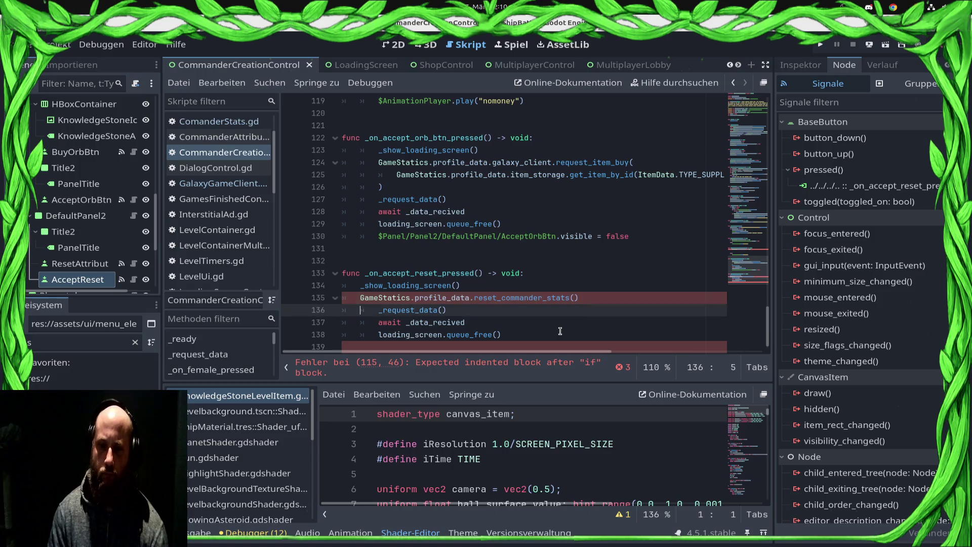
{"action": "key", "text": "Down"}
{"action": "key", "text": "shift+Tab"}
{"action": "key", "text": "Down"}
{"action": "key", "text": "shift+Tab"}
Make the 2000-gold check set AcceptReset visible to true and save
{"action": "scroll", "coordinate": [453, 275], "scroll_direction": "up", "scroll_amount": 4}
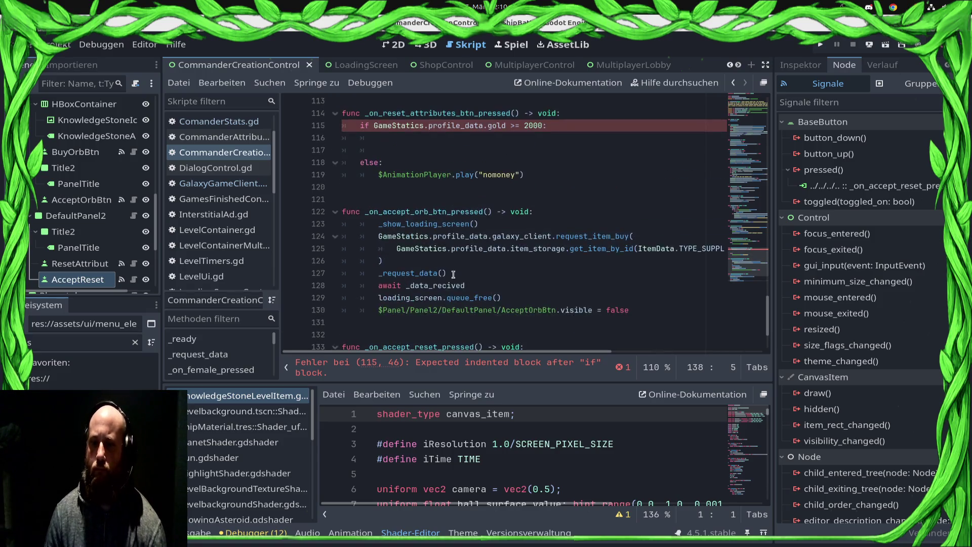
{"action": "left_click", "coordinate": [400, 210]}
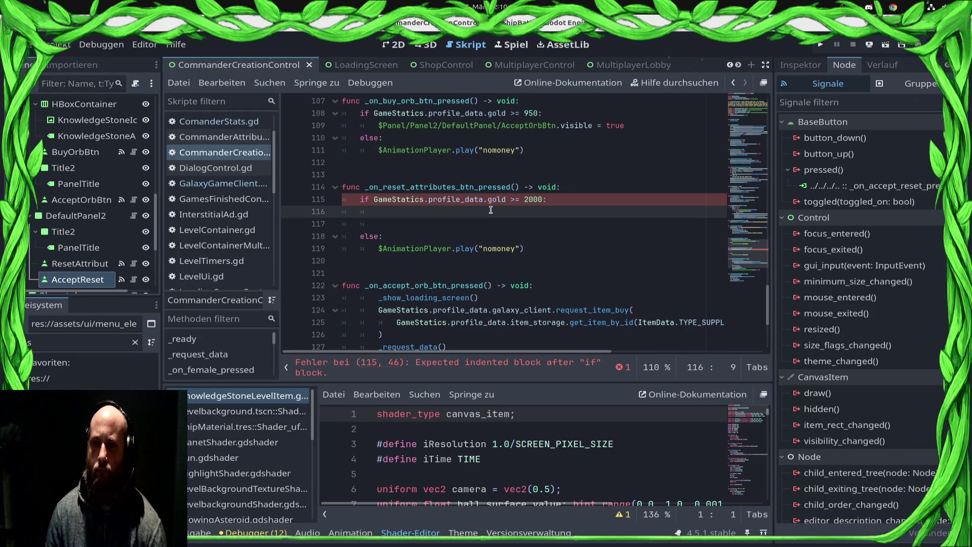
{"action": "mouse_move", "coordinate": [83, 280]}
{"action": "left_mouse_down"}
{"action": "mouse_move", "coordinate": [417, 218]}
{"action": "mouse_move", "coordinate": [394, 215]}
{"action": "left_mouse_up"}
{"action": "type", "text": "."}
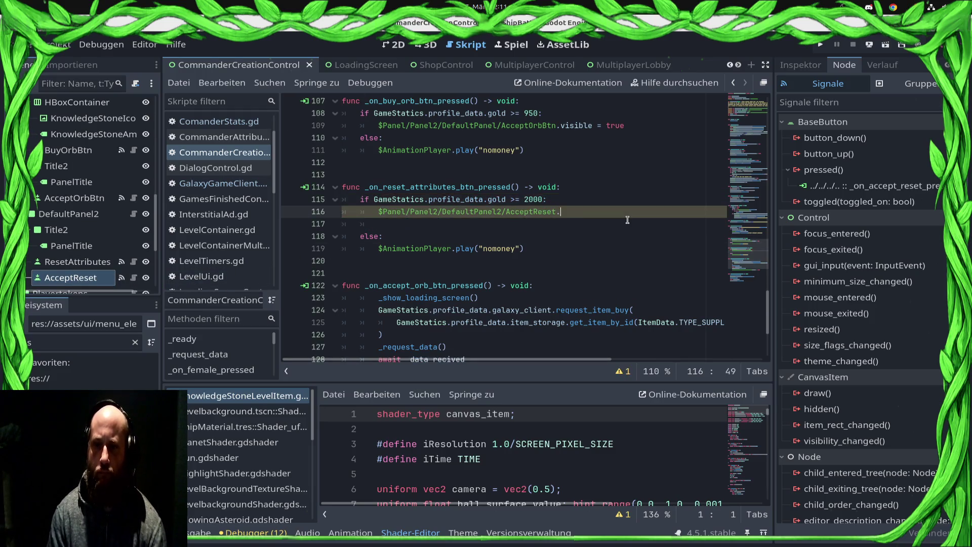
{"action": "type", "text": "e = tru"}
{"action": "key", "text": "ctrl+s"}
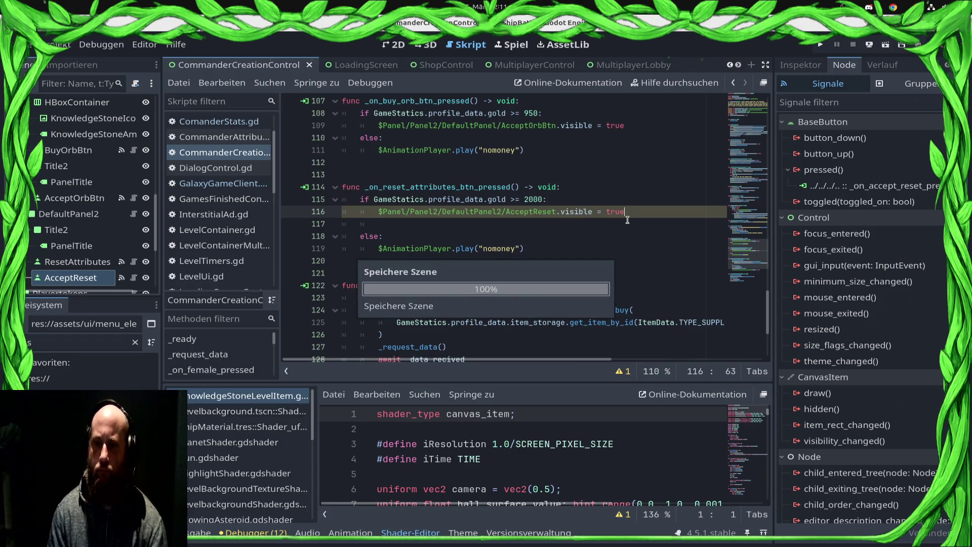
{"action": "key", "text": "Delete"}
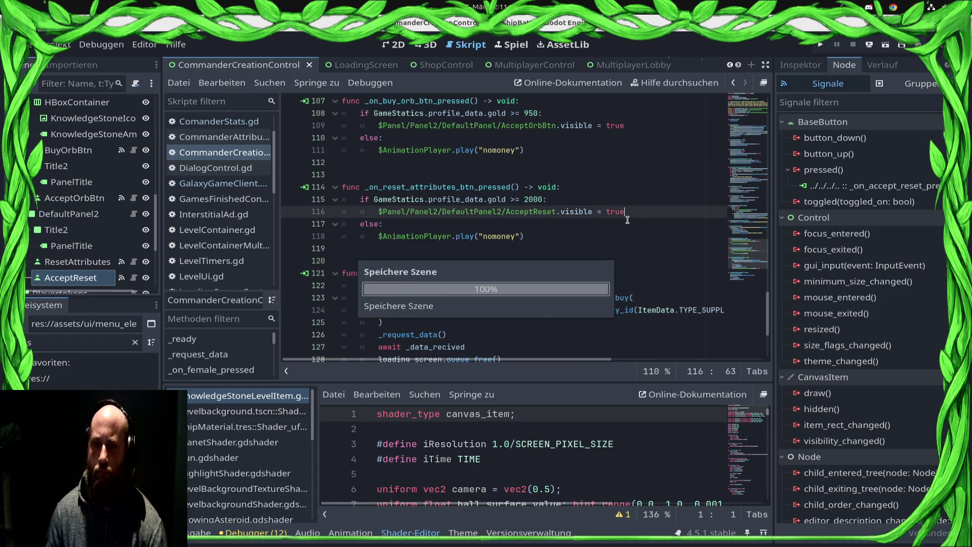
End _on_accept_reset_pressed with a line setting AcceptReset's visibility to false
{"action": "scroll", "coordinate": [418, 313], "scroll_direction": "down", "scroll_amount": 4}
{"action": "left_click", "coordinate": [502, 345]}
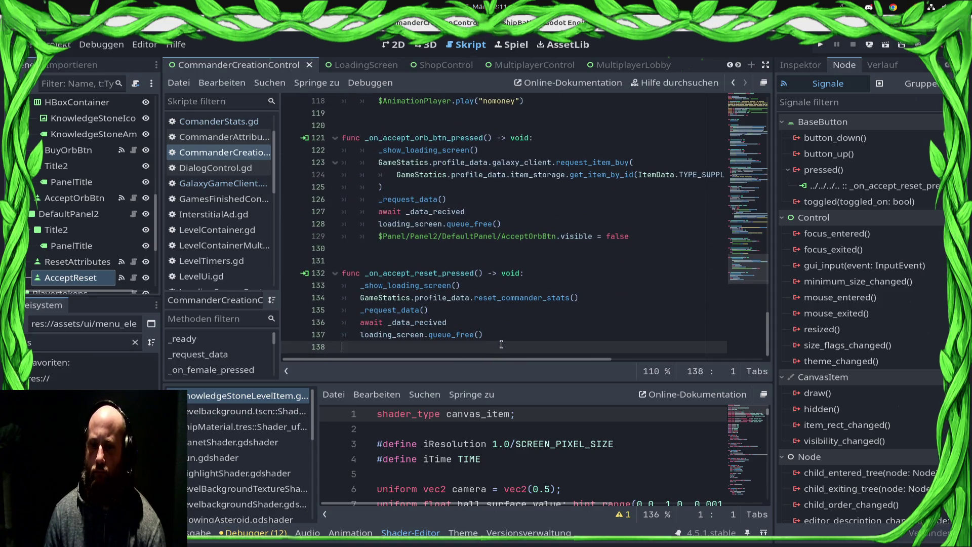
{"action": "key", "text": "BackSpace"}
{"action": "key", "text": "Return"}
{"action": "key", "text": "Return"}
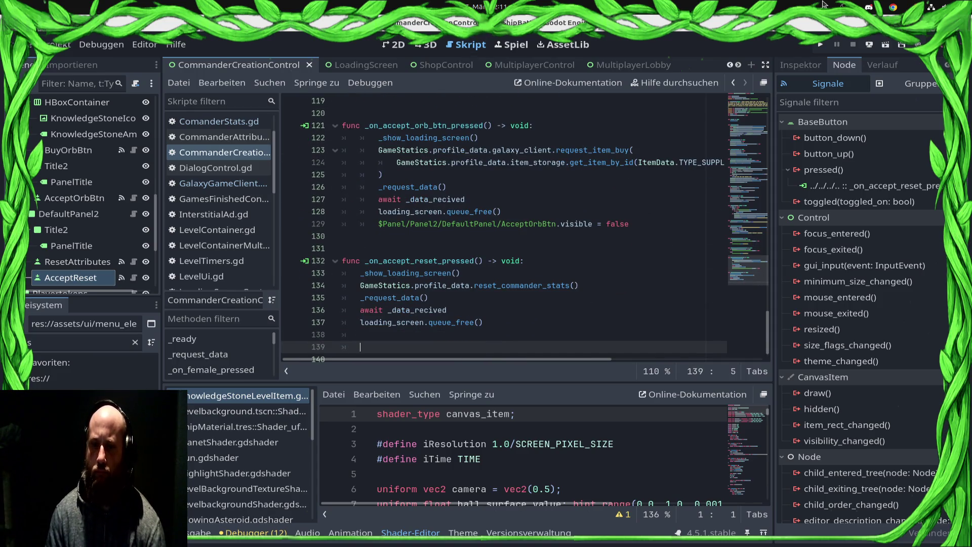
{"action": "key", "text": "BackSpace"}
{"action": "key", "text": "BackSpace"}
{"action": "type", "text": "$Panel/Panel2/DefaultPanel2/AcceptReset.visible = true"}
{"action": "type", "text": "e"}
{"action": "left_click", "coordinate": [820, 45]}
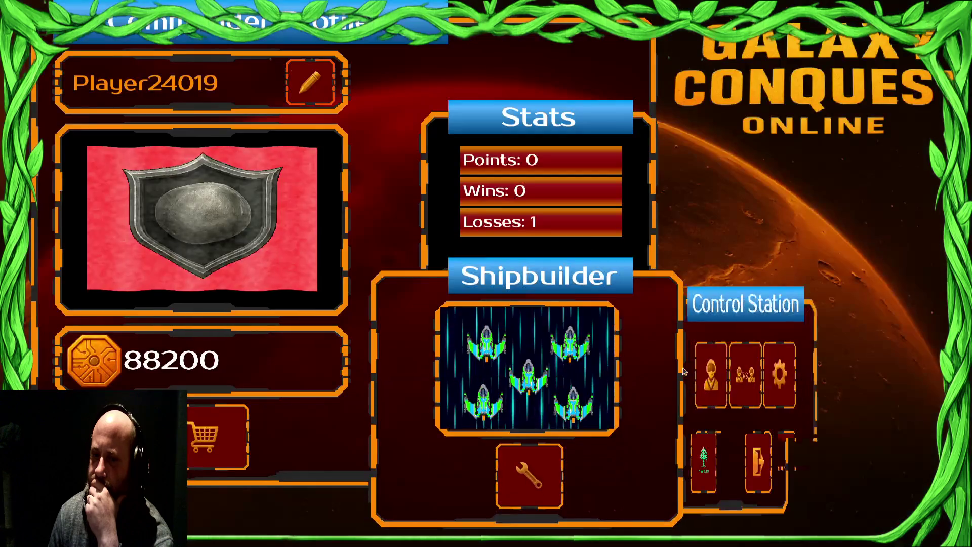
View the commander creation screen in the running game, then close the game with Alt+F4
{"action": "left_click", "coordinate": [740, 373]}
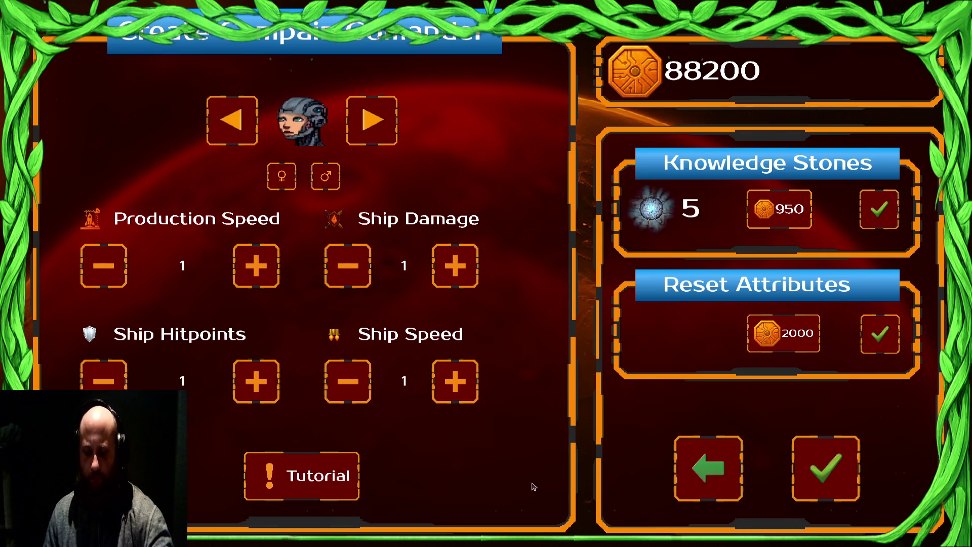
{"action": "key", "text": "alt+F4"}
{"action": "scroll", "coordinate": [457, 245], "scroll_direction": "up", "scroll_amount": 20}
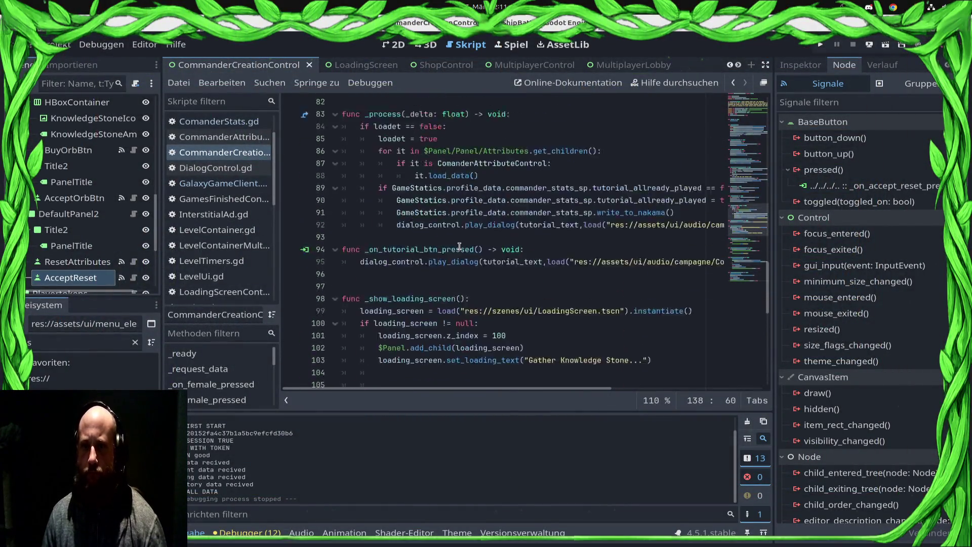
Hide the AcceptReset and AcceptOrbBtn confirm buttons in the Scene dock
{"action": "scroll", "coordinate": [469, 246], "scroll_direction": "up", "scroll_amount": 5}
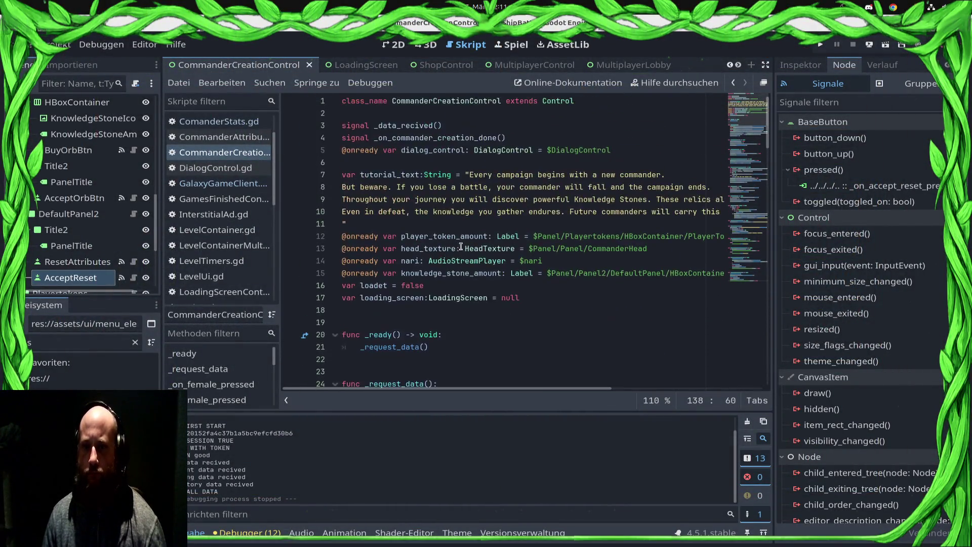
{"action": "scroll", "coordinate": [431, 213], "scroll_direction": "down", "scroll_amount": 4}
{"action": "left_click", "coordinate": [468, 185]}
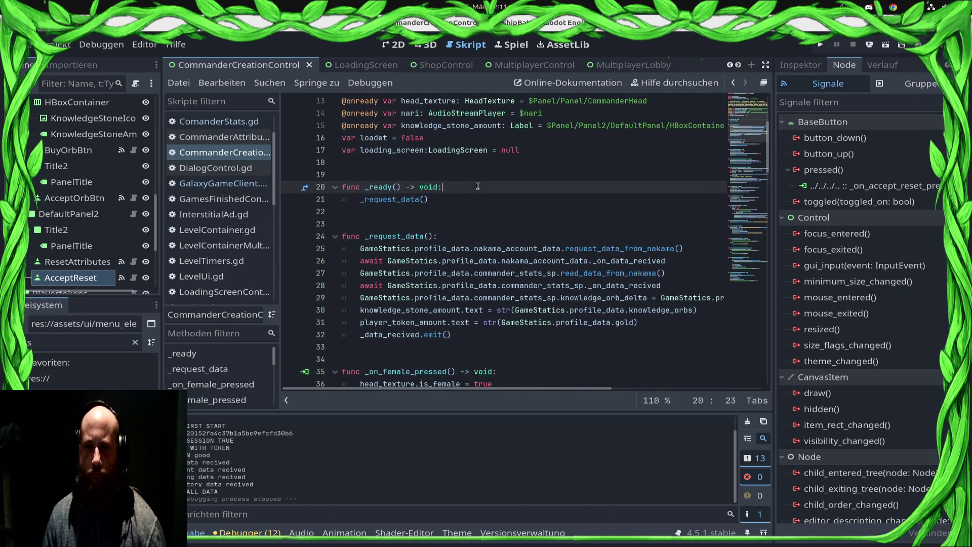
{"action": "key", "text": "Return"}
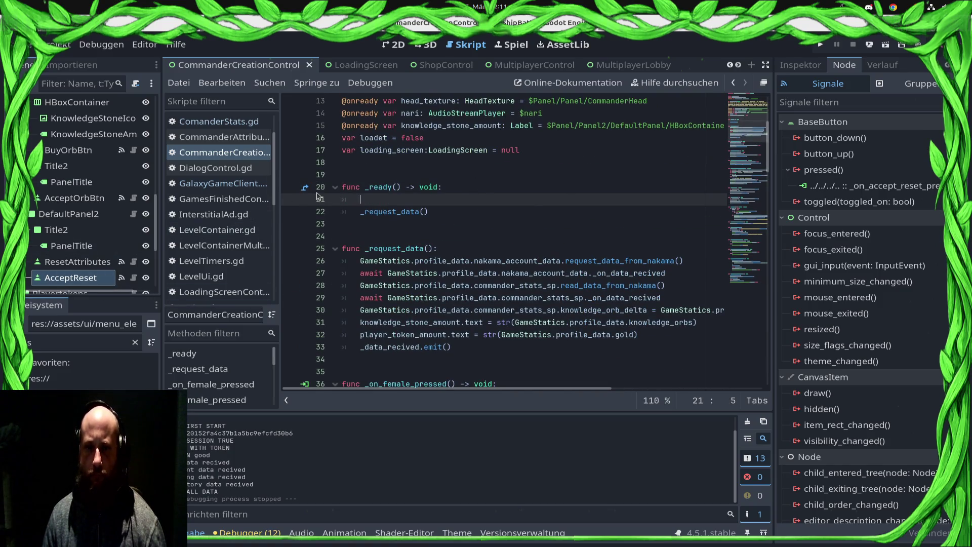
{"action": "key", "text": "BackSpace"}
{"action": "key", "text": "BackSpace"}
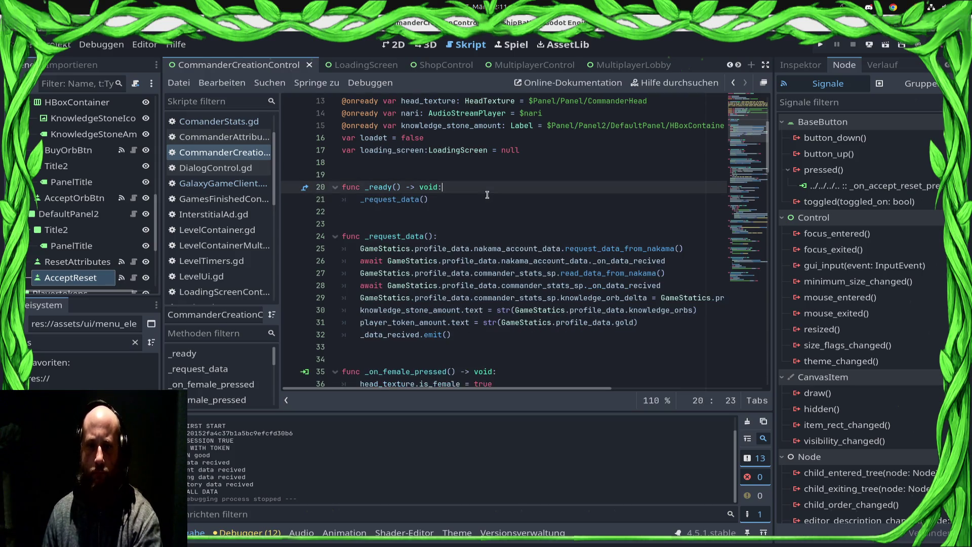
{"action": "left_click", "coordinate": [146, 277]}
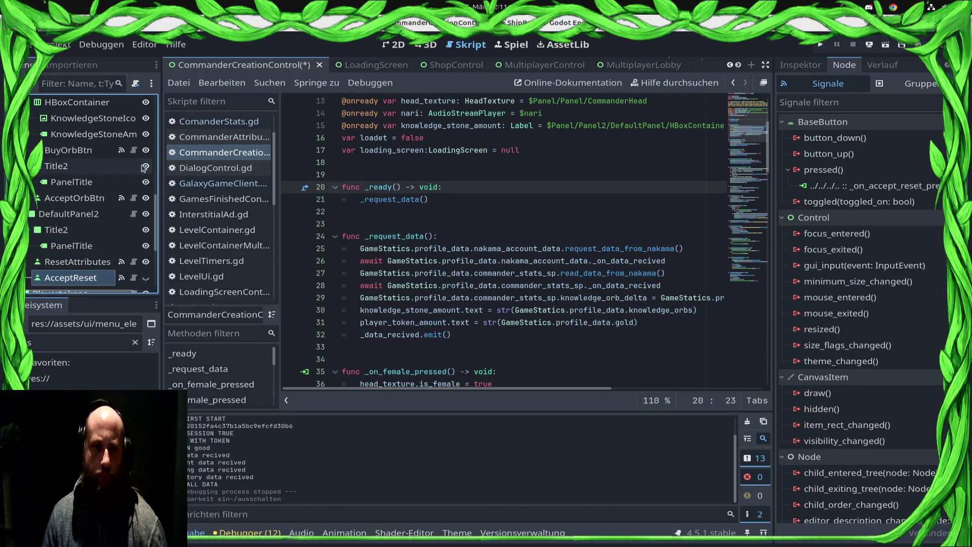
{"action": "left_click", "coordinate": [146, 198]}
Playtest the commander creation screen by picking the 950 Knowledge Stone purchase, then stop
{"action": "left_click", "coordinate": [821, 45]}
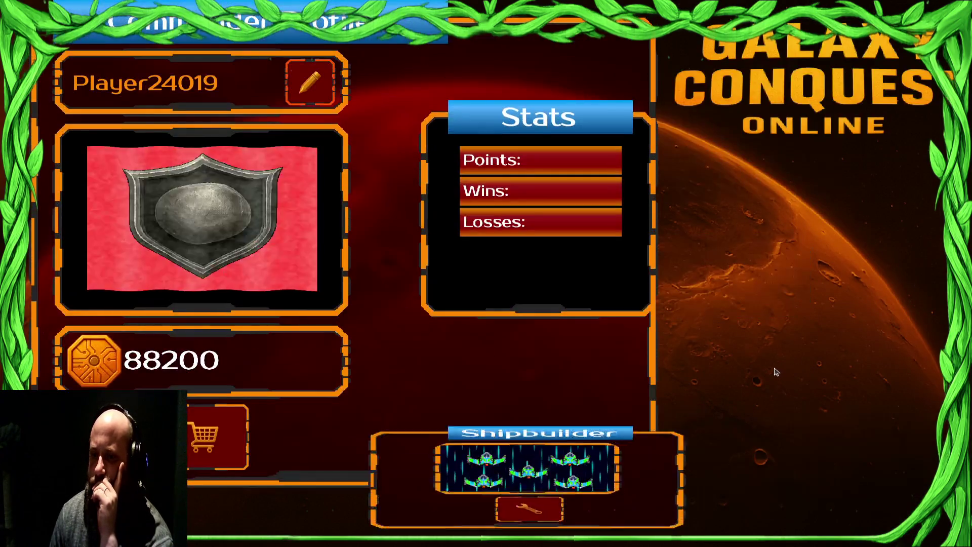
{"action": "left_click", "coordinate": [751, 437]}
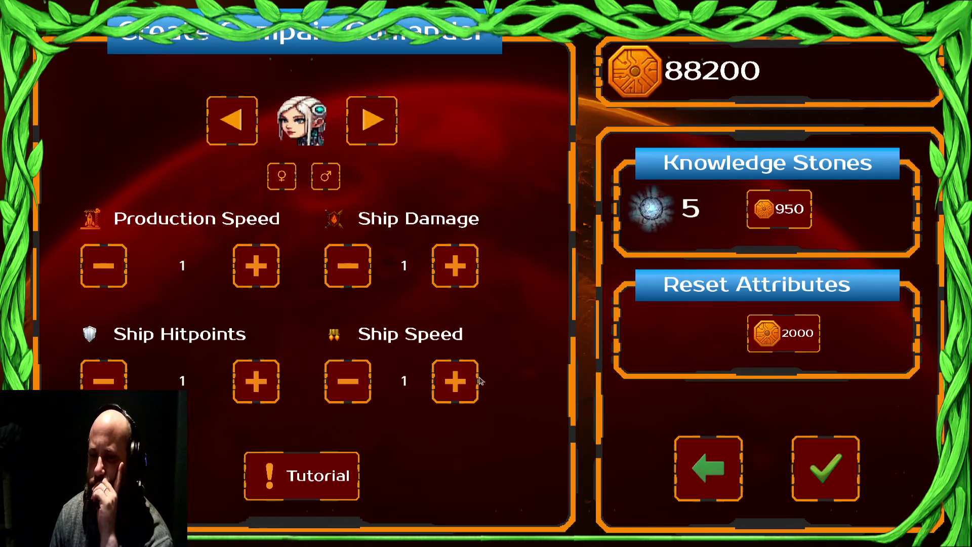
{"action": "left_click", "coordinate": [758, 225]}
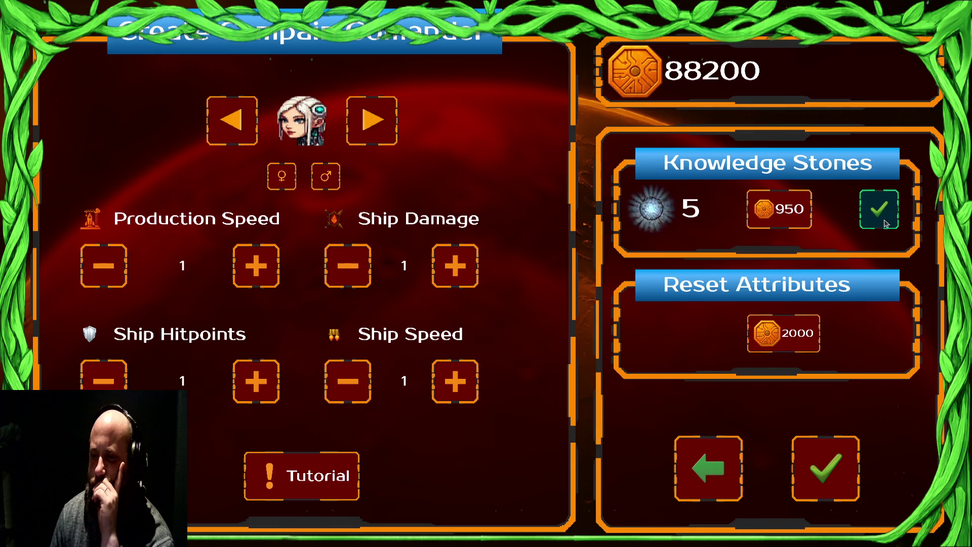
{"action": "left_click", "coordinate": [674, 469]}
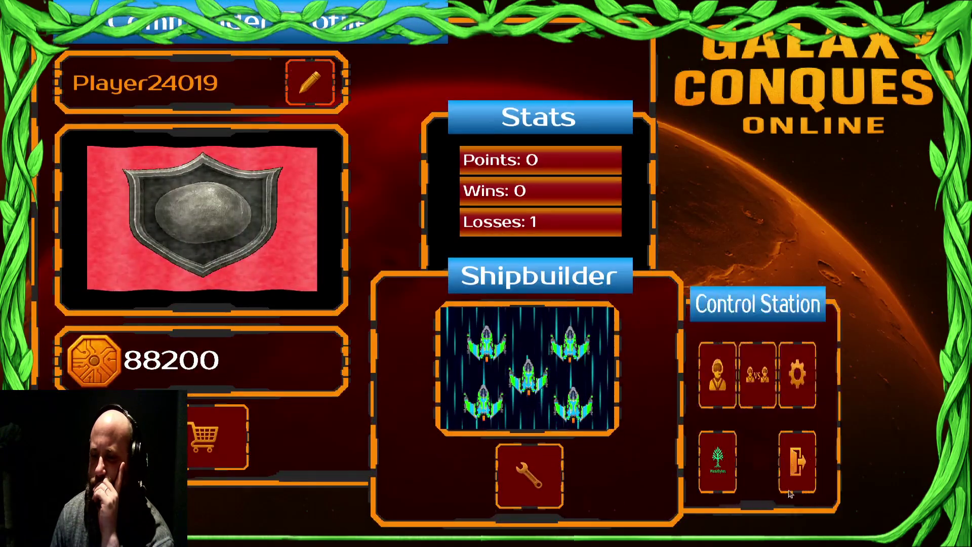
{"action": "key", "text": "F8"}
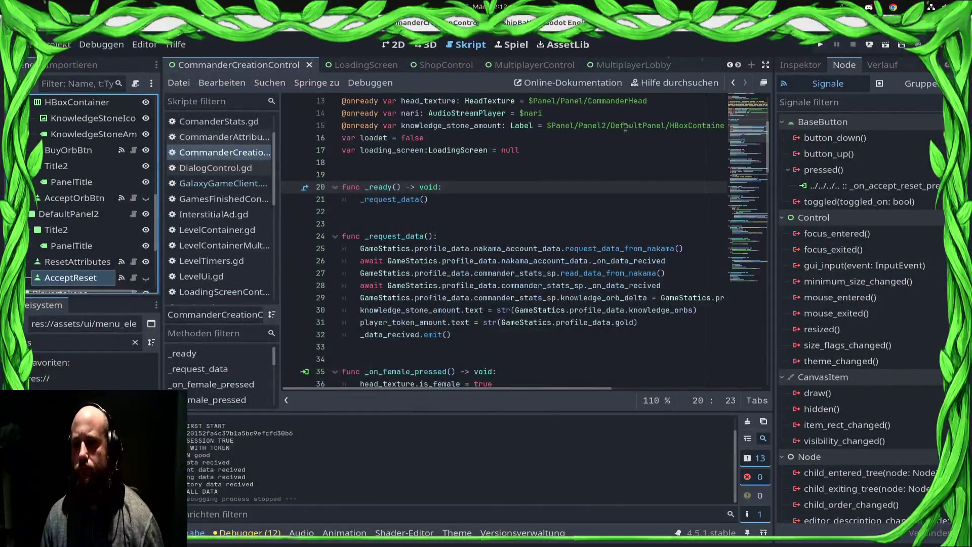
Add line 32 in _request_data after the gold amount line, inserting the ResetAttributesBtn path
{"action": "scroll", "coordinate": [441, 339], "scroll_direction": "up", "scroll_amount": 3}
{"action": "scroll", "coordinate": [442, 339], "scroll_direction": "down", "scroll_amount": 3}
{"action": "left_click", "coordinate": [583, 261]}
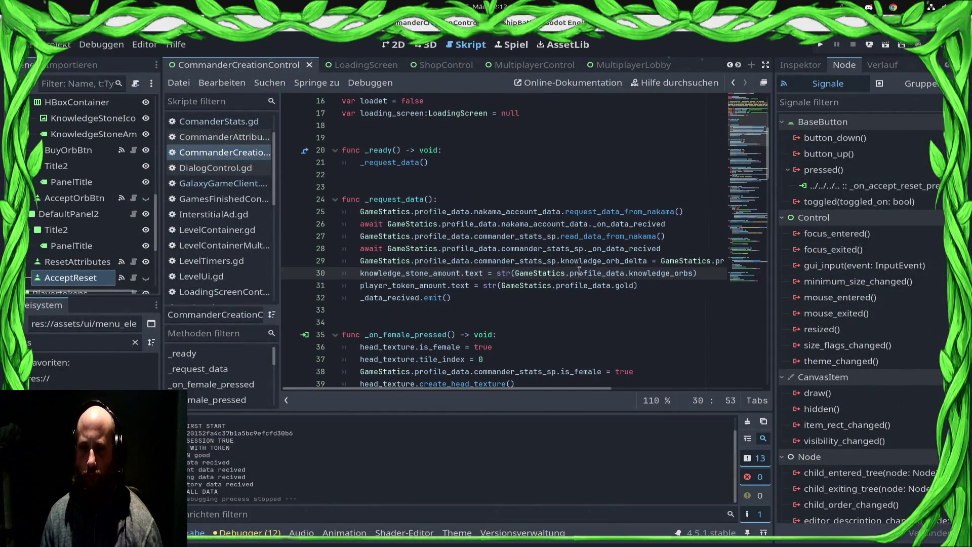
{"action": "left_click", "coordinate": [650, 297]}
{"action": "left_click", "coordinate": [647, 284]}
{"action": "key", "text": "Return"}
{"action": "key", "text": "ctrl+s"}
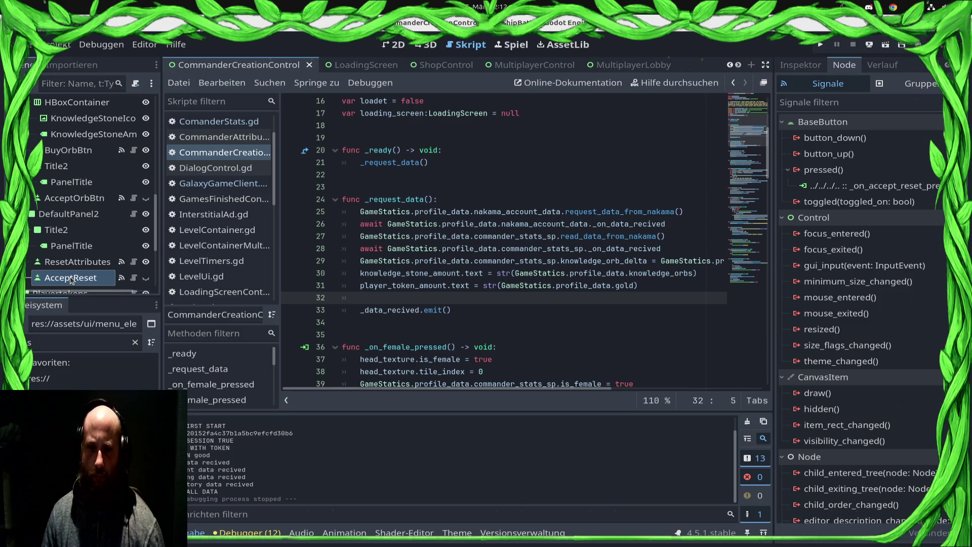
{"action": "mouse_move", "coordinate": [71, 268]}
{"action": "left_mouse_down"}
{"action": "mouse_move", "coordinate": [568, 329]}
{"action": "mouse_move", "coordinate": [417, 304]}
{"action": "mouse_move", "coordinate": [435, 314]}
{"action": "left_mouse_up"}
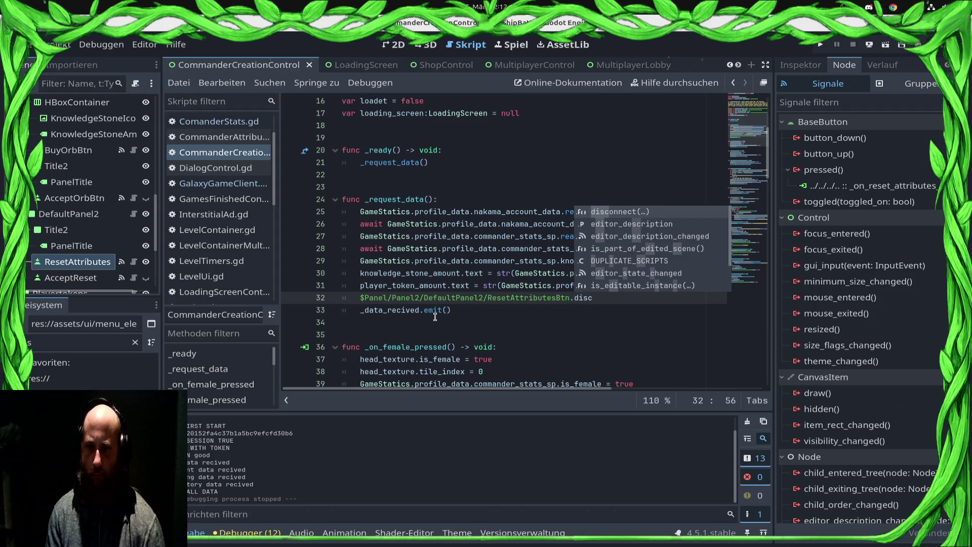
Complete it as .disabled = GameStatics.profile_data.commander_stats_sp.can_be_reseted() and save
{"action": "key", "text": "BackSpace"}
{"action": "type", "text": "abled = "}
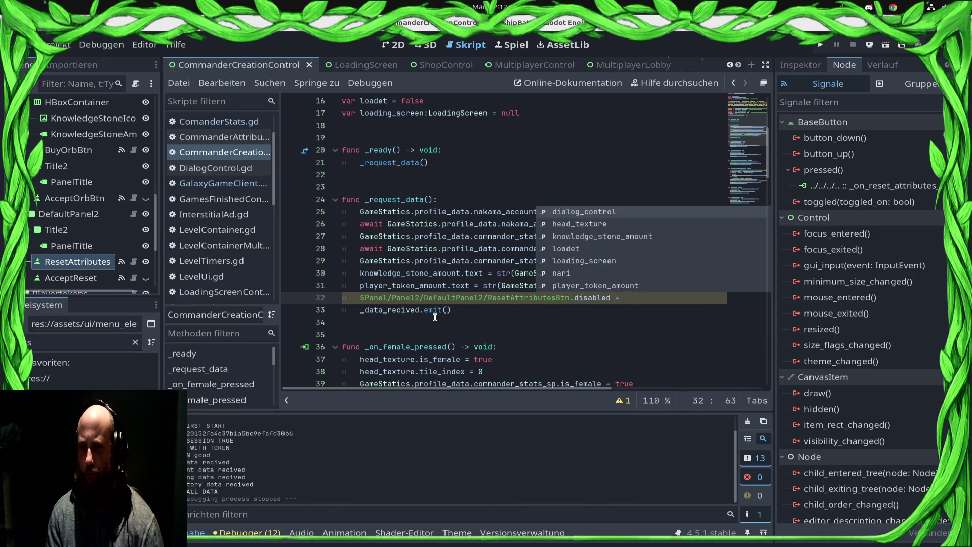
{"action": "type", "text": "GameStatics.r"}
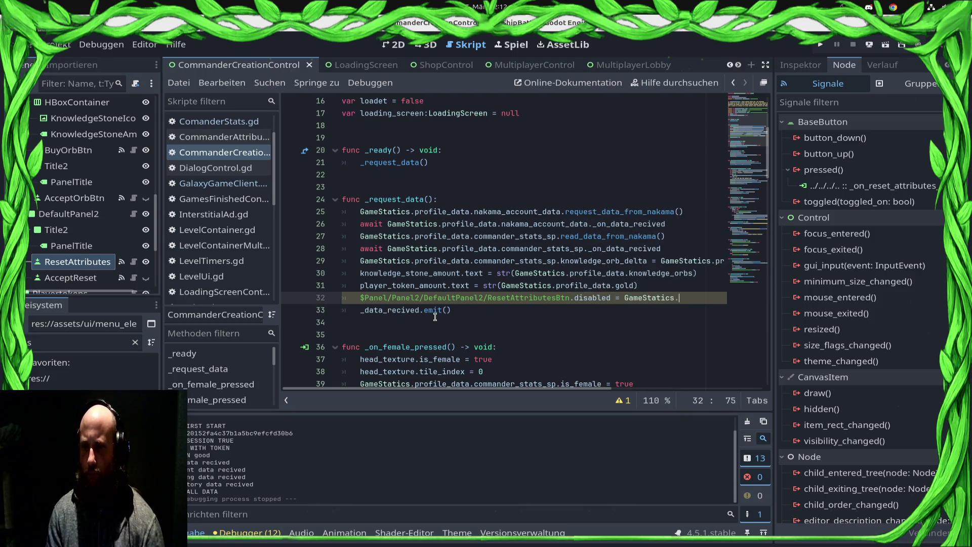
{"action": "key", "text": "Return"}
{"action": "type", "text": ".com"}
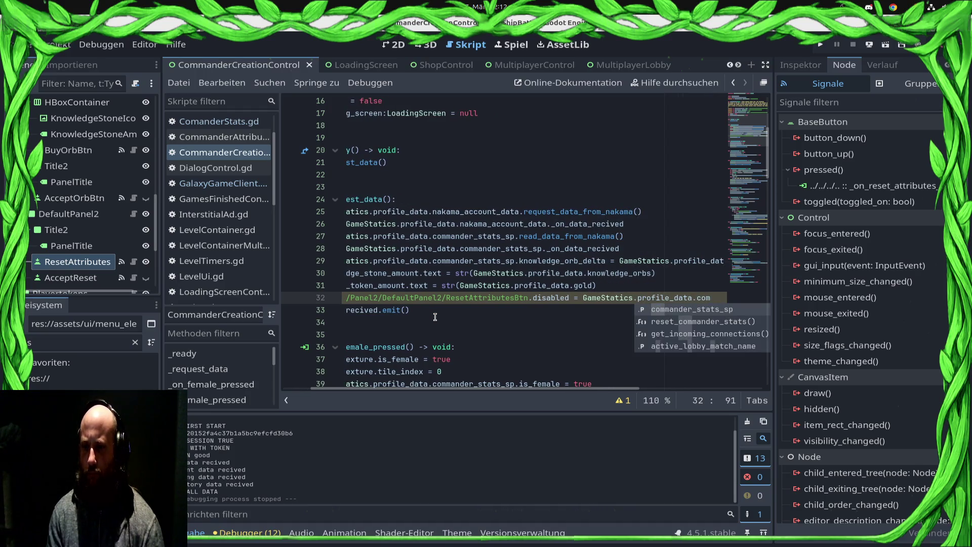
{"action": "key", "text": "Return"}
{"action": "type", "text": ".get"}
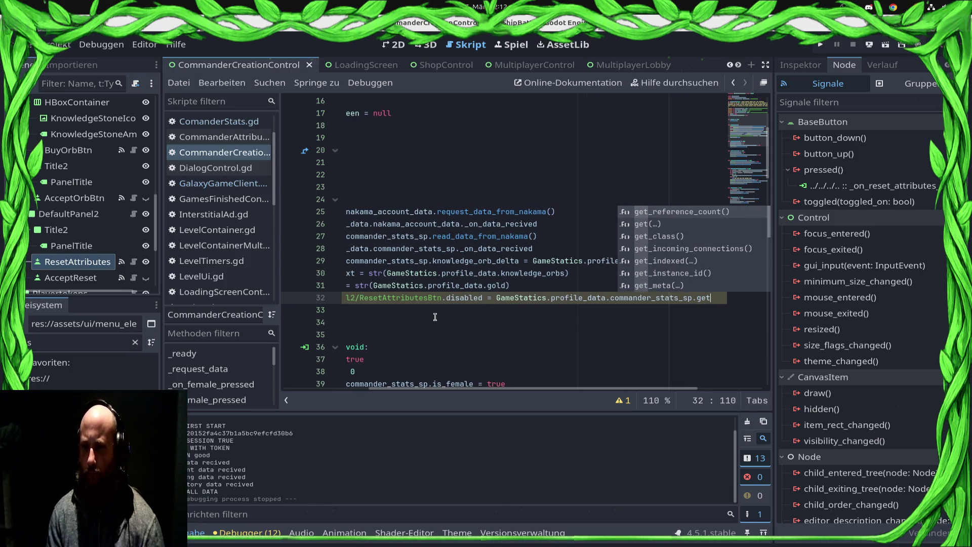
{"action": "key", "text": "BackSpace"}
{"action": "key", "text": "BackSpace"}
{"action": "key", "text": "BackSpace"}
{"action": "type", "text": "can"}
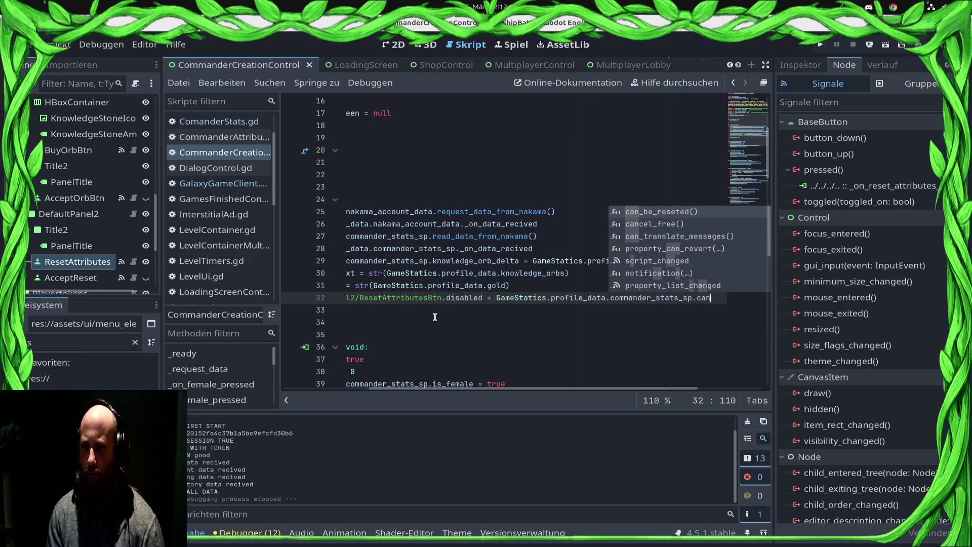
{"action": "key", "text": "Return"}
{"action": "key", "text": "ctrl+s"}
{"action": "key", "text": "Home"}
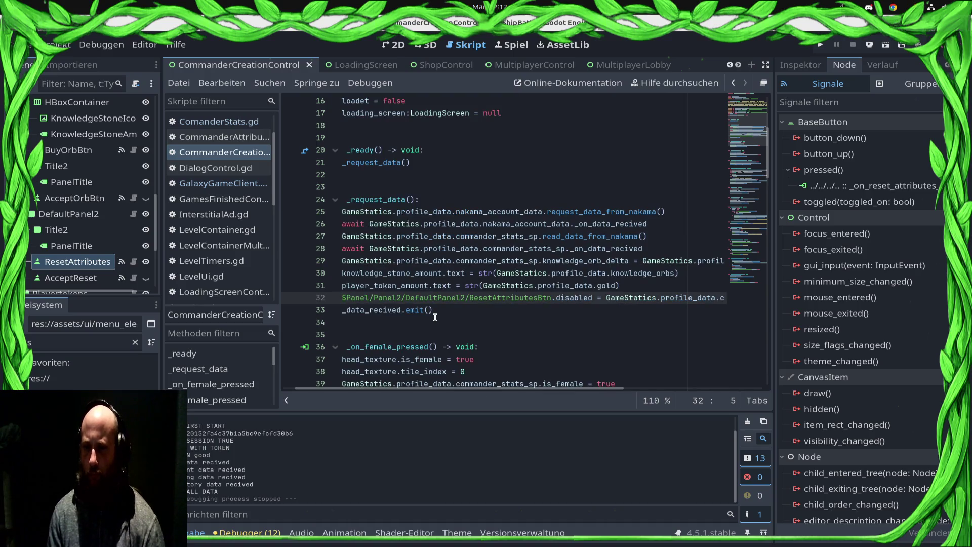
{"action": "key", "text": "Home"}
{"action": "key", "text": "ctrl+s"}
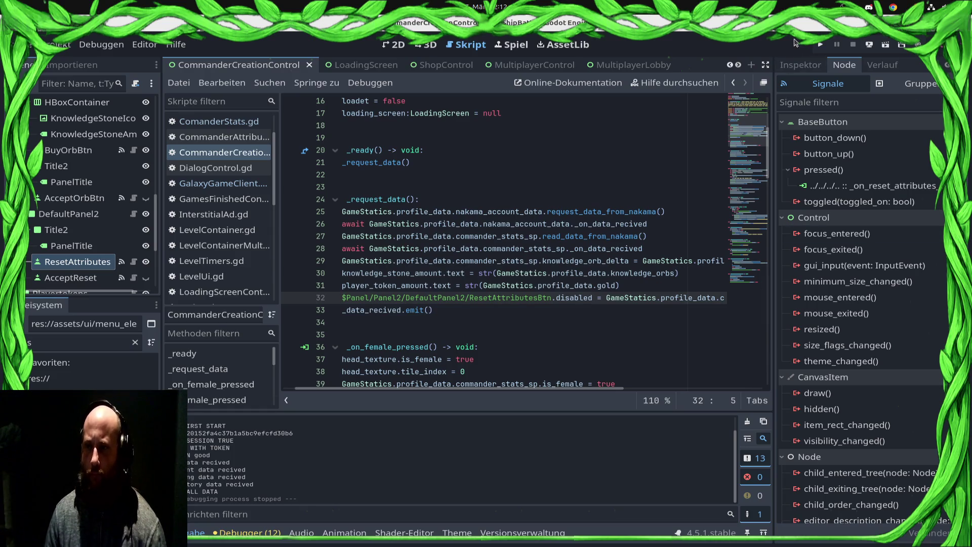
{"action": "left_click", "coordinate": [821, 45]}
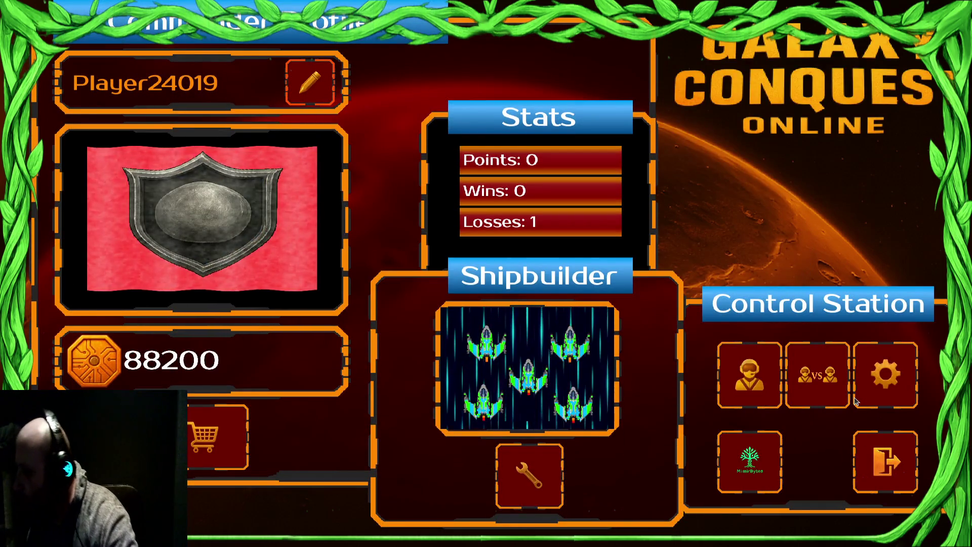
{"action": "left_click", "coordinate": [753, 373]}
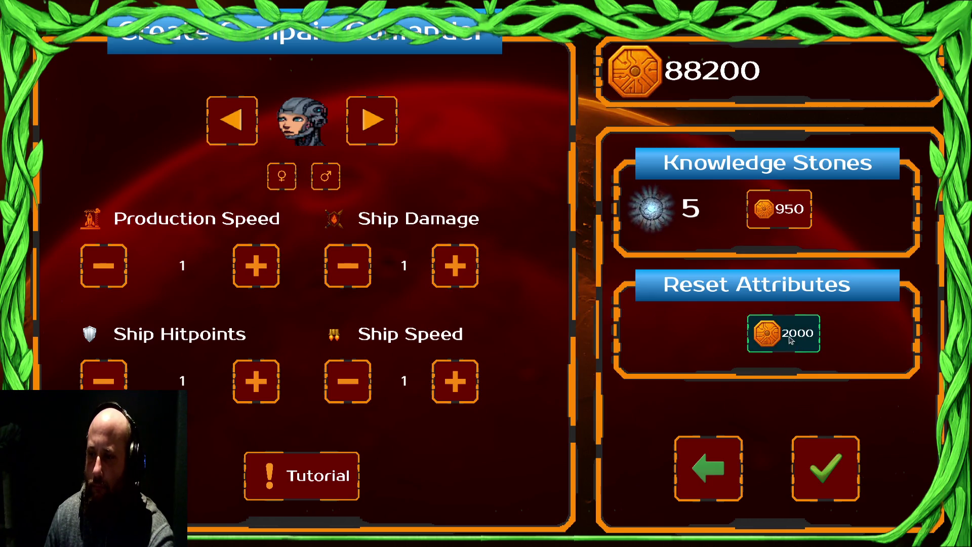
{"action": "left_click", "coordinate": [786, 340]}
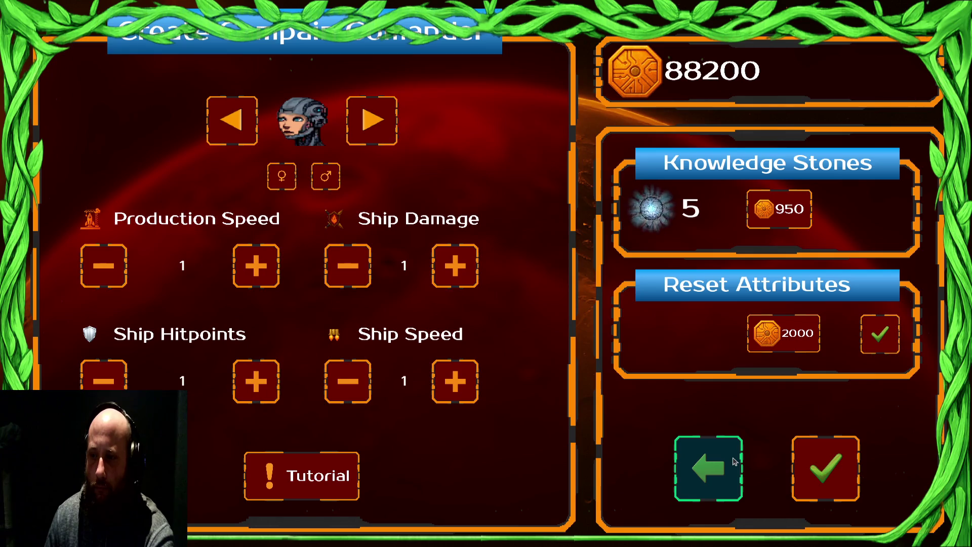
{"action": "left_click", "coordinate": [735, 461]}
{"action": "left_click", "coordinate": [854, 443]}
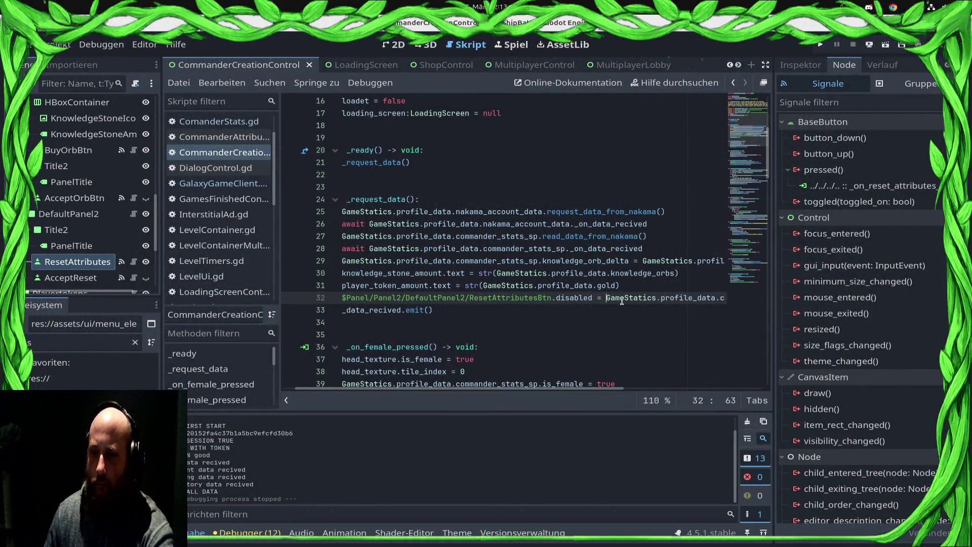
Prefix the can_be_reseted() check with ! and playtest the 2000 reset button, then quit
{"action": "type", "text": "!"}
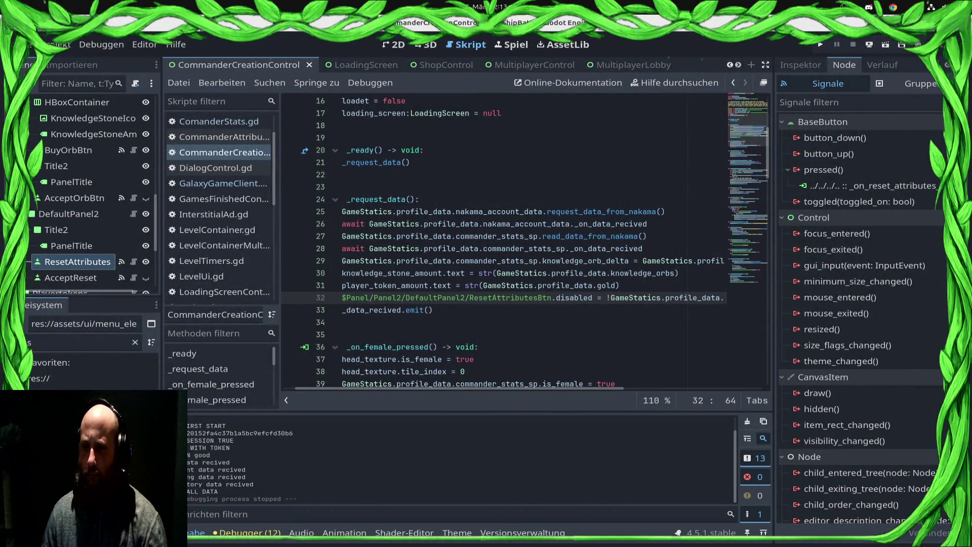
{"action": "left_click", "coordinate": [820, 44]}
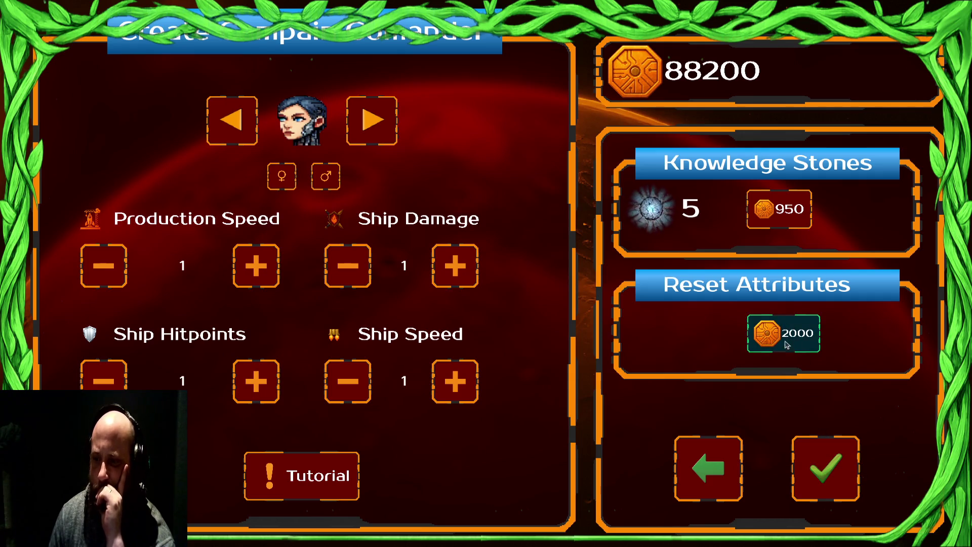
{"action": "left_click", "coordinate": [709, 468]}
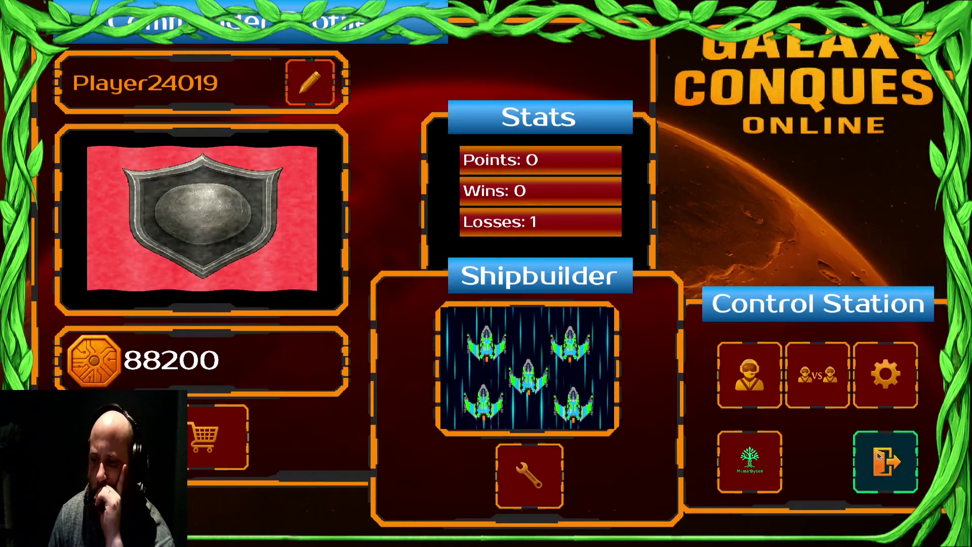
{"action": "left_click", "coordinate": [879, 456]}
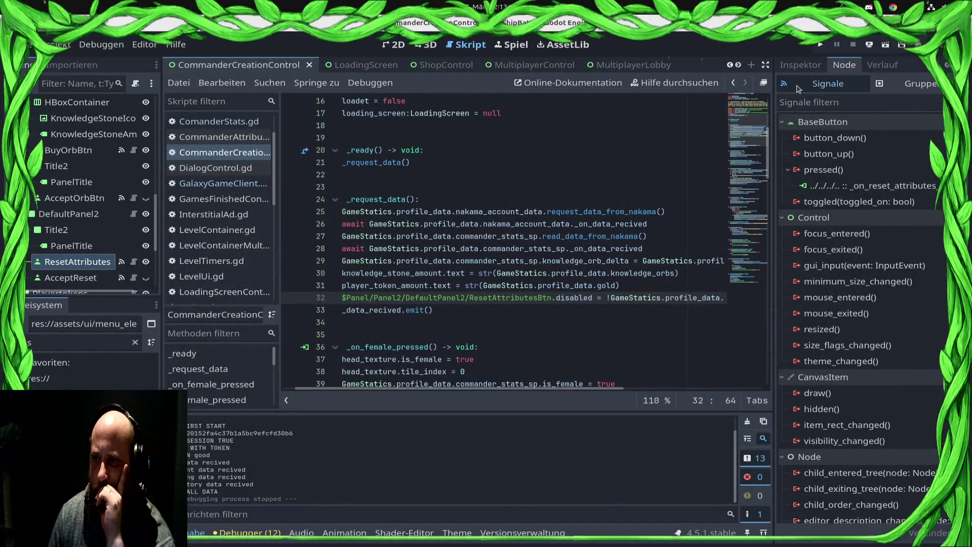
In DefaultBtn.gd, change line 22 to 'if is_mouse_entered == true and disabled == false:'
{"action": "left_click", "coordinate": [398, 46]}
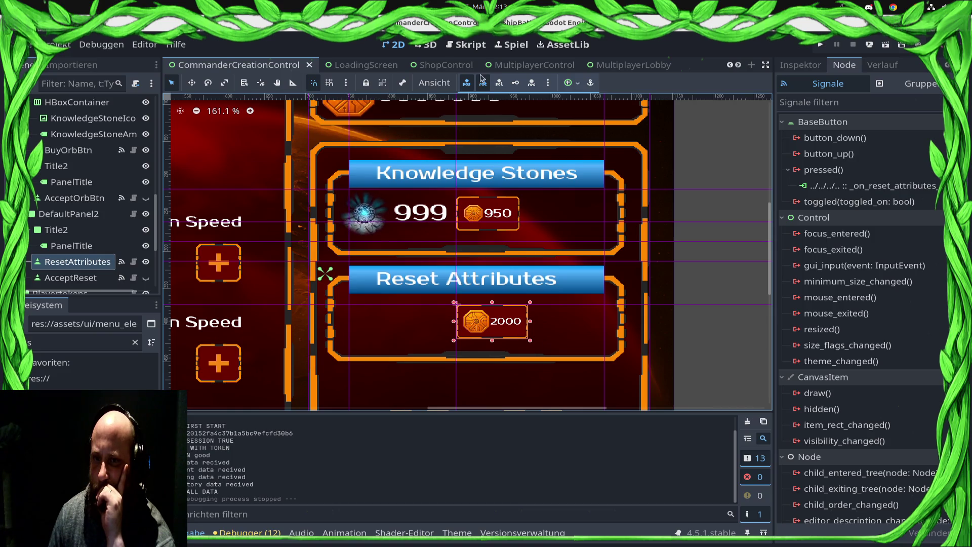
{"action": "left_click", "coordinate": [133, 262]}
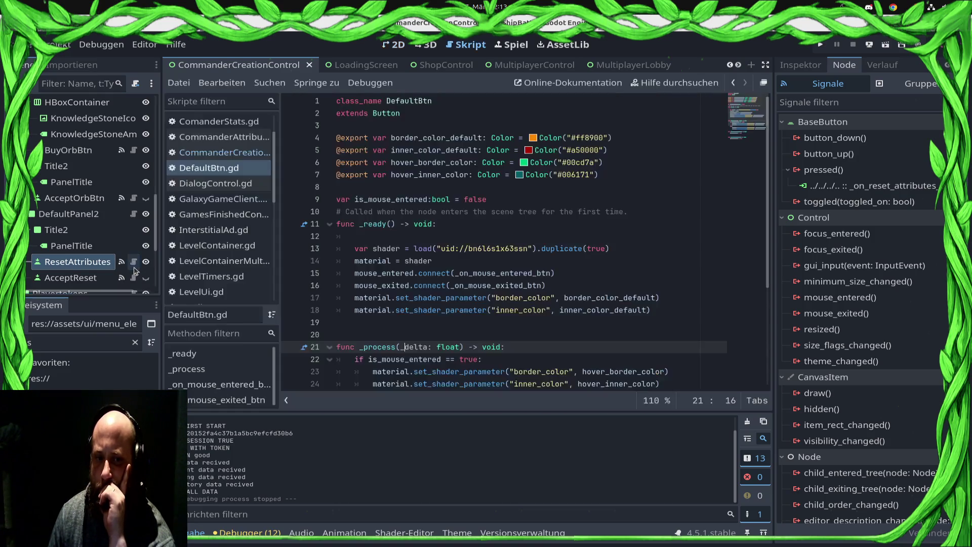
{"action": "scroll", "coordinate": [459, 273], "scroll_direction": "down", "scroll_amount": 4}
{"action": "left_click", "coordinate": [424, 238]}
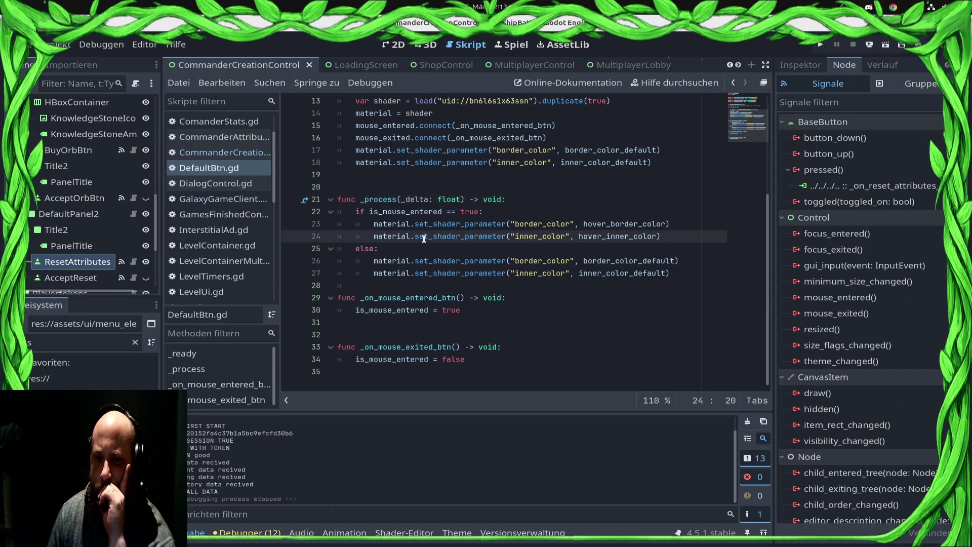
{"action": "left_click", "coordinate": [442, 256]}
{"action": "left_click", "coordinate": [470, 211]}
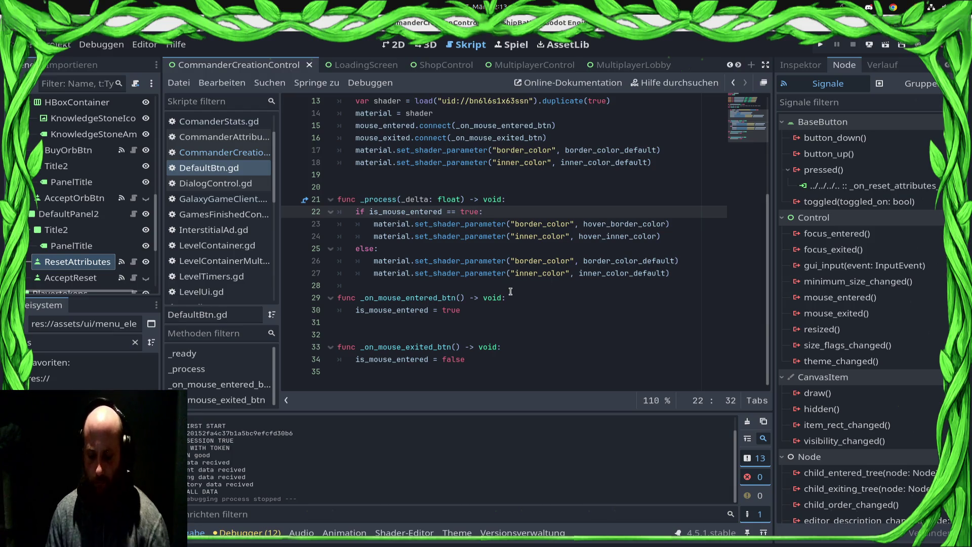
{"action": "type", "text": "nd dis"}
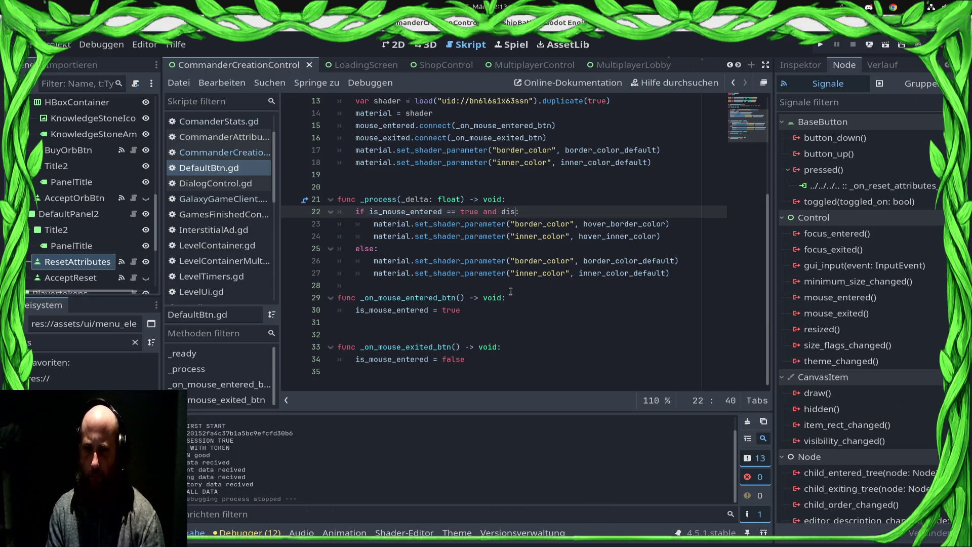
{"action": "key", "text": "Return"}
{"action": "type", "text": "== "}
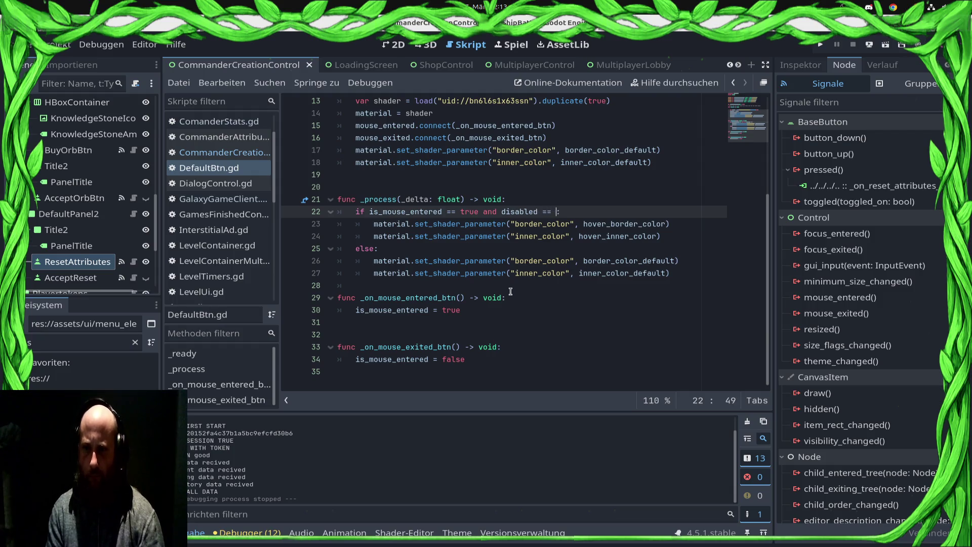
{"action": "type", "text": "false"}
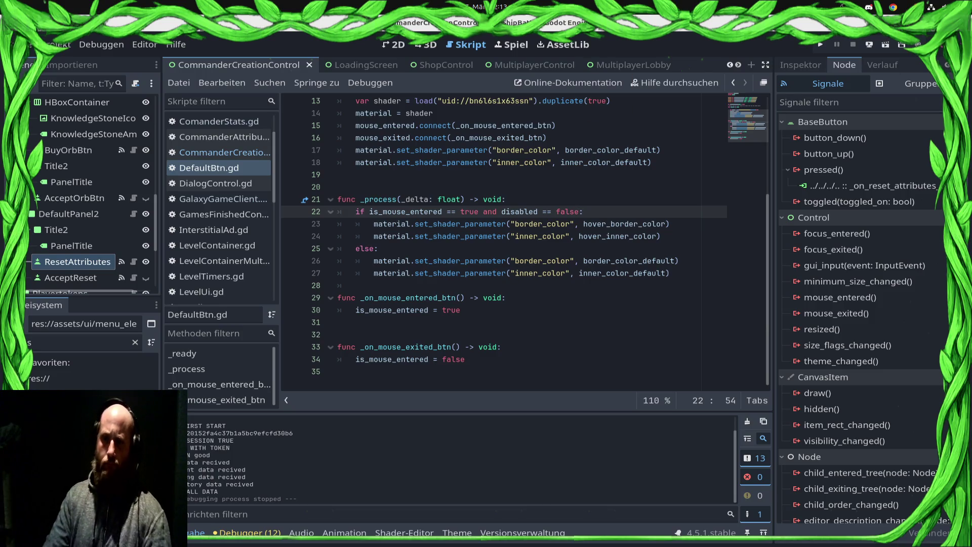
Review the hover_inner_color code, then bring up the button's properties in the Inspector
{"action": "scroll", "coordinate": [552, 250], "scroll_direction": "up", "scroll_amount": 4}
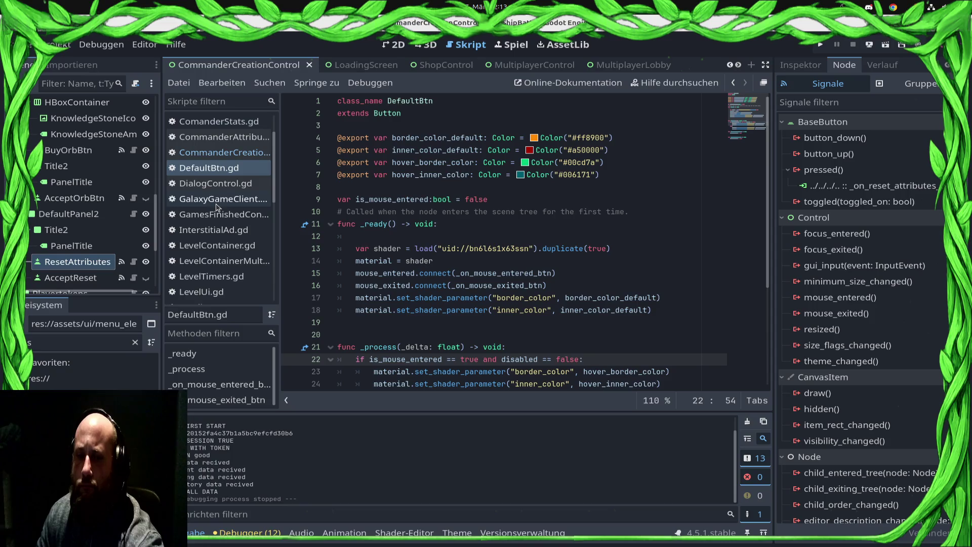
{"action": "left_click", "coordinate": [624, 182]}
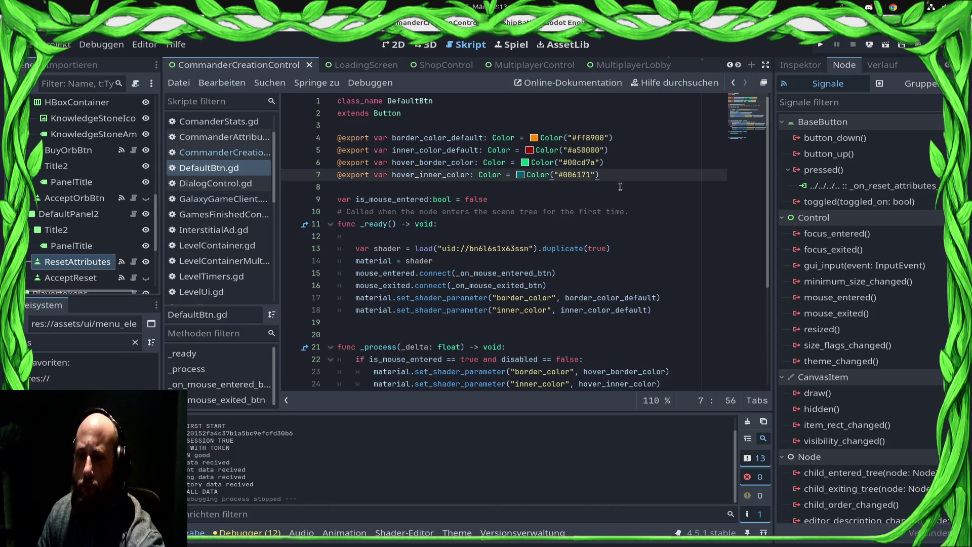
{"action": "scroll", "coordinate": [620, 186], "scroll_direction": "down", "scroll_amount": 3}
{"action": "scroll", "coordinate": [620, 201], "scroll_direction": "up", "scroll_amount": 2}
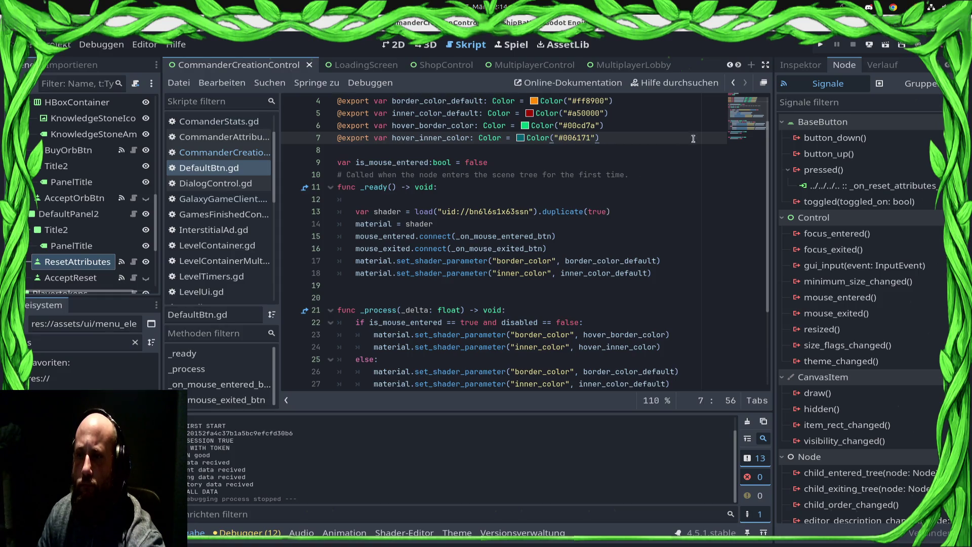
{"action": "left_click", "coordinate": [804, 64]}
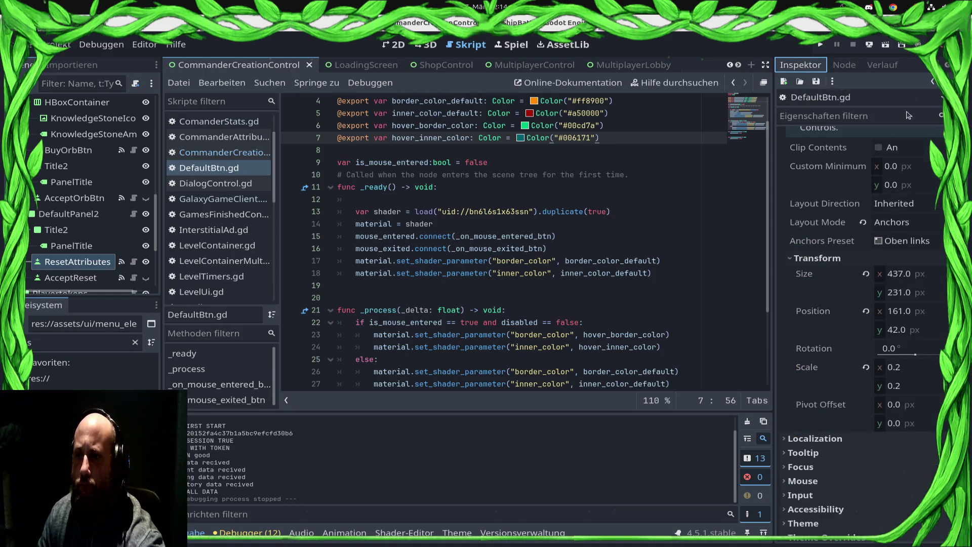
{"action": "scroll", "coordinate": [886, 203], "scroll_direction": "up", "scroll_amount": 10}
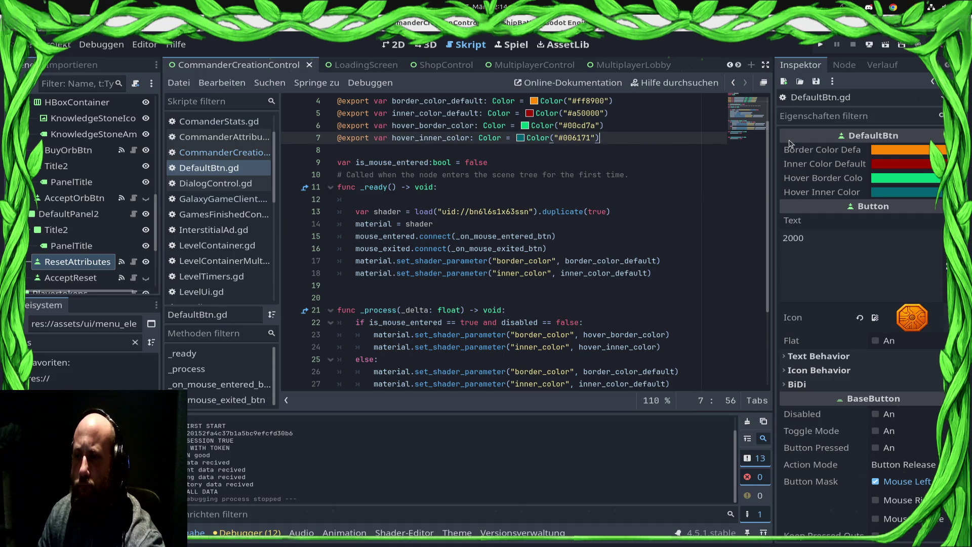
{"action": "key", "text": "Return"}
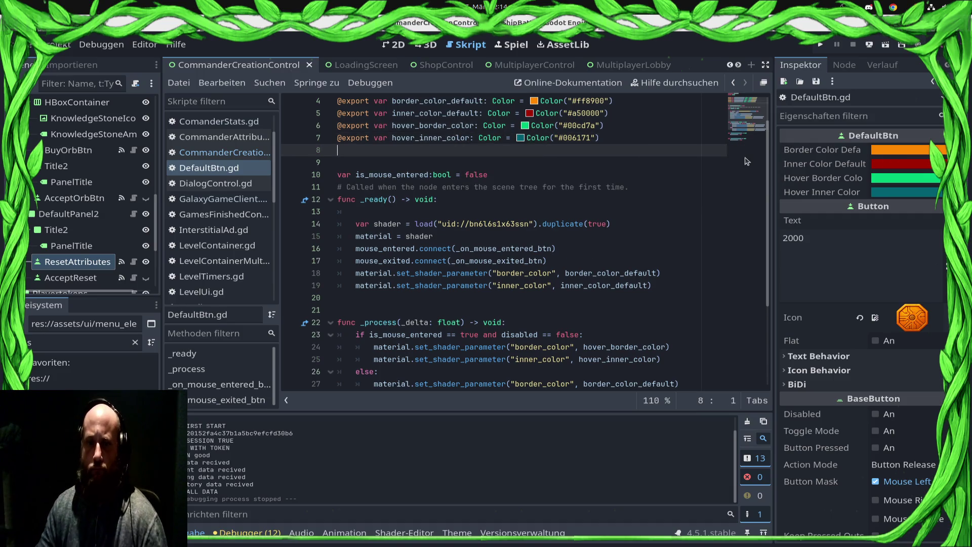
{"action": "type", "text": "@export var dis"}
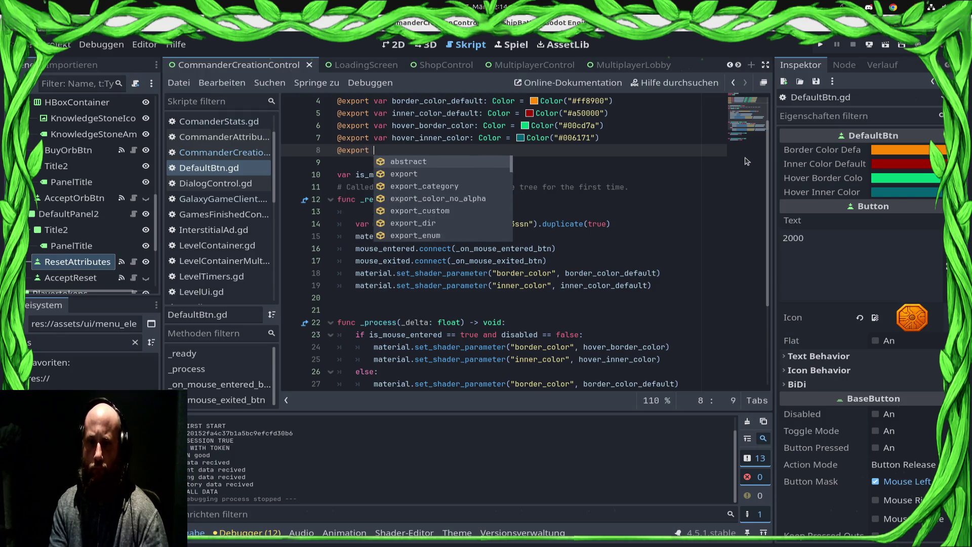
{"action": "type", "text": "abled_inner_"}
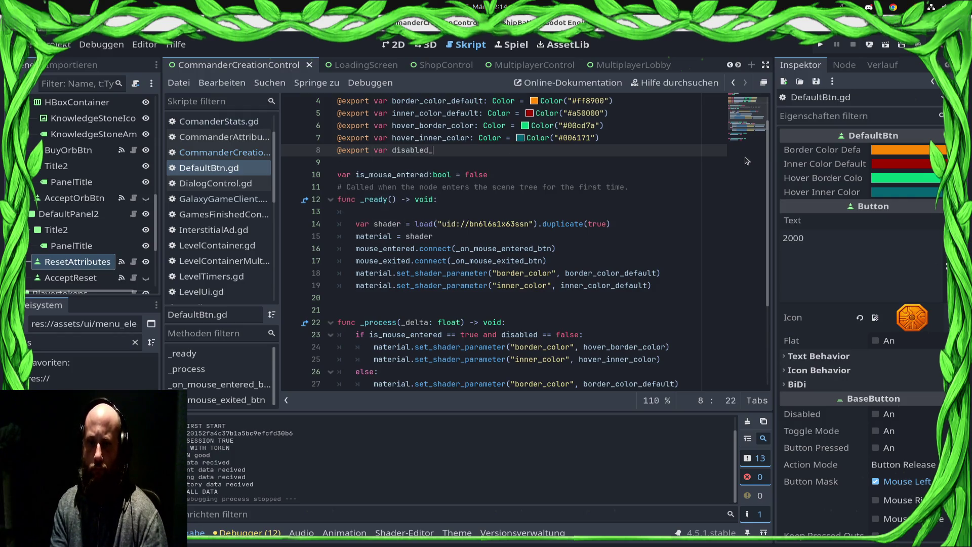
{"action": "type", "text": "color"}
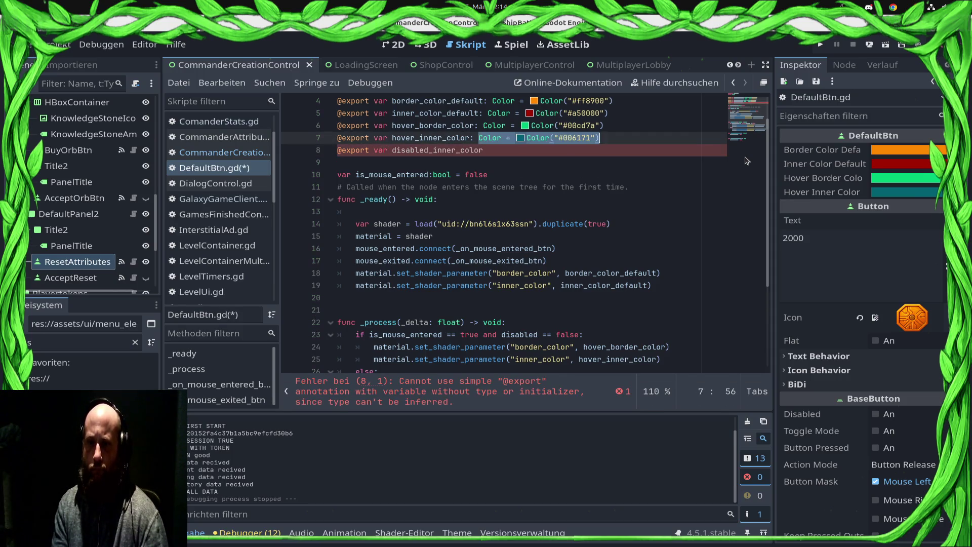
{"action": "key", "text": "BackSpace"}
{"action": "type", "text": ":"}
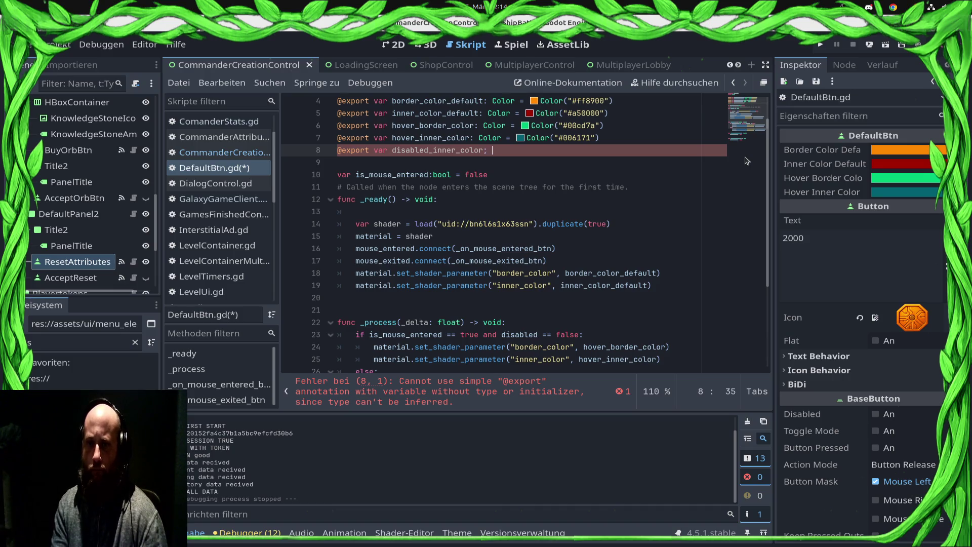
{"action": "type", "text": ": Color = Color(\"#006171\")"}
{"action": "key", "text": "ctrl+s"}
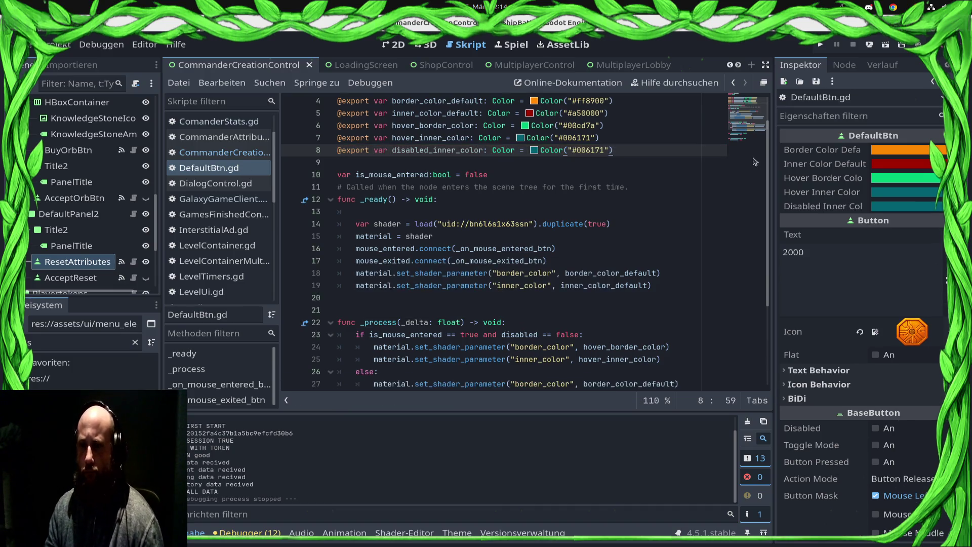
{"action": "left_click", "coordinate": [919, 212]}
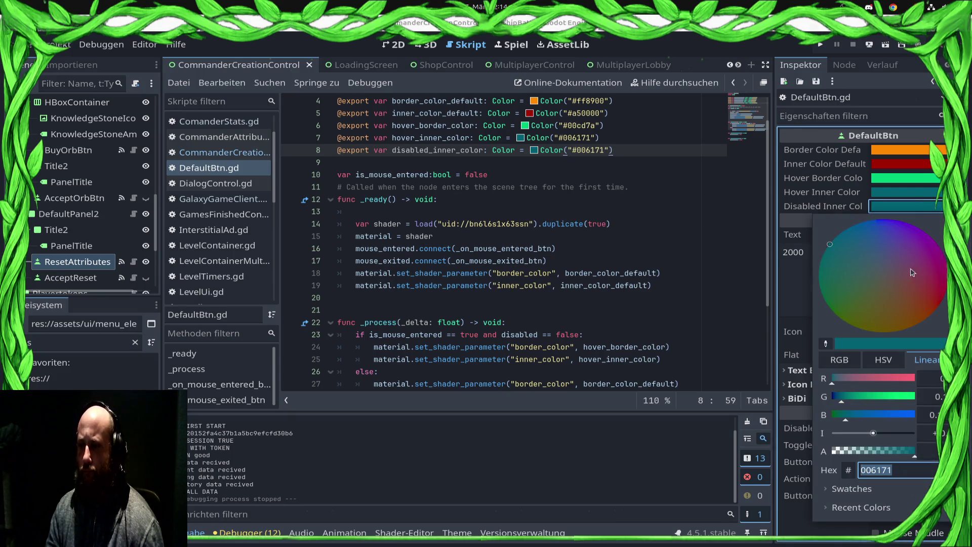
Make Disabled Inner Color a neutral mid grey from hex ffffff with lowered intensity, then save the scene
{"action": "type", "text": "ffffff"}
{"action": "key", "text": "Return"}
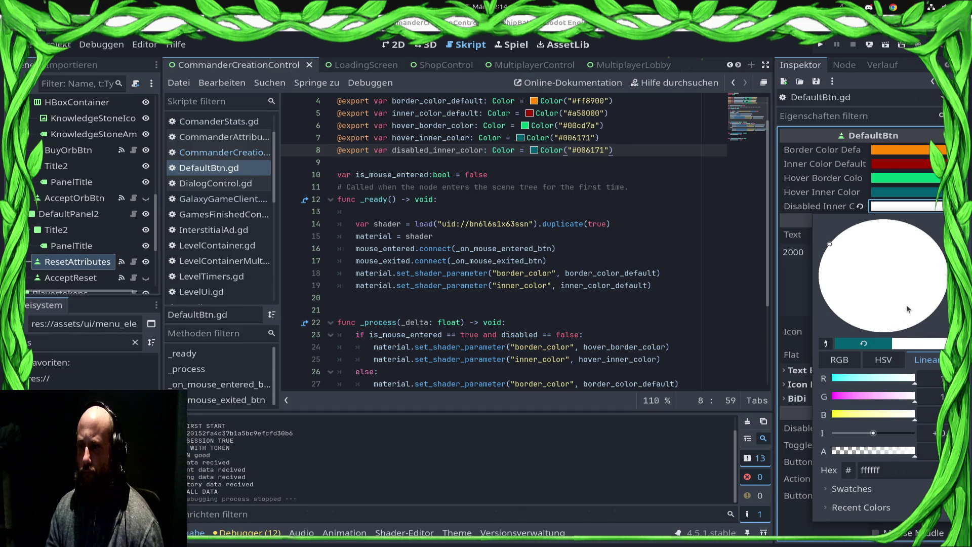
{"action": "left_click", "coordinate": [929, 400]}
{"action": "left_click_drag", "start_coordinate": [872, 433], "coordinate": [910, 434]}
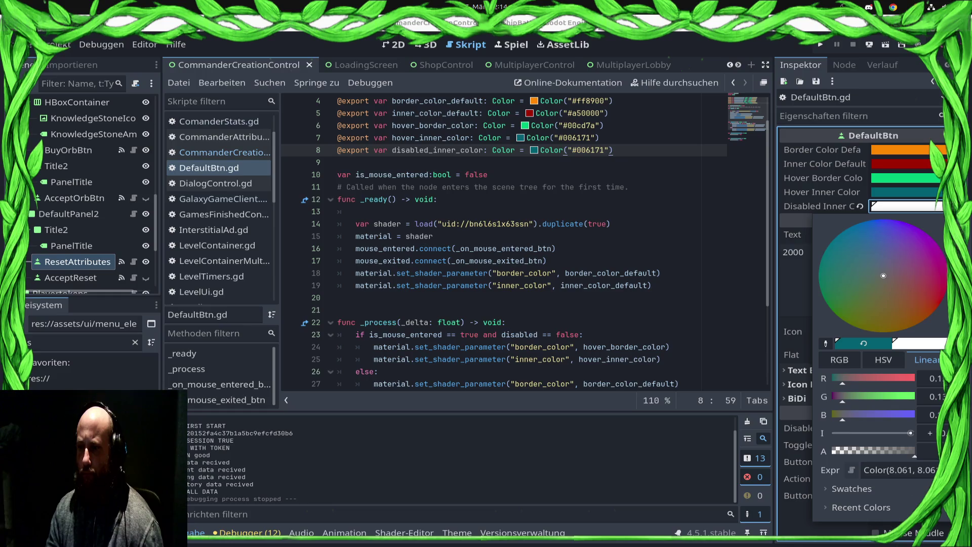
{"action": "key", "text": "Escape"}
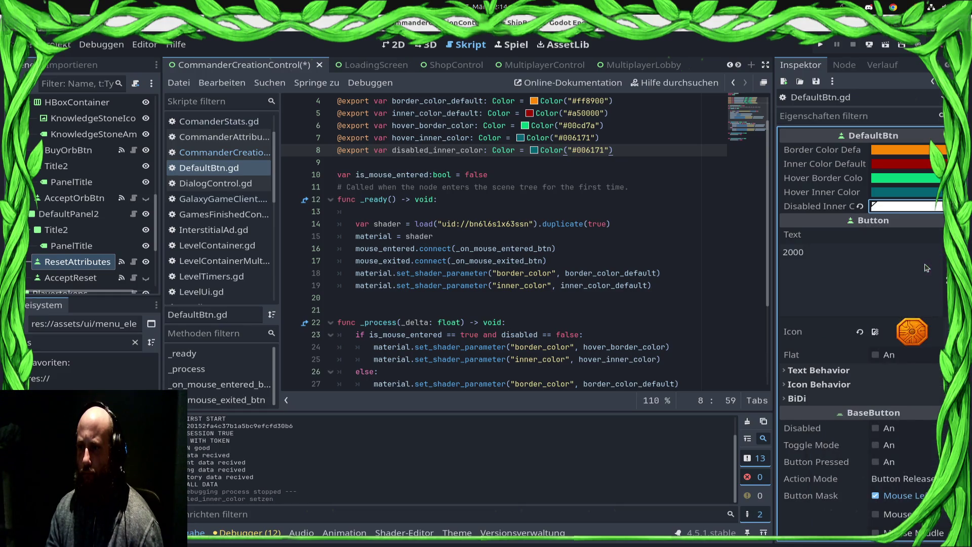
{"action": "left_click", "coordinate": [893, 208]}
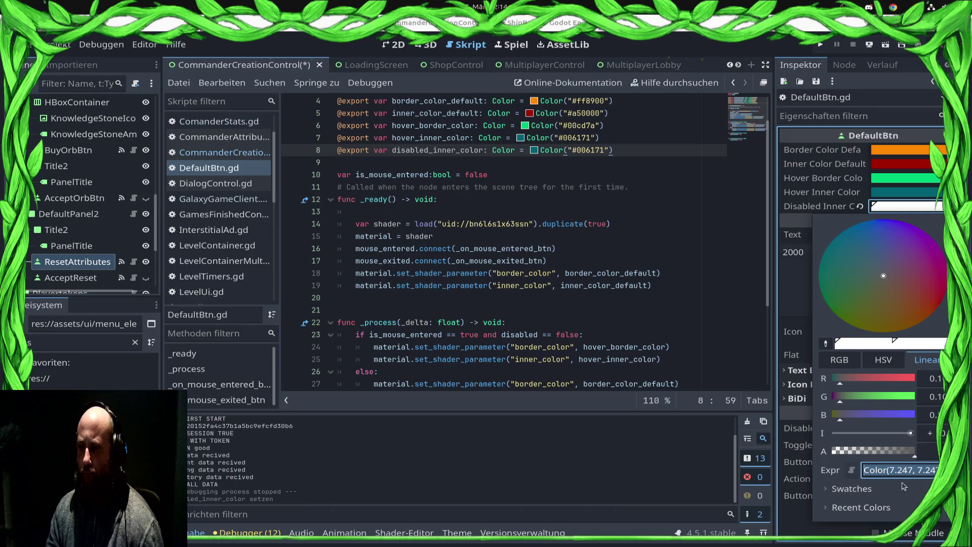
{"action": "mouse_move", "coordinate": [910, 439]}
{"action": "left_mouse_down"}
{"action": "mouse_move", "coordinate": [864, 440]}
{"action": "mouse_move", "coordinate": [876, 439]}
{"action": "left_mouse_up"}
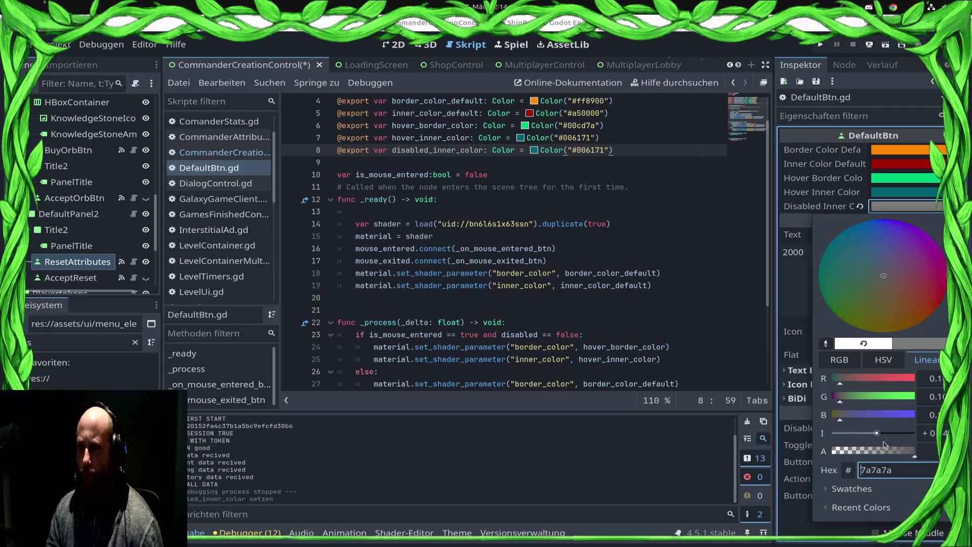
{"action": "key", "text": "ctrl+s"}
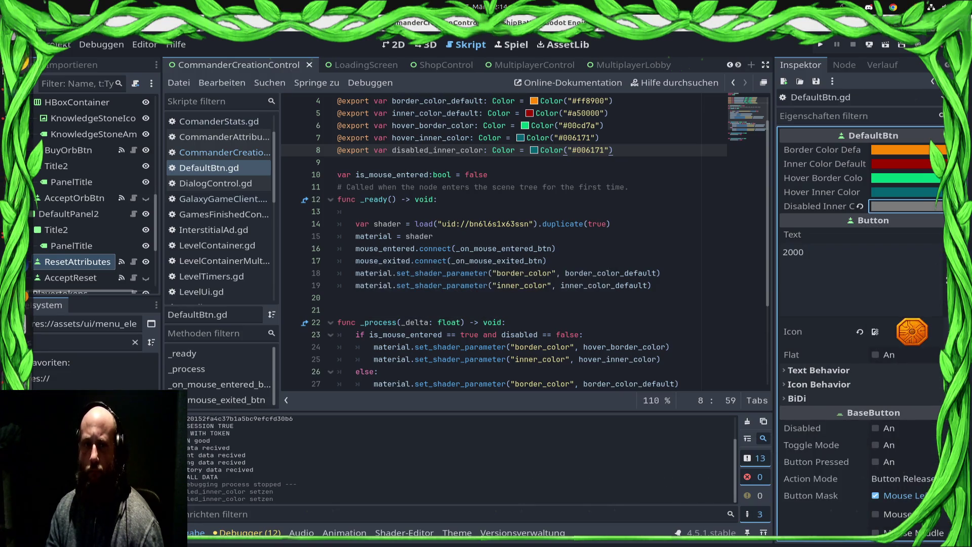
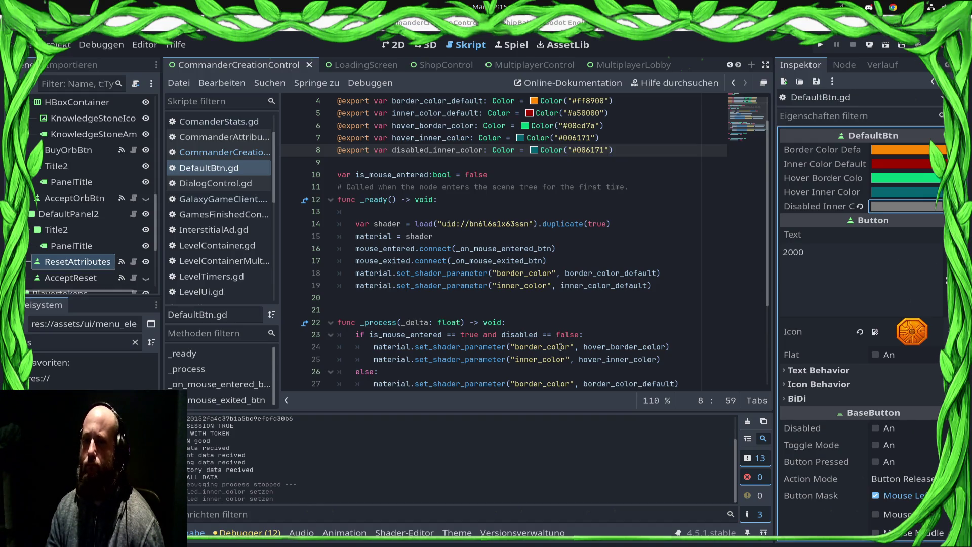
Add an 'if disabled == true:' check inside the _process else-branch of DefaultBtn.gd
{"action": "double_click", "coordinate": [426, 152]}
{"action": "key", "text": "ctrl+c"}
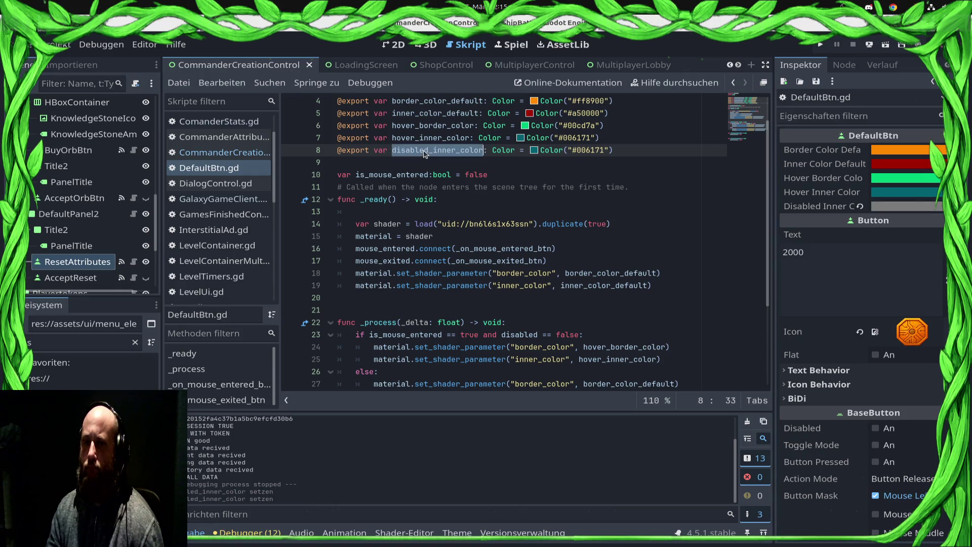
{"action": "scroll", "coordinate": [466, 322], "scroll_direction": "down", "scroll_amount": 3}
{"action": "left_click", "coordinate": [681, 285]}
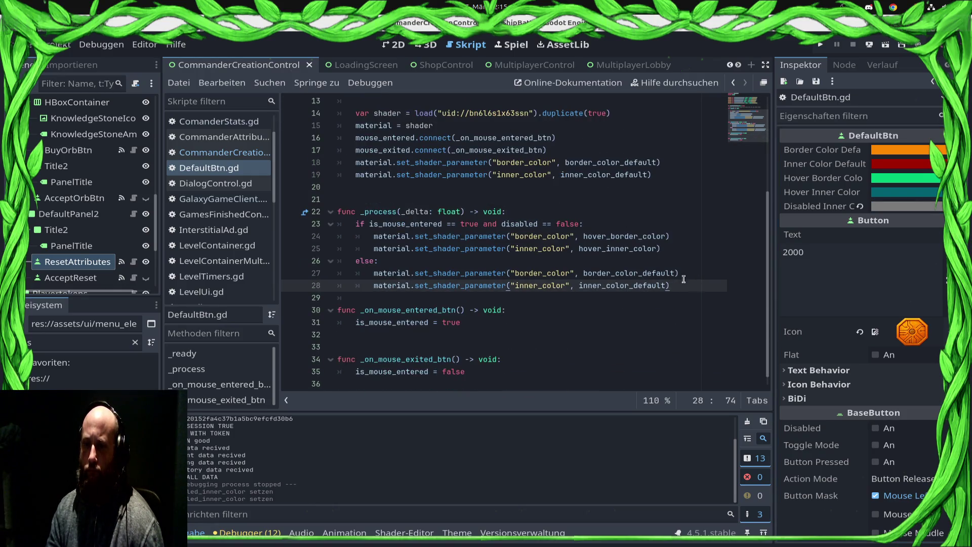
{"action": "key", "text": "Return"}
{"action": "type", "text": "disabled =="}
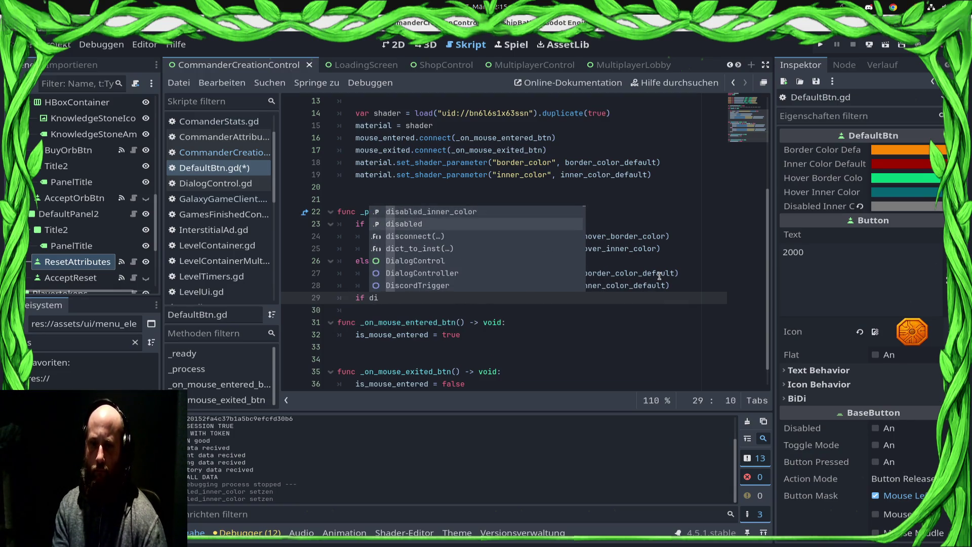
{"action": "key", "text": "Return"}
{"action": "type", "text": "true:"}
{"action": "key", "text": "Return"}
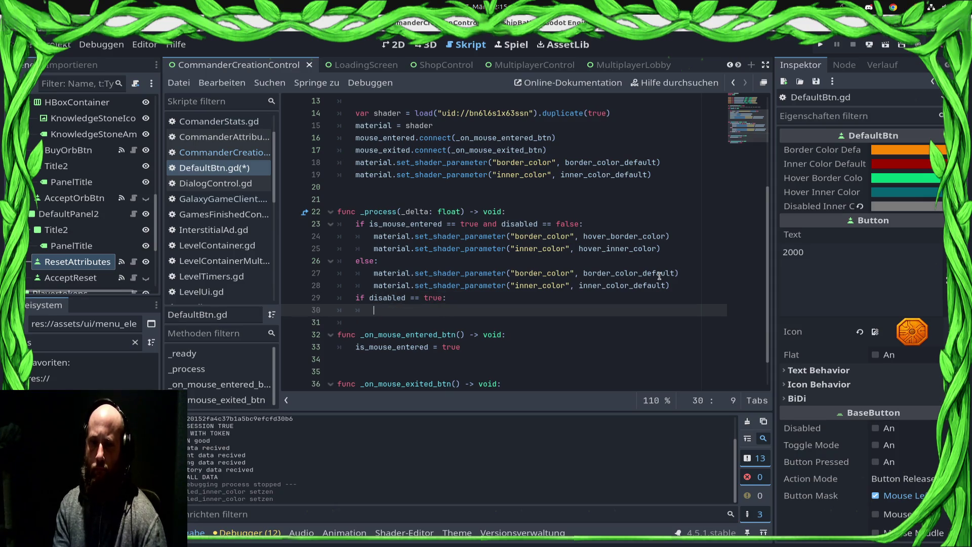
{"action": "key", "text": "Up"}
{"action": "key", "text": "Up"}
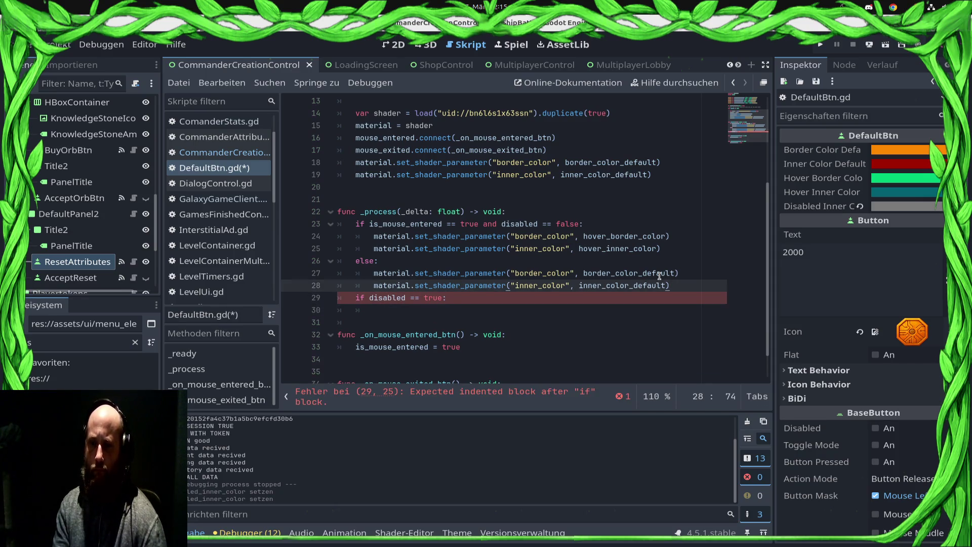
{"action": "key", "text": "alt+Up"}
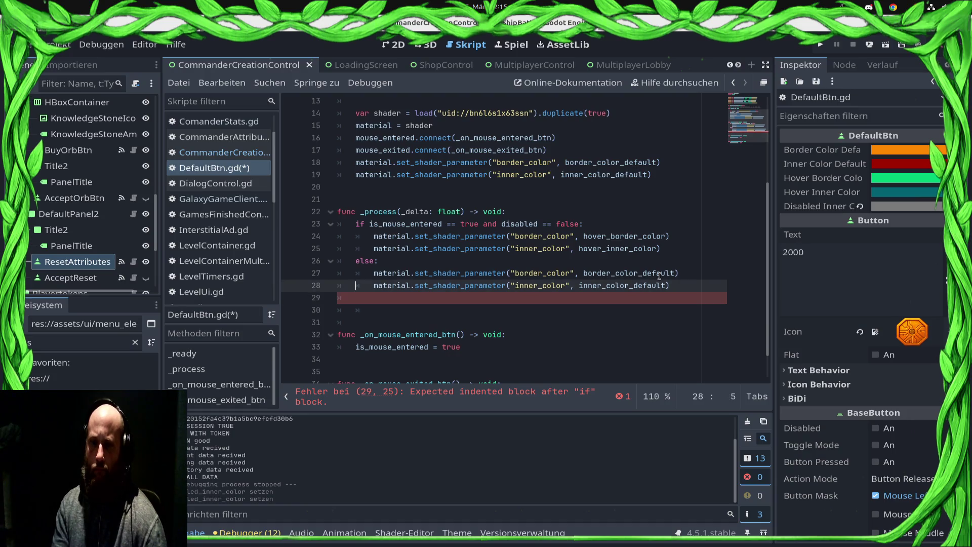
{"action": "key", "text": "Tab"}
Put the inner_color_default call under a new else, and copy the inner_color call under the if check
{"action": "key", "text": "Down"}
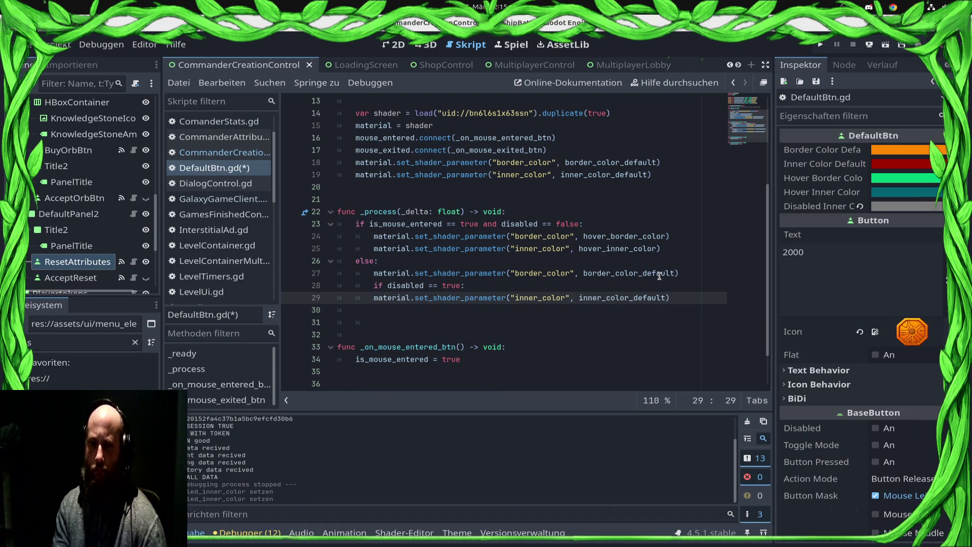
{"action": "key", "text": "Home"}
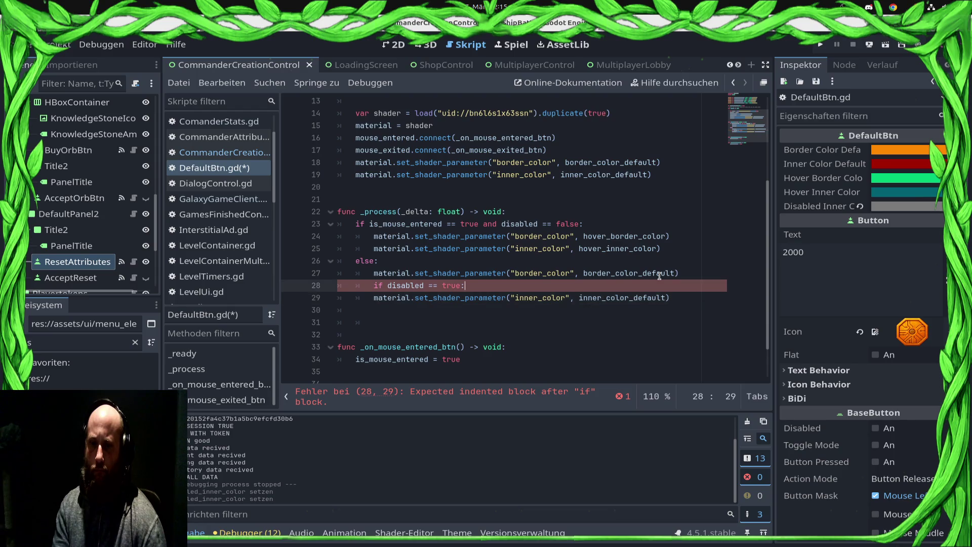
{"action": "key", "text": "Return"}
{"action": "key", "text": "Up"}
{"action": "type", "text": "el"}
{"action": "key", "text": "Down"}
{"action": "key", "text": "Home"}
{"action": "key", "text": "Tab"}
{"action": "key", "text": "shift+End"}
{"action": "key", "text": "Up"}
{"action": "key", "text": "Up"}
{"action": "key", "text": "Return"}
{"action": "type", "text": "material.set_shader_parameter(\"inner_color\", inner_color_default)"}
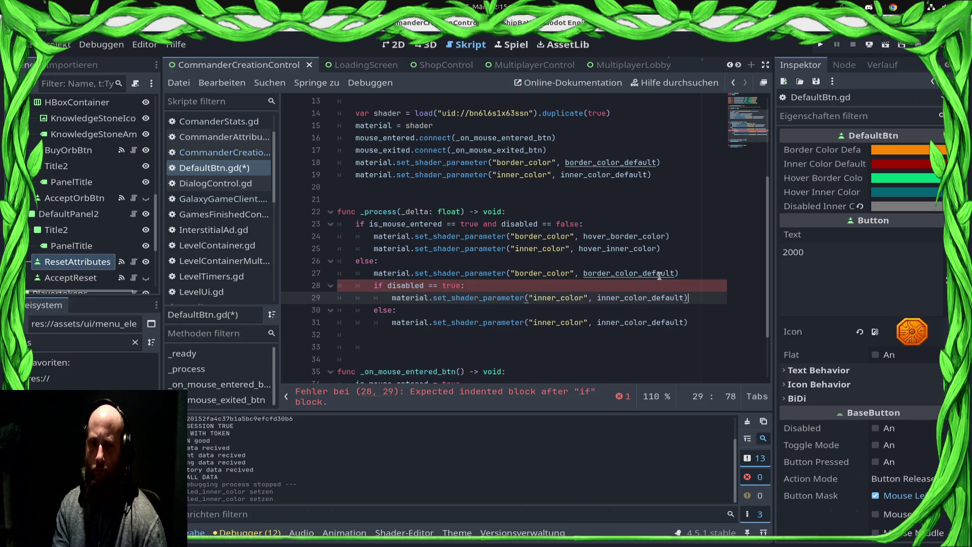
Switch the disabled branch to disabled_inner_color, save the script, and run the game
{"action": "scroll", "coordinate": [453, 242], "scroll_direction": "up", "scroll_amount": 1}
{"action": "scroll", "coordinate": [453, 242], "scroll_direction": "up", "scroll_amount": 5}
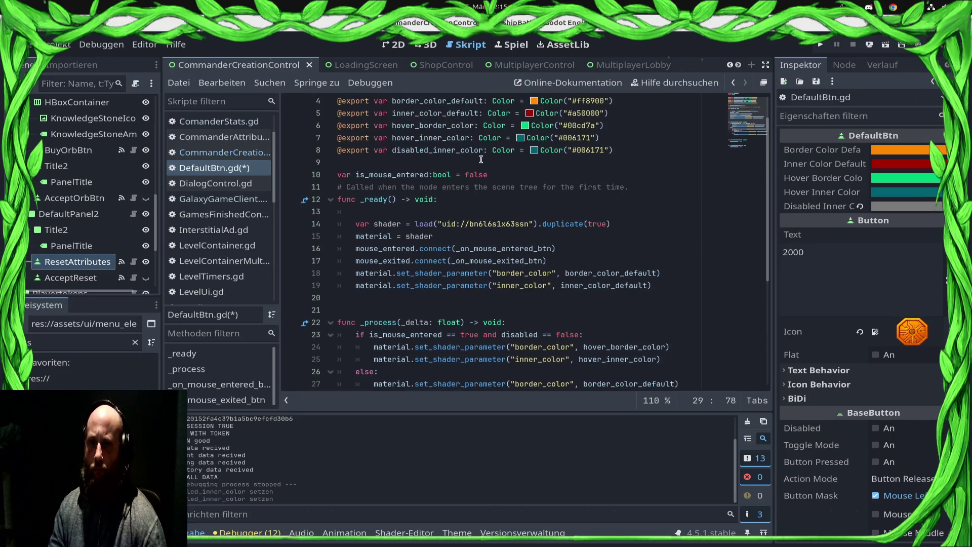
{"action": "left_click", "coordinate": [481, 151]}
{"action": "scroll", "coordinate": [475, 215], "scroll_direction": "down", "scroll_amount": 6}
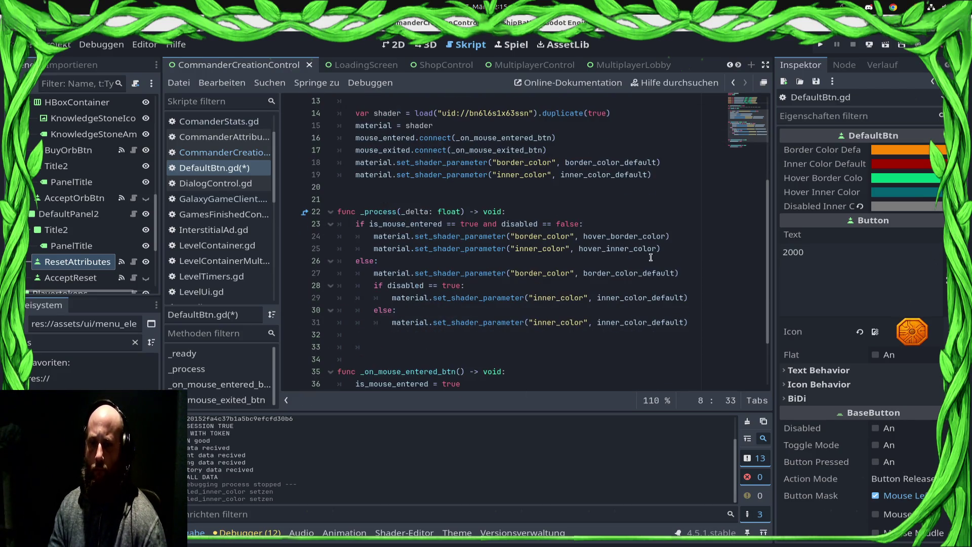
{"action": "double_click", "coordinate": [639, 302]}
{"action": "key", "text": "ctrl+v"}
{"action": "key", "text": "ctrl+s"}
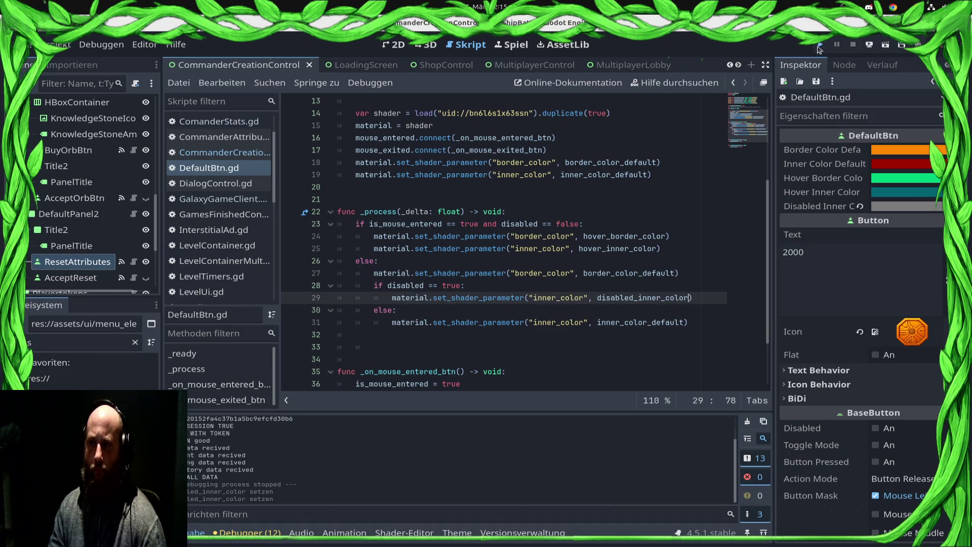
{"action": "left_click", "coordinate": [819, 46]}
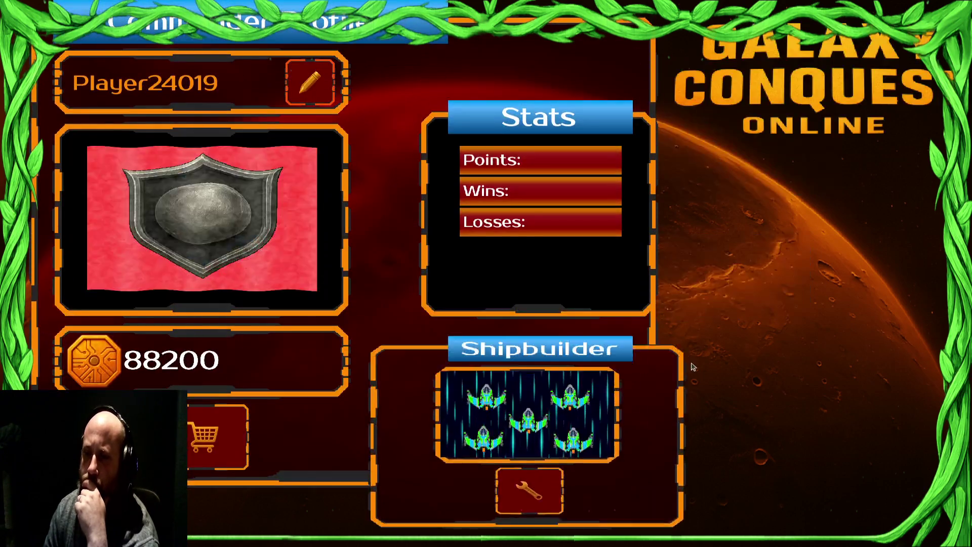
View Create Campaign Commander from Control Station, return to the overview, and quit the game
{"action": "left_click", "coordinate": [745, 379]}
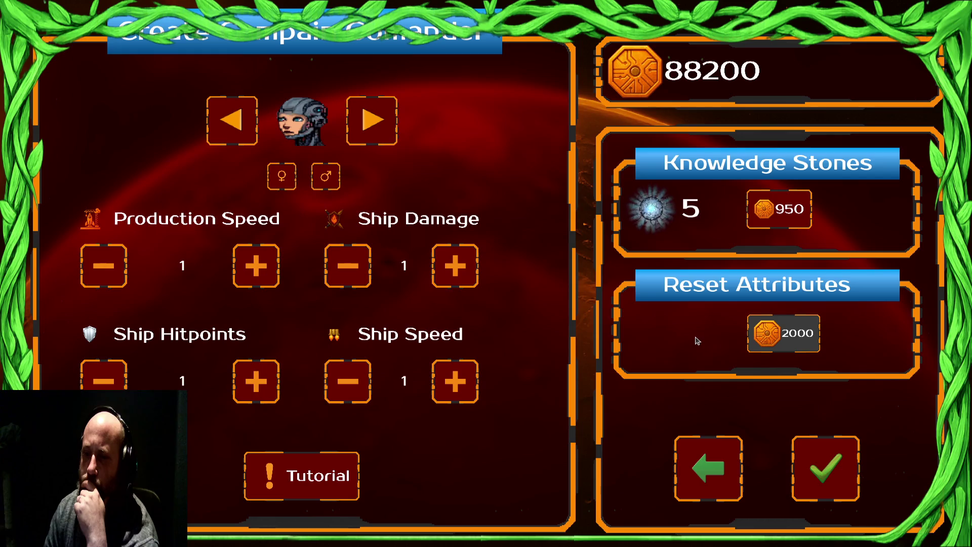
{"action": "left_click", "coordinate": [717, 450]}
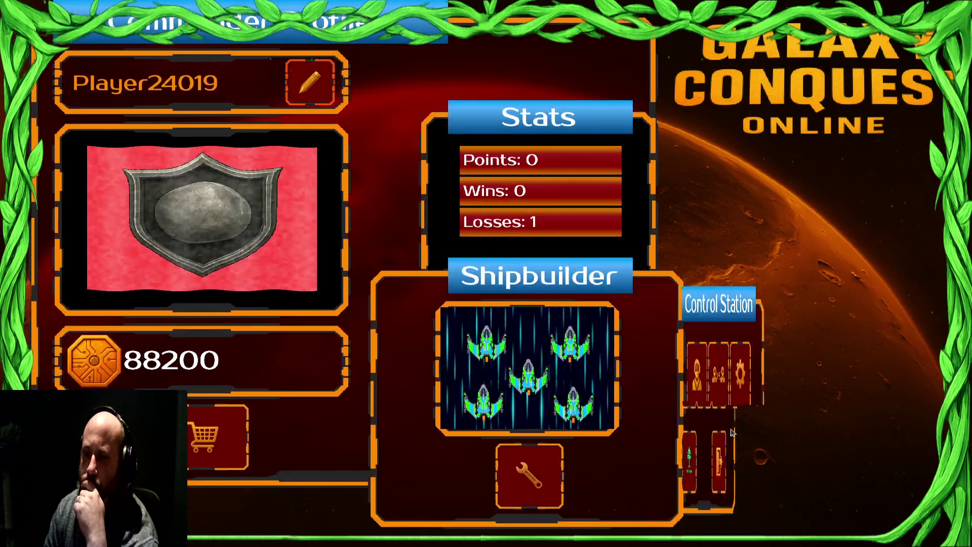
{"action": "left_click", "coordinate": [863, 477]}
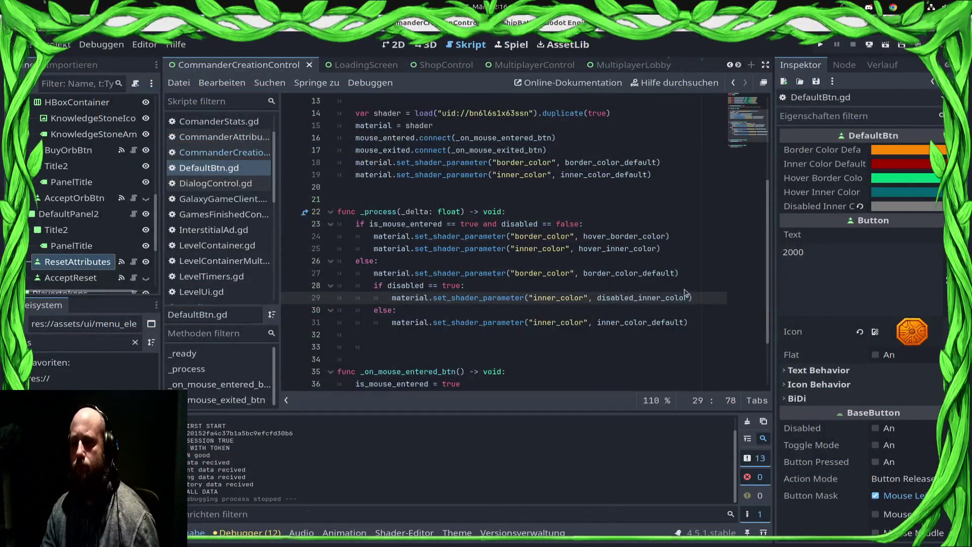
In CommanderCreationControl, replace the ResetAttributesBtn disabled line with DefaultPanel2's node path
{"action": "scroll", "coordinate": [571, 281], "scroll_direction": "up", "scroll_amount": 4}
{"action": "scroll", "coordinate": [557, 274], "scroll_direction": "down", "scroll_amount": 4}
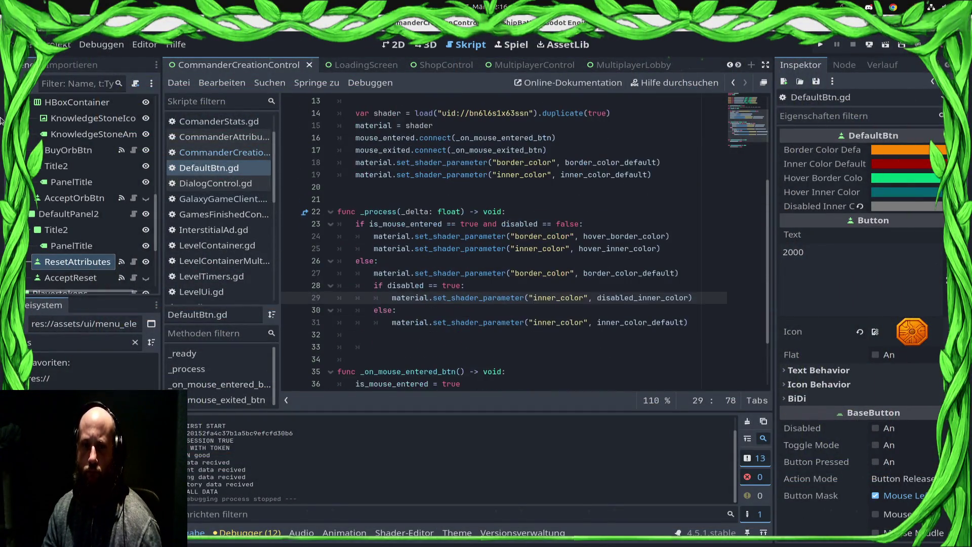
{"action": "key", "text": "alt+Left"}
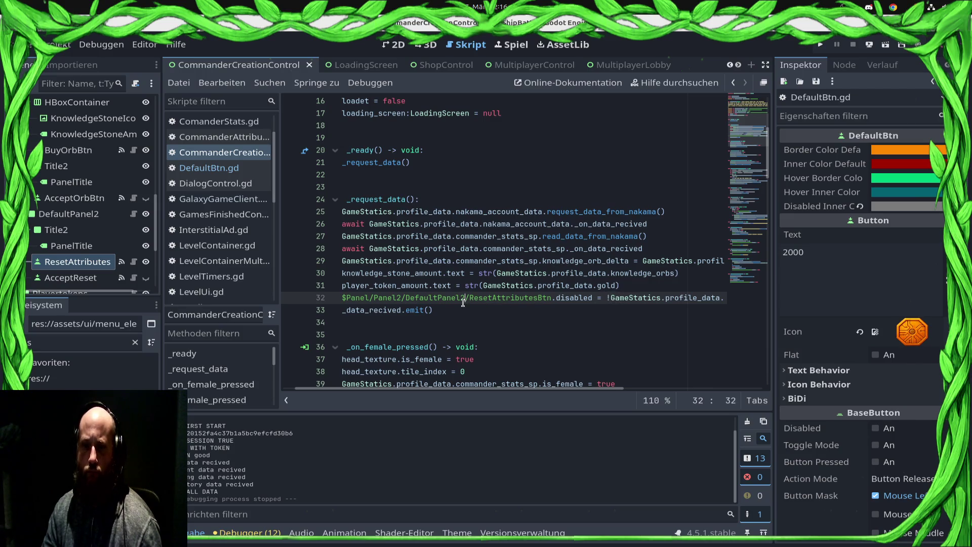
{"action": "scroll", "coordinate": [465, 301], "scroll_direction": "up", "scroll_amount": 4}
{"action": "scroll", "coordinate": [461, 302], "scroll_direction": "down", "scroll_amount": 4}
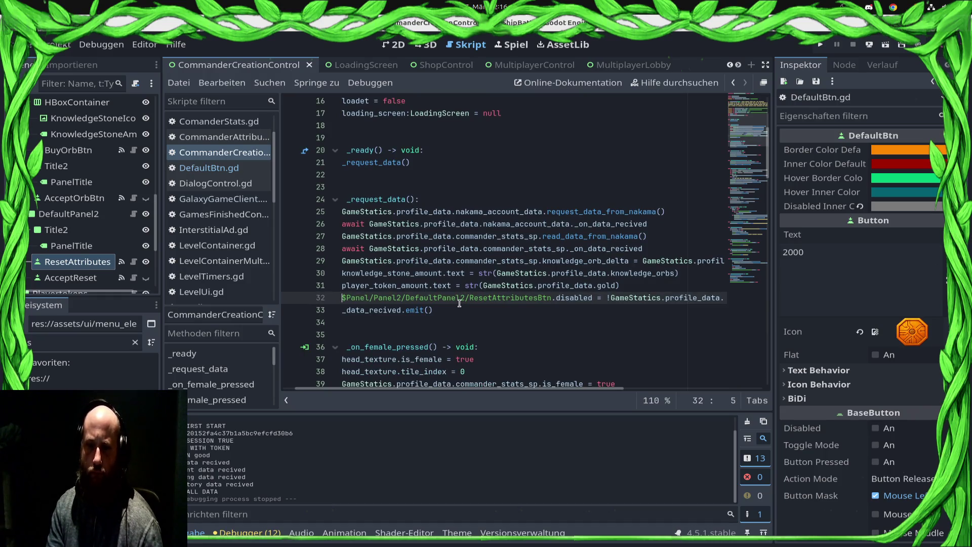
{"action": "key", "text": "ctrl+shift+k"}
{"action": "key", "text": "ctrl+shift+Return"}
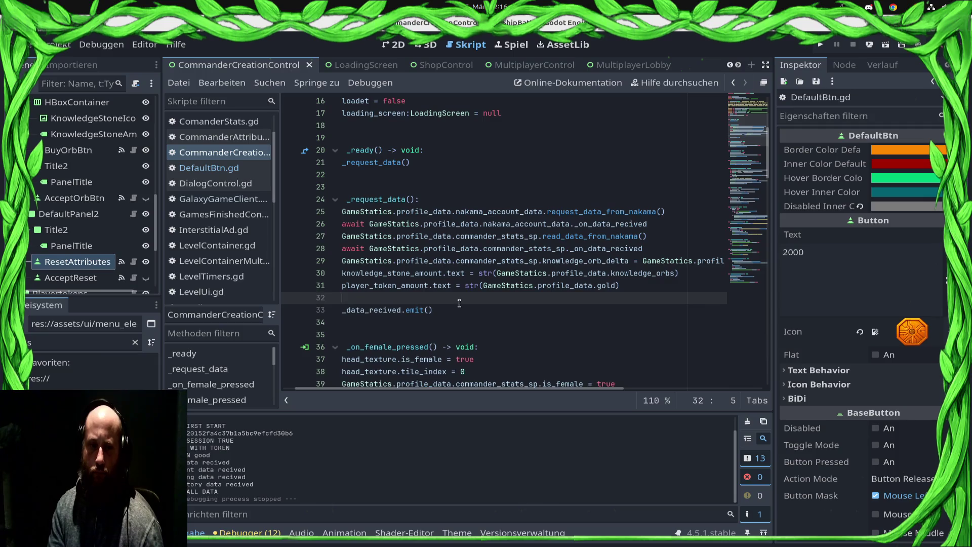
{"action": "mouse_move", "coordinate": [69, 214]}
{"action": "left_mouse_down"}
{"action": "mouse_move", "coordinate": [388, 303]}
{"action": "mouse_move", "coordinate": [243, 276]}
{"action": "mouse_move", "coordinate": [53, 216]}
{"action": "mouse_move", "coordinate": [392, 308]}
{"action": "mouse_move", "coordinate": [385, 299]}
{"action": "left_mouse_up"}
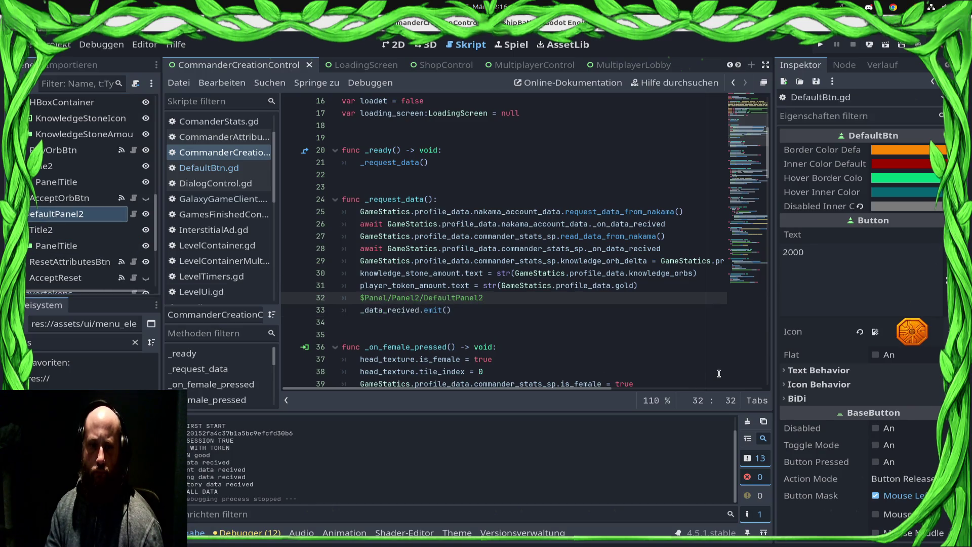
Set DefaultPanel2.visible from commander_stats_sp.can_be_reseted(), save, and launch the game
{"action": "type", "text": ".vis"}
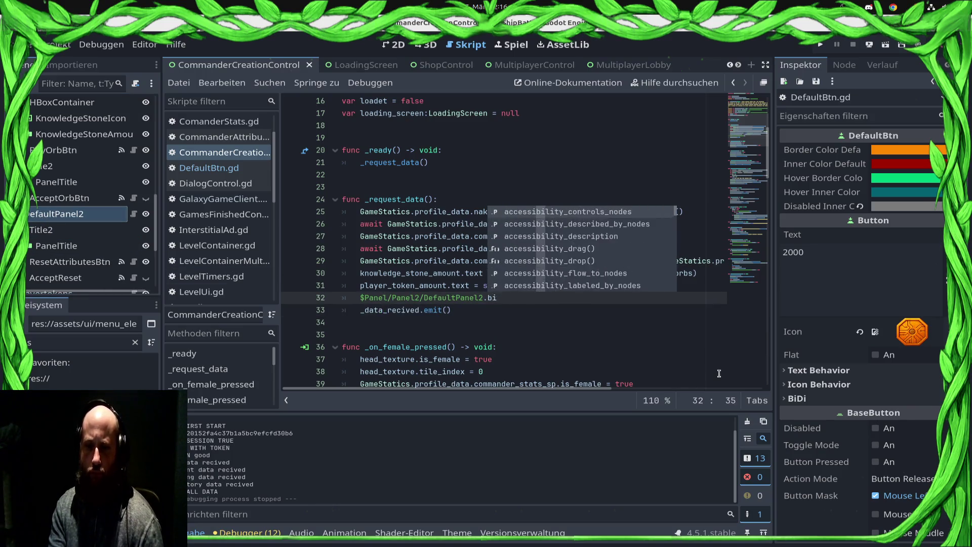
{"action": "type", "text": "ible 0"}
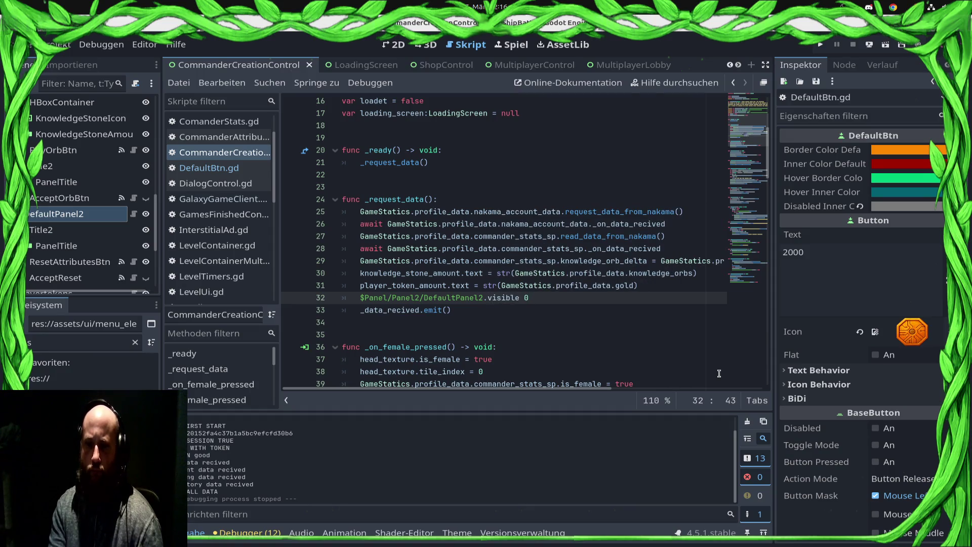
{"action": "type", "text": "meStatics.profile_data"}
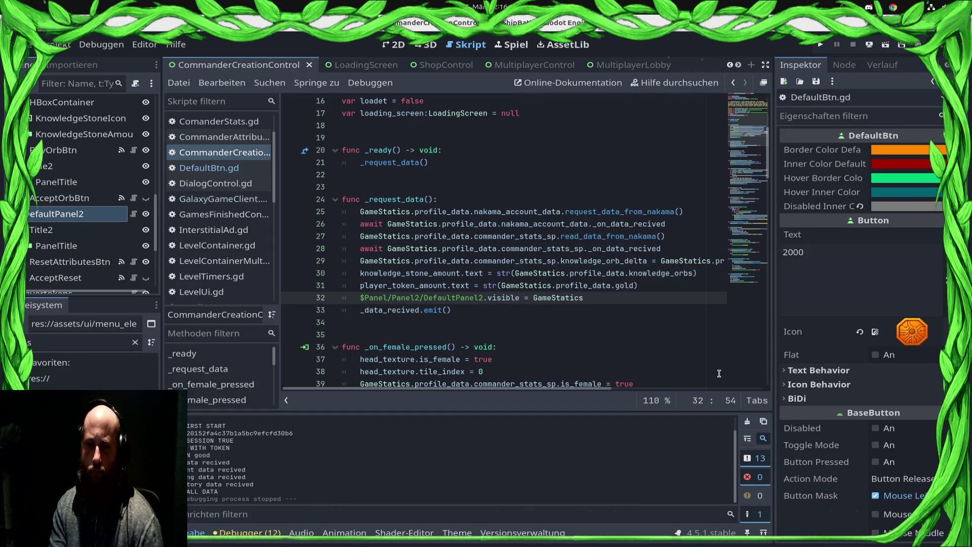
{"action": "type", "text": ".cockpit_id.ca"}
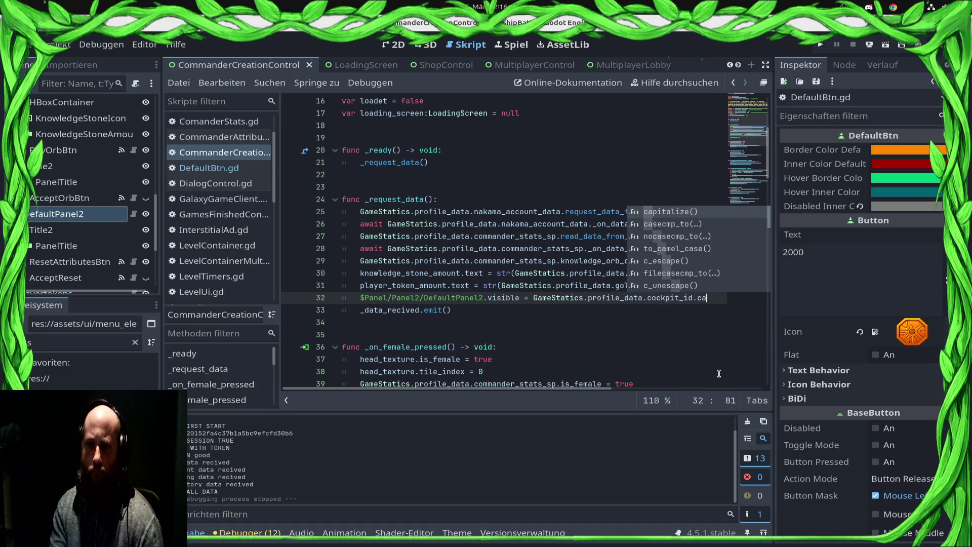
{"action": "key", "text": "BackSpace"}
{"action": "key", "text": "BackSpace"}
{"action": "key", "text": "BackSpace"}
{"action": "key", "text": "BackSpace"}
{"action": "key", "text": "BackSpace"}
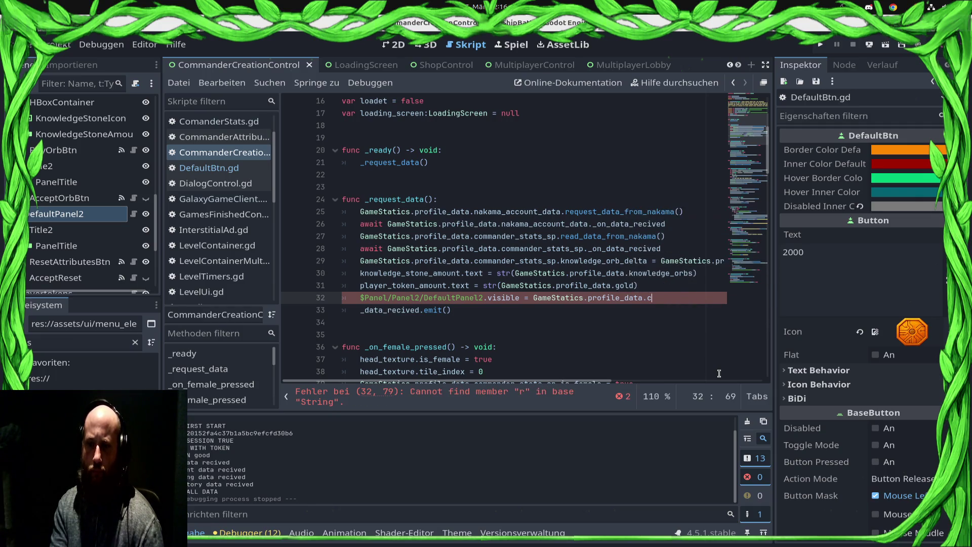
{"action": "type", "text": "co"}
{"action": "key", "text": "Down"}
{"action": "key", "text": "Down"}
{"action": "key", "text": "Down"}
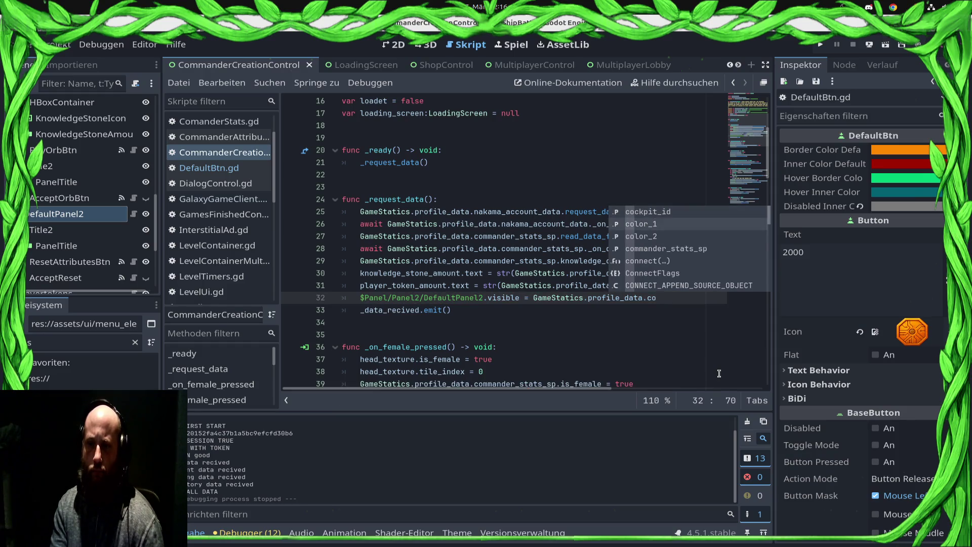
{"action": "key", "text": "Return"}
{"action": "type", "text": ".ca"}
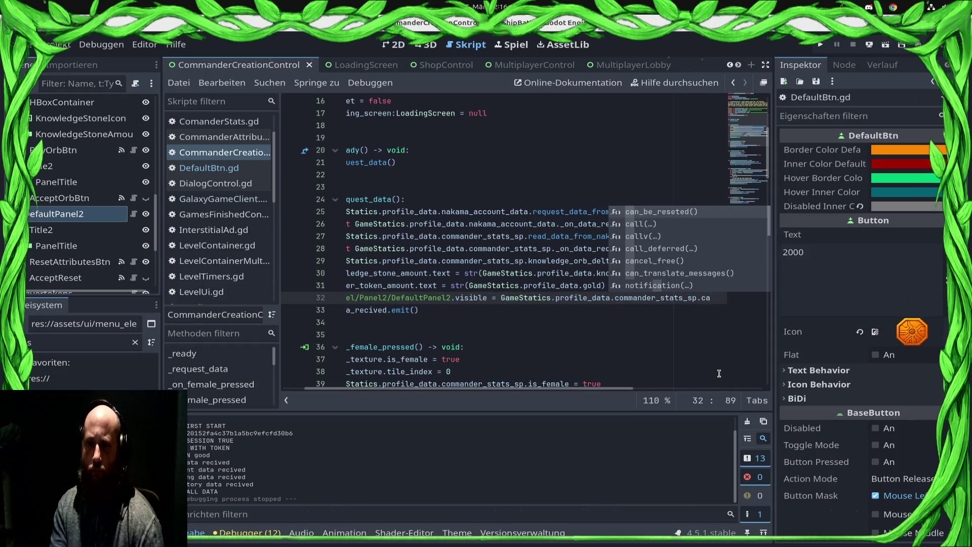
{"action": "key", "text": "Return"}
{"action": "key", "text": "ctrl+s"}
{"action": "left_click", "coordinate": [820, 44]}
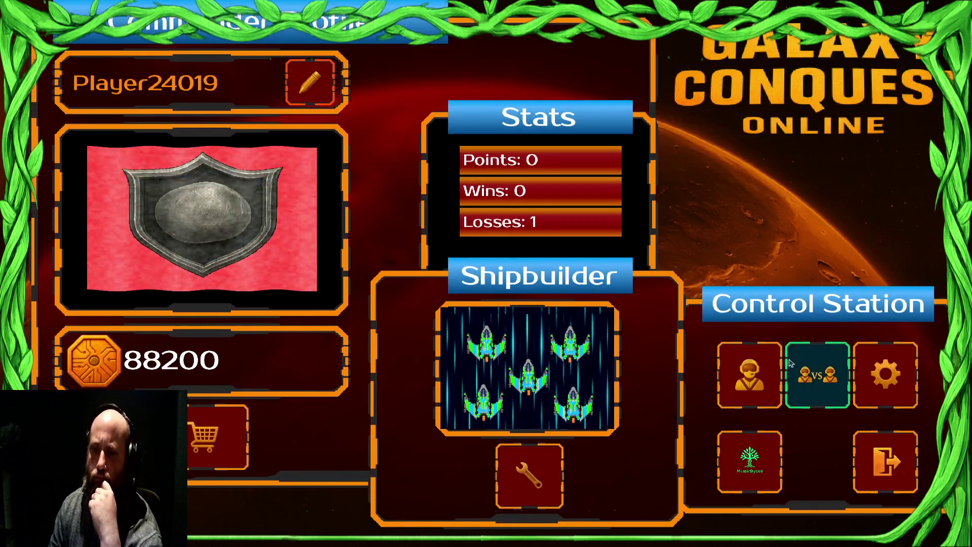
Create a campaign commander with Ship Damage 2 and Ship Speed 2, and confirm it
{"action": "left_click", "coordinate": [753, 360]}
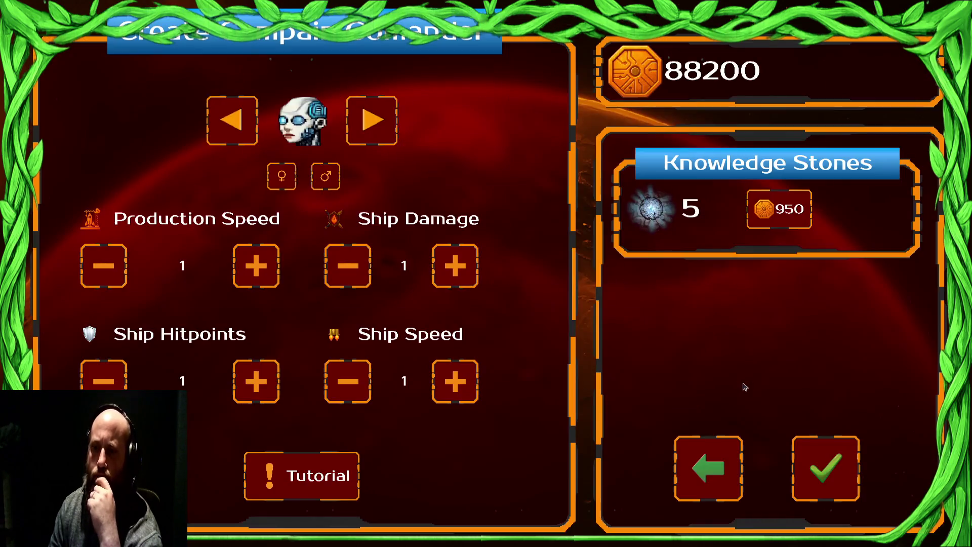
{"action": "left_click", "coordinate": [472, 274]}
{"action": "left_click", "coordinate": [472, 274]}
{"action": "left_click", "coordinate": [348, 266]}
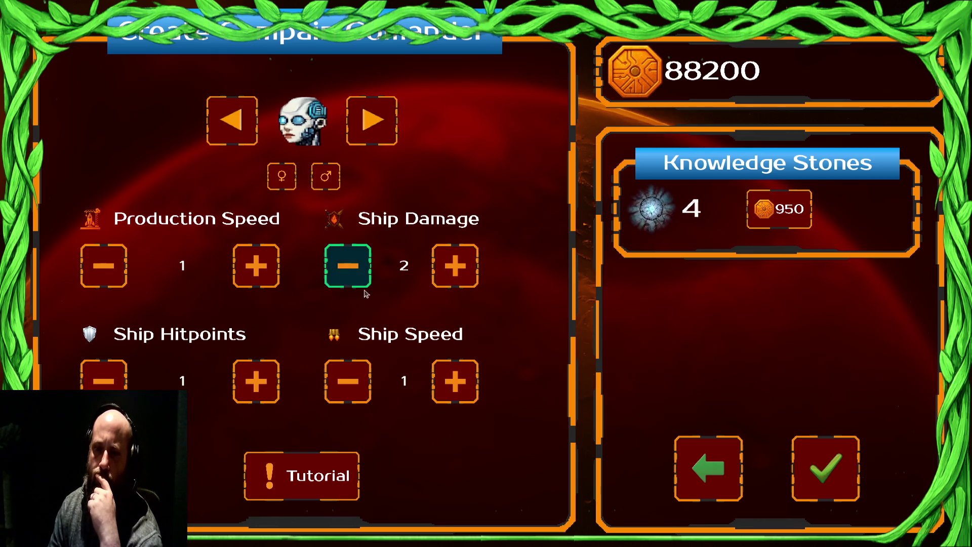
{"action": "left_click", "coordinate": [455, 381]}
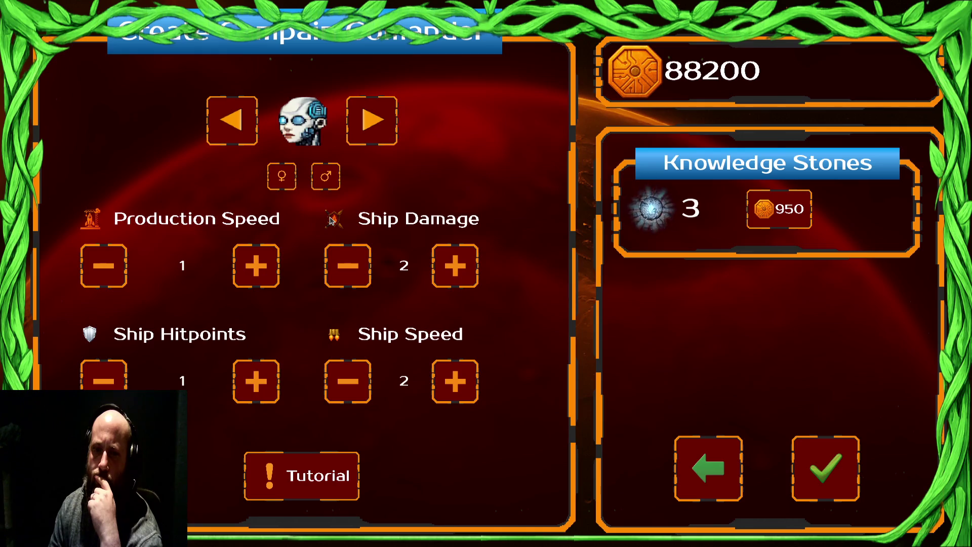
{"action": "left_click", "coordinate": [814, 466]}
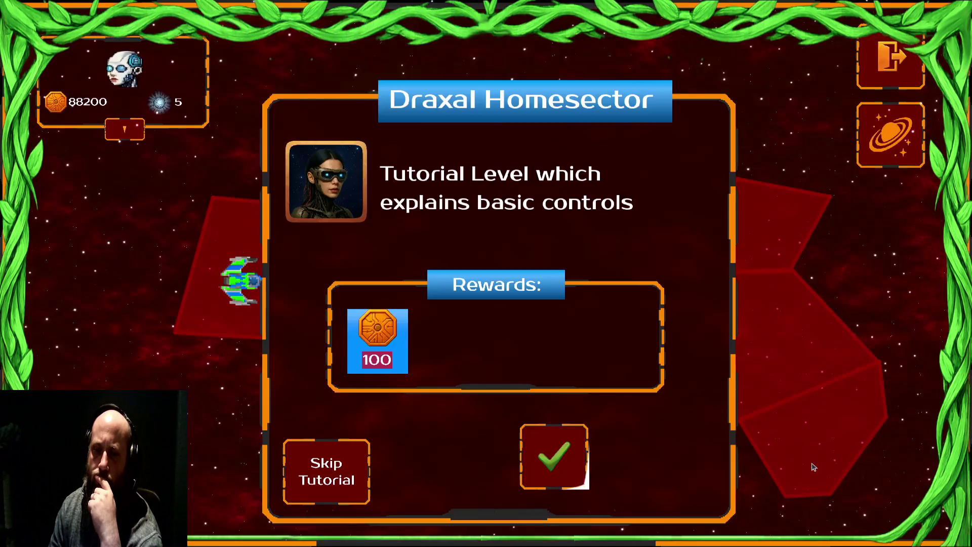
Start the Draxal Homesector tutorial, surrender from the options menu, and dismiss the loss screen
{"action": "left_click", "coordinate": [565, 446]}
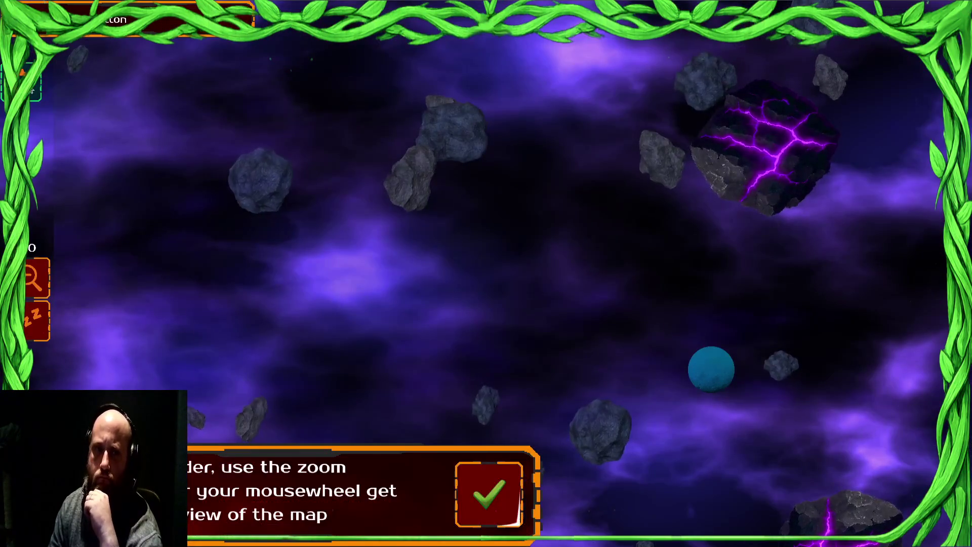
{"action": "left_click", "coordinate": [31, 90]}
{"action": "left_click", "coordinate": [473, 366]}
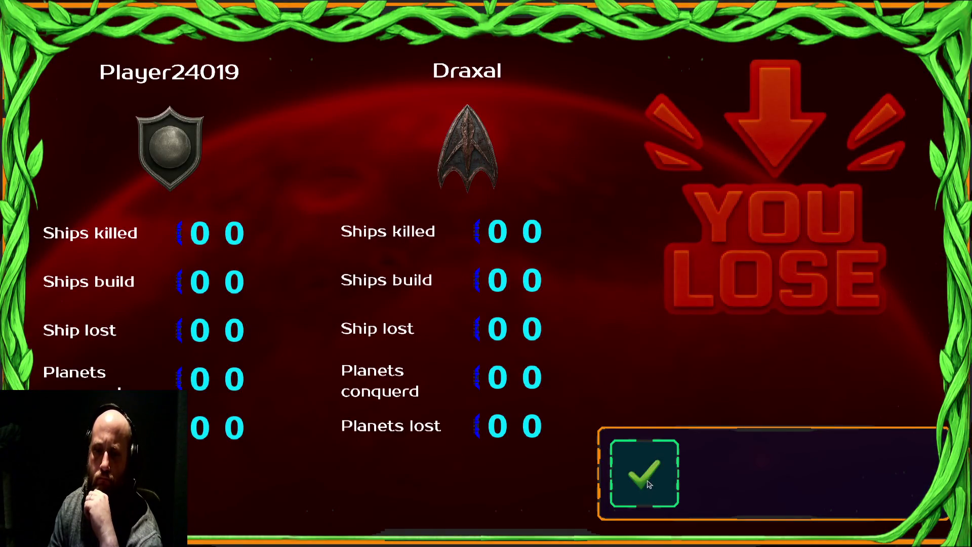
{"action": "left_click", "coordinate": [648, 485]}
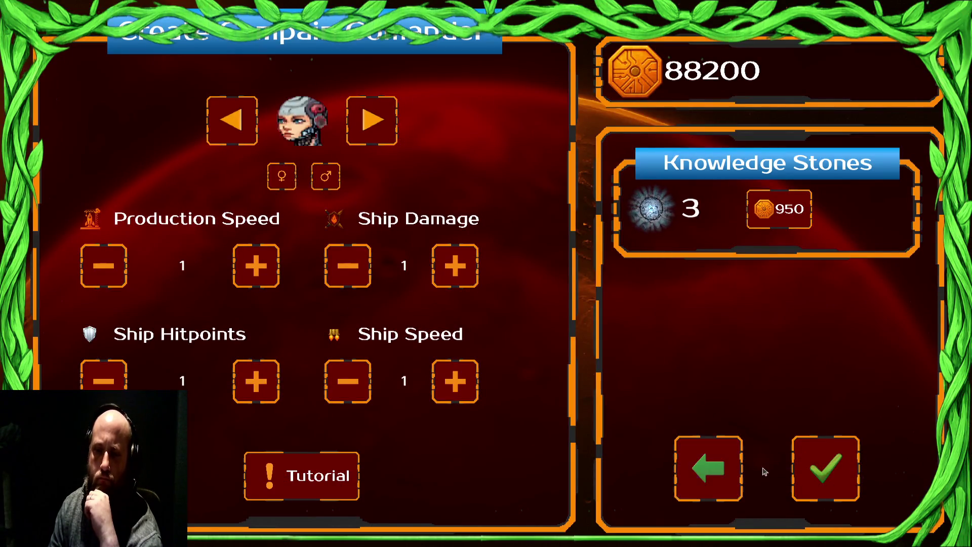
Go back to the profile, quit the game, and place the caret at the end of line 33
{"action": "left_click", "coordinate": [724, 470]}
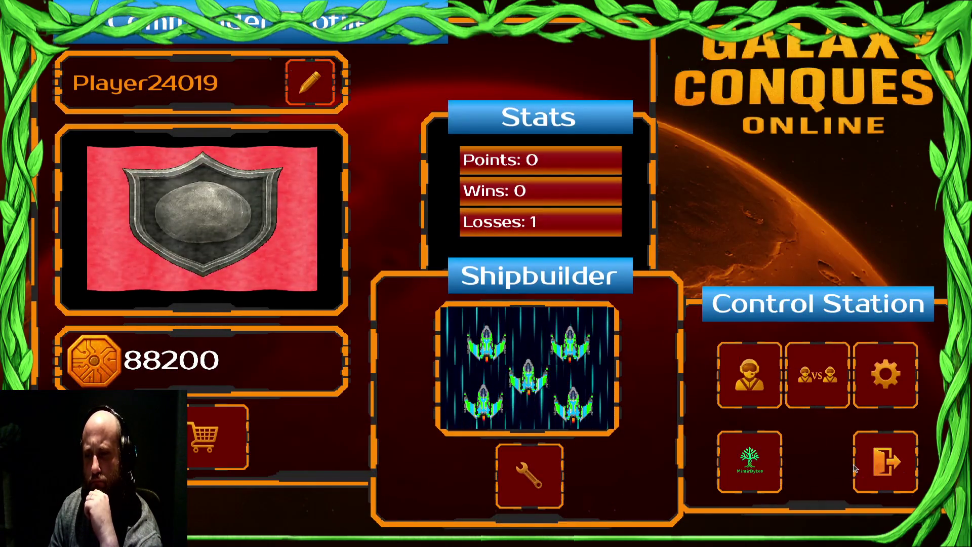
{"action": "left_click", "coordinate": [856, 467]}
{"action": "left_click_drag", "start_coordinate": [557, 328], "coordinate": [486, 300]}
{"action": "left_click", "coordinate": [484, 307]}
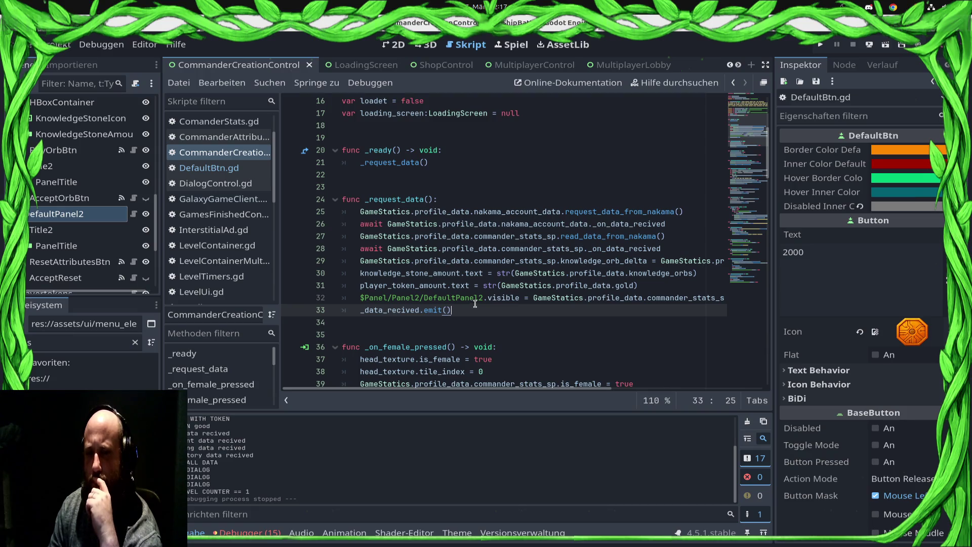
Select PanelTitle, then the Control node, to list Control's signals in the Node dock
{"action": "scroll", "coordinate": [475, 303], "scroll_direction": "down", "scroll_amount": 10}
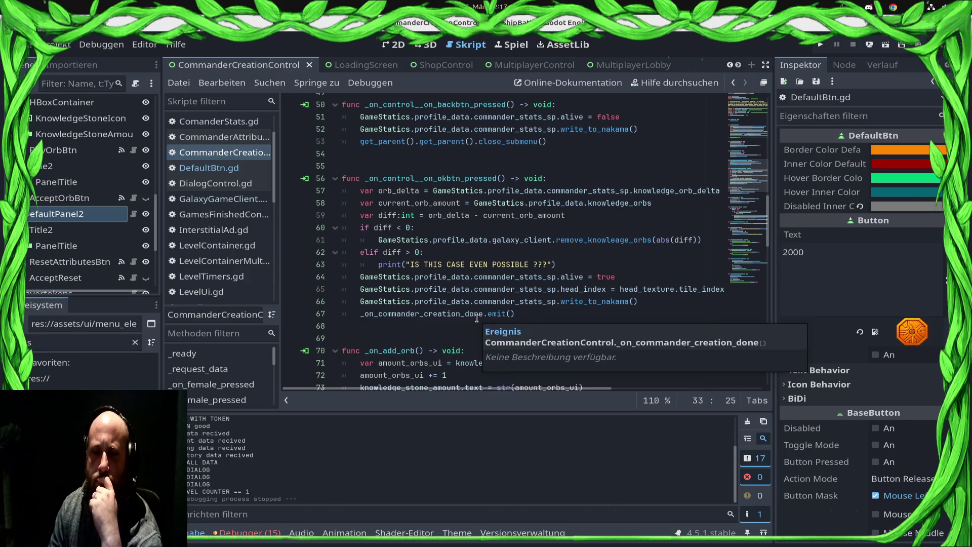
{"action": "scroll", "coordinate": [476, 318], "scroll_direction": "down", "scroll_amount": 3}
{"action": "scroll", "coordinate": [475, 318], "scroll_direction": "down", "scroll_amount": 3}
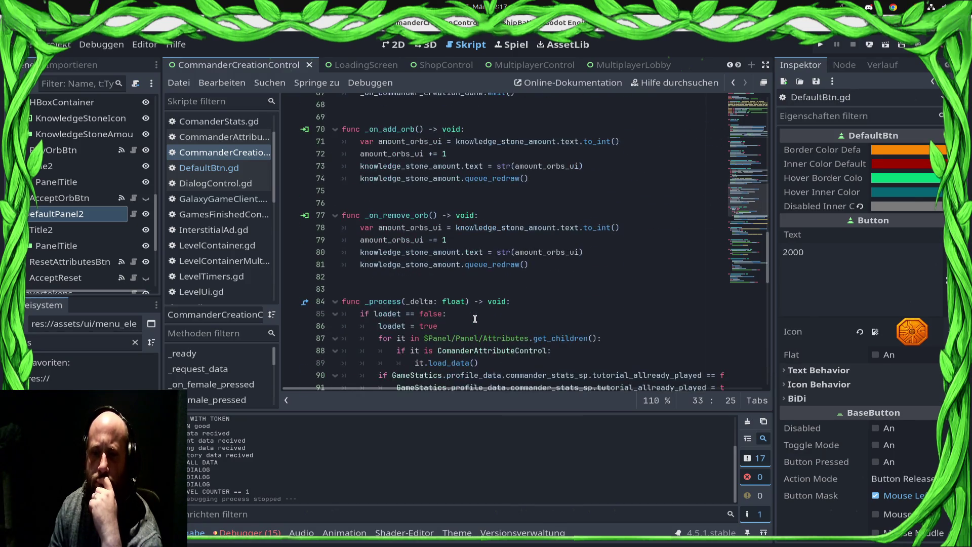
{"action": "scroll", "coordinate": [475, 318], "scroll_direction": "down", "scroll_amount": 4}
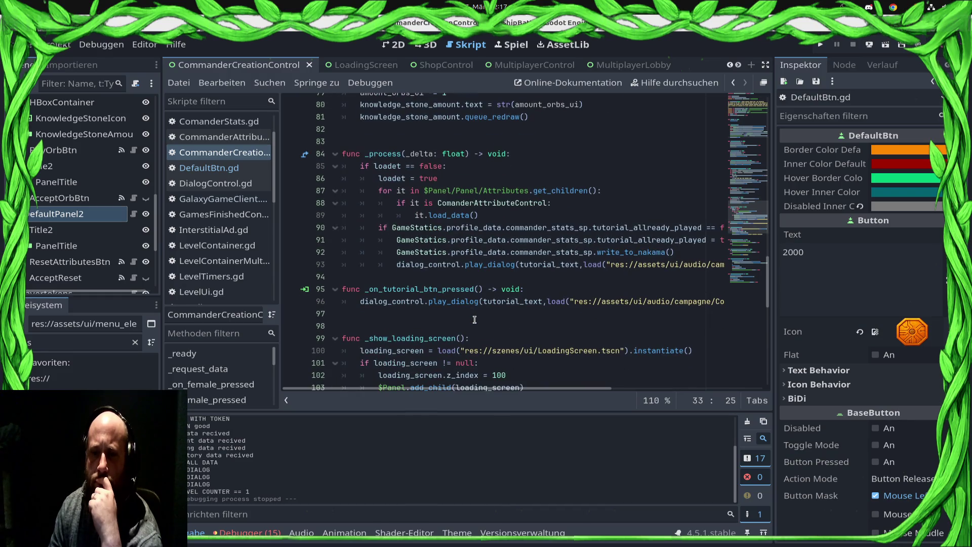
{"action": "scroll", "coordinate": [475, 319], "scroll_direction": "down", "scroll_amount": 5}
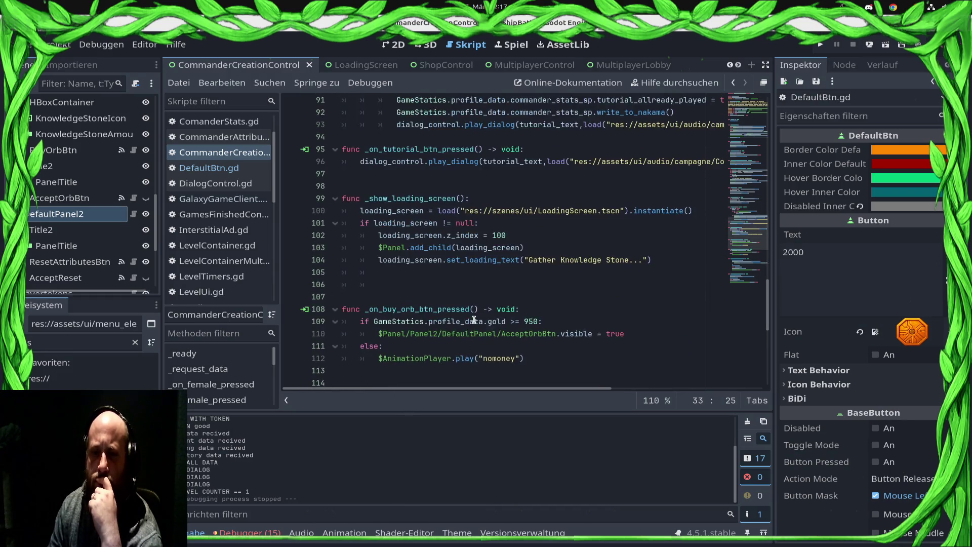
{"action": "scroll", "coordinate": [466, 329], "scroll_direction": "down", "scroll_amount": 7}
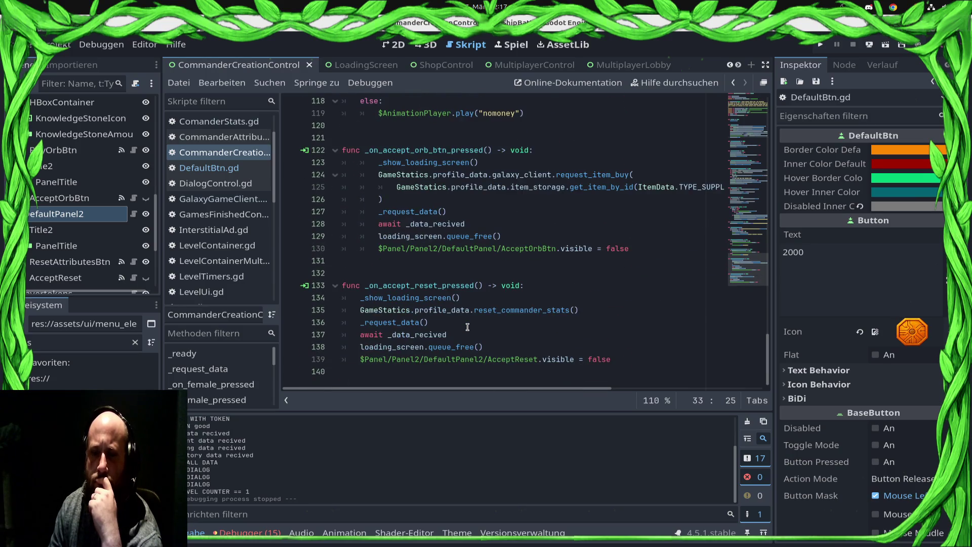
{"action": "scroll", "coordinate": [467, 326], "scroll_direction": "up", "scroll_amount": 11}
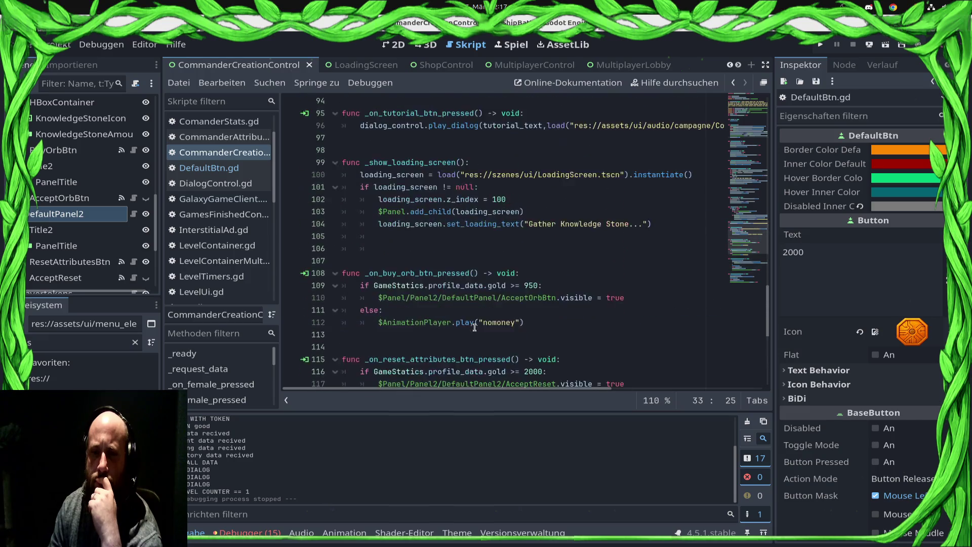
{"action": "scroll", "coordinate": [134, 215], "scroll_direction": "down", "scroll_amount": 5}
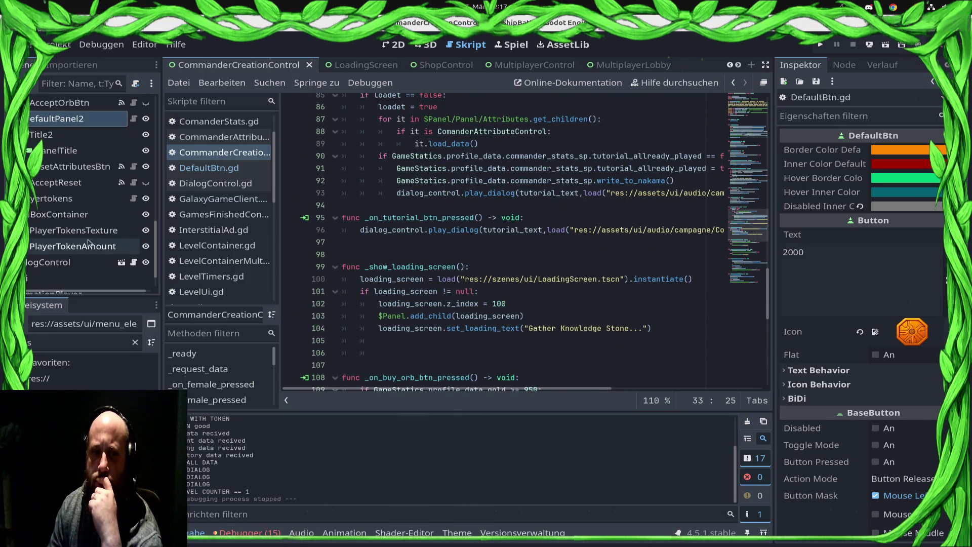
{"action": "scroll", "coordinate": [85, 229], "scroll_direction": "down", "scroll_amount": 2}
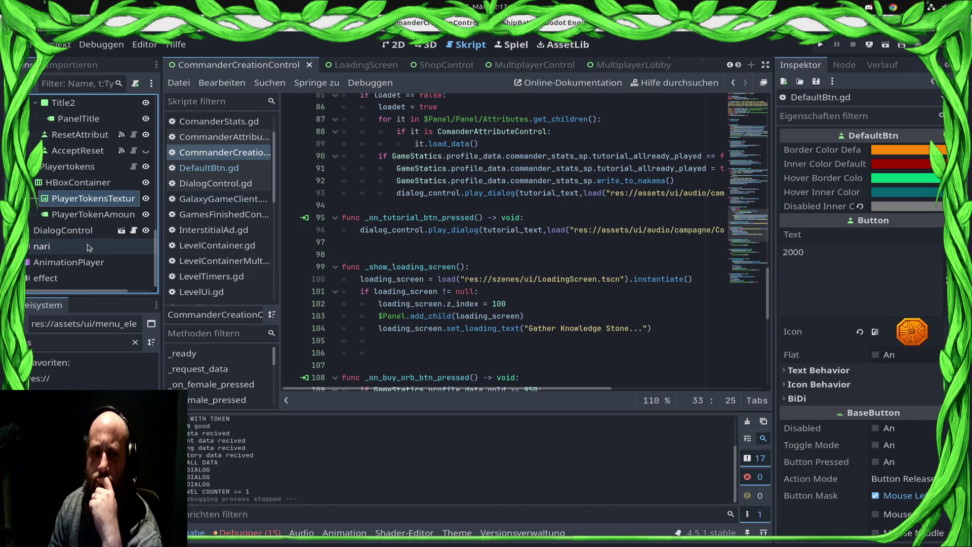
{"action": "scroll", "coordinate": [87, 241], "scroll_direction": "up", "scroll_amount": 8}
{"action": "scroll", "coordinate": [84, 246], "scroll_direction": "down", "scroll_amount": 8}
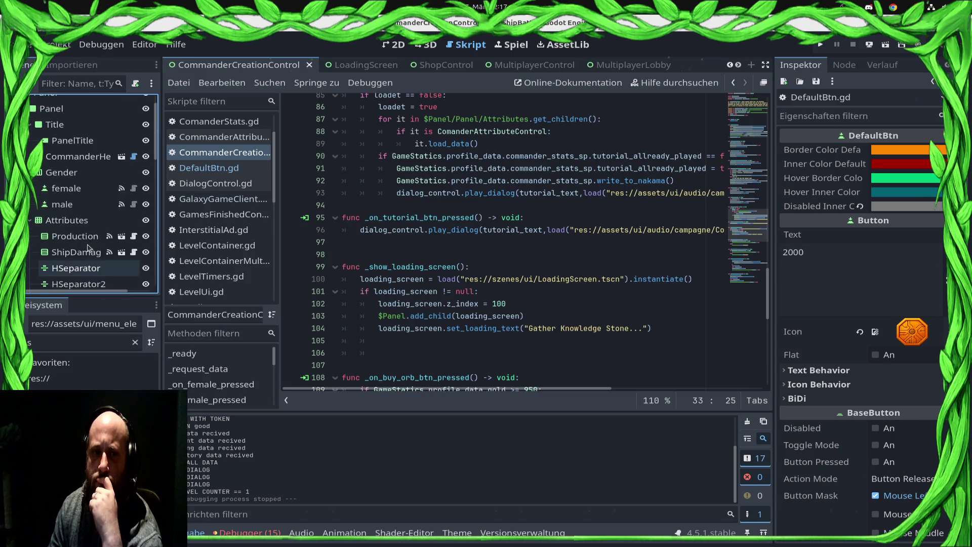
{"action": "scroll", "coordinate": [81, 241], "scroll_direction": "down", "scroll_amount": 3}
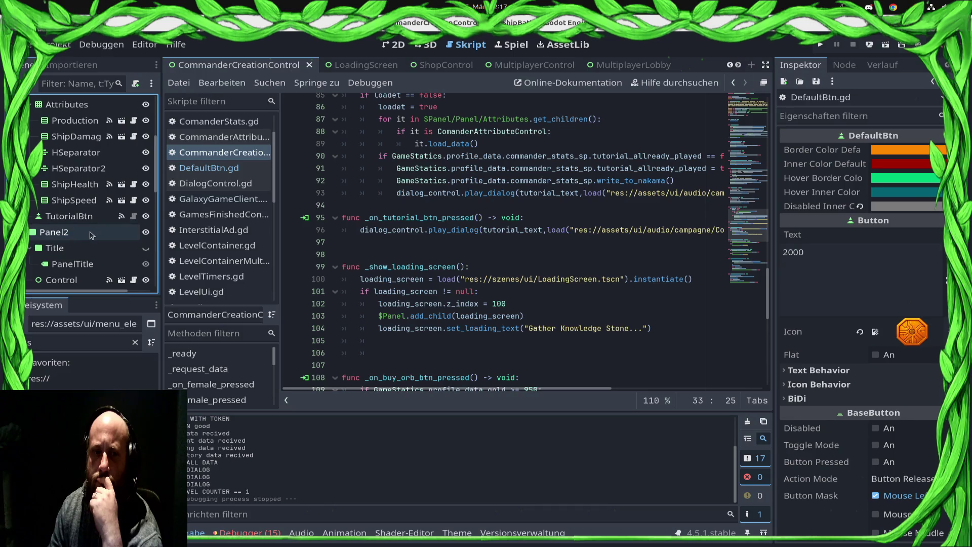
{"action": "scroll", "coordinate": [91, 236], "scroll_direction": "down", "scroll_amount": 1}
{"action": "scroll", "coordinate": [89, 236], "scroll_direction": "down", "scroll_amount": 3}
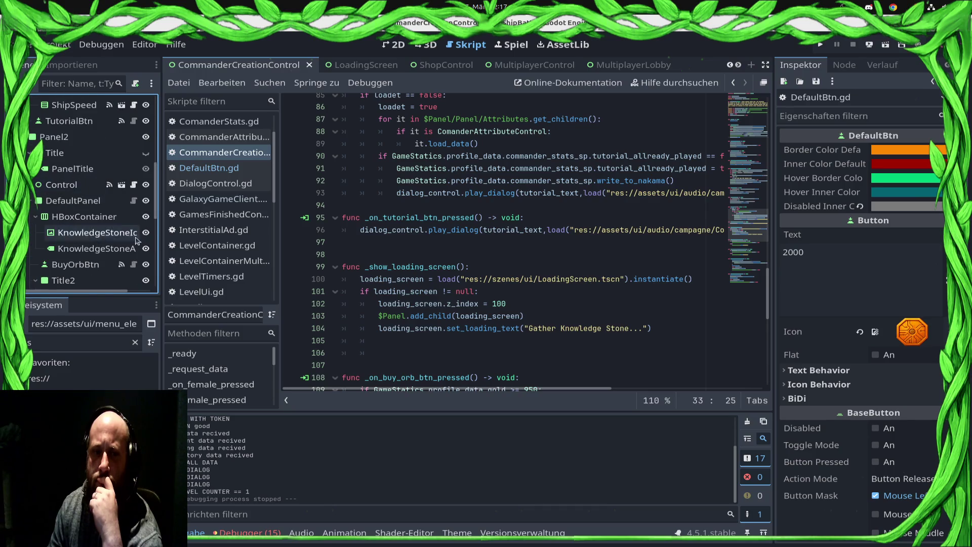
{"action": "left_click", "coordinate": [73, 169]}
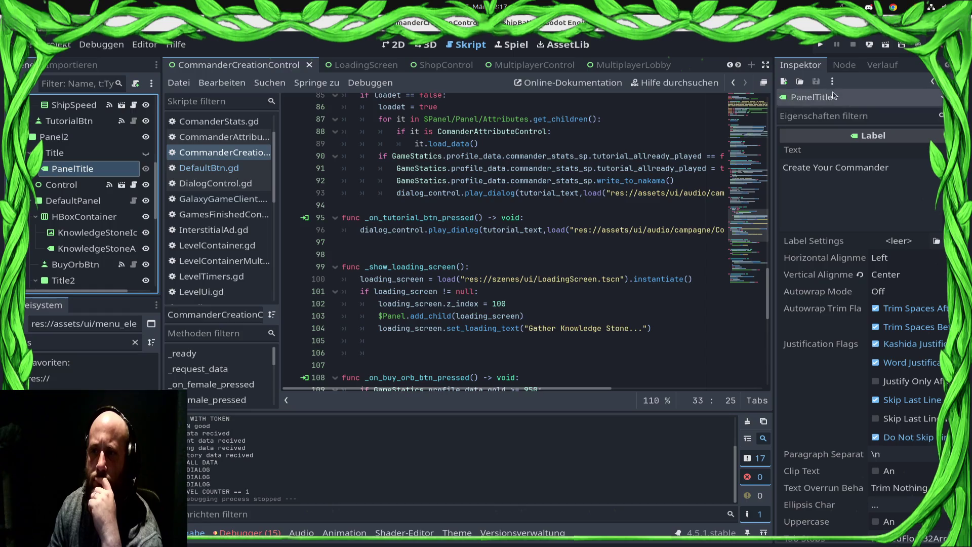
{"action": "left_click", "coordinate": [843, 66]}
{"action": "left_click", "coordinate": [64, 185]}
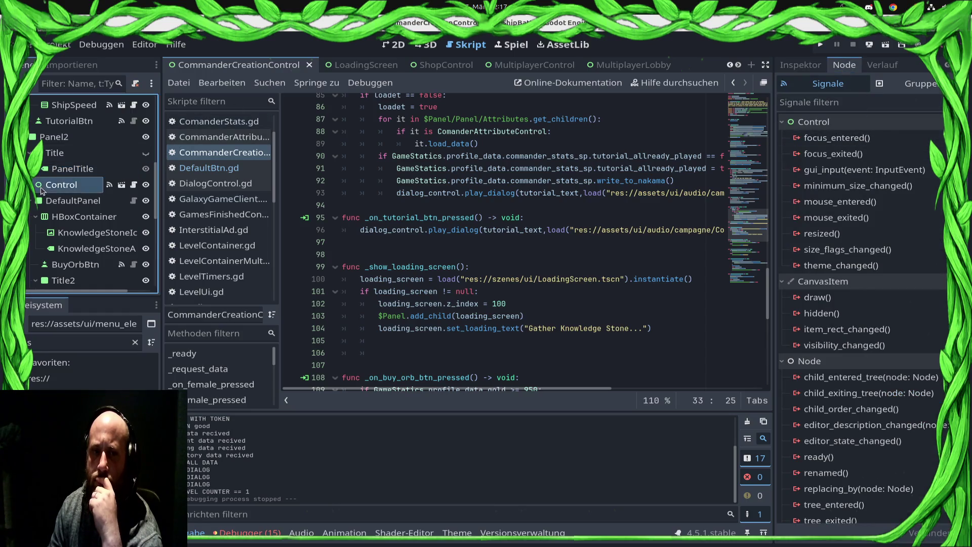
Go to the _on_okbtn_pressed handler, break on line 67's emit call, and run the game
{"action": "double_click", "coordinate": [861, 186]}
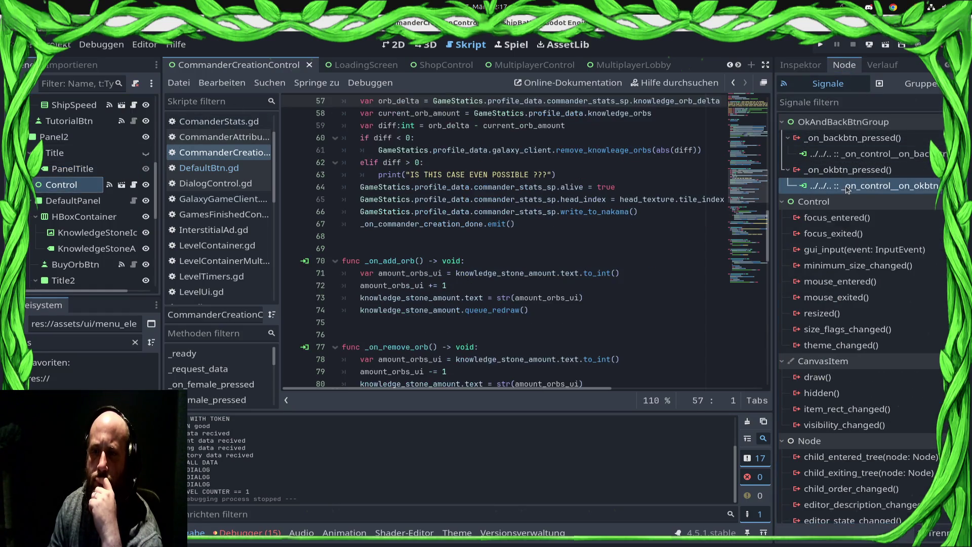
{"action": "left_click", "coordinate": [659, 285]}
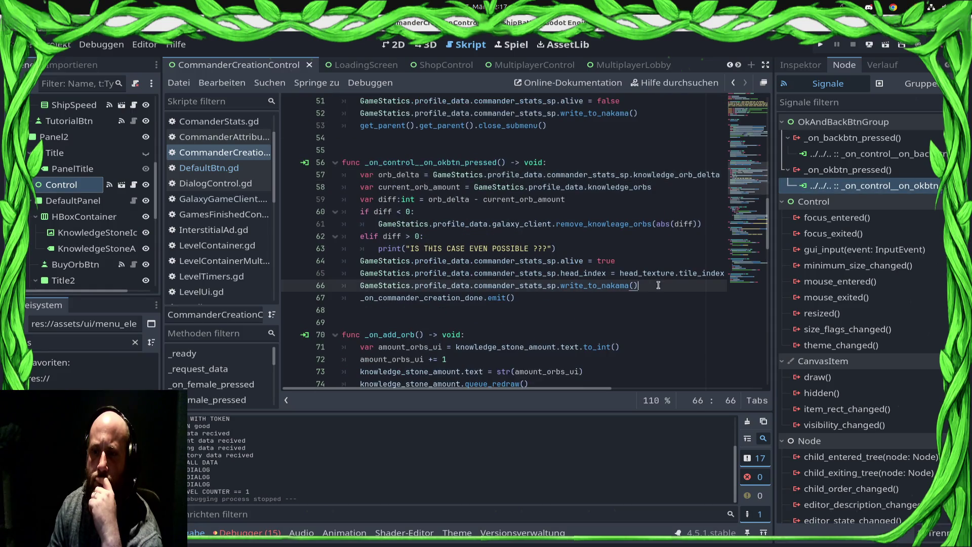
{"action": "double_click", "coordinate": [606, 286]}
{"action": "left_click", "coordinate": [689, 288]}
{"action": "left_click", "coordinate": [618, 286]}
{"action": "double_click", "coordinate": [619, 286]}
{"action": "left_click", "coordinate": [669, 287]}
{"action": "left_click", "coordinate": [290, 298]}
{"action": "left_click", "coordinate": [821, 45]}
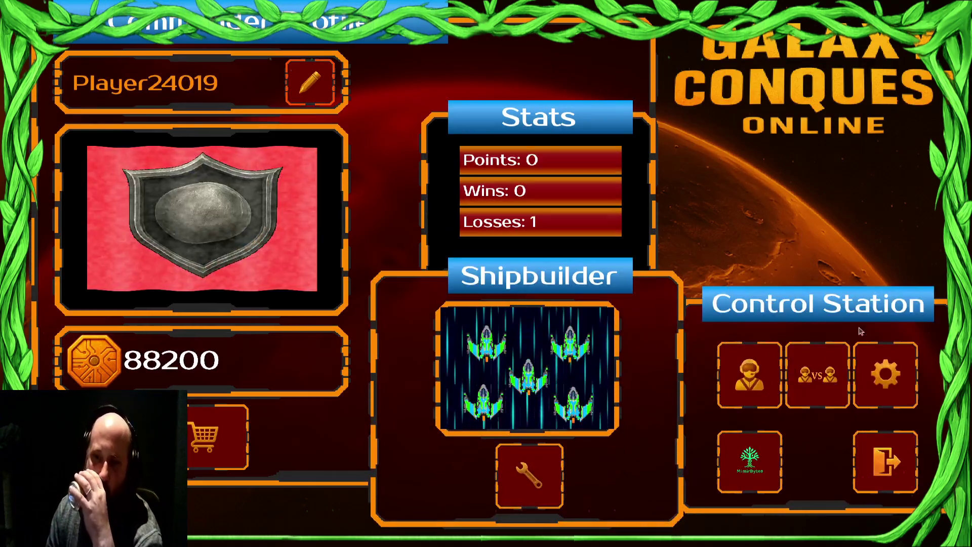
Create a campaign commander with Ship Damage 4 and confirm, stopping at the line 67 breakpoint
{"action": "left_click", "coordinate": [743, 391]}
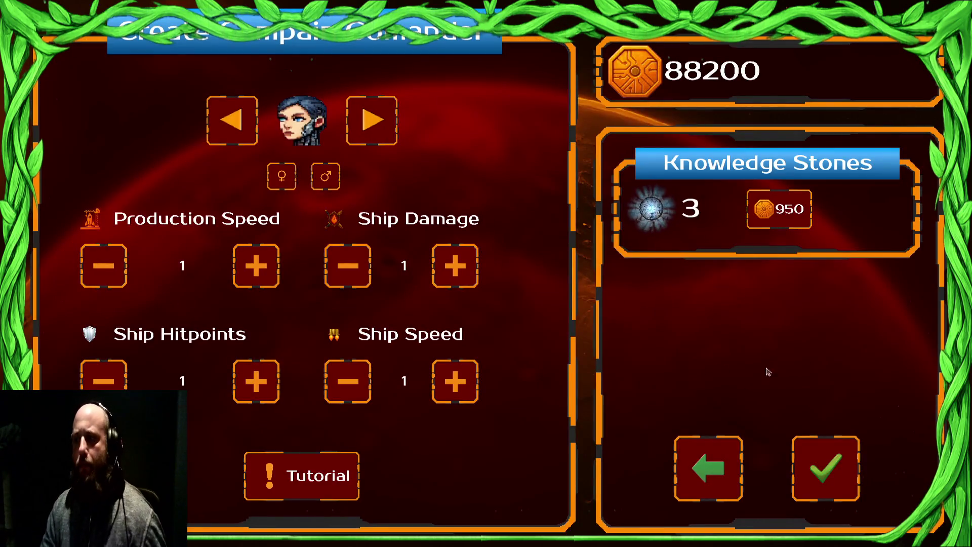
{"action": "left_click", "coordinate": [440, 274]}
{"action": "left_click", "coordinate": [439, 273]}
{"action": "left_click", "coordinate": [439, 274]}
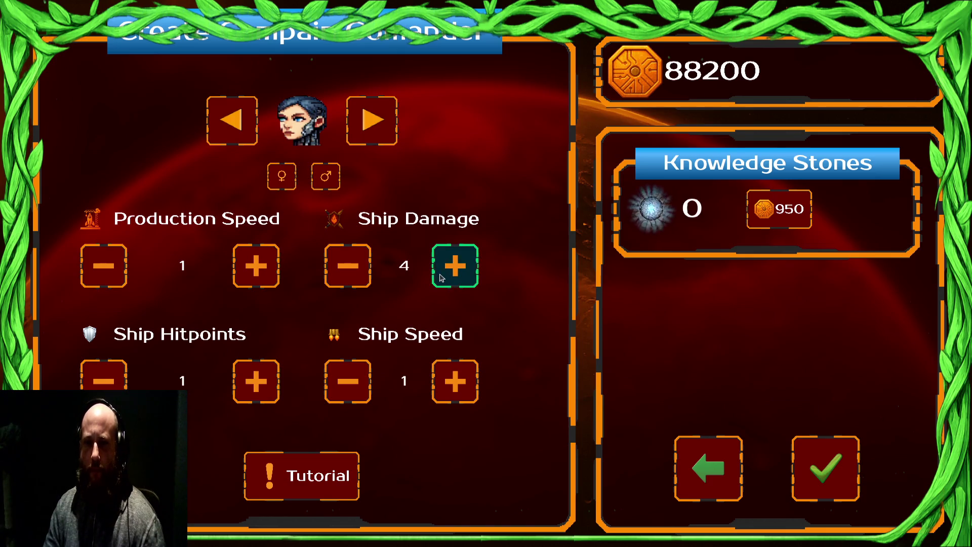
{"action": "left_click", "coordinate": [826, 468]}
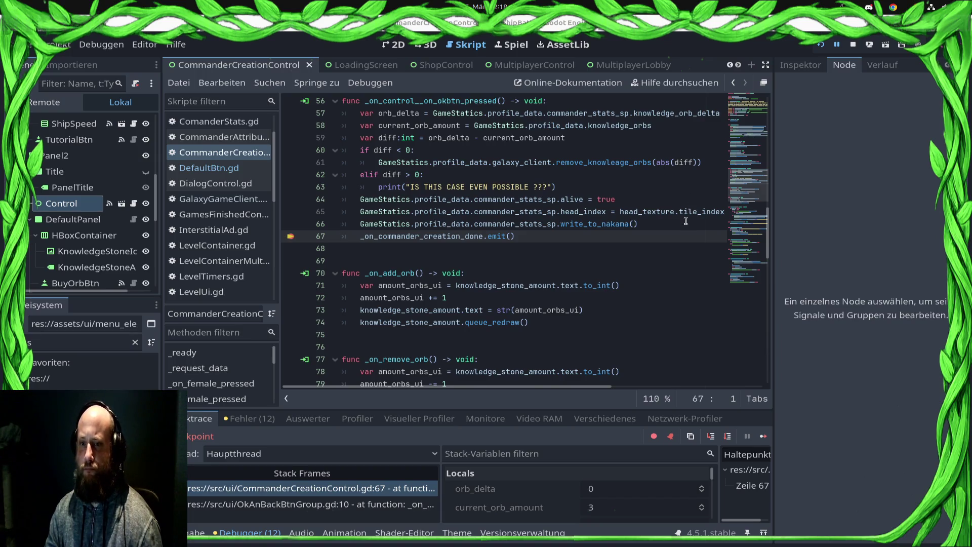
Stop the debug session and select the Attributes node to view its signals
{"action": "scroll", "coordinate": [686, 221], "scroll_direction": "up", "scroll_amount": 2}
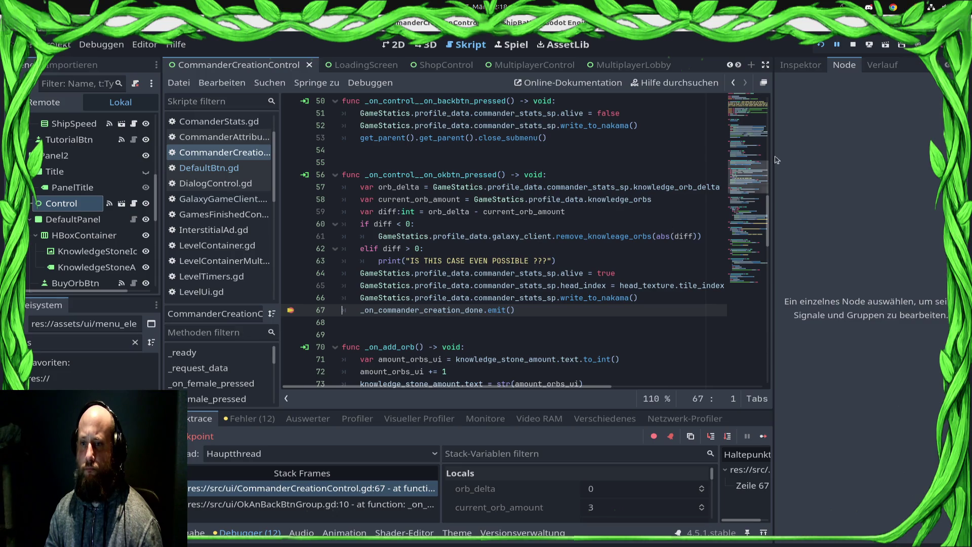
{"action": "left_click", "coordinate": [854, 44]}
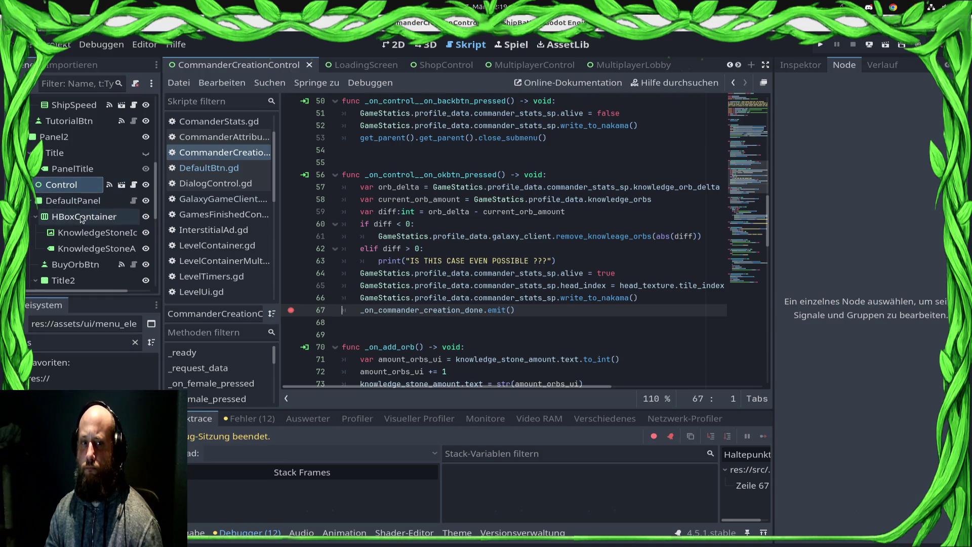
{"action": "scroll", "coordinate": [83, 211], "scroll_direction": "down", "scroll_amount": 5}
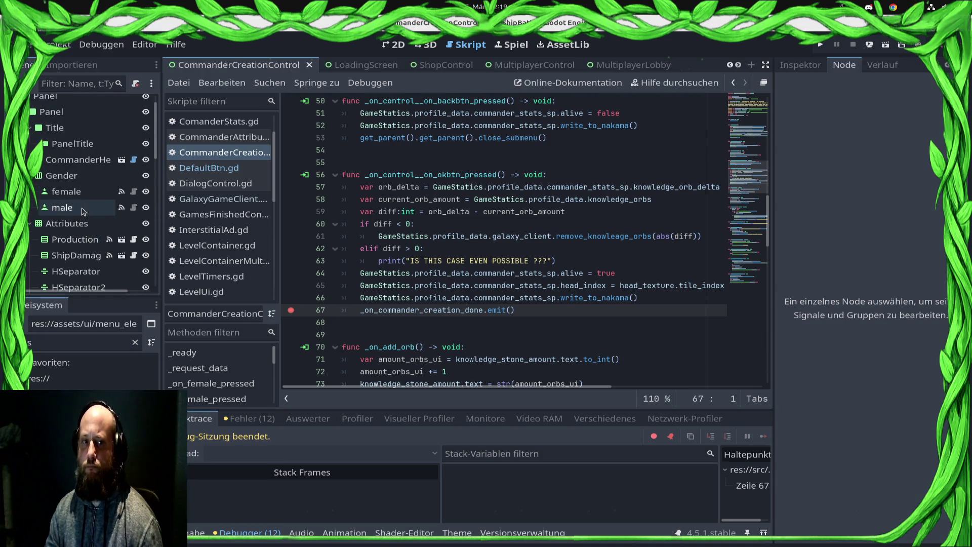
{"action": "scroll", "coordinate": [84, 212], "scroll_direction": "down", "scroll_amount": 3}
{"action": "left_click", "coordinate": [81, 177]}
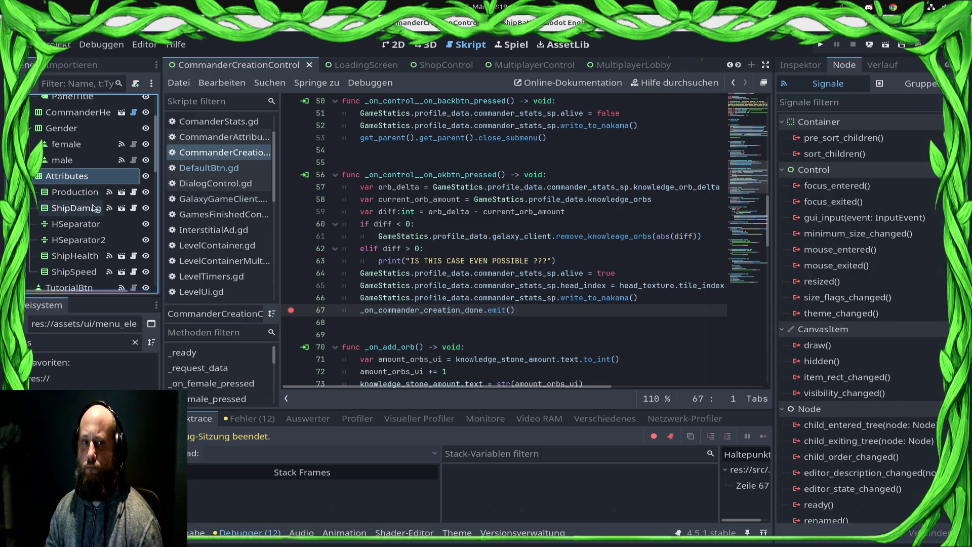
{"action": "left_click", "coordinate": [134, 192]}
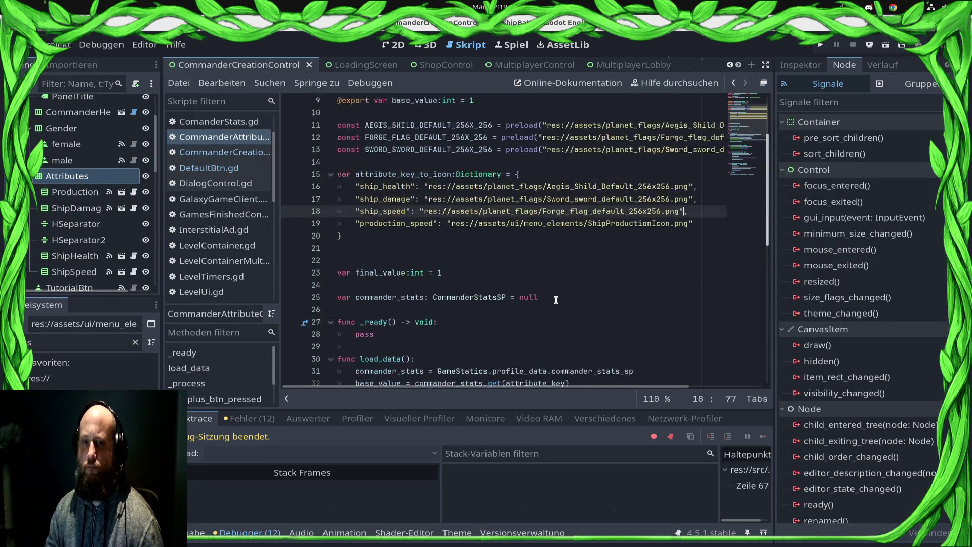
{"action": "scroll", "coordinate": [556, 299], "scroll_direction": "down", "scroll_amount": 2}
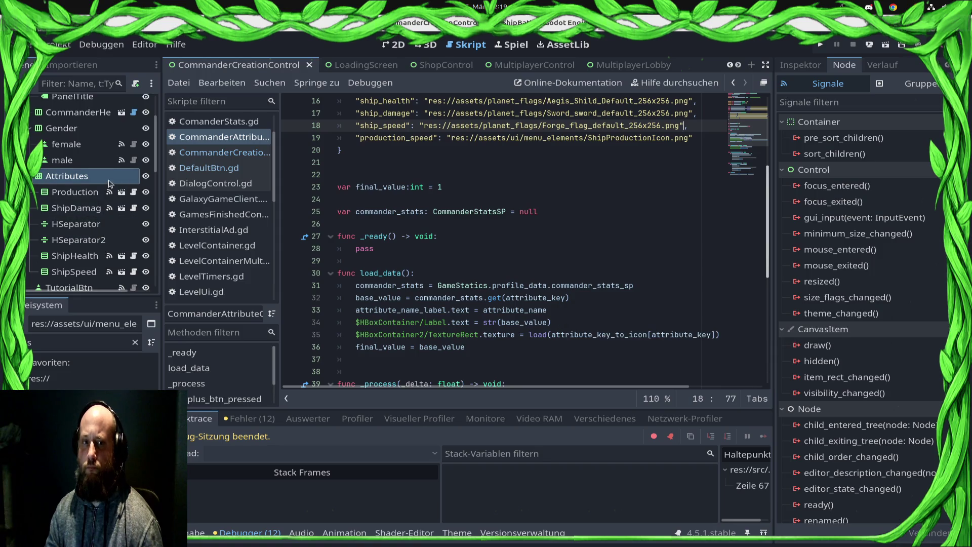
{"action": "scroll", "coordinate": [87, 183], "scroll_direction": "up", "scroll_amount": 3}
{"action": "left_click", "coordinate": [134, 103]}
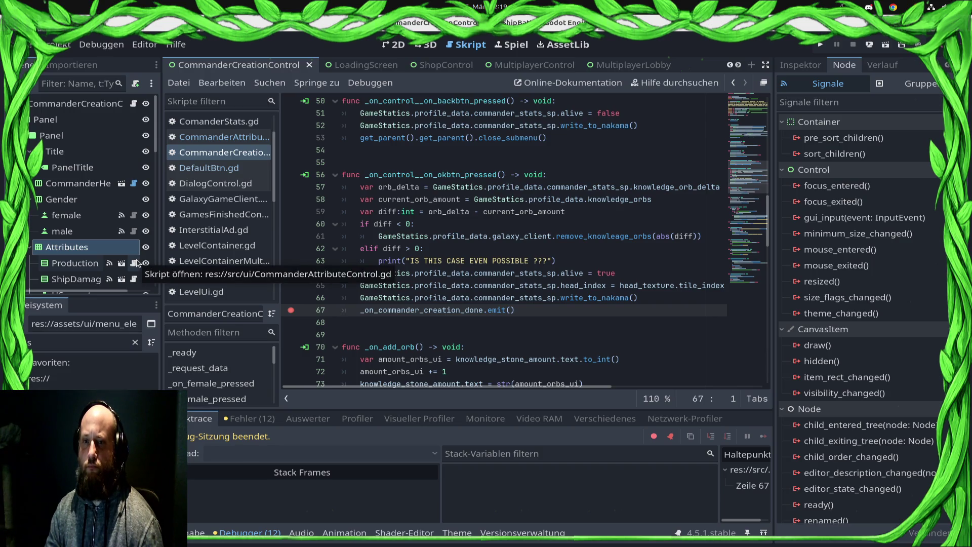
{"action": "left_click", "coordinate": [135, 263]}
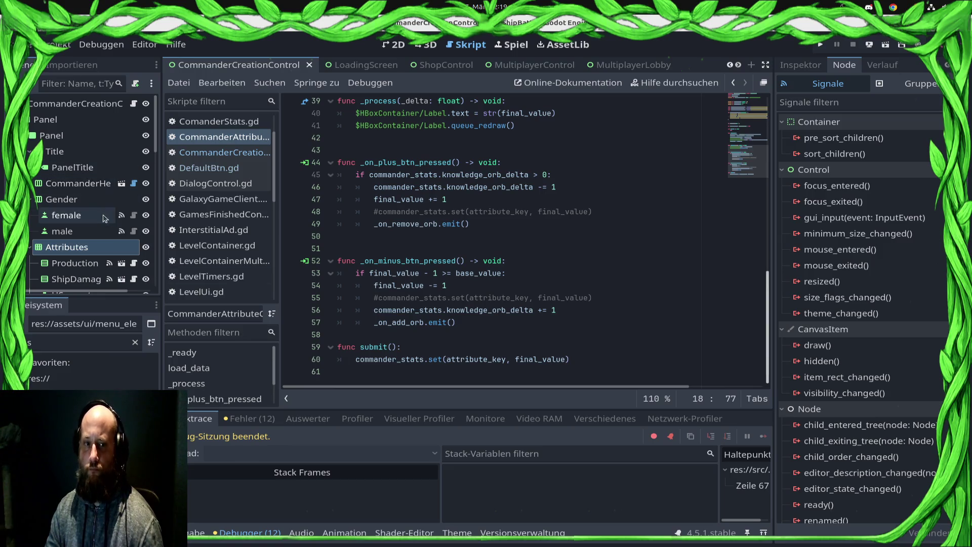
{"action": "left_click", "coordinate": [133, 103]}
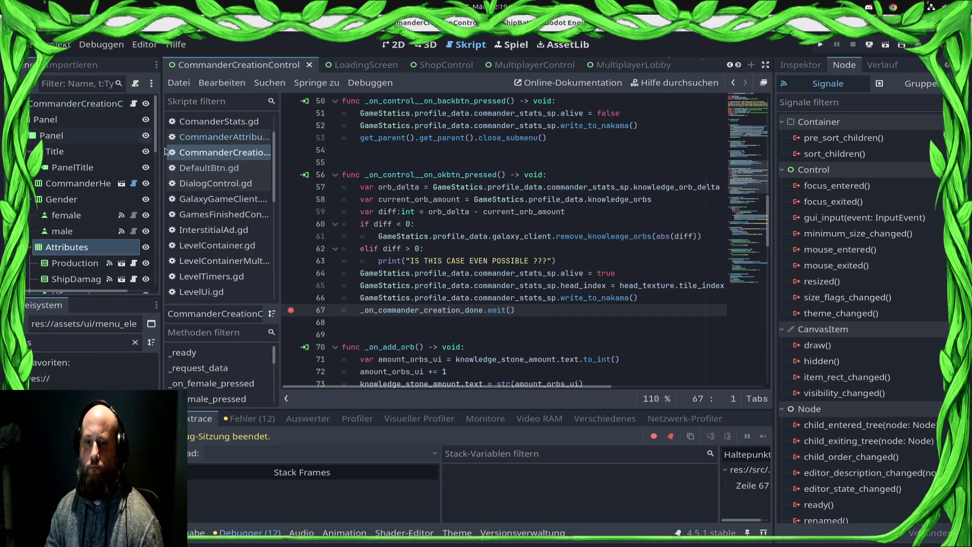
Begin a 'for it in $Attributes' loop after line 58 of the OK handler
{"action": "left_click", "coordinate": [582, 175]}
{"action": "key", "text": "Return"}
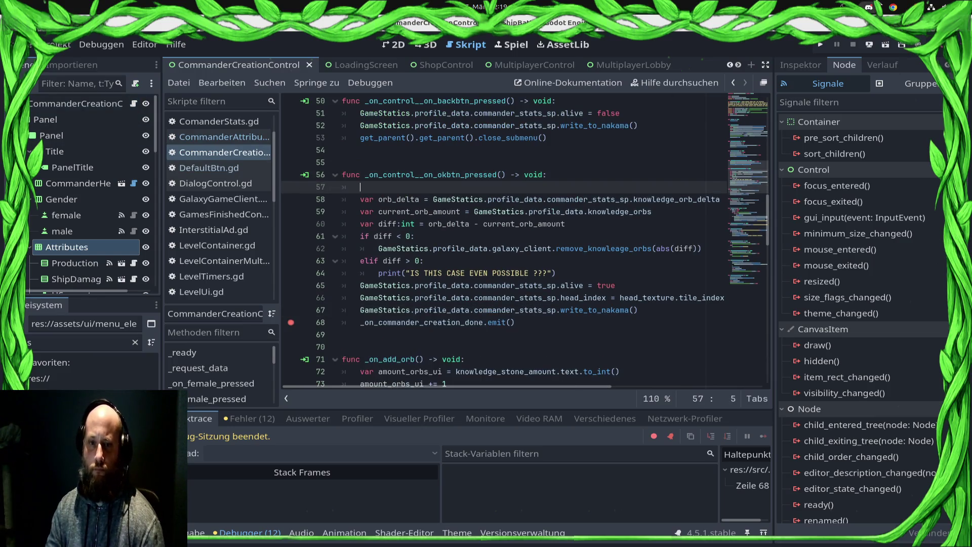
{"action": "key", "text": "BackSpace"}
{"action": "key", "text": "BackSpace"}
{"action": "key", "text": "Down"}
{"action": "key", "text": "Down"}
{"action": "key", "text": "Down"}
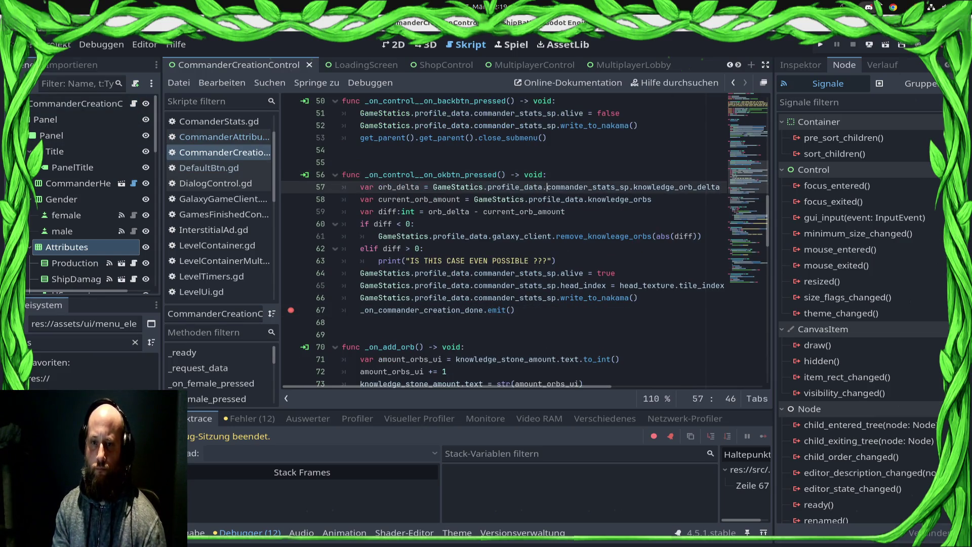
{"action": "key", "text": "Down"}
{"action": "key", "text": "Down"}
{"action": "key", "text": "Down"}
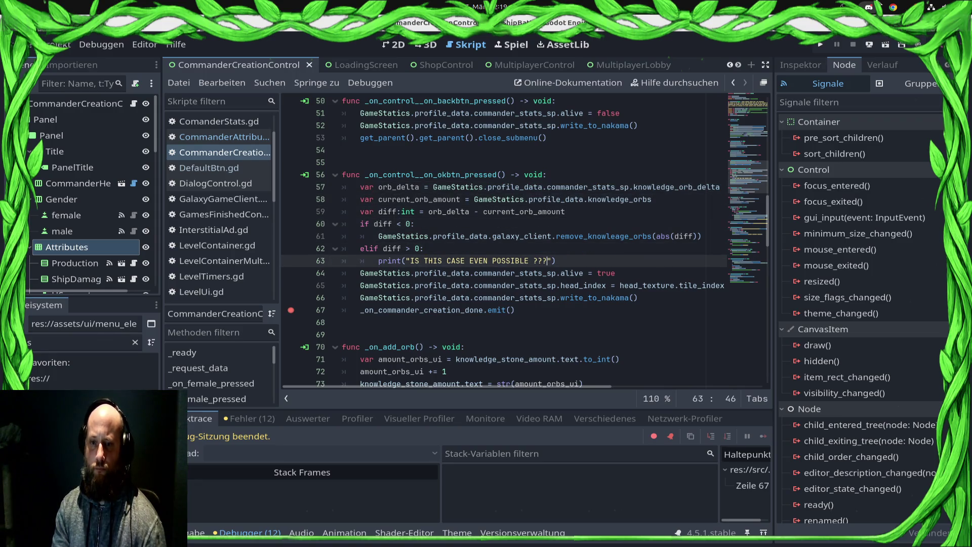
{"action": "key", "text": "Up"}
{"action": "key", "text": "Up"}
{"action": "key", "text": "Up"}
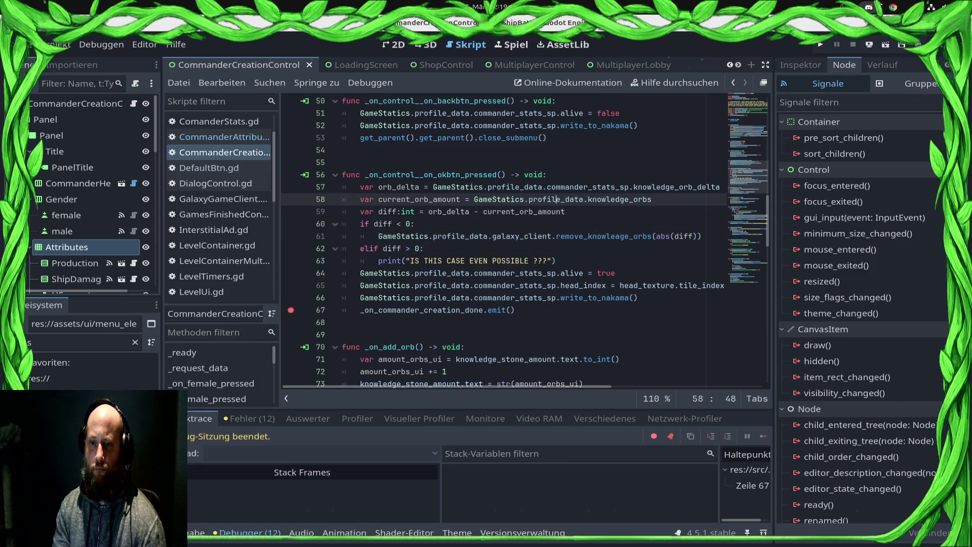
{"action": "key", "text": "Return"}
{"action": "type", "text": "for it in"}
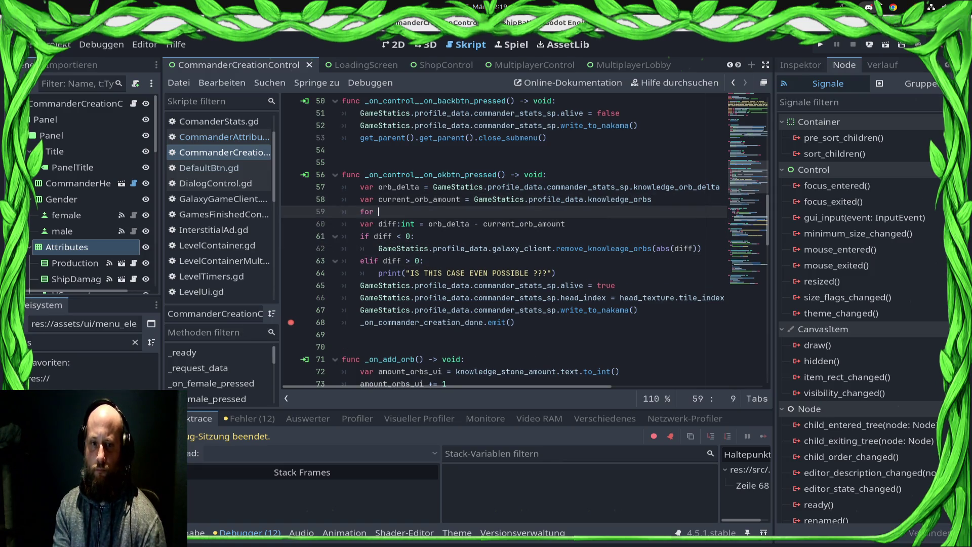
{"action": "type", "text": "$A"}
{"action": "key", "text": "BackSpace"}
{"action": "key", "text": "BackSpace"}
{"action": "type", "text": "$At"}
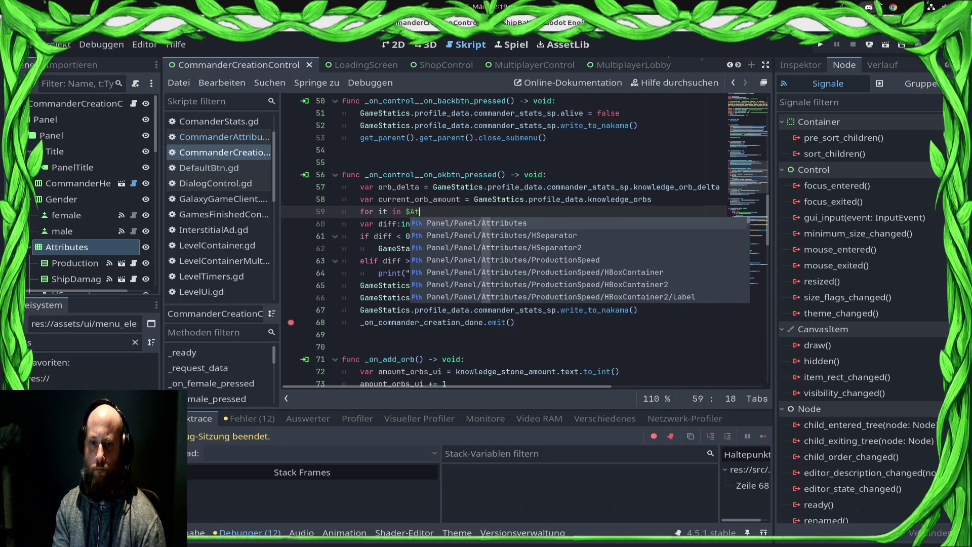
{"action": "type", "text": "tr"}
{"action": "key", "text": "Return"}
Complete the loop header as 'for it in $Attributes.get_children():'
{"action": "type", "text": ".get-C"}
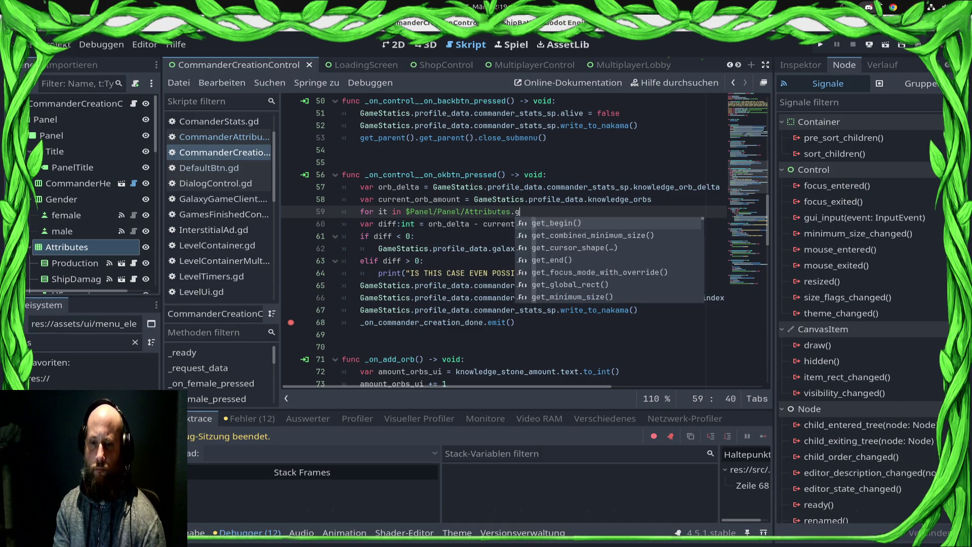
{"action": "key", "text": "BackSpace"}
{"action": "key", "text": "BackSpace"}
{"action": "type", "text": "_c"}
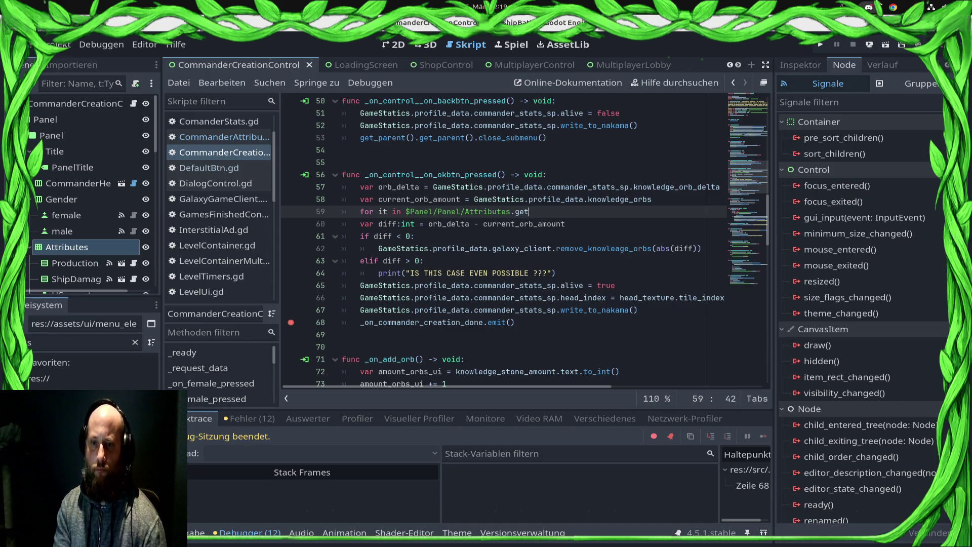
{"action": "key", "text": "Down"}
{"action": "key", "text": "Down"}
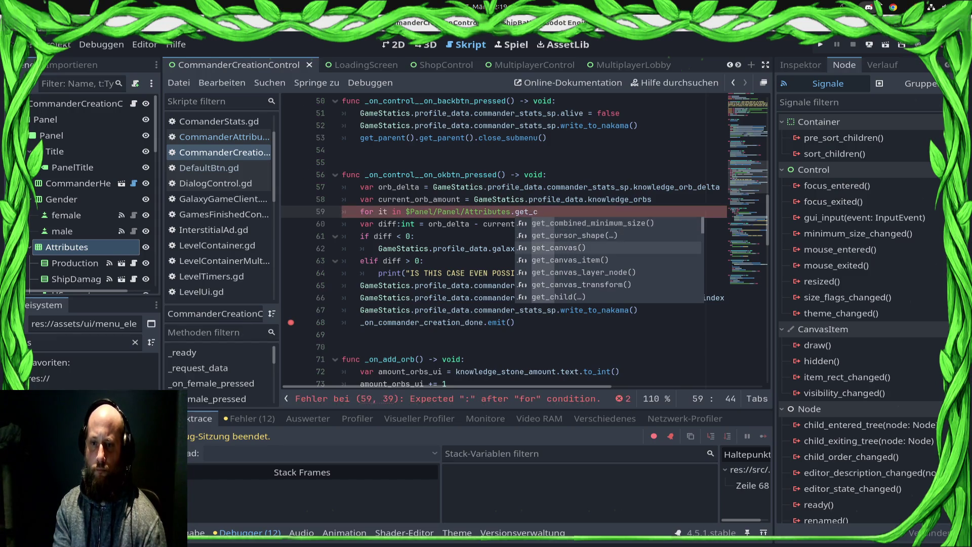
{"action": "type", "text": "hil"}
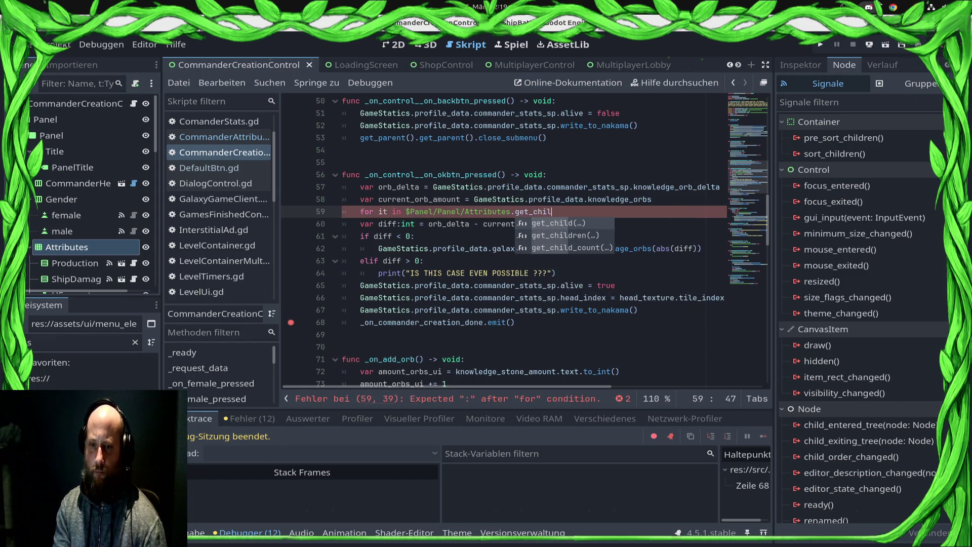
{"action": "key", "text": "Return"}
{"action": "type", "text": ":"}
{"action": "key", "text": "BackSpace"}
{"action": "type", "text": "):"}
{"action": "key", "text": "Return"}
Call it.submit() when 'it is ComanderAttributeControl', save, and clear the line 70 breakpoint
{"action": "type", "text": "if it is Co"}
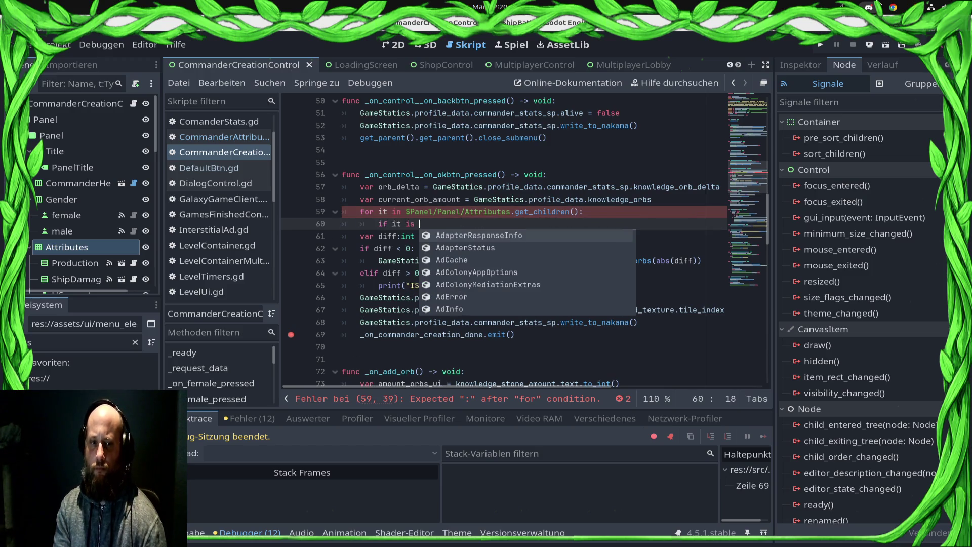
{"action": "type", "text": "mman"}
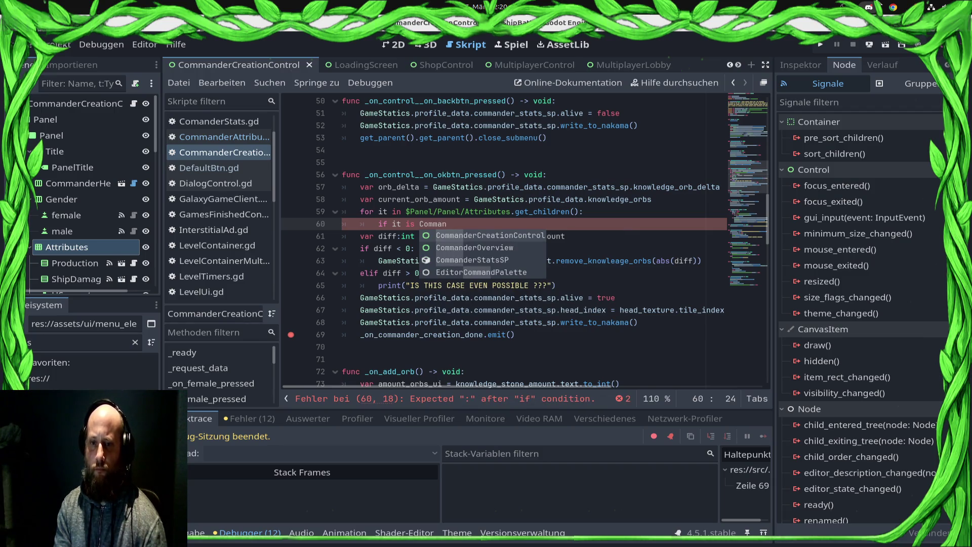
{"action": "key", "text": "BackSpace"}
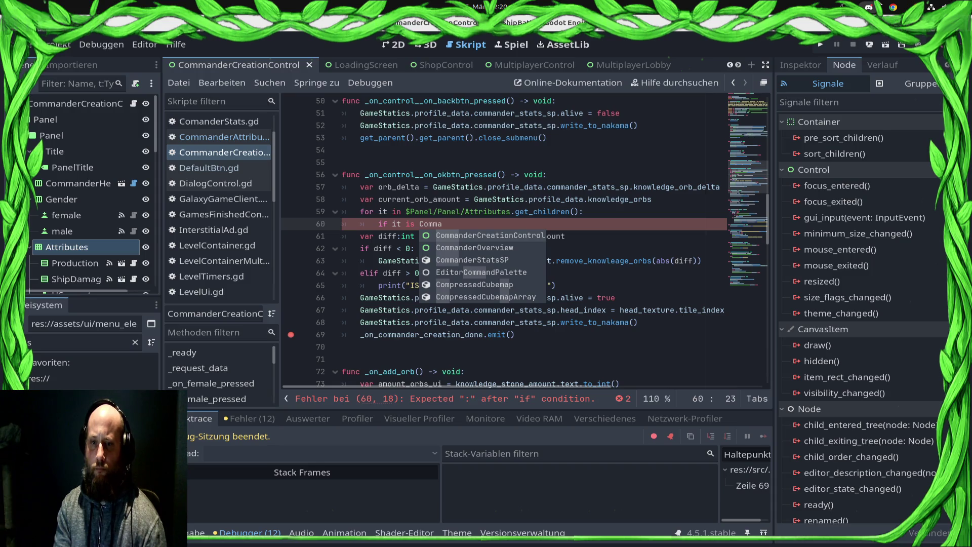
{"action": "key", "text": "BackSpace"}
{"action": "key", "text": "BackSpace"}
{"action": "key", "text": "BackSpace"}
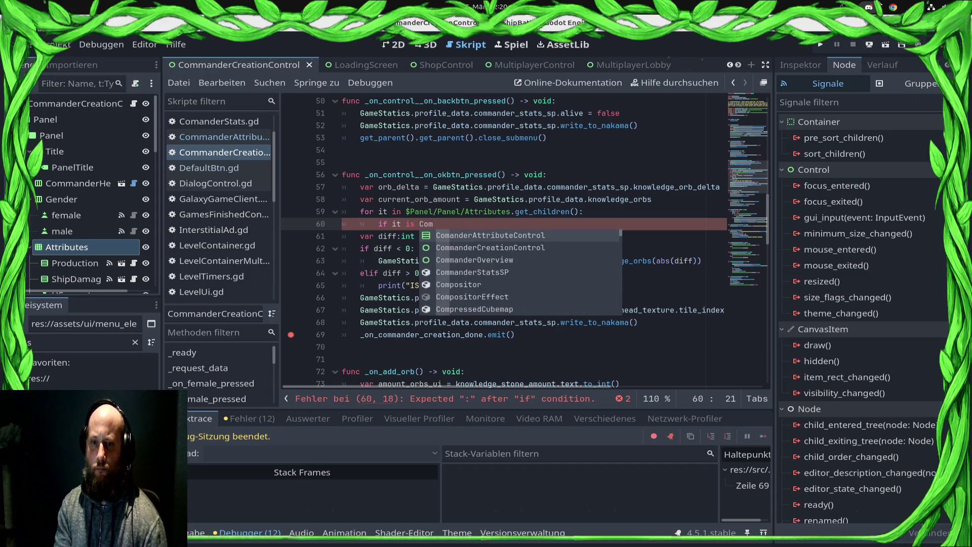
{"action": "key", "text": "Return"}
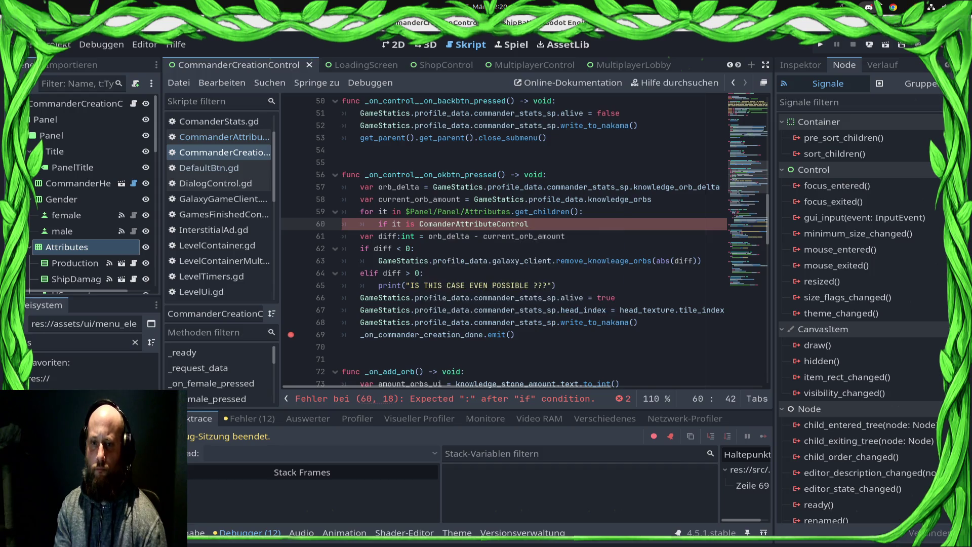
{"action": "type", "text": ":"}
{"action": "key", "text": "Return"}
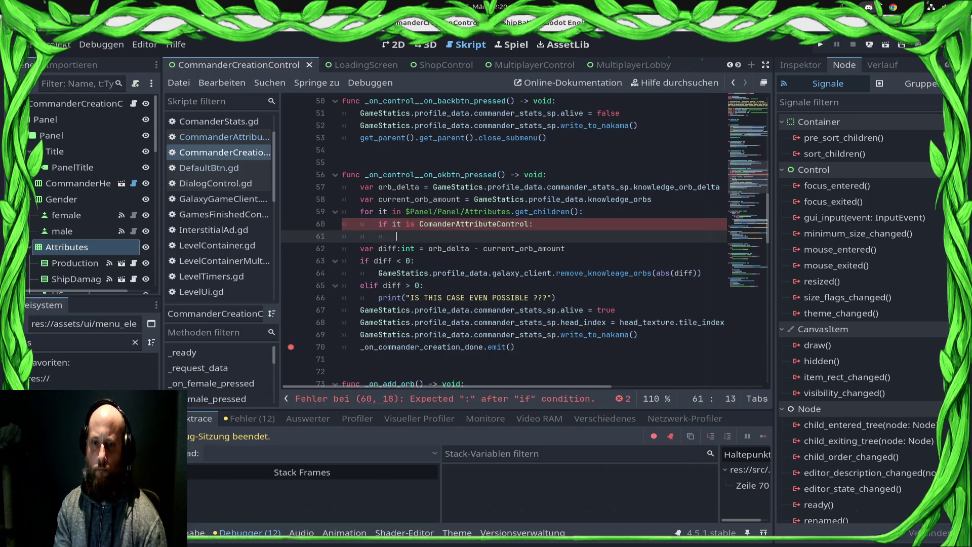
{"action": "type", "text": "sub"}
{"action": "key", "text": "Return"}
{"action": "key", "text": "ctrl+s"}
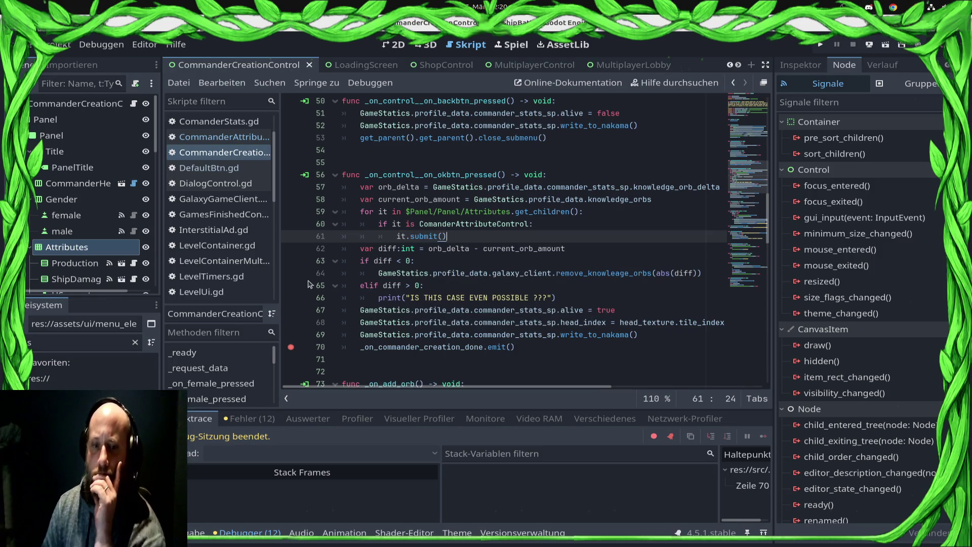
{"action": "left_click", "coordinate": [296, 348]}
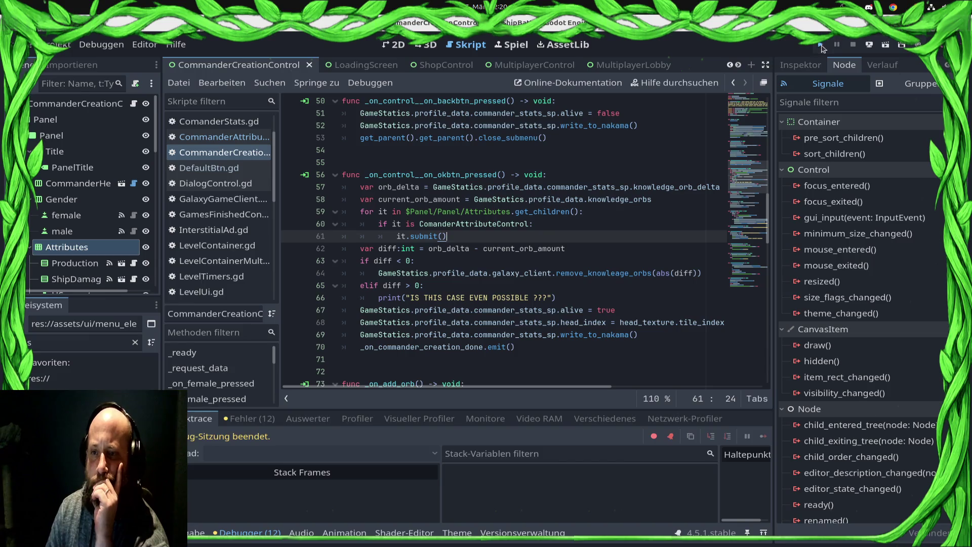
Run the game, start the Draxal Homesector tutorial, and surrender to return to commander creation
{"action": "left_click", "coordinate": [821, 45]}
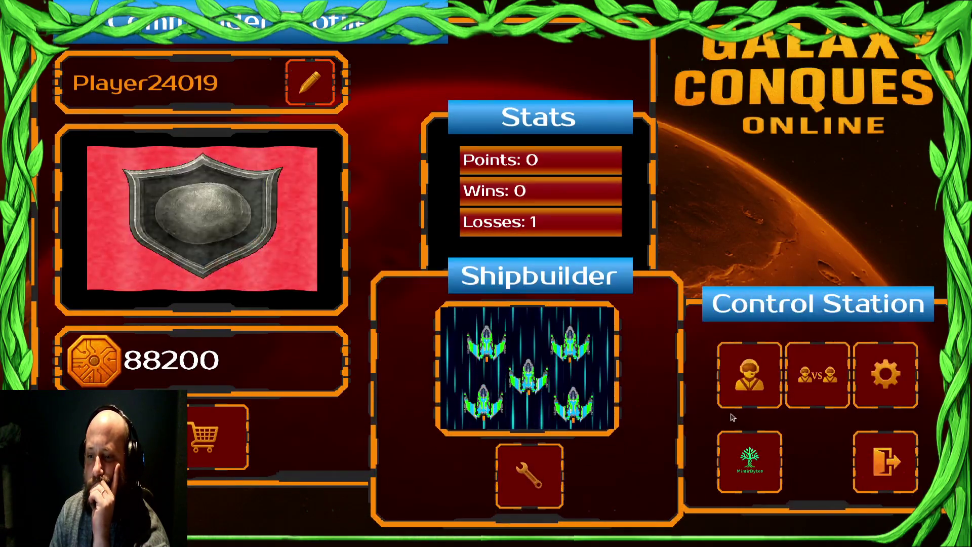
{"action": "left_click", "coordinate": [717, 408]}
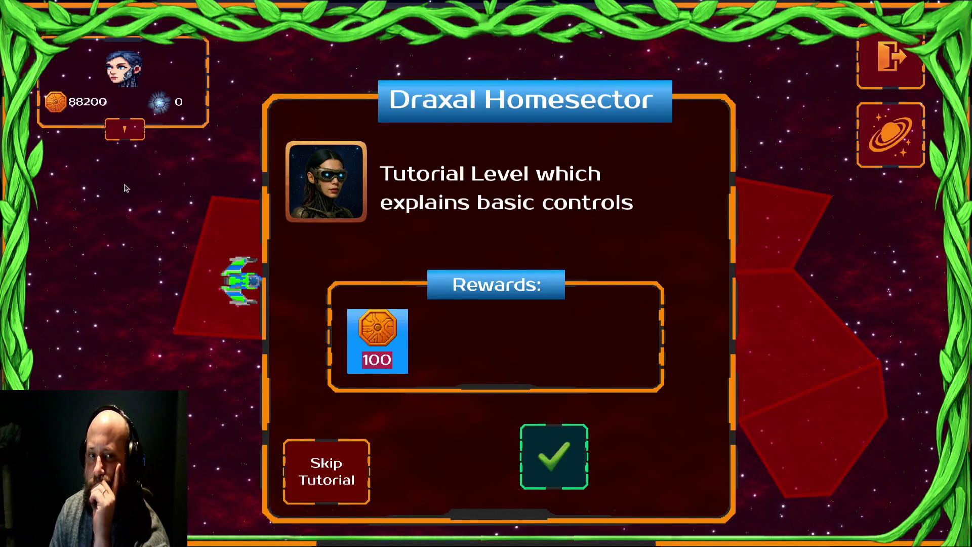
{"action": "key", "text": "Return"}
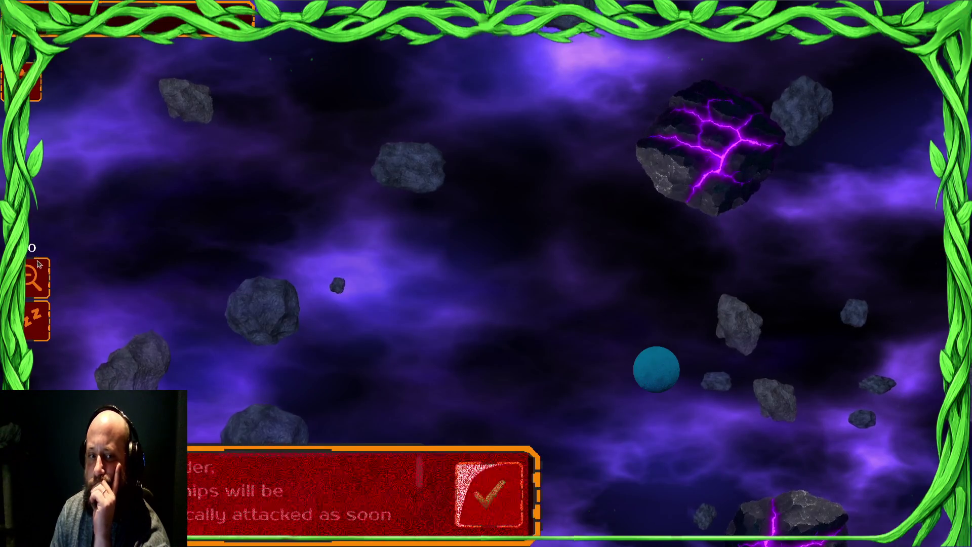
{"action": "key", "text": "Escape"}
{"action": "left_click", "coordinate": [534, 385]}
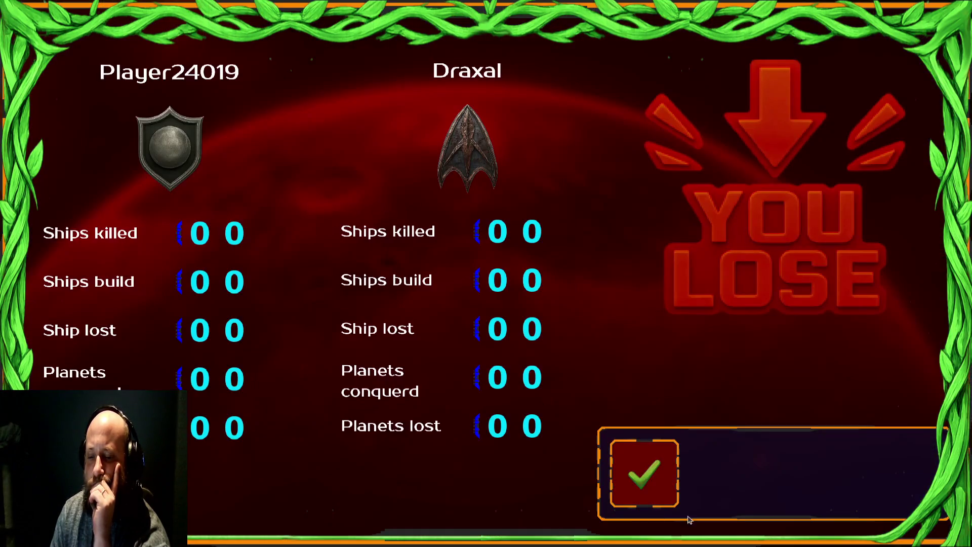
{"action": "left_click", "coordinate": [627, 498]}
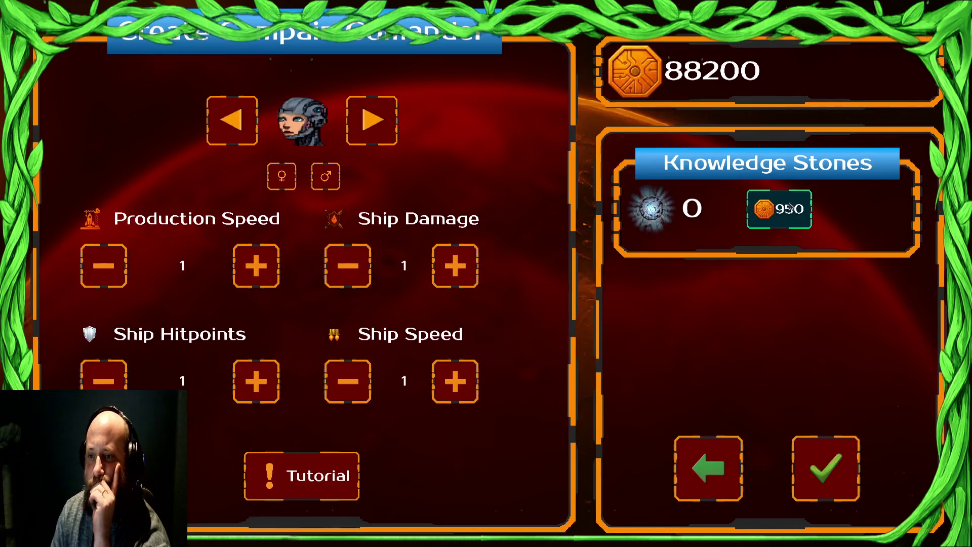
Buy knowledge stones for 950 coins each, confirming every purchase
{"action": "left_click", "coordinate": [790, 208]}
{"action": "left_click", "coordinate": [880, 209]}
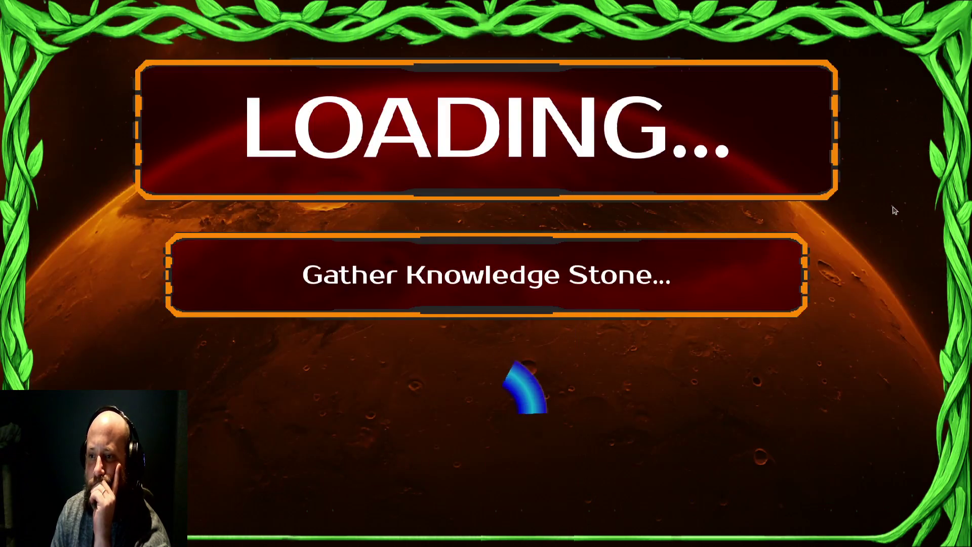
{"action": "left_click", "coordinate": [790, 209]}
{"action": "left_click", "coordinate": [879, 208]}
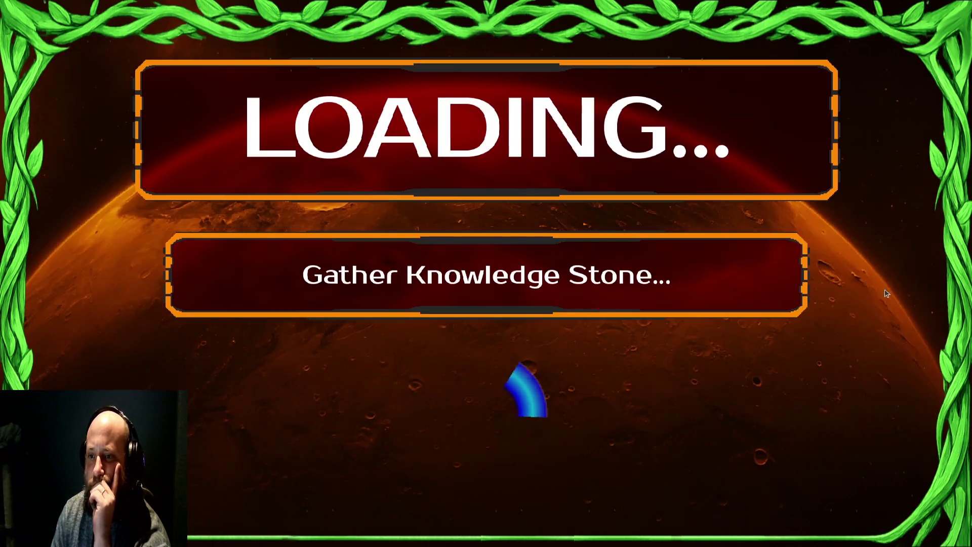
{"action": "left_click", "coordinate": [808, 217]}
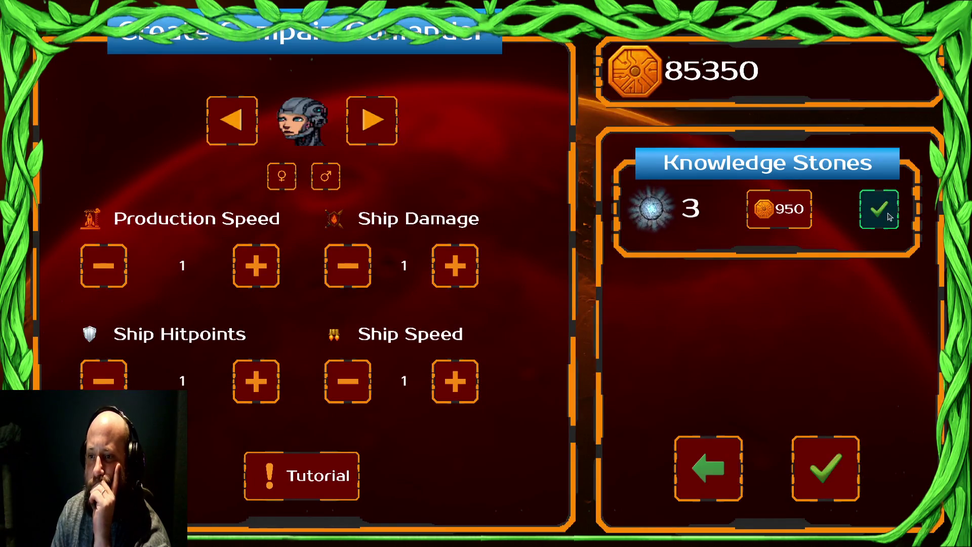
Finish buying knowledge stones, then confirm the commander to enter the sector map
{"action": "left_click", "coordinate": [889, 217]}
{"action": "left_click", "coordinate": [793, 227]}
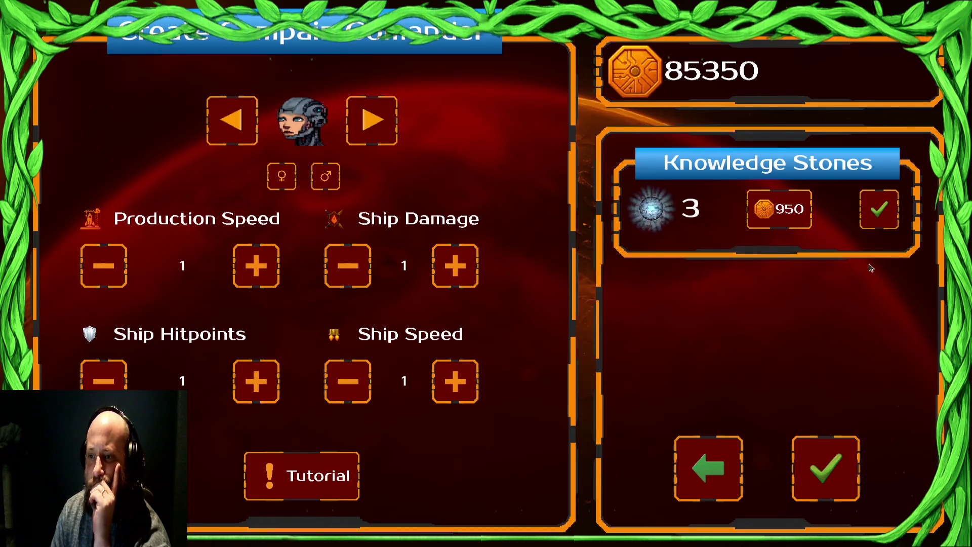
{"action": "left_click", "coordinate": [882, 218]}
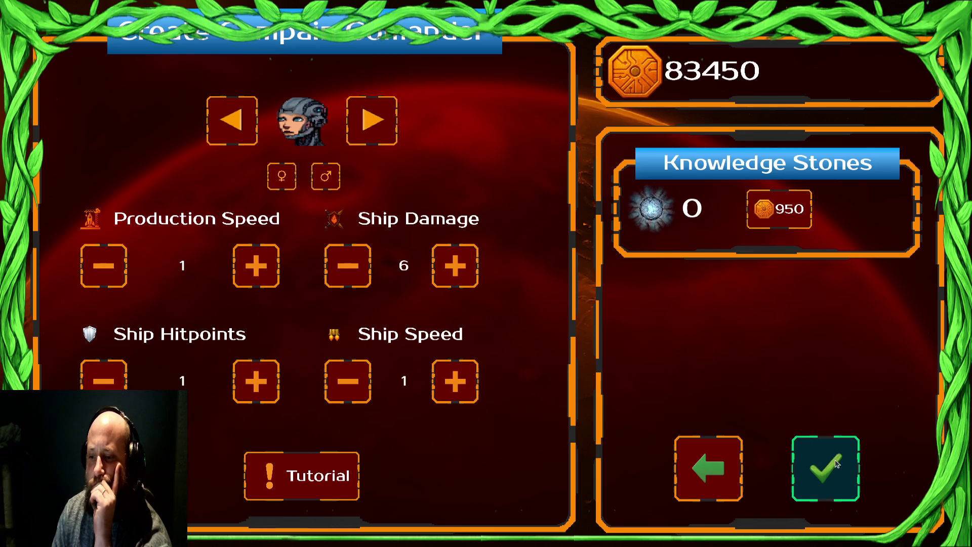
{"action": "left_click", "coordinate": [836, 463]}
Start the Draxal Homesector mission and surrender it, returning to commander creation
{"action": "left_click", "coordinate": [451, 502]}
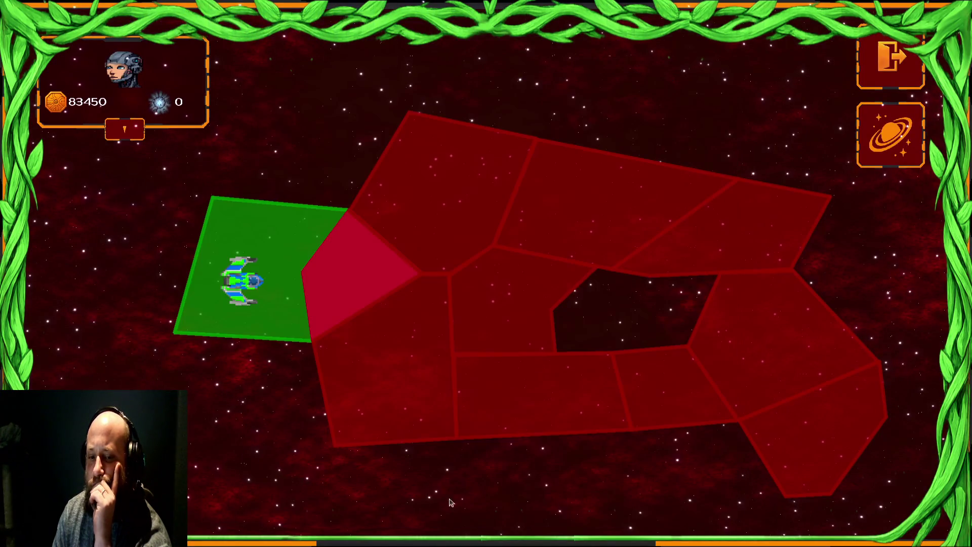
{"action": "left_click", "coordinate": [414, 332]}
{"action": "left_click", "coordinate": [554, 456]}
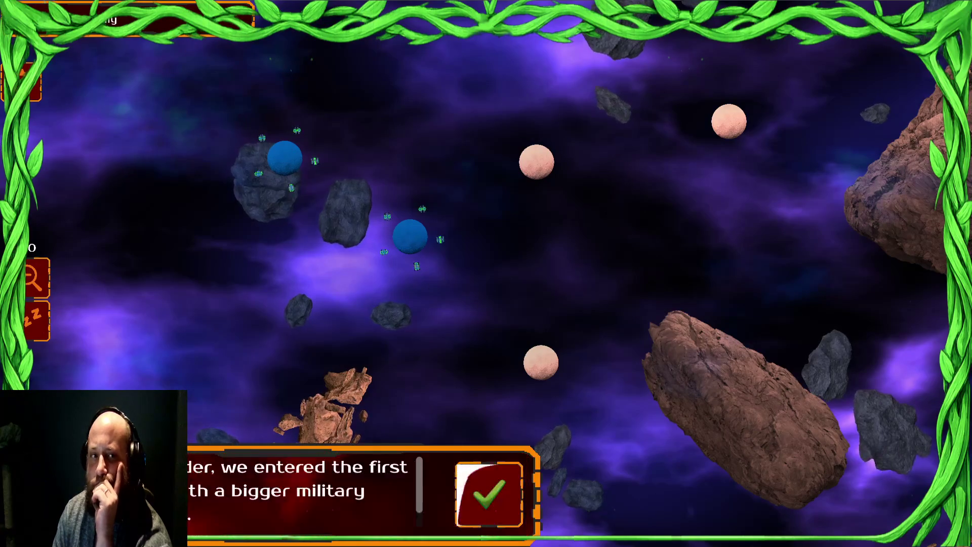
{"action": "key", "text": "Escape"}
{"action": "left_click", "coordinate": [475, 368]}
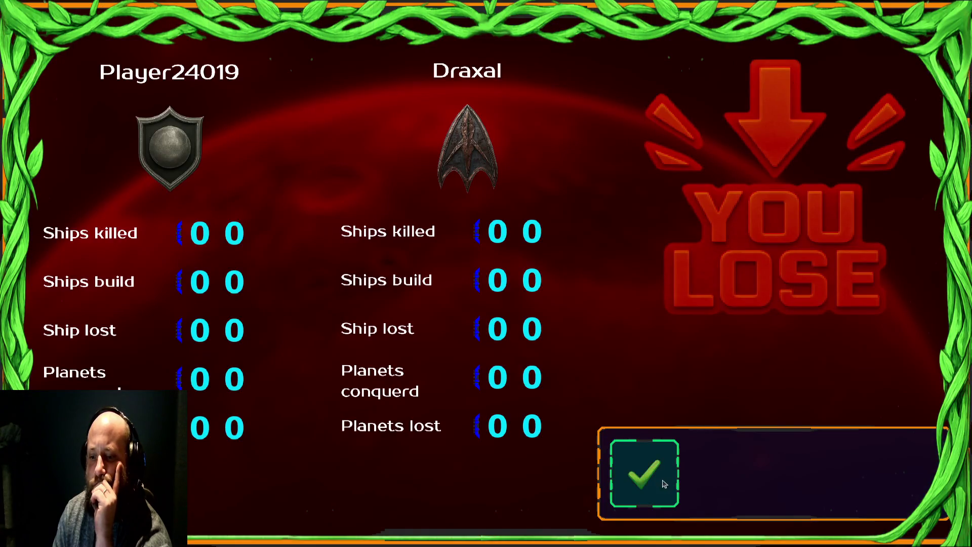
{"action": "left_click", "coordinate": [664, 484]}
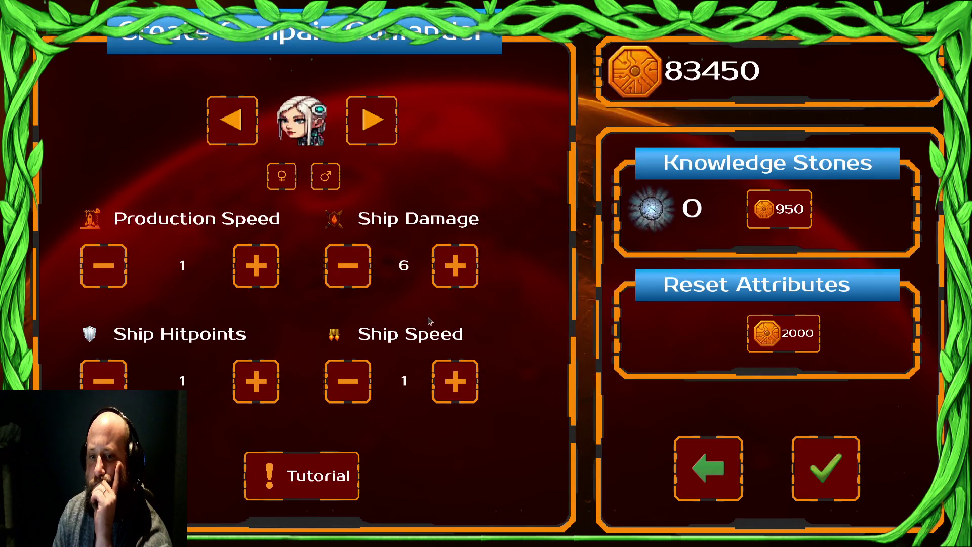
Reset the attributes for 2000 coins, confirm the commander, and stop the running game
{"action": "left_click", "coordinate": [784, 340]}
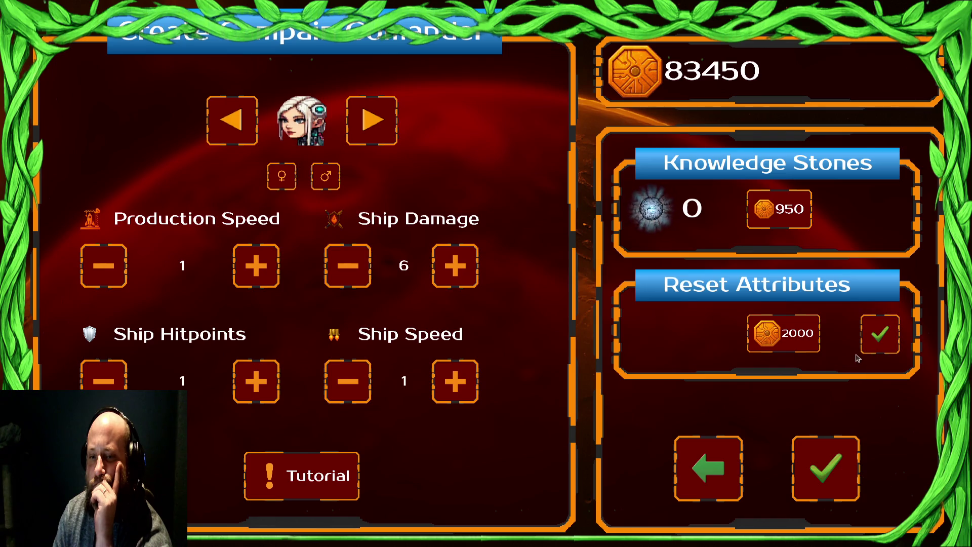
{"action": "left_click", "coordinate": [865, 349]}
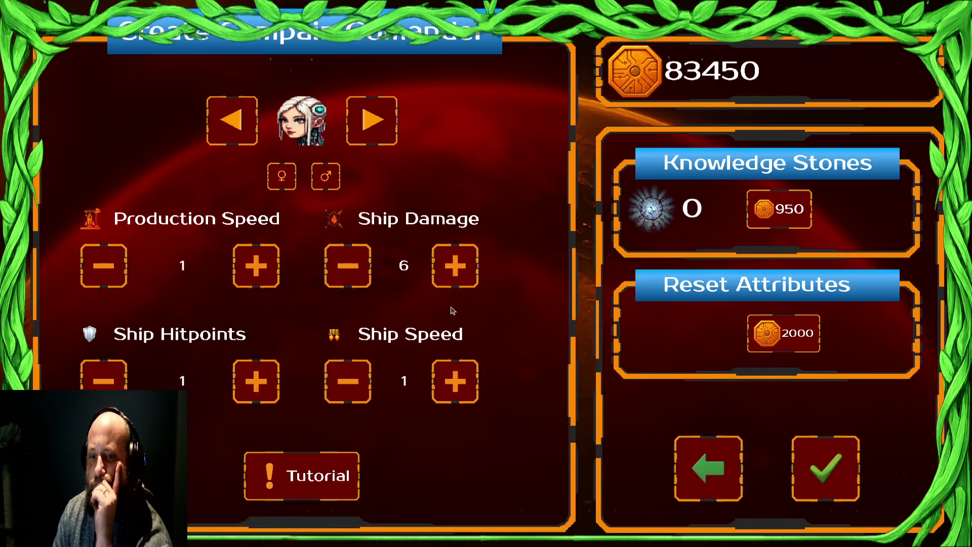
{"action": "left_click", "coordinate": [715, 481]}
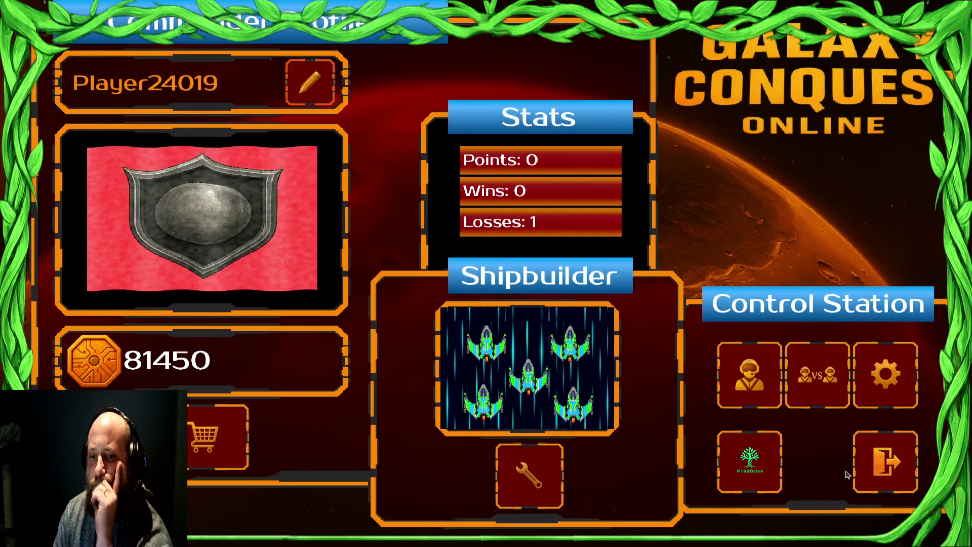
{"action": "left_click", "coordinate": [858, 468]}
Look through CommanderCreationControl.gd, then open CommanderAttributeControl to its submit() function
{"action": "scroll", "coordinate": [507, 246], "scroll_direction": "up", "scroll_amount": 12}
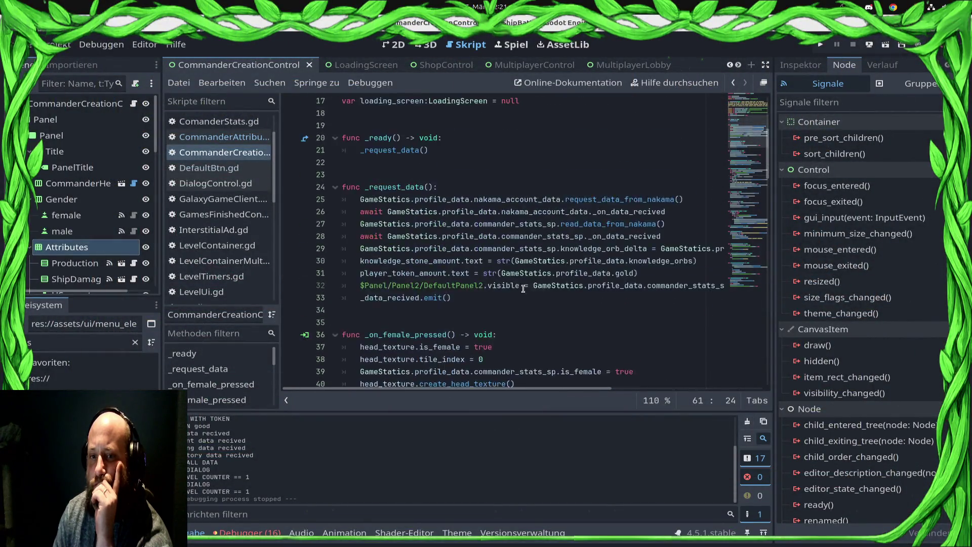
{"action": "scroll", "coordinate": [554, 302], "scroll_direction": "down", "scroll_amount": 10}
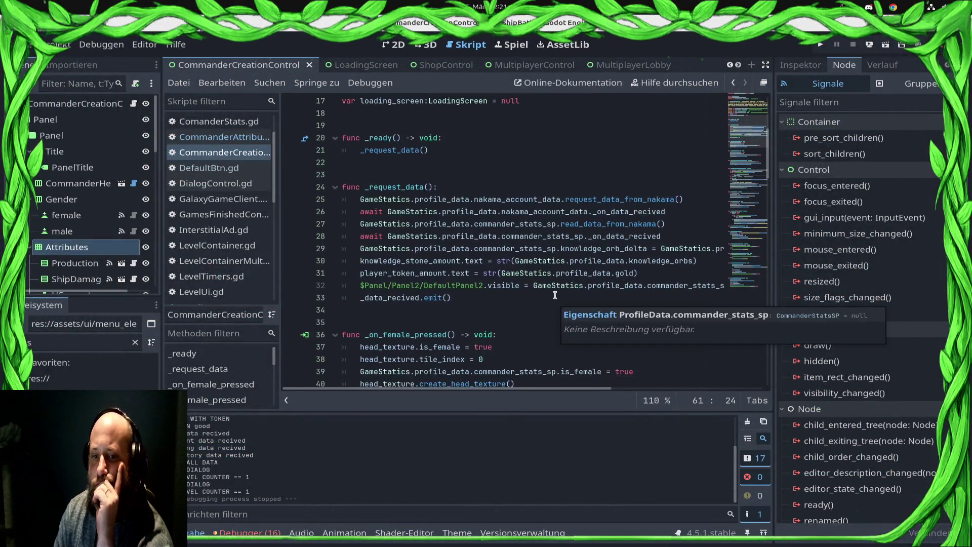
{"action": "scroll", "coordinate": [370, 282], "scroll_direction": "down", "scroll_amount": 2}
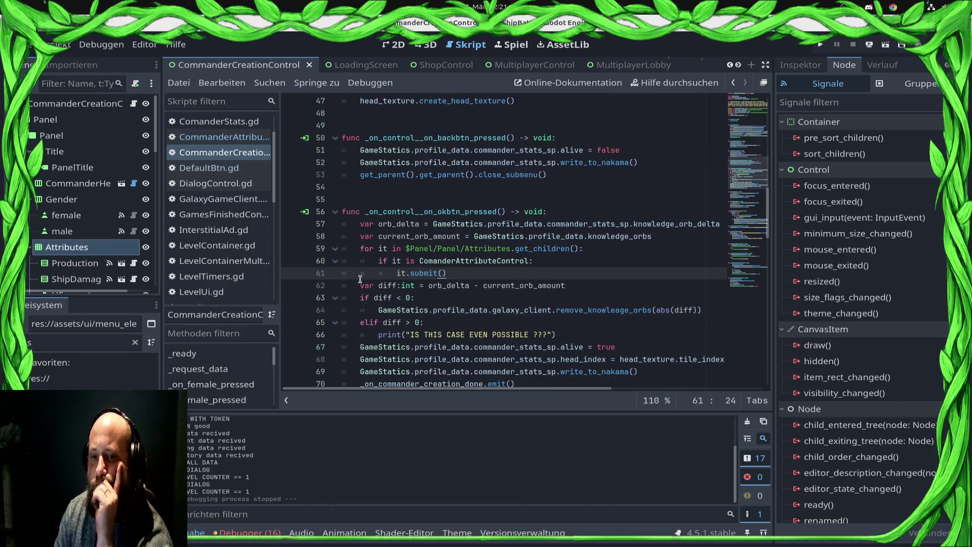
{"action": "left_click", "coordinate": [133, 267]}
{"action": "scroll", "coordinate": [538, 249], "scroll_direction": "up", "scroll_amount": 8}
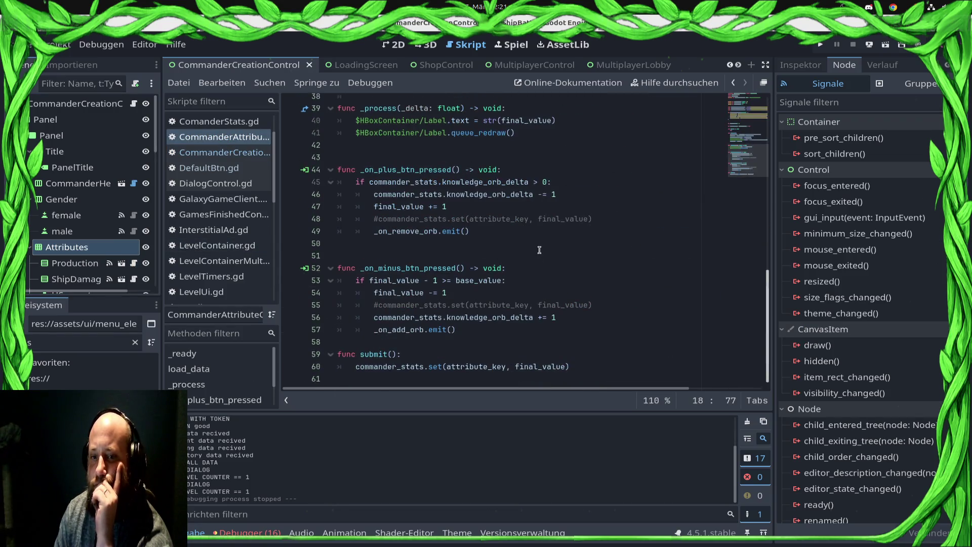